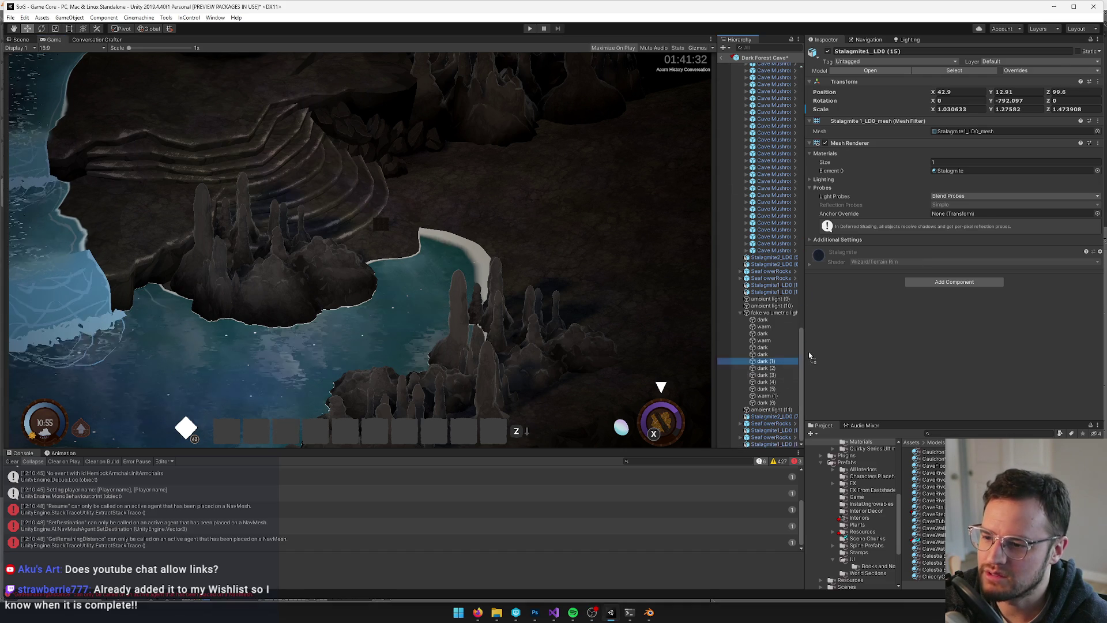
# Undo the last change, then select the pond object and collapse its children in the Hierarchy
pyautogui.hotkey('ctrl', 'z')
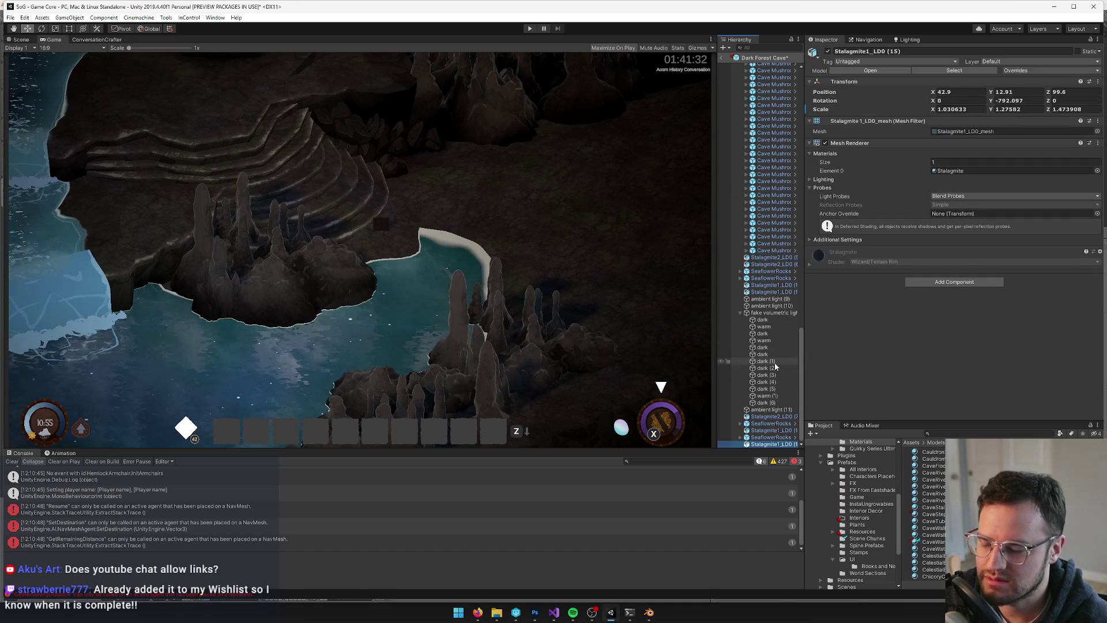
pyautogui.moveTo(800, 360); pyautogui.dragTo(805, 55)
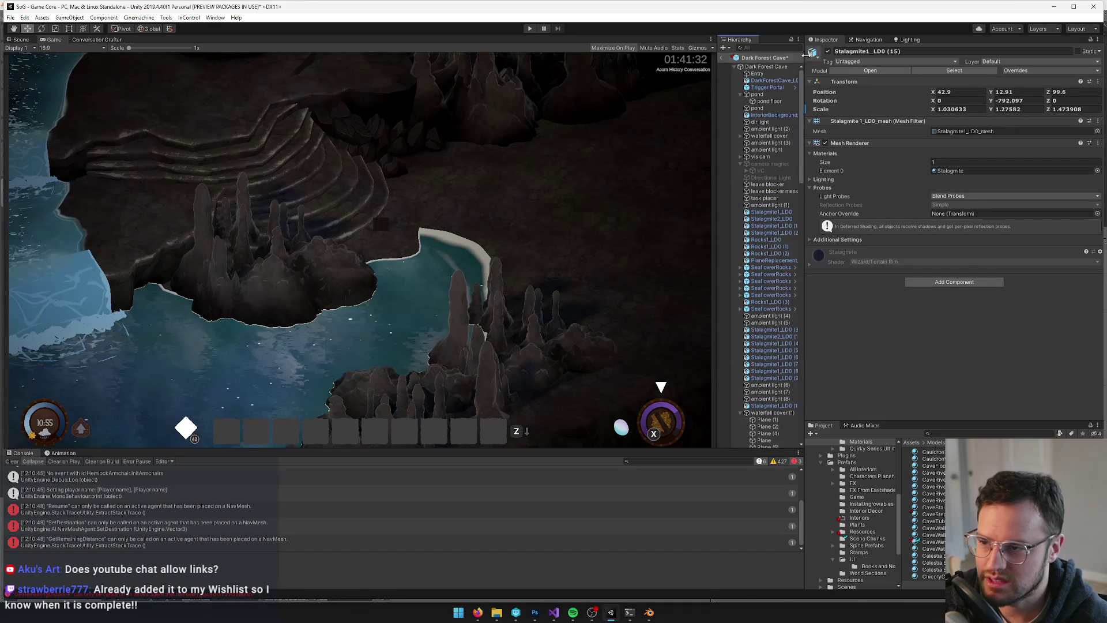
pyautogui.click(757, 94)
pyautogui.click(740, 94)
# Select the Dark Forest Cave root, collapse and re-expand it, and switch to the Scene view
pyautogui.click(738, 68)
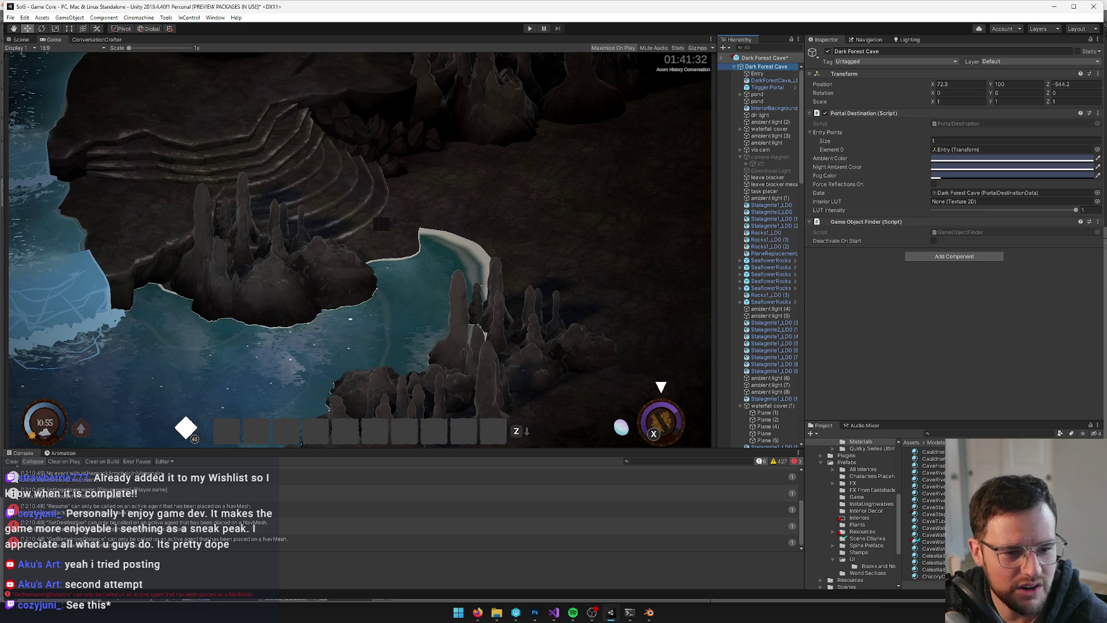
pyautogui.click(733, 67)
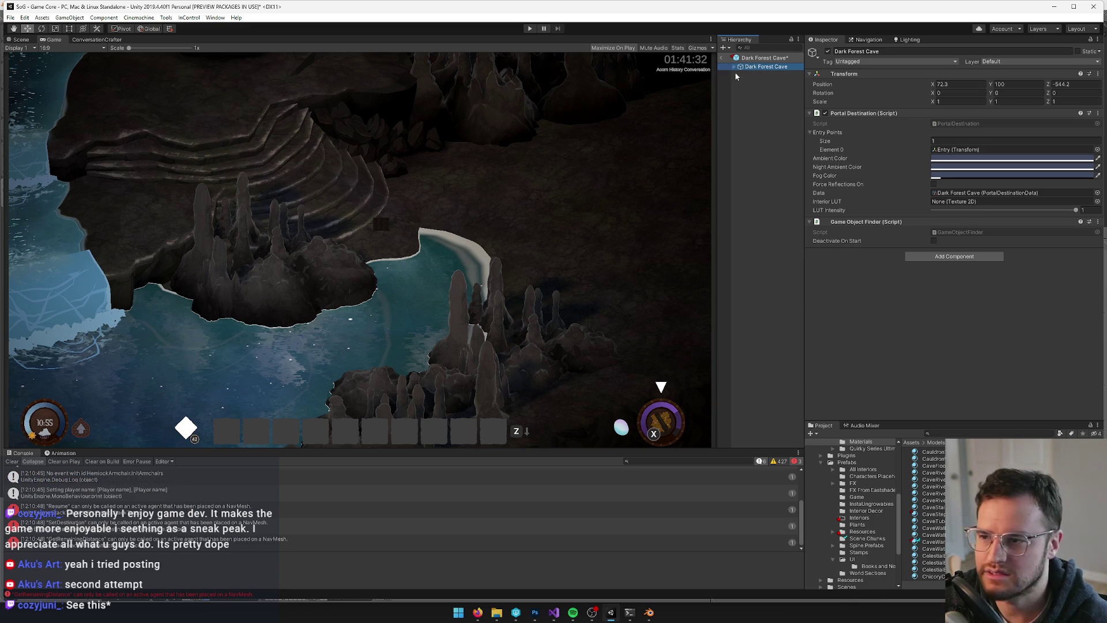
pyautogui.click(734, 67)
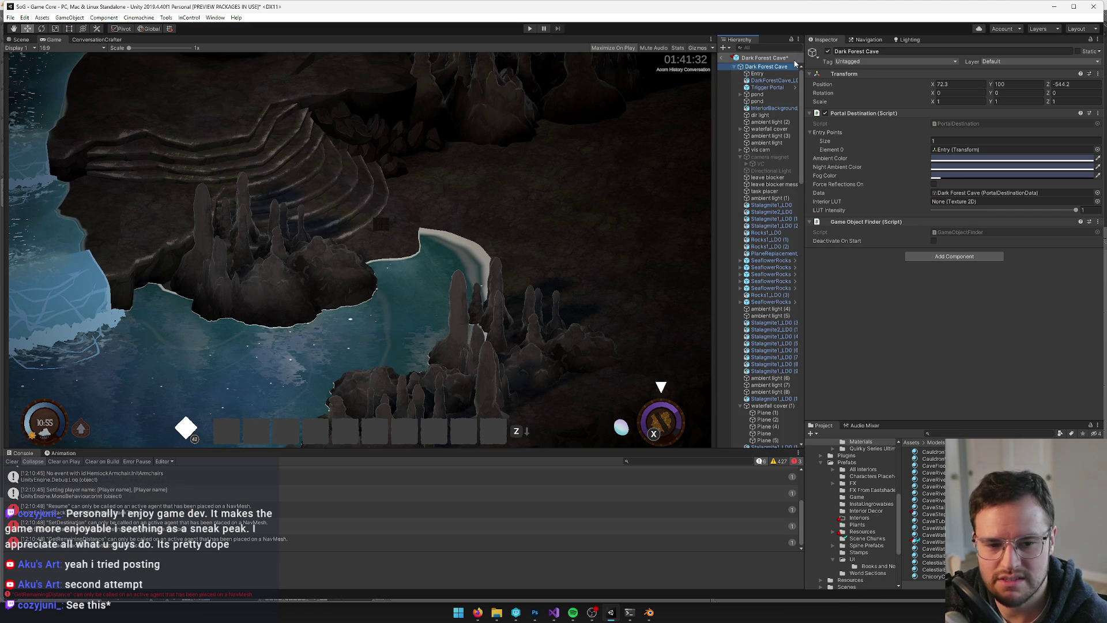
pyautogui.click(21, 39)
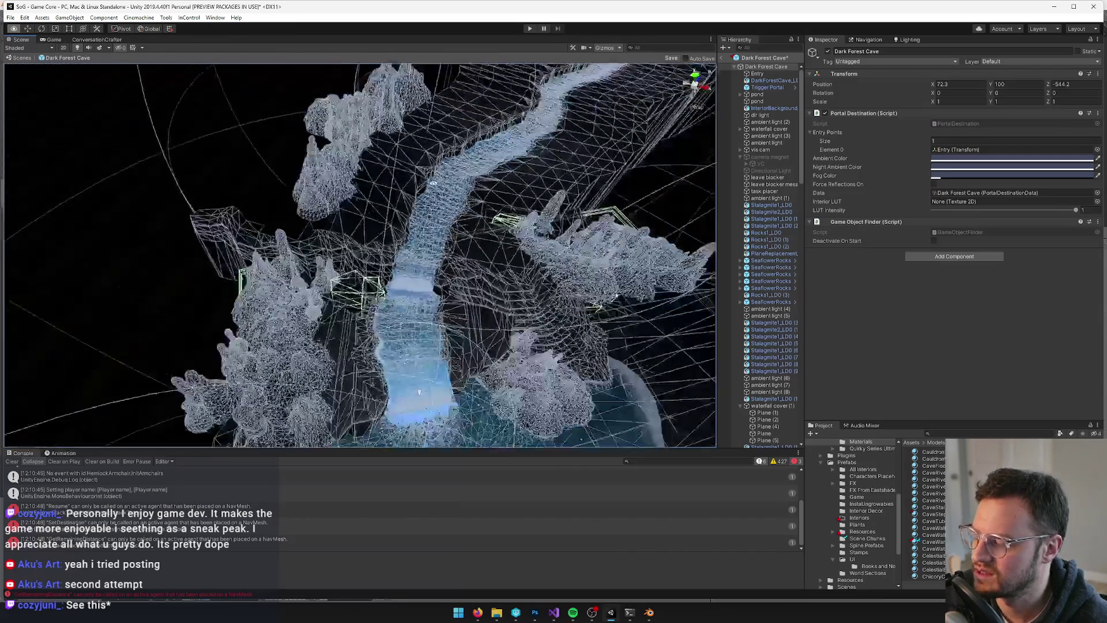
# Frame the wireframe cave and deactivate the vis cam object in the Dark Forest Cave prefab
pyautogui.moveTo(433, 184)
pyautogui.mouseDown()
pyautogui.moveTo(515, 214)
pyautogui.moveTo(367, 157)
pyautogui.moveTo(409, 181)
pyautogui.moveTo(389, 203)
pyautogui.mouseUp()
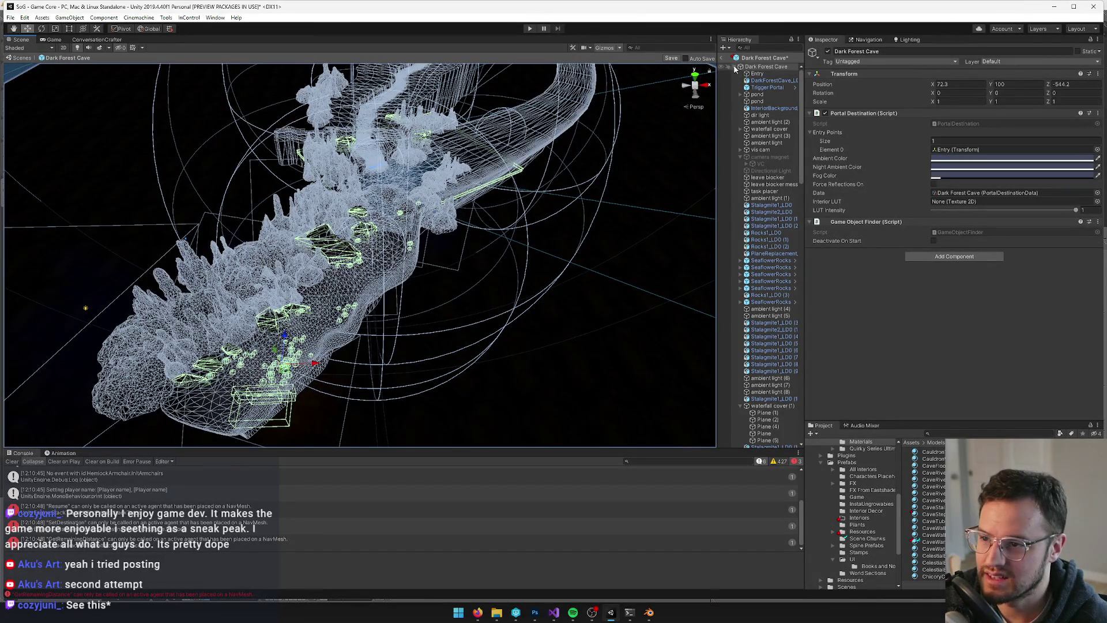
pyautogui.press('f')
pyautogui.click(772, 60)
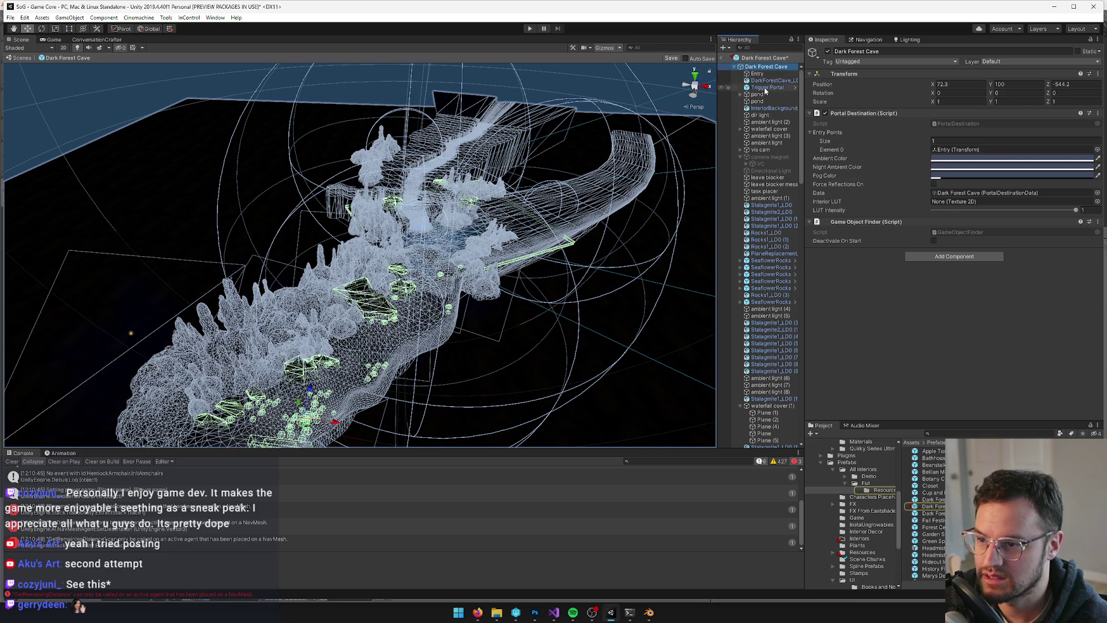
pyautogui.click(759, 149)
pyautogui.click(828, 52)
# Frame the Entry object, save the prefab and return to the Main scene
pyautogui.doubleClick(760, 74)
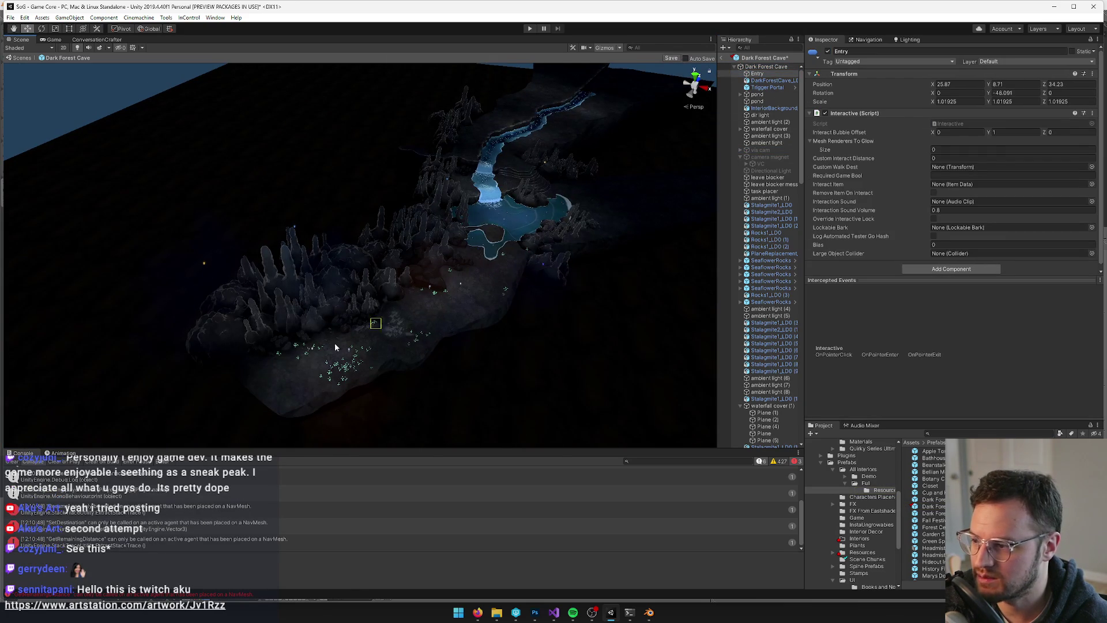
pyautogui.click(670, 59)
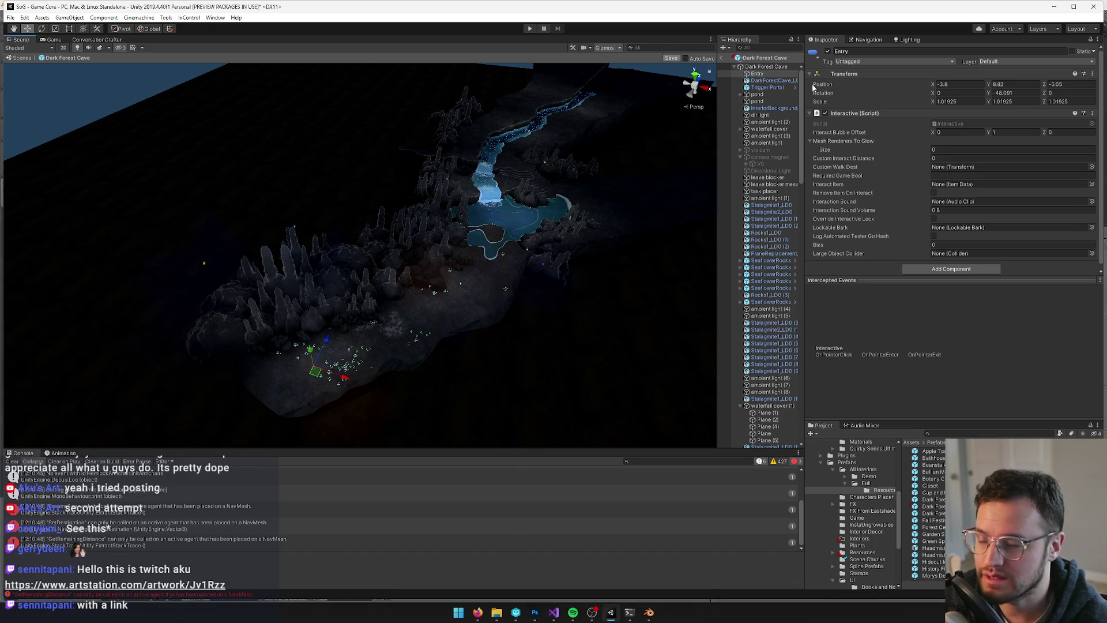
pyautogui.click(721, 58)
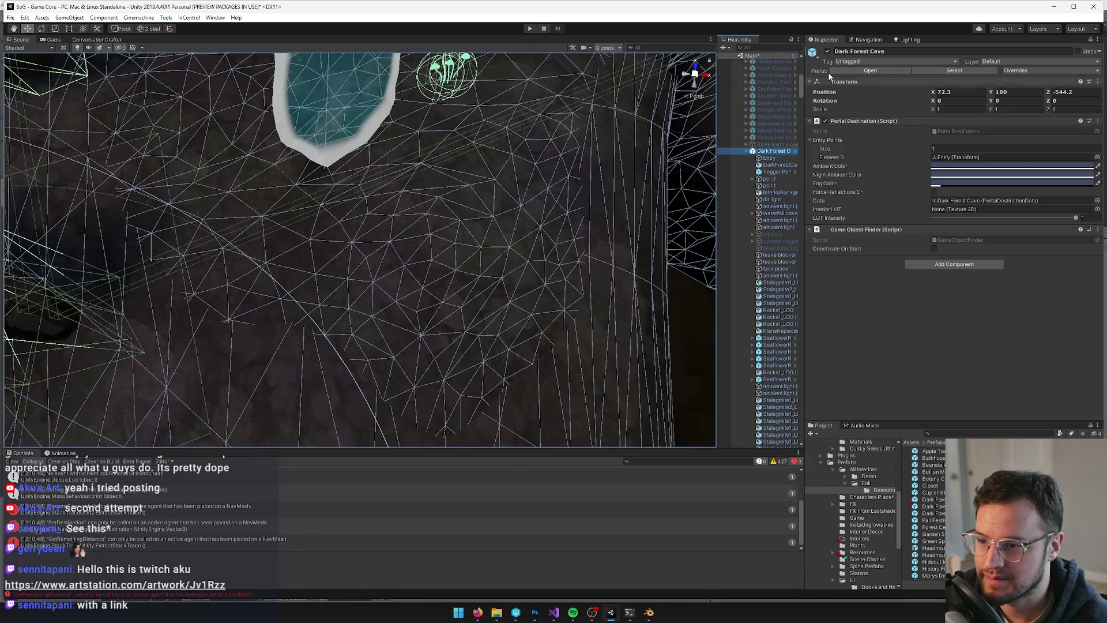
# Deactivate the Dark Forest Cave object and start Play mode in the Game view
pyautogui.click(828, 51)
pyautogui.hotkey('ctrl', '2')
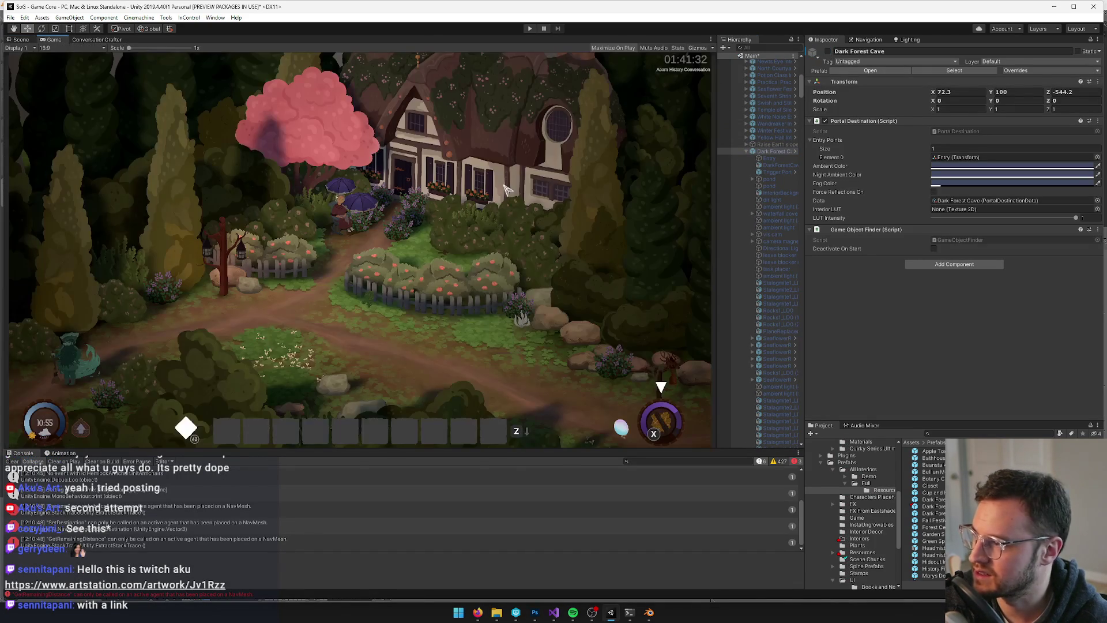
pyautogui.click(528, 30)
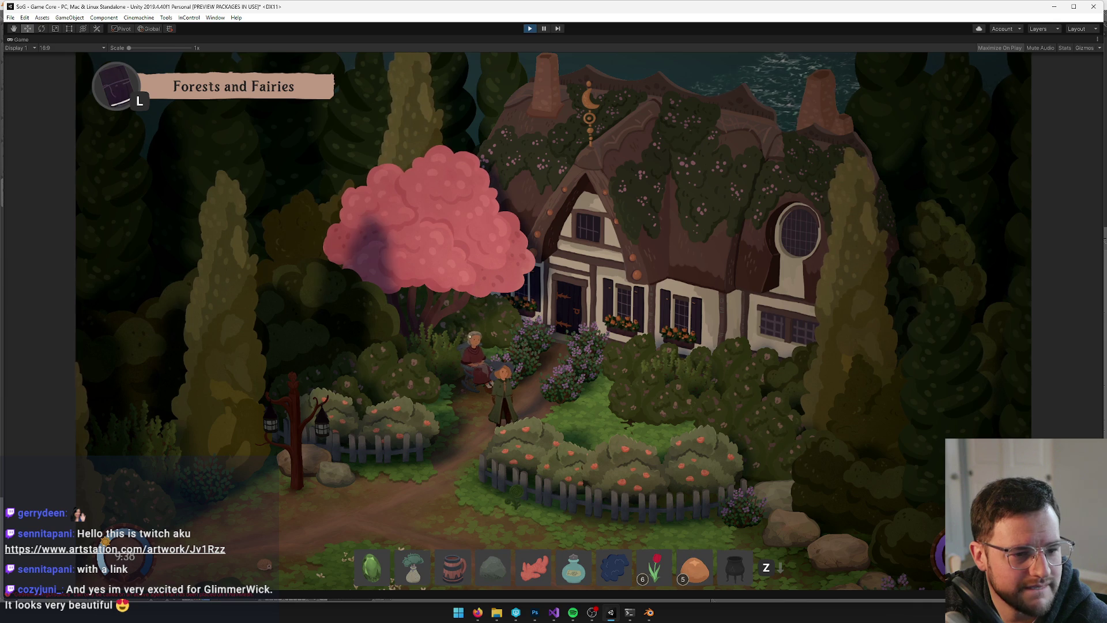
# Walk the character from the cottage into the cave, then restore the Game view to the editor layout
pyautogui.hotkey('alt', 'Tab')
pyautogui.click(568, 401)
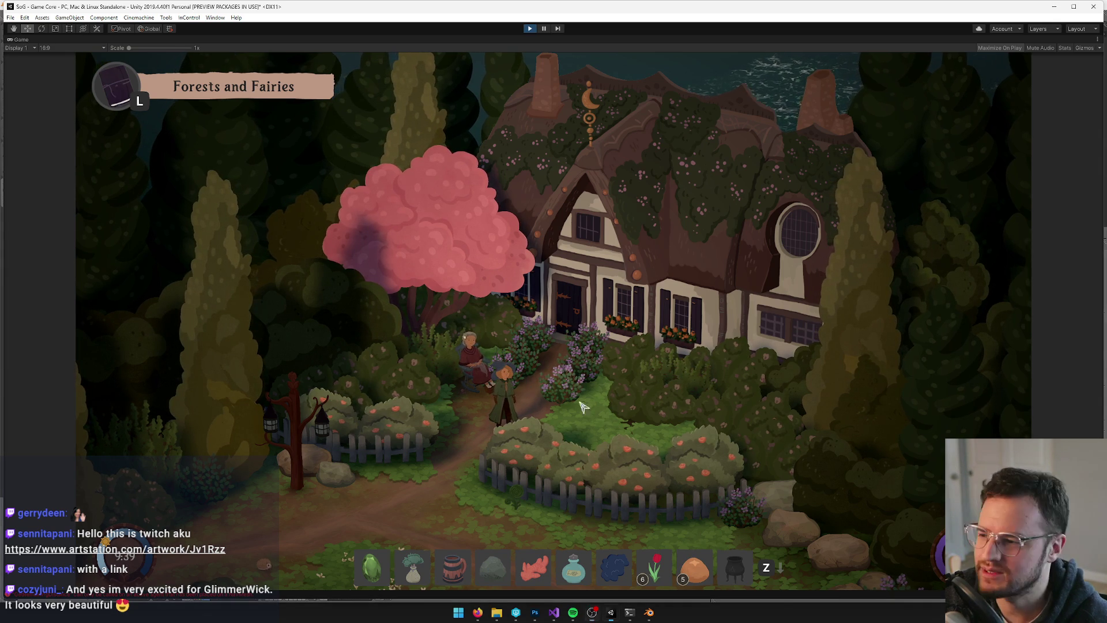
pyautogui.press('w')
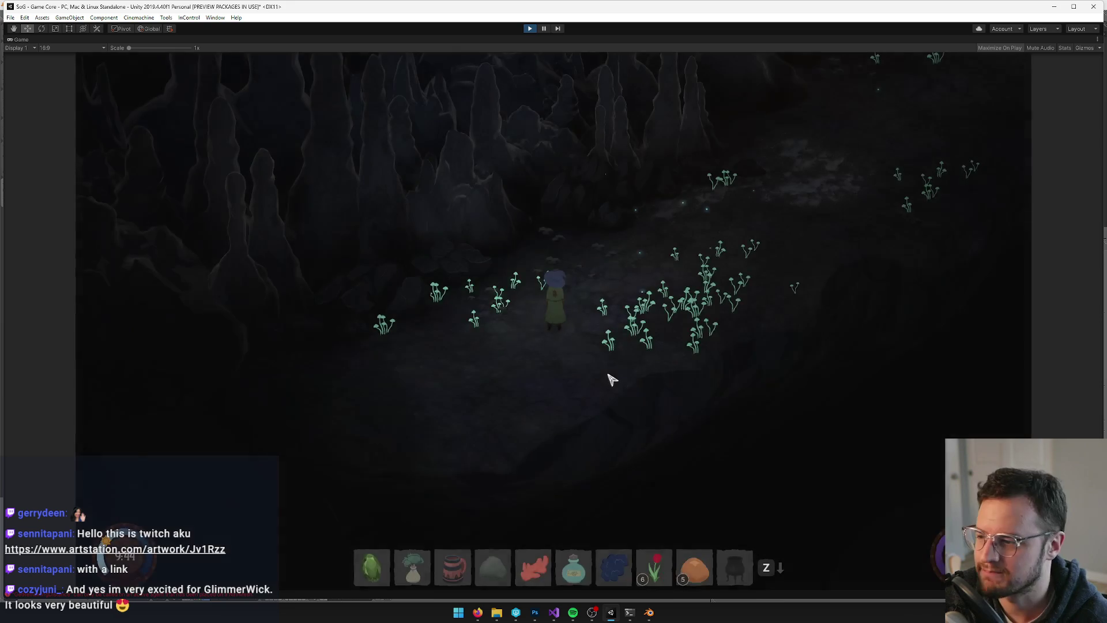
pyautogui.press('a')
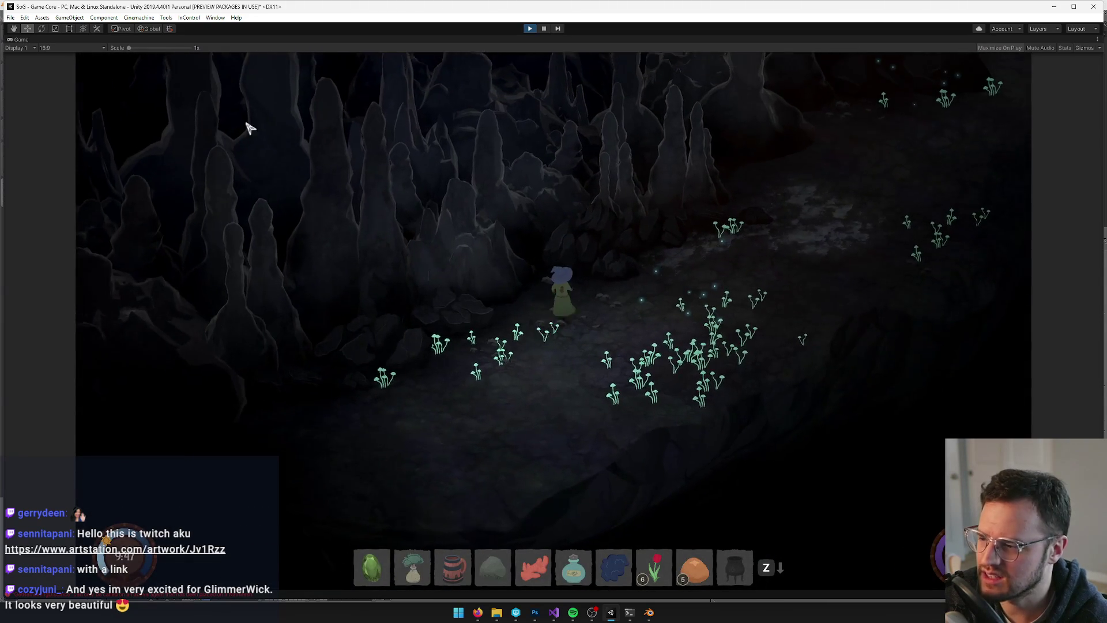
pyautogui.rightClick(22, 40)
pyautogui.click(34, 67)
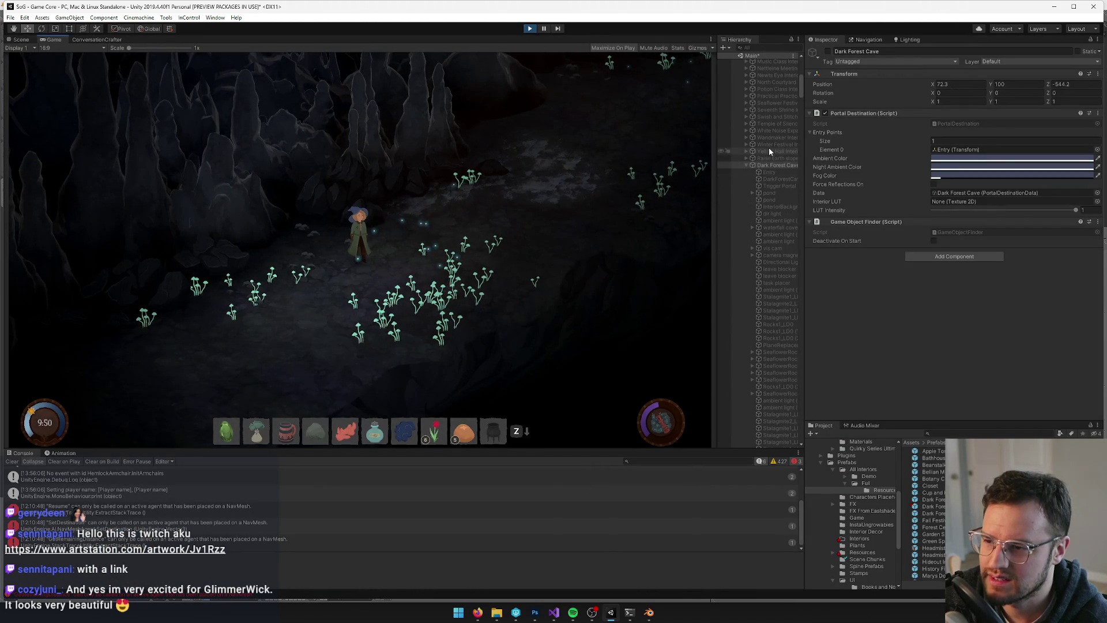
# Maximize the Game view so the running game fills the screen
pyautogui.rightClick(49, 39)
pyautogui.click(77, 66)
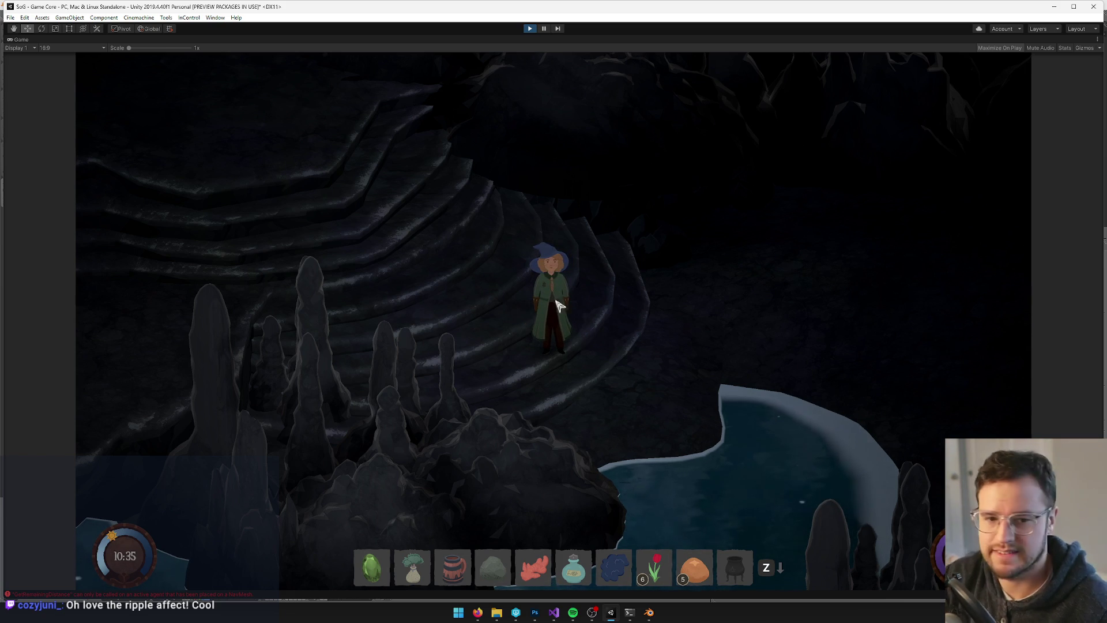
# Walk the character out of the pool and up the curved stone steps beside the waterfall
pyautogui.click(544, 216)
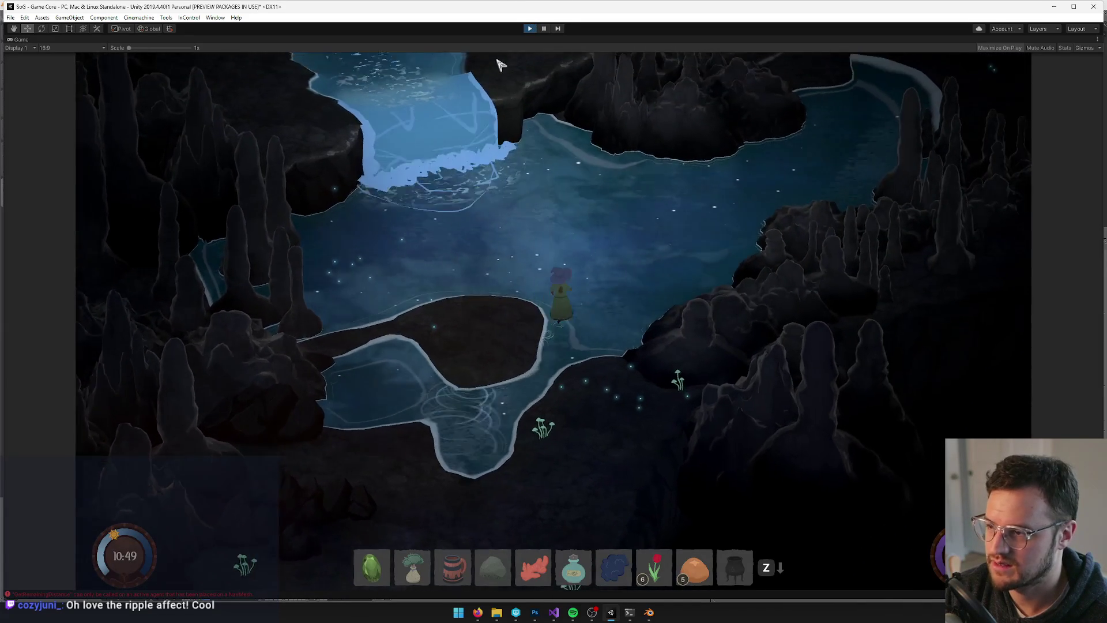
pyautogui.press('w')
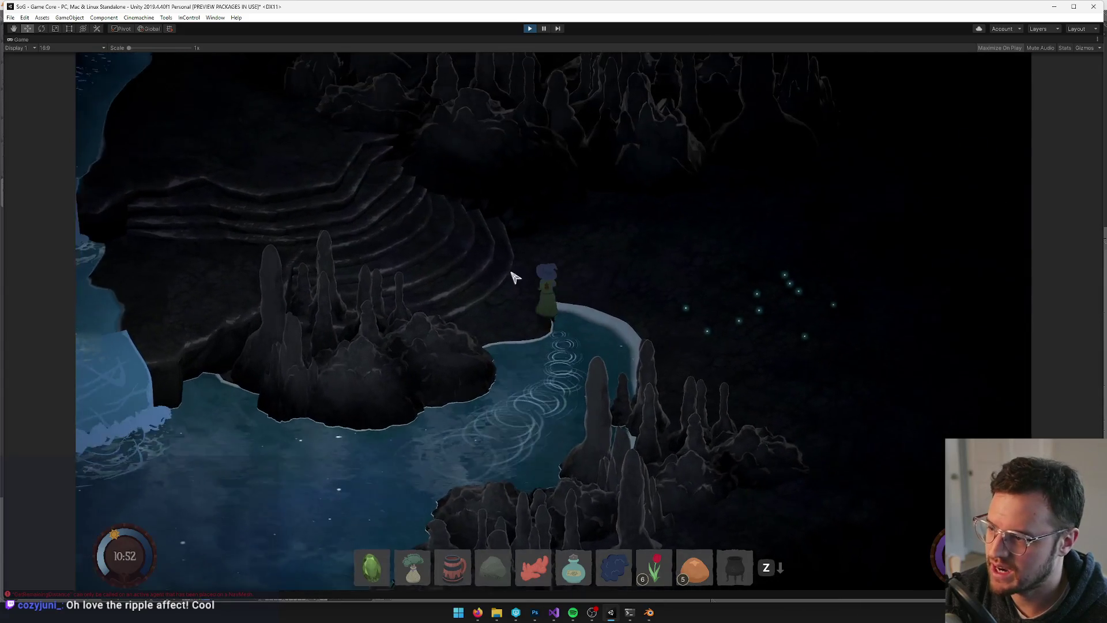
pyautogui.press('w')
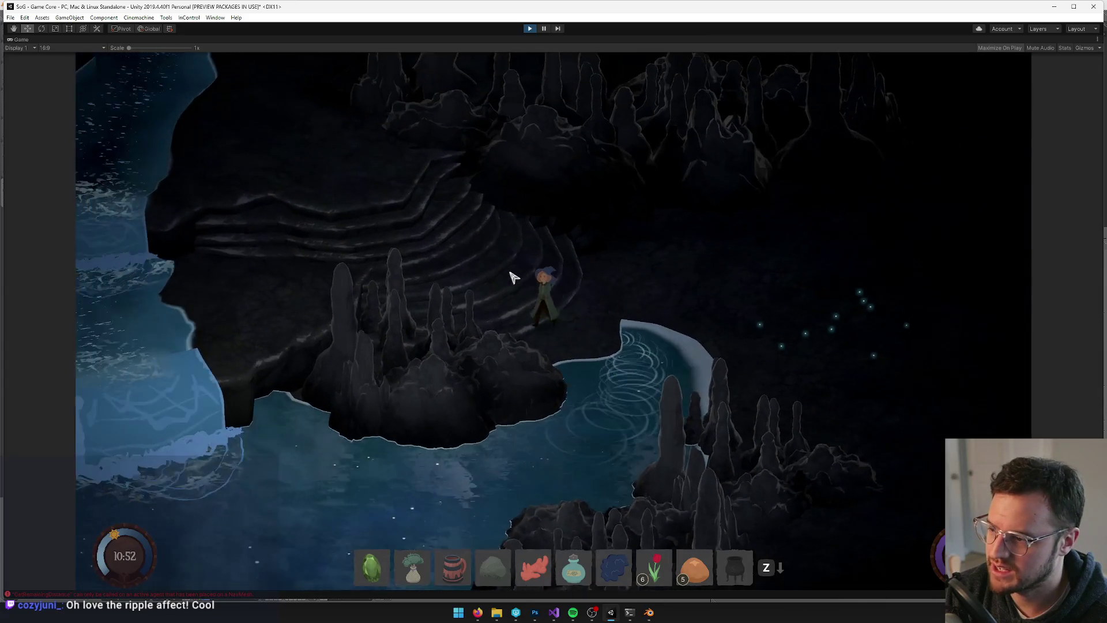
pyautogui.press('w')
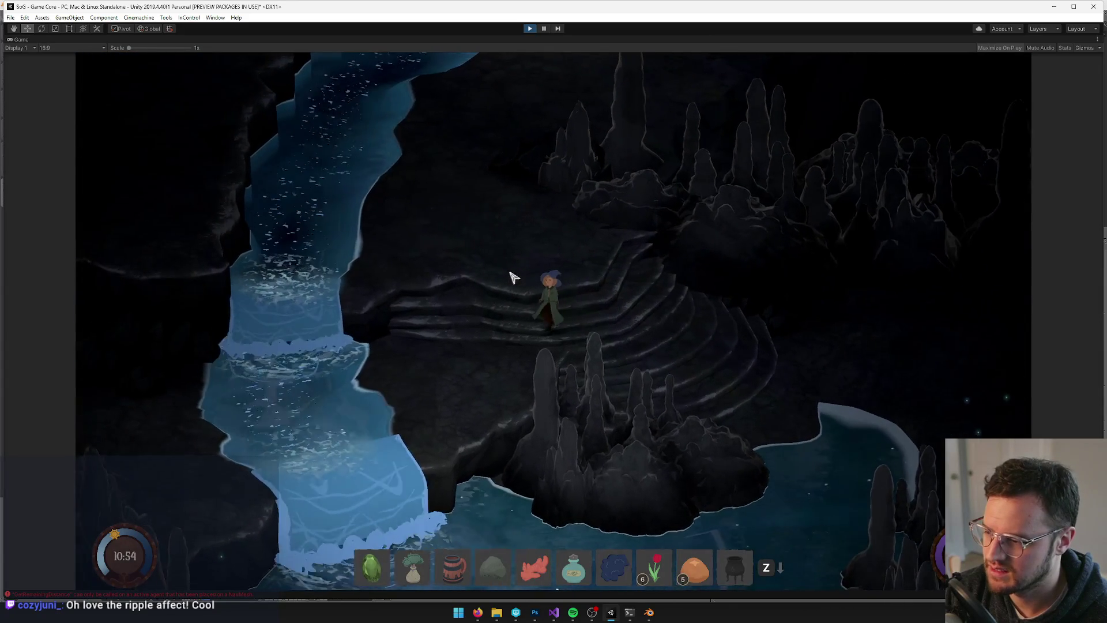
pyautogui.press('w')
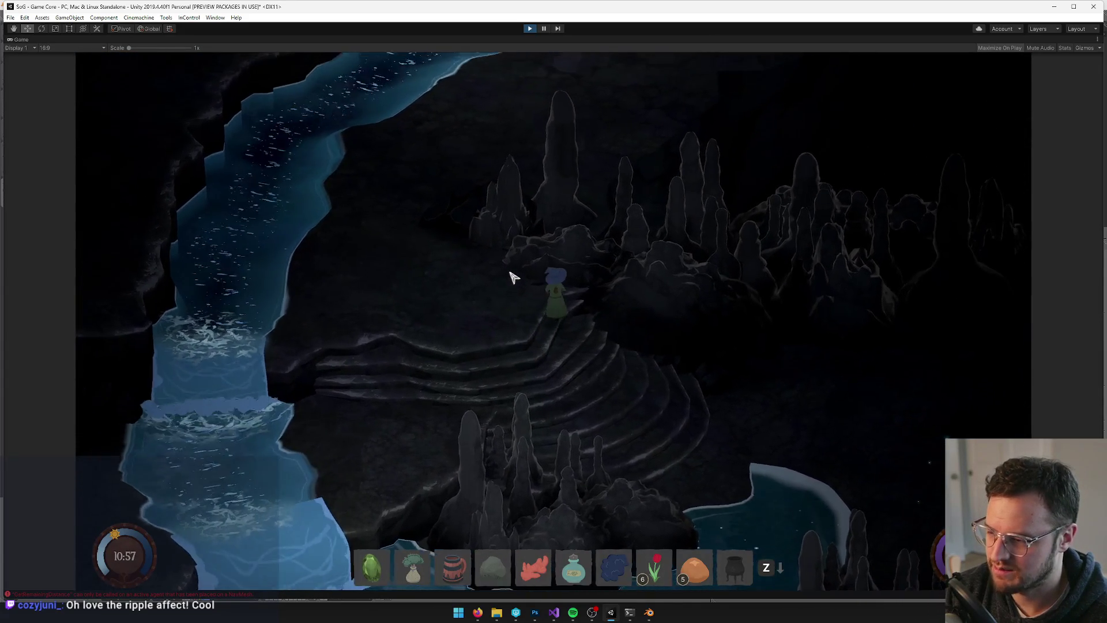
pyautogui.press('w')
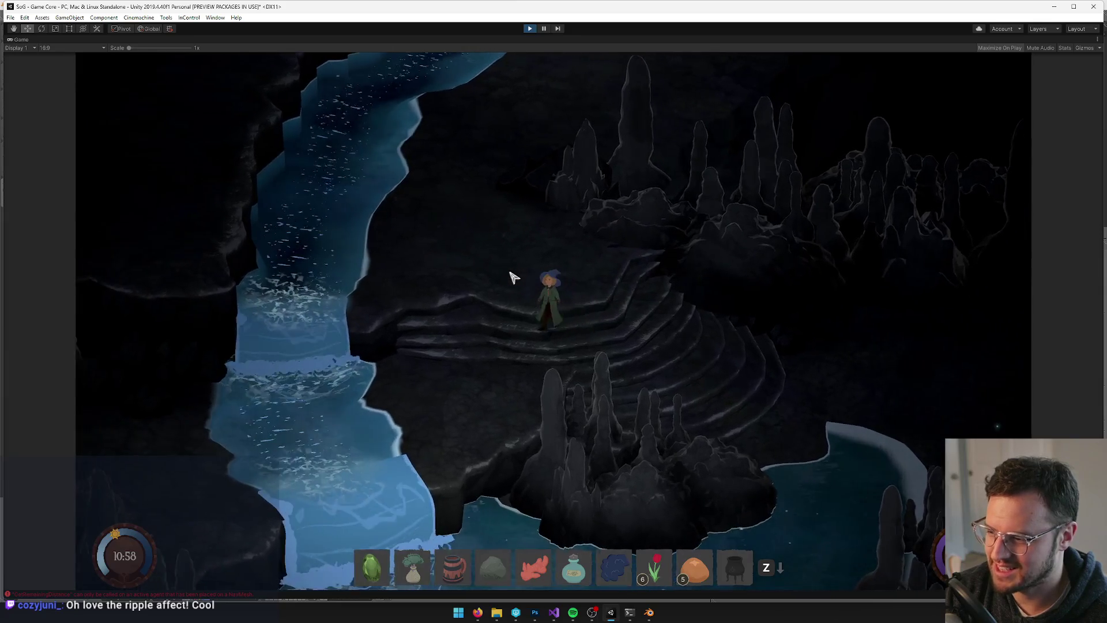
pyautogui.press('w')
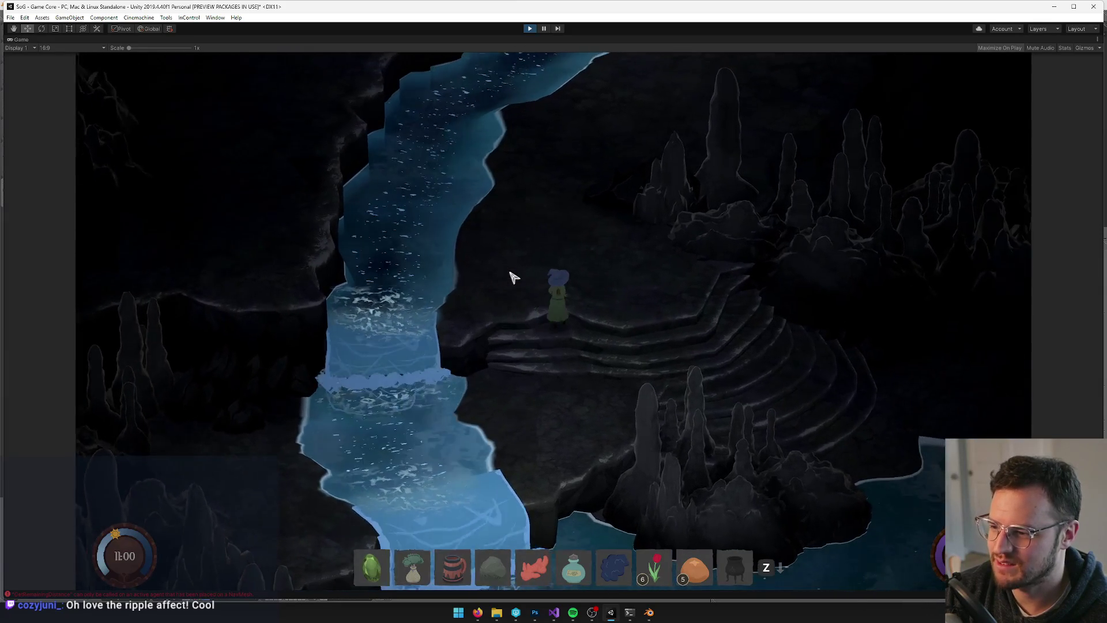
pyautogui.press('w')
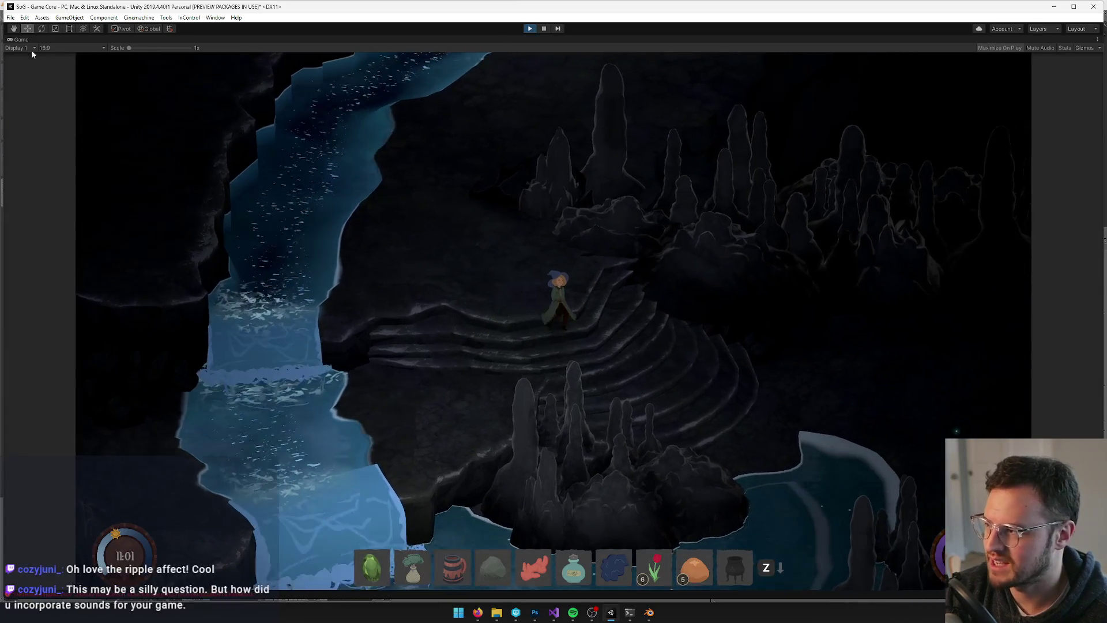
pyautogui.rightClick(21, 40)
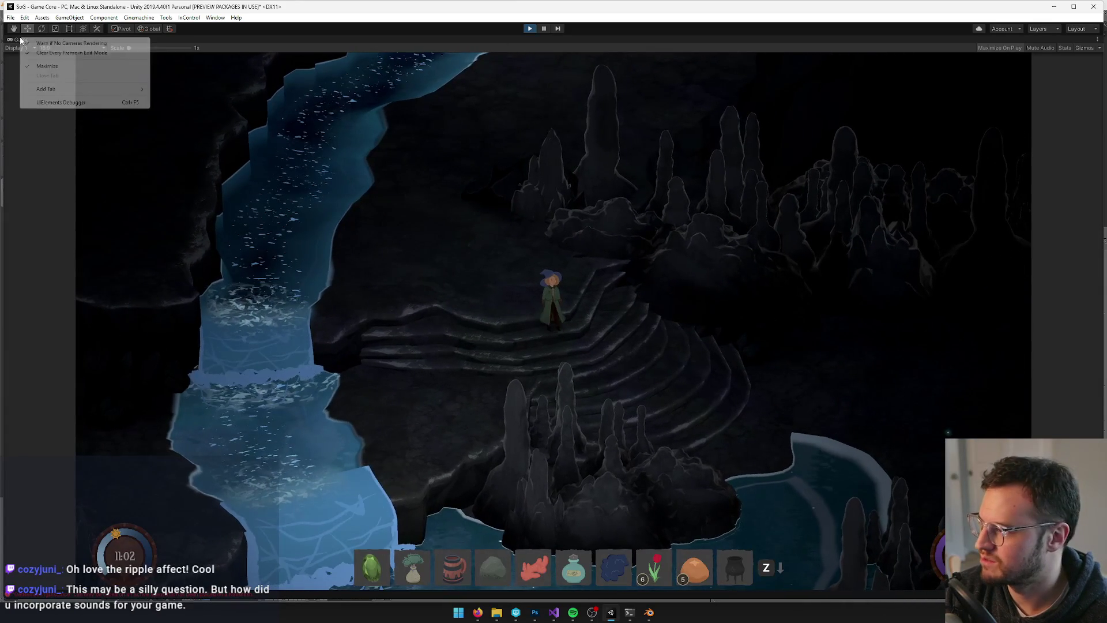
# Restore the editor layout, frame the Player object in the Scene view, then return to the Game view
pyautogui.click(26, 43)
pyautogui.click(23, 40)
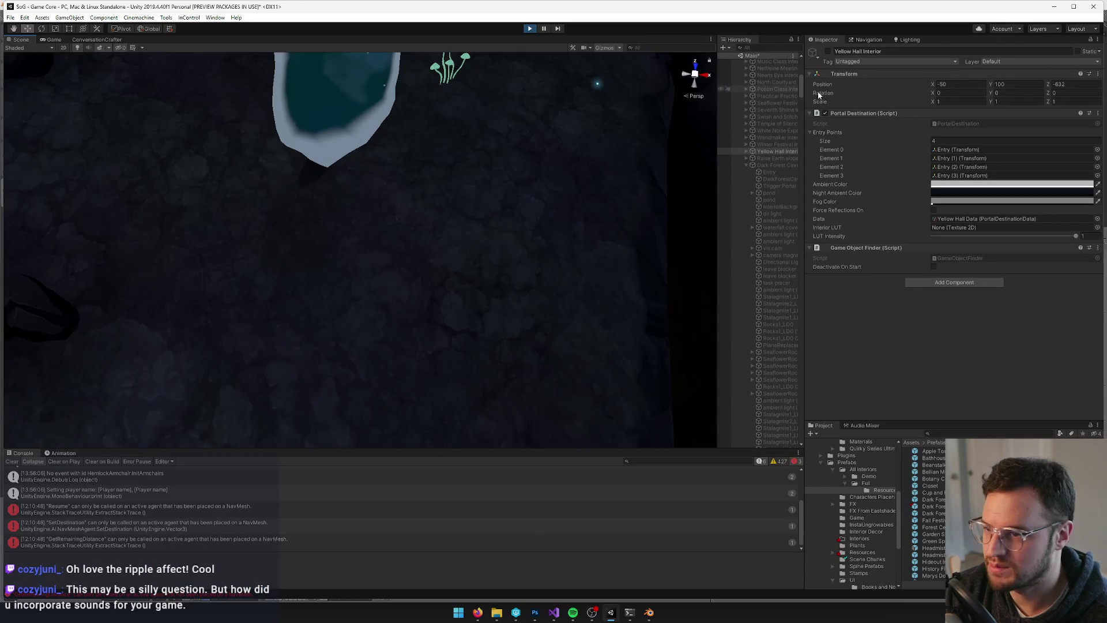
pyautogui.scroll(10, 773, 86)
pyautogui.scroll(2, 749, 84)
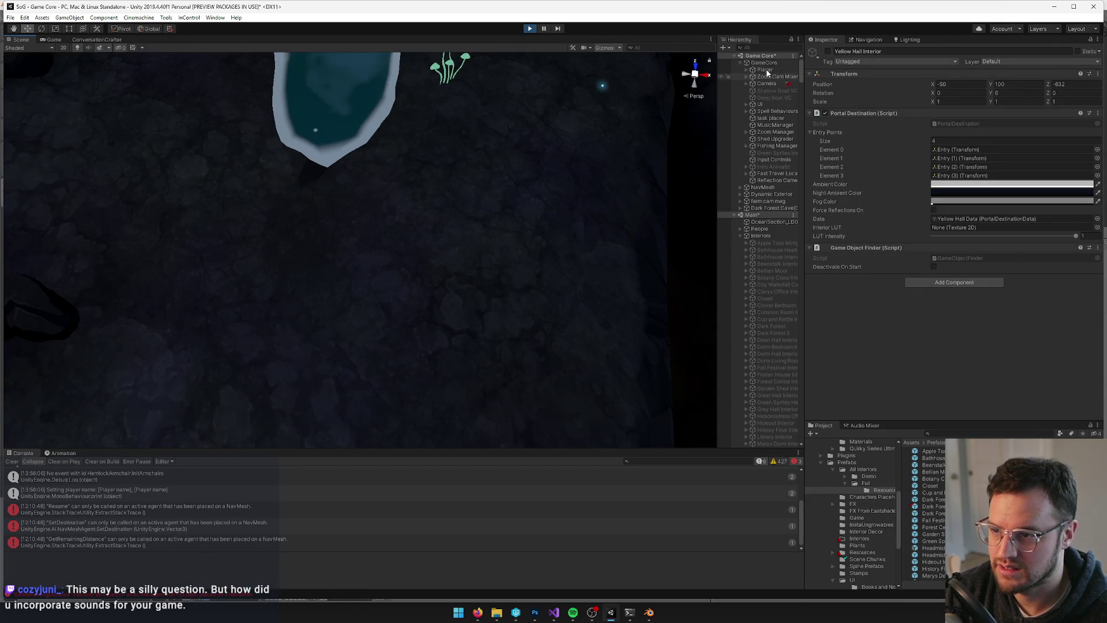
pyautogui.click(765, 69)
pyautogui.press('f')
pyautogui.scroll(-12, 346, 142)
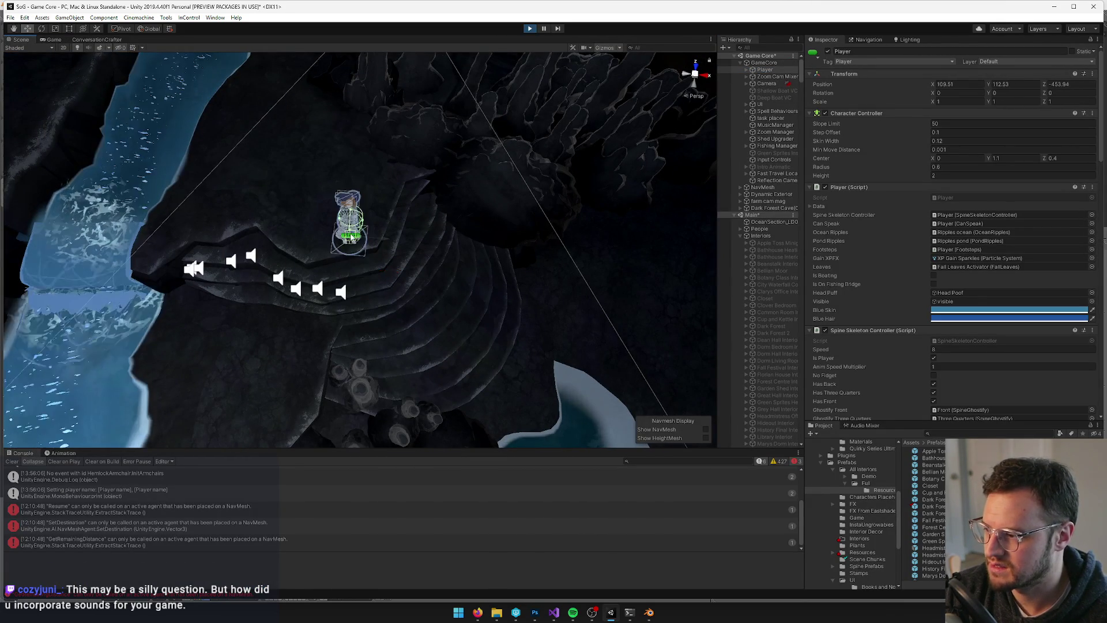
pyautogui.click(53, 39)
# Walk the player up through the cave along the river bank
pyautogui.press('w')
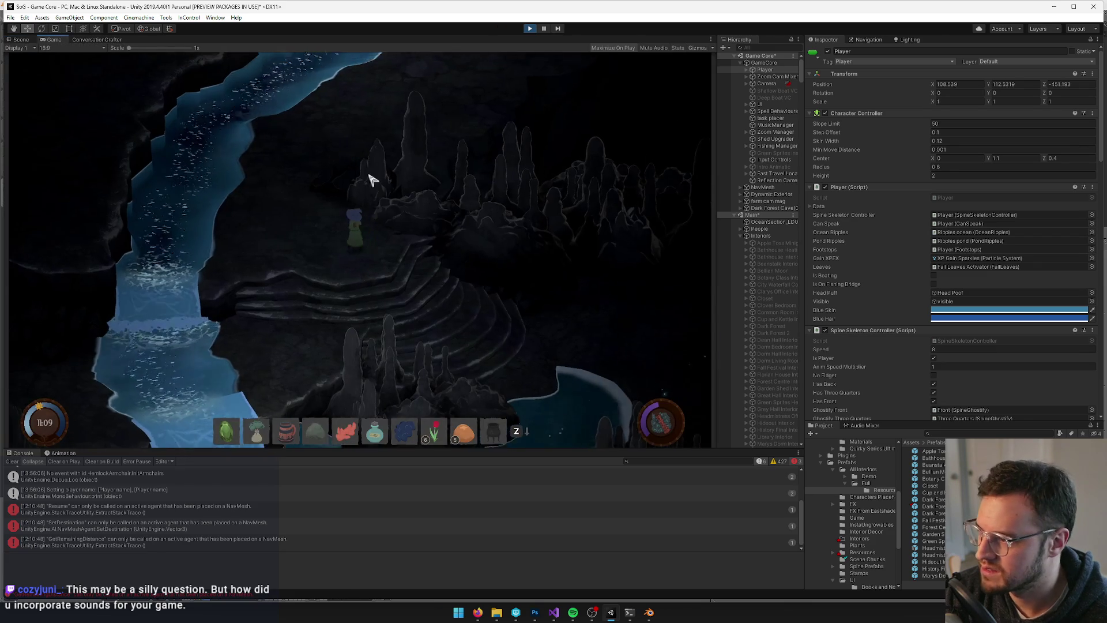
pyautogui.press('w')
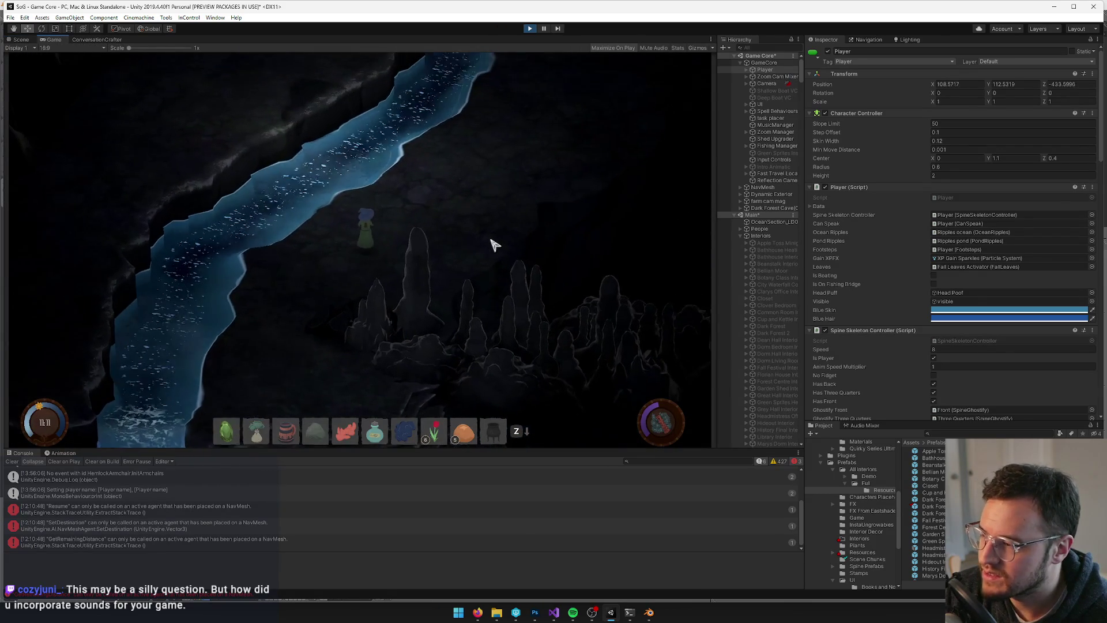
pyautogui.press('w')
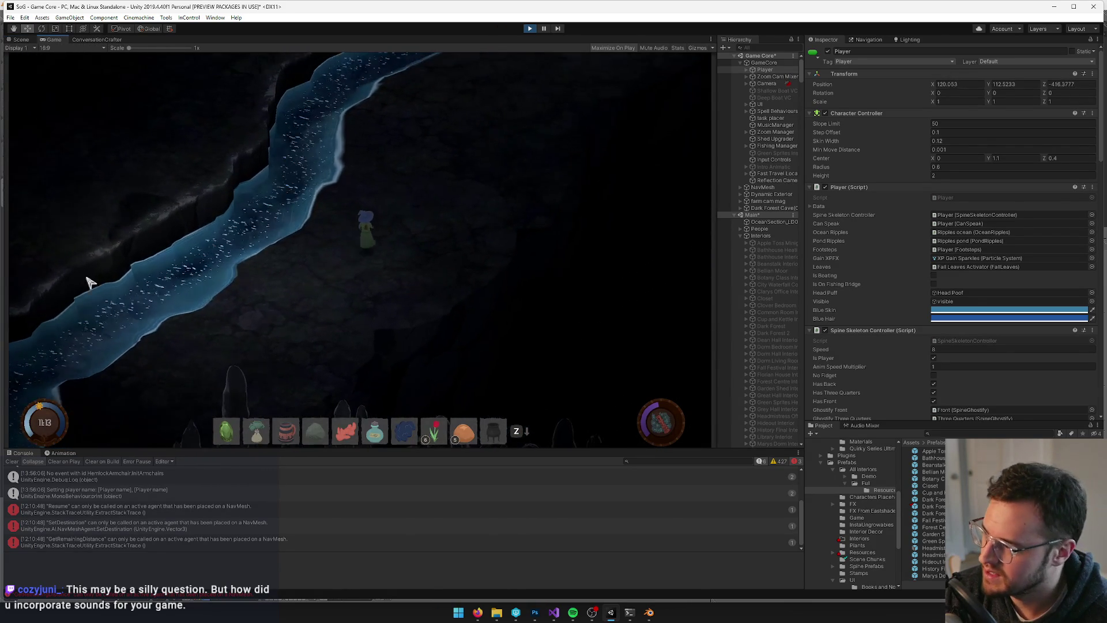
pyautogui.press('w')
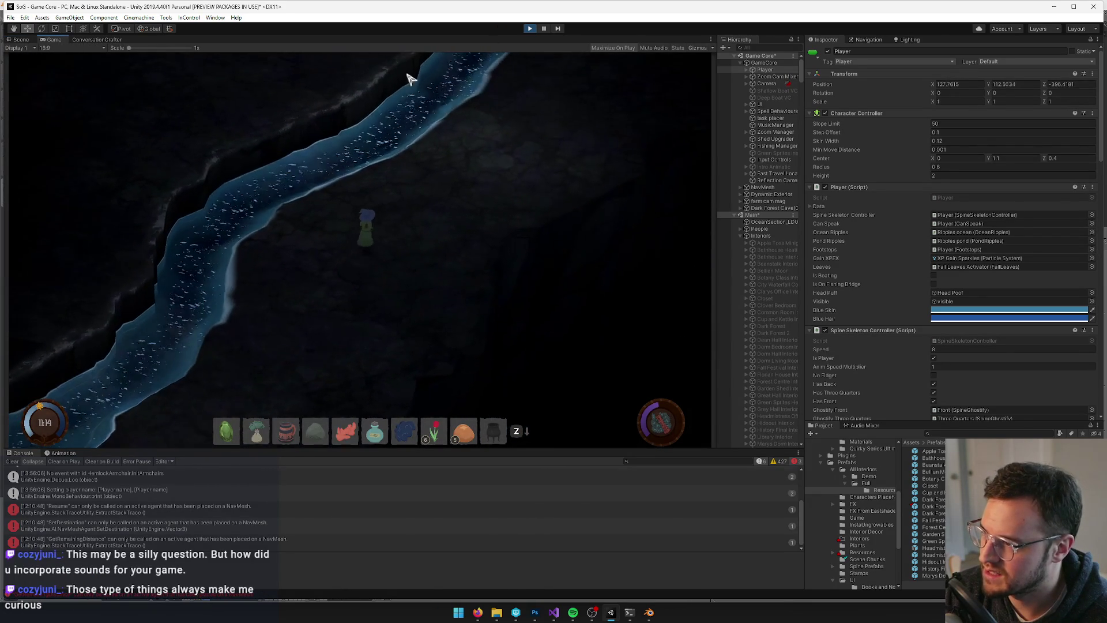
pyautogui.press('w')
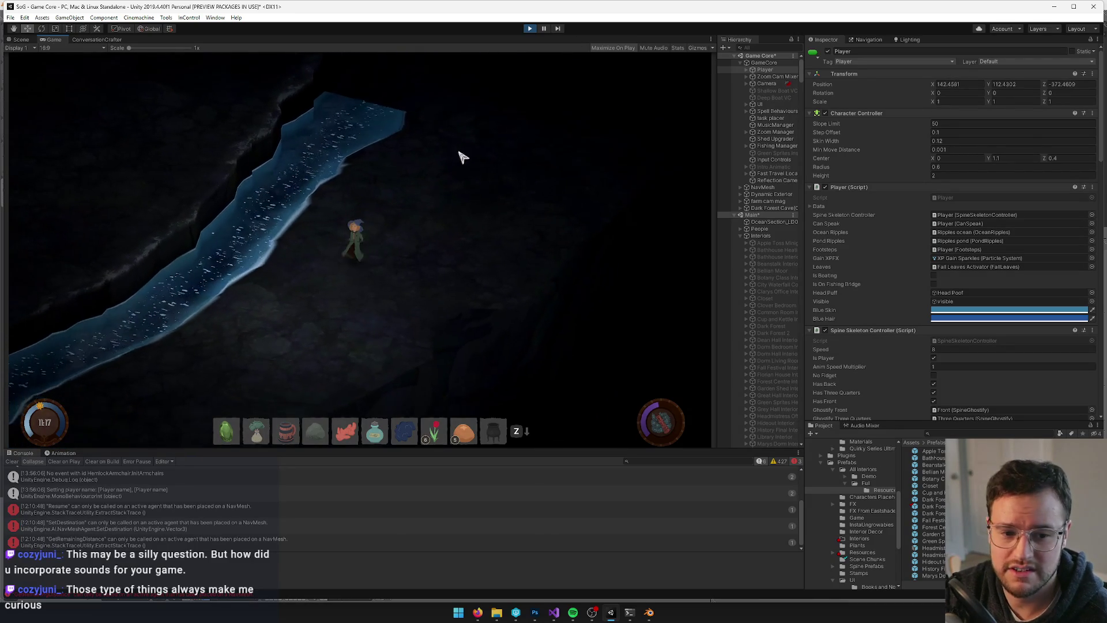
# Walk the player back down the river and across the stone terraces, climb up again, then stop playing
pyautogui.press('s')
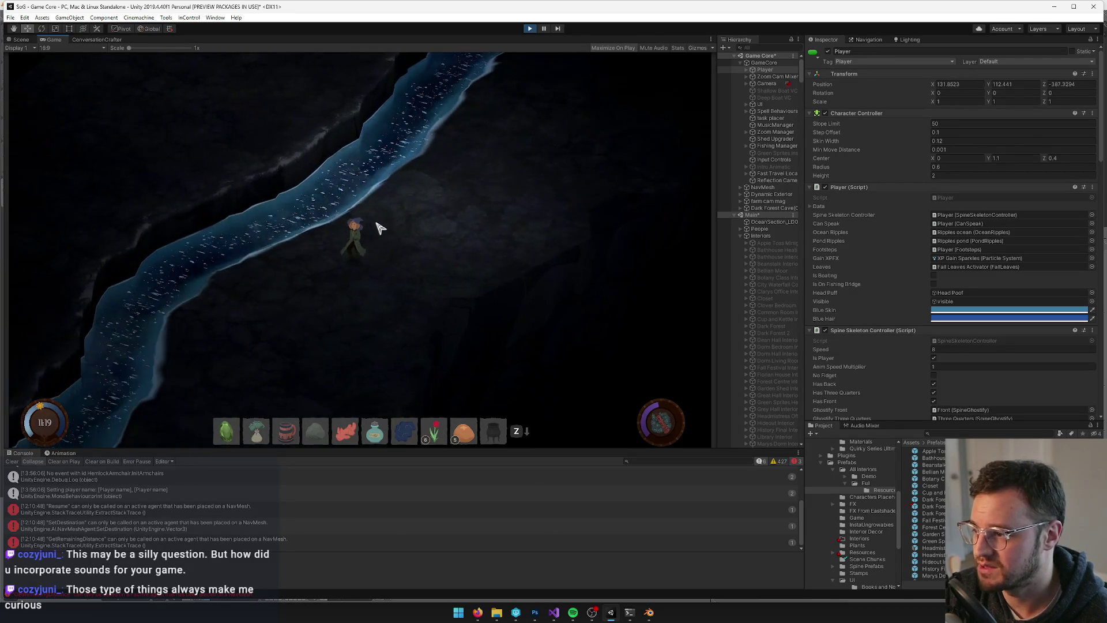
pyautogui.press('s')
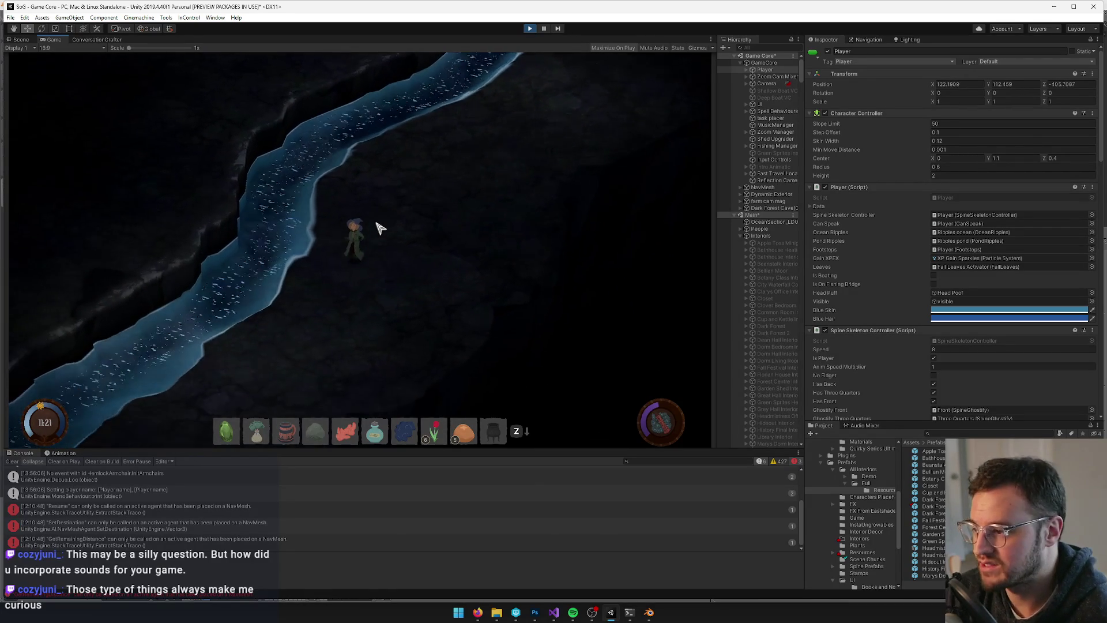
pyautogui.press('s')
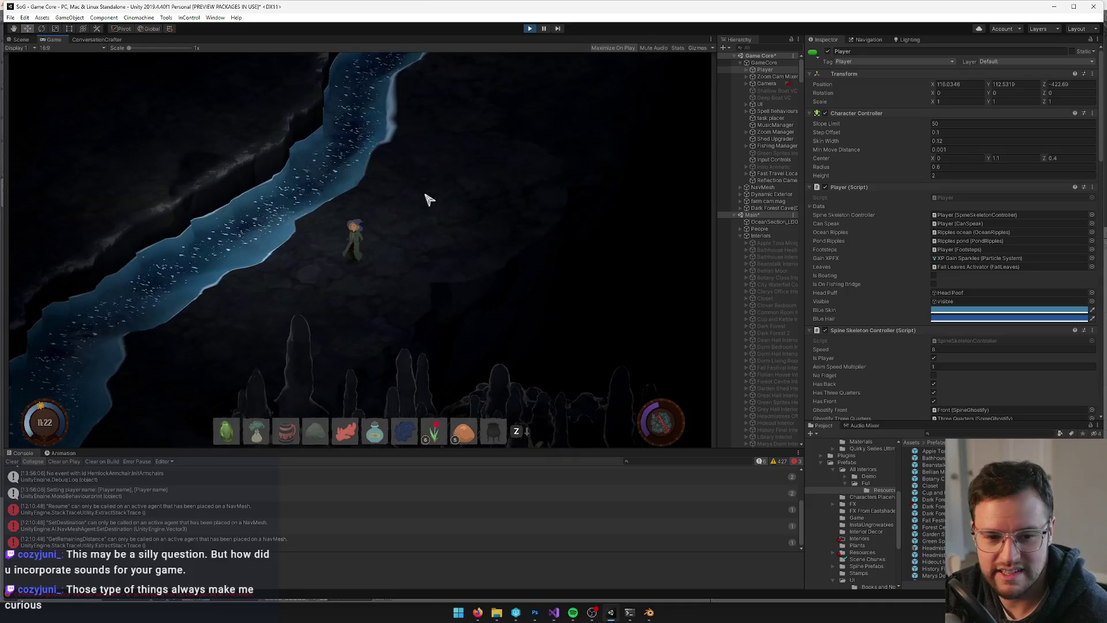
pyautogui.press('s')
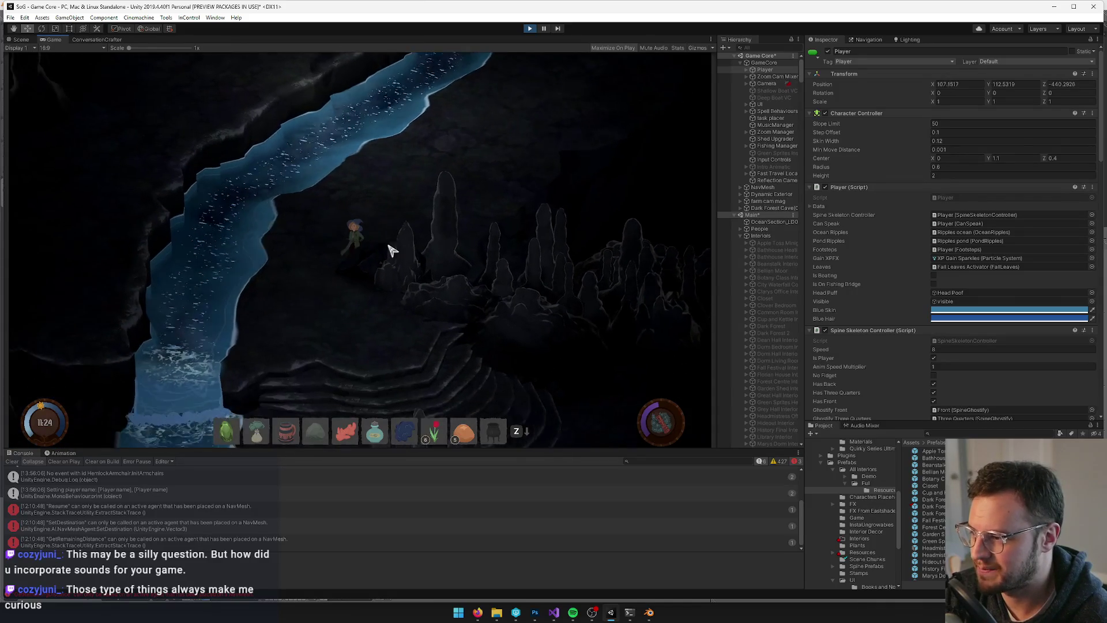
pyautogui.press('s')
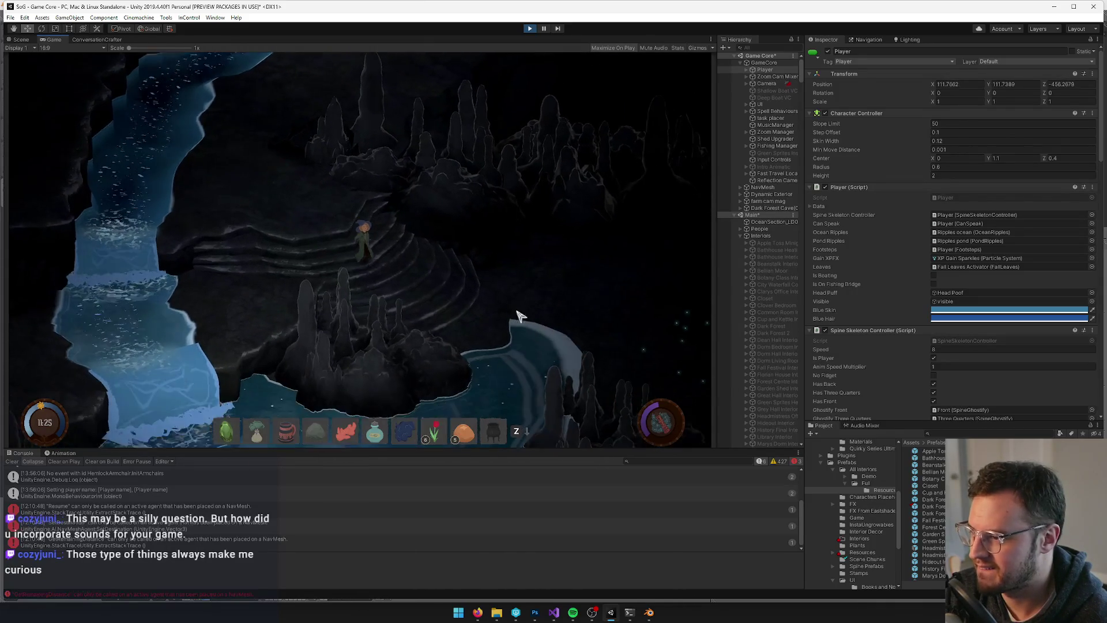
pyautogui.press('d')
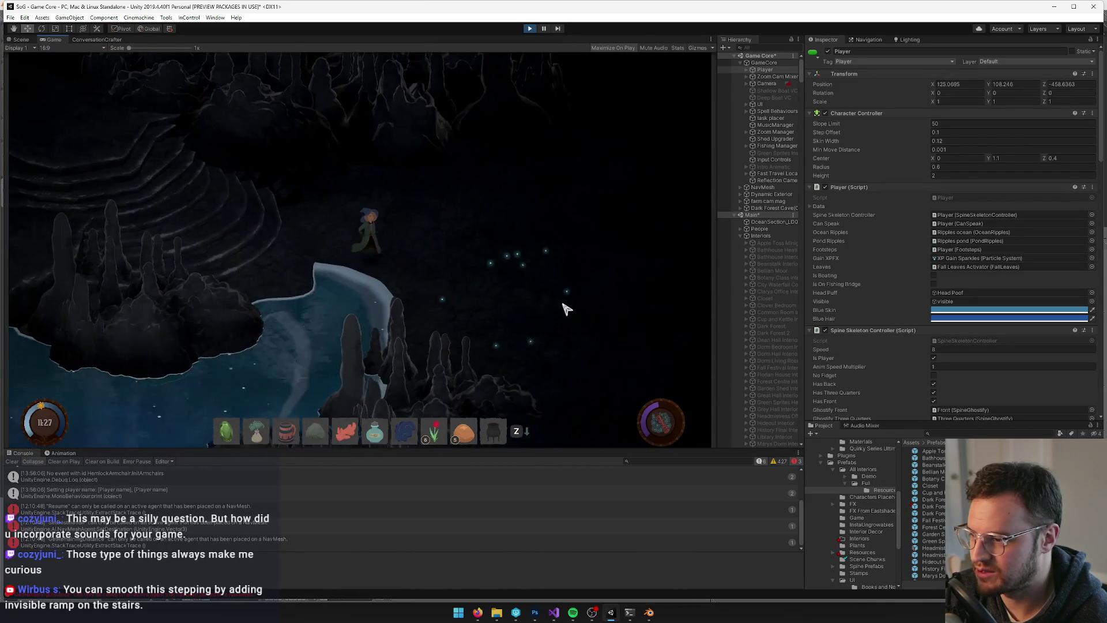
pyautogui.press('s')
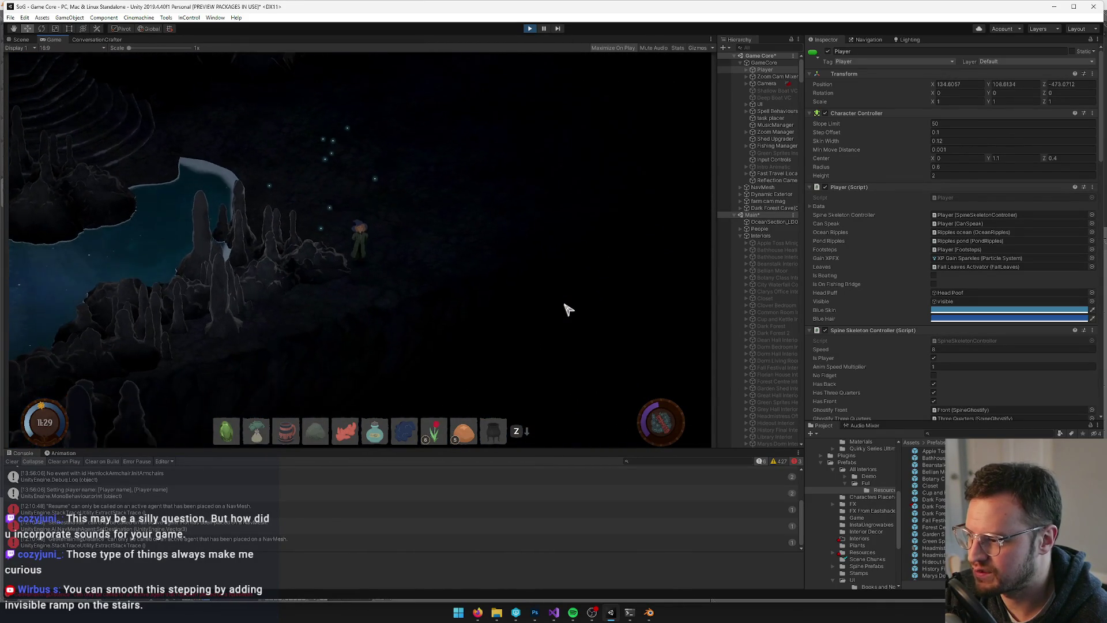
pyautogui.press('s')
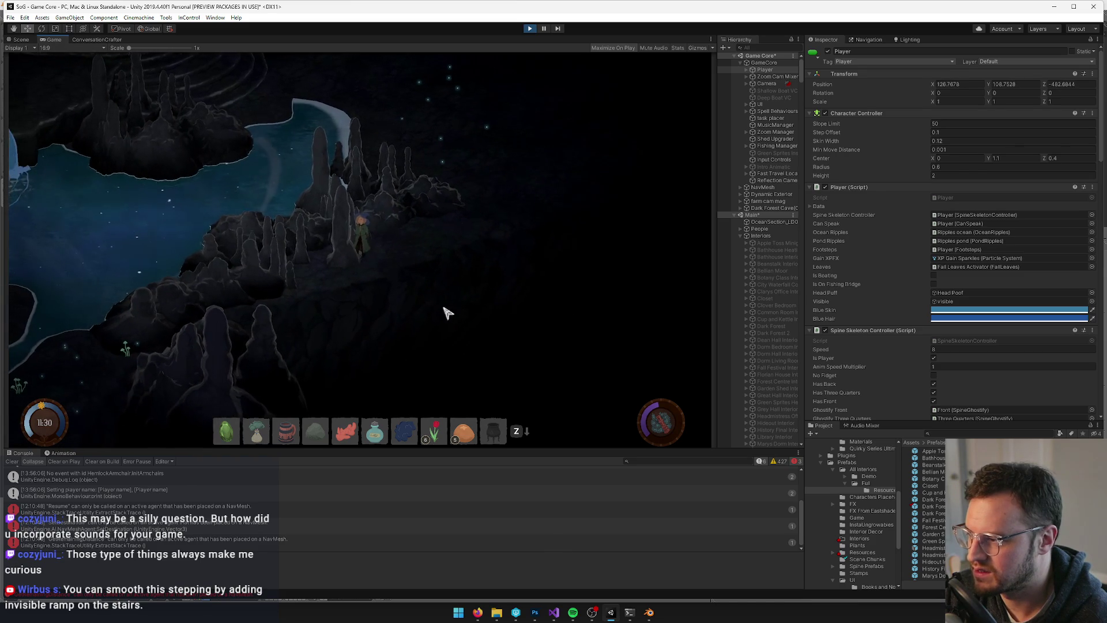
pyautogui.press('w')
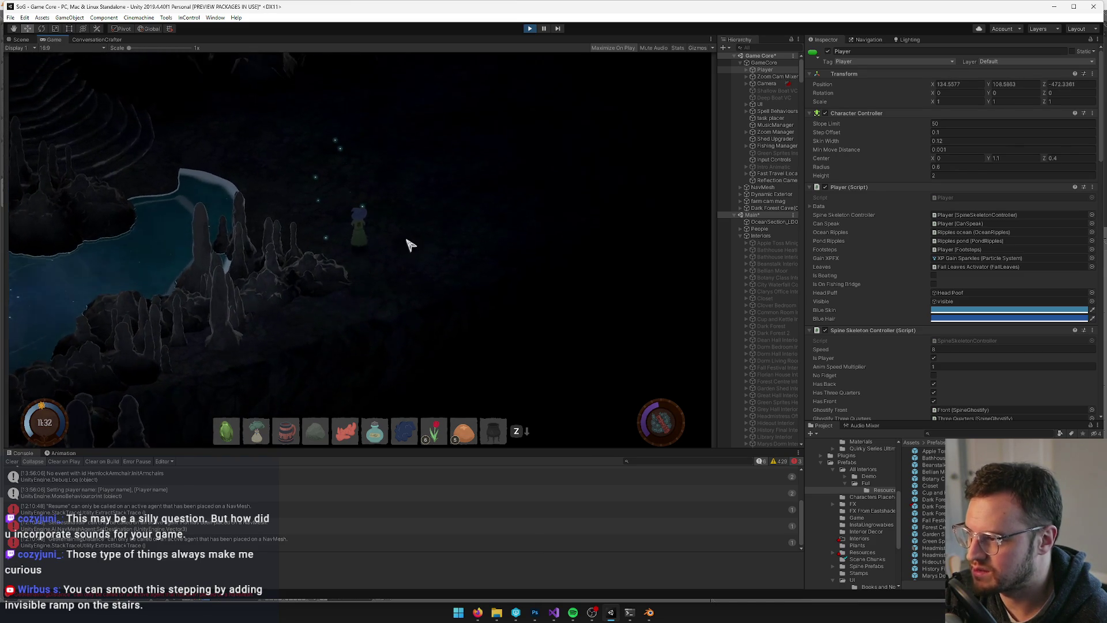
pyautogui.press('w')
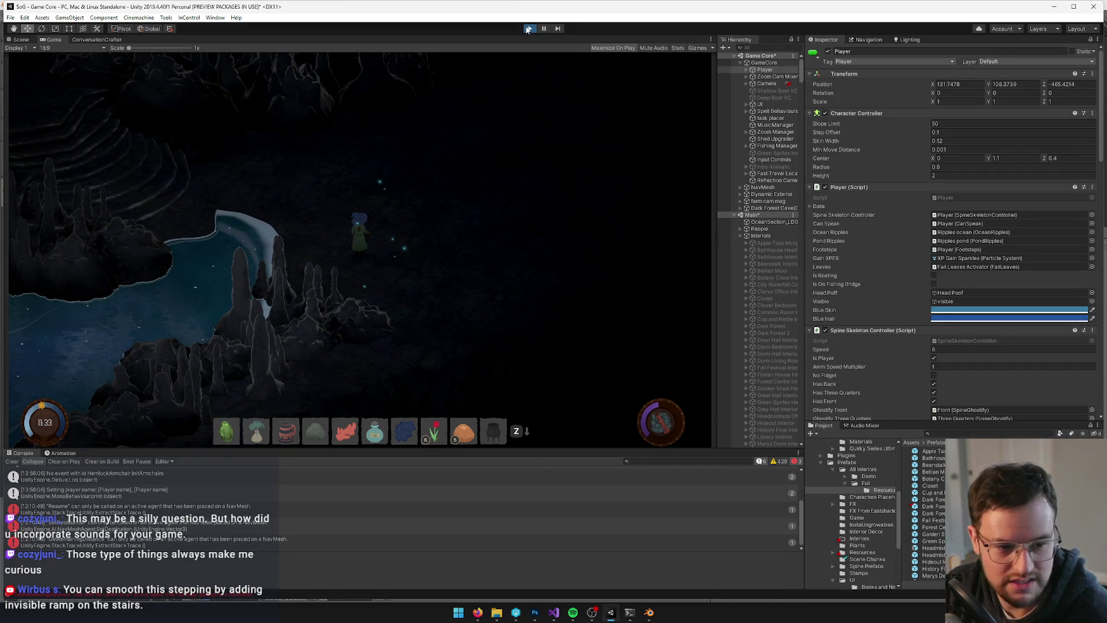
pyautogui.click(528, 29)
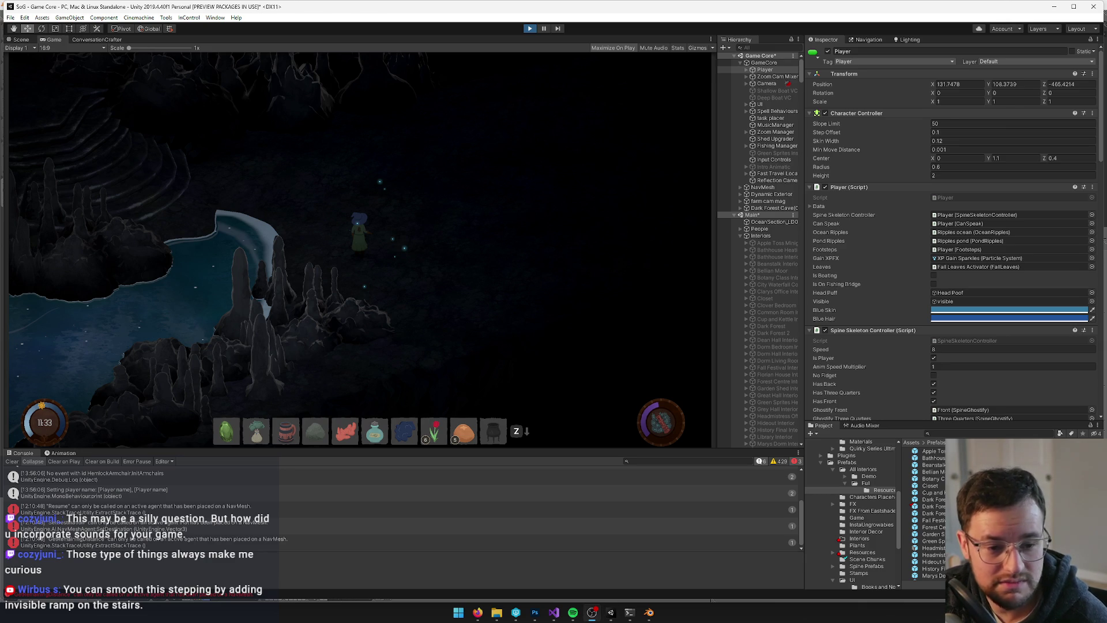
# Exit Play mode with Ctrl+P
pyautogui.hotkey('ctrl', 'p')
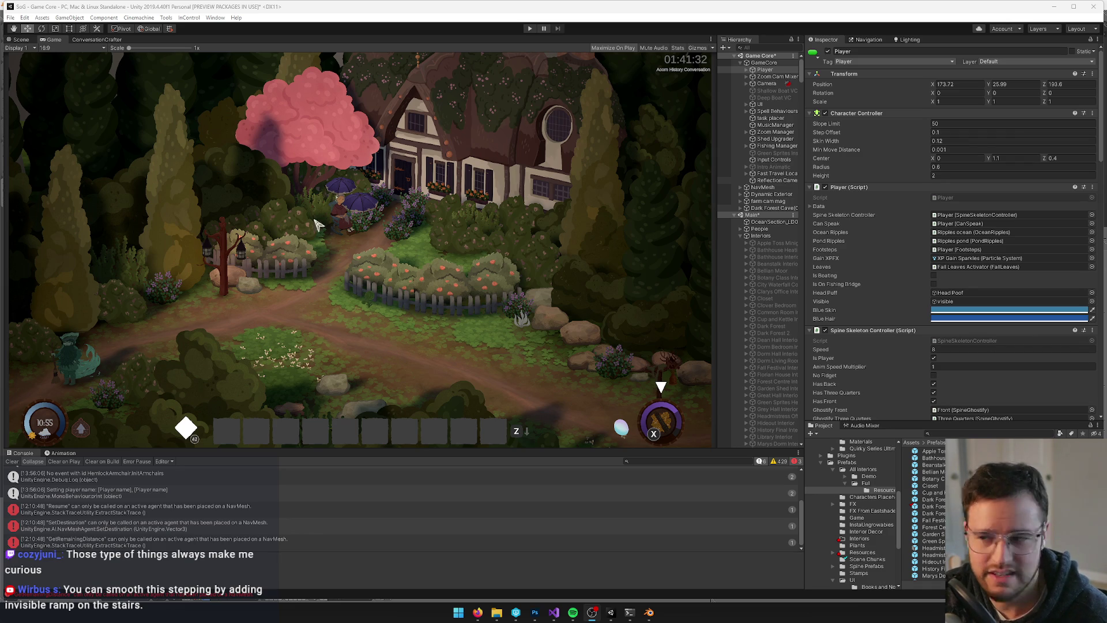
# Lower the system volume and bring the Firefox window forward from the taskbar
pyautogui.press('XF86AudioLowerVolume')
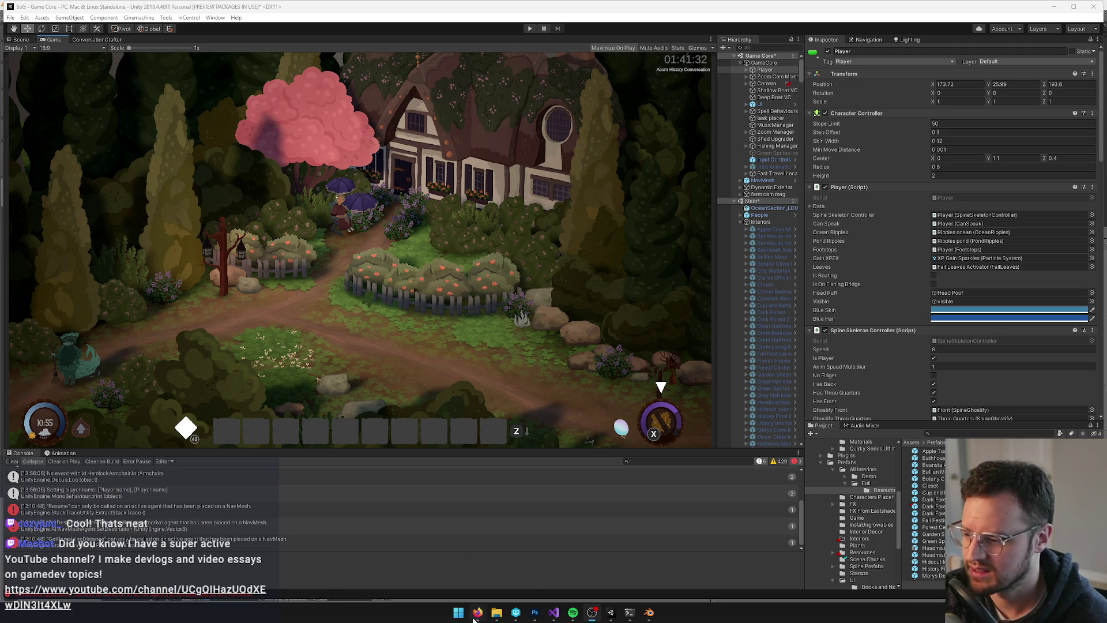
pyautogui.moveTo(473, 614)
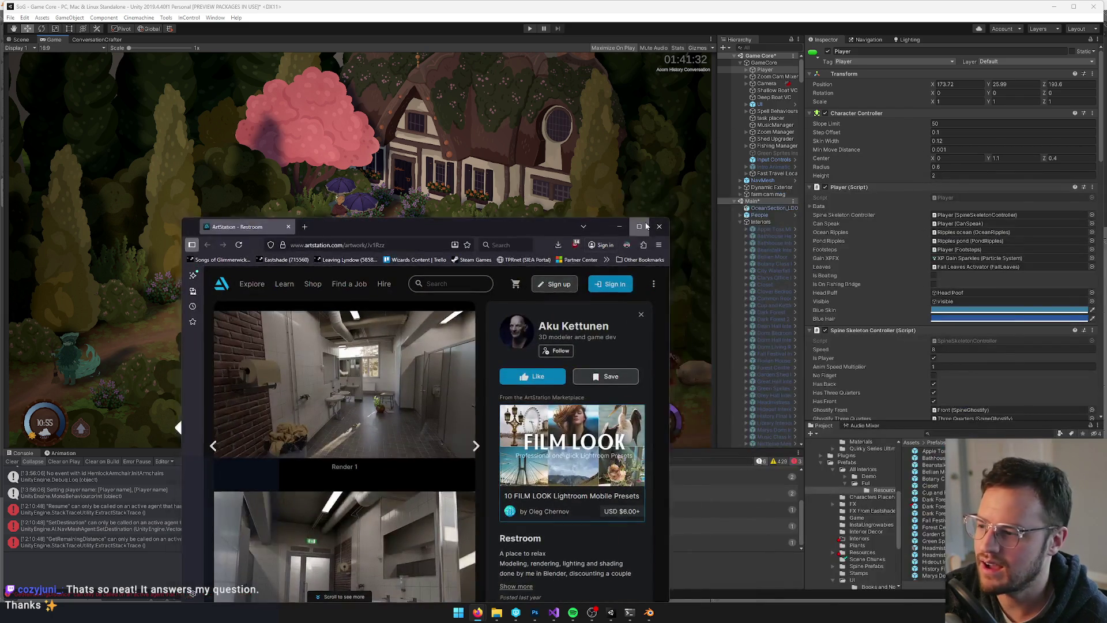
# Maximize the Restroom artwork page and highlight description lines about rendering, lighting and Blender while reading
pyautogui.click(650, 227)
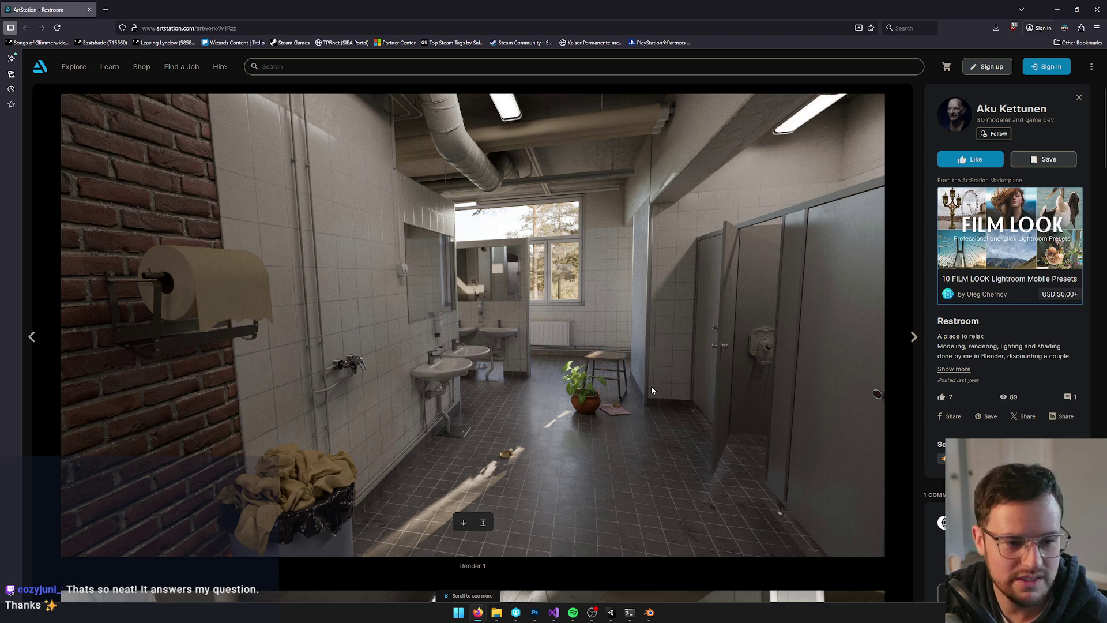
pyautogui.moveTo(967, 345); pyautogui.dragTo(1022, 346)
pyautogui.click(980, 356)
pyautogui.moveTo(954, 355); pyautogui.dragTo(998, 356)
pyautogui.click(999, 356)
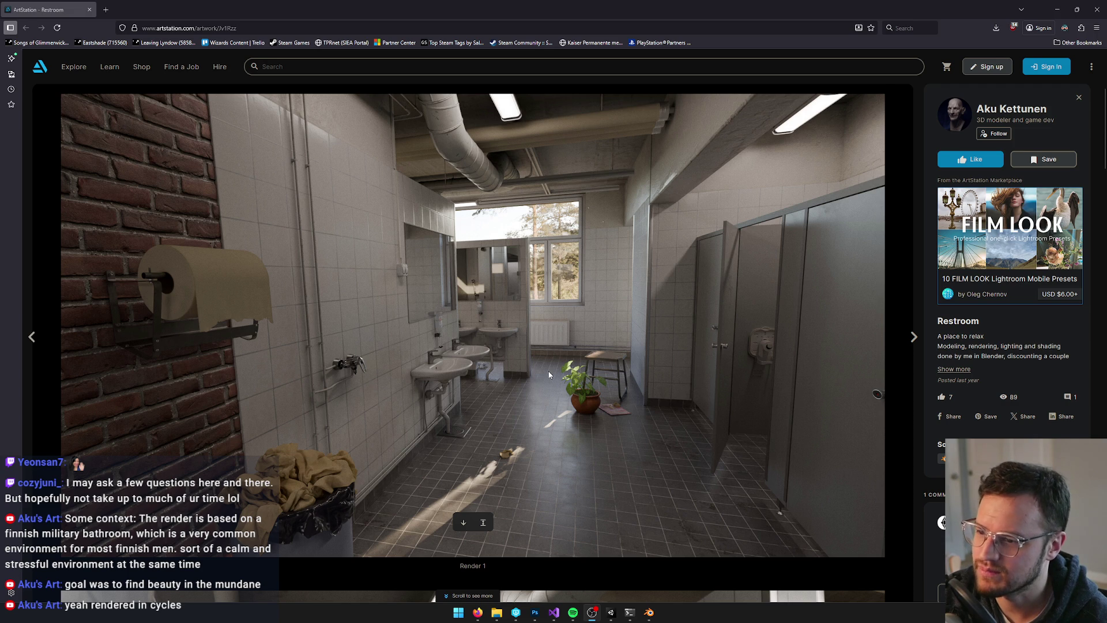
# Scroll the Restroom artwork past Render 2 and Render 3 toward the Clay 1 untextured render
pyautogui.scroll(-5, 548, 374)
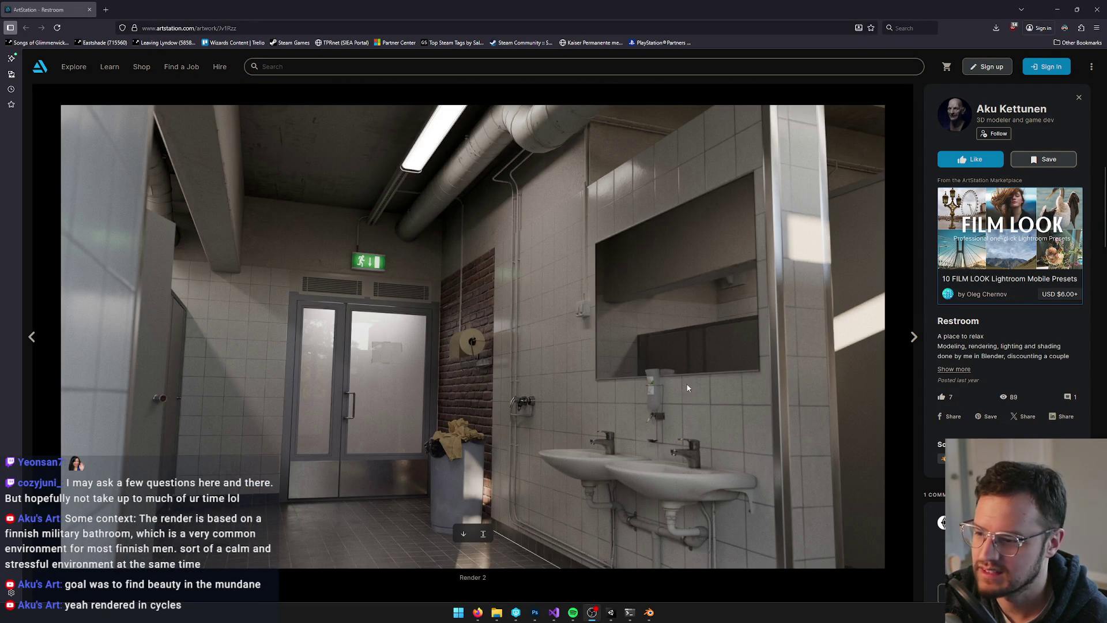
pyautogui.scroll(-2, 728, 381)
pyautogui.scroll(1, 720, 383)
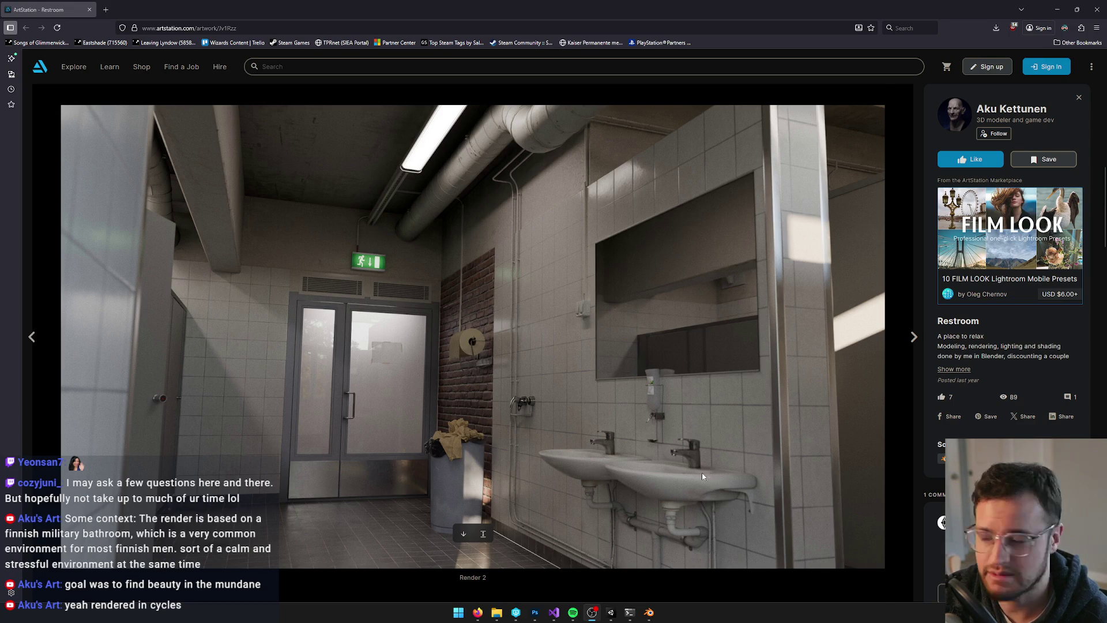
pyautogui.scroll(-10, 702, 476)
pyautogui.scroll(1, 702, 478)
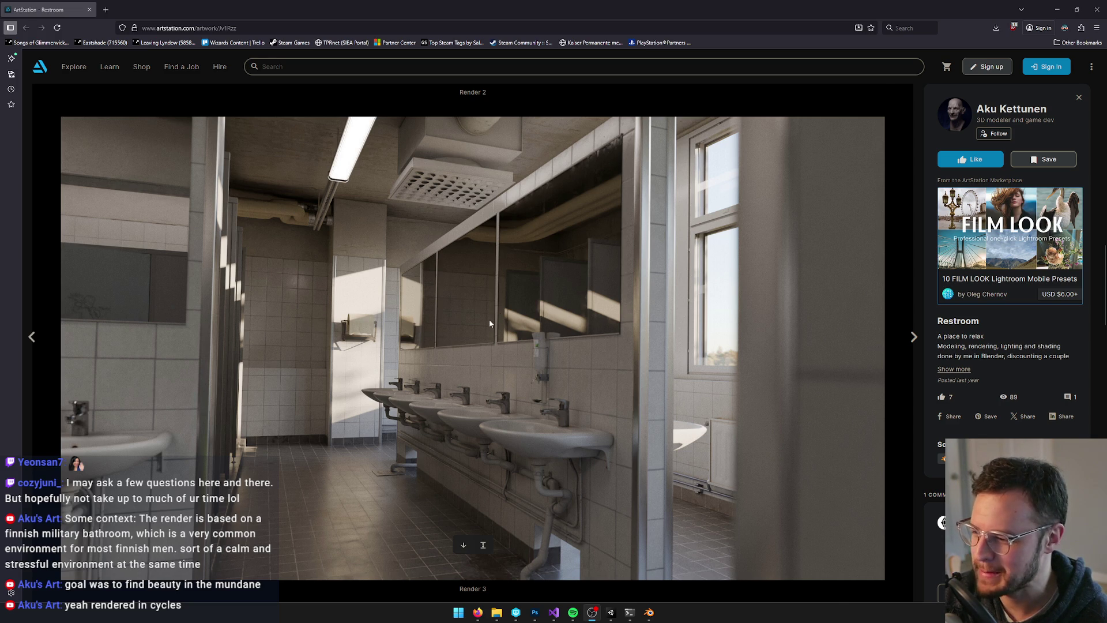
pyautogui.scroll(-7, 489, 323)
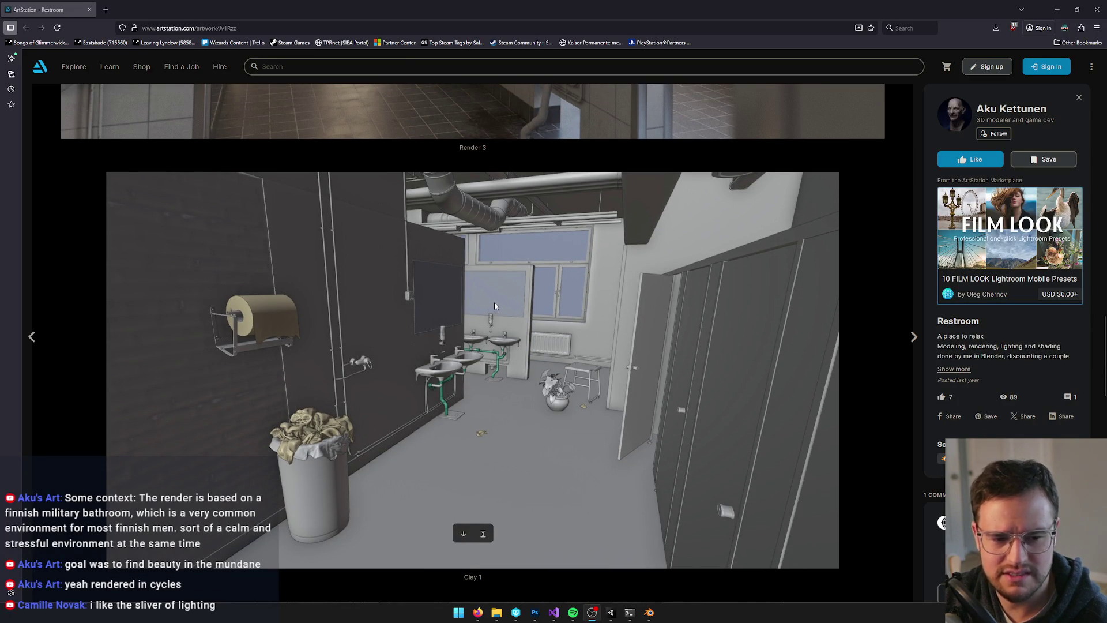
# Scroll down to the Clay 3 and Clay 4 renders, then back up to Render 2
pyautogui.scroll(-2, 494, 305)
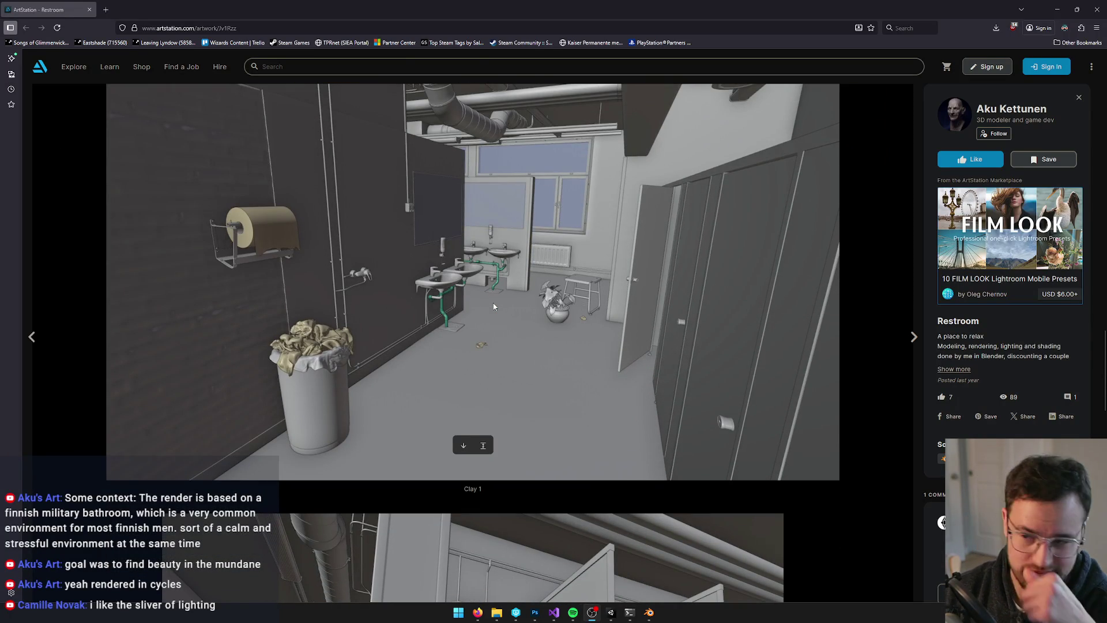
pyautogui.scroll(-15, 494, 306)
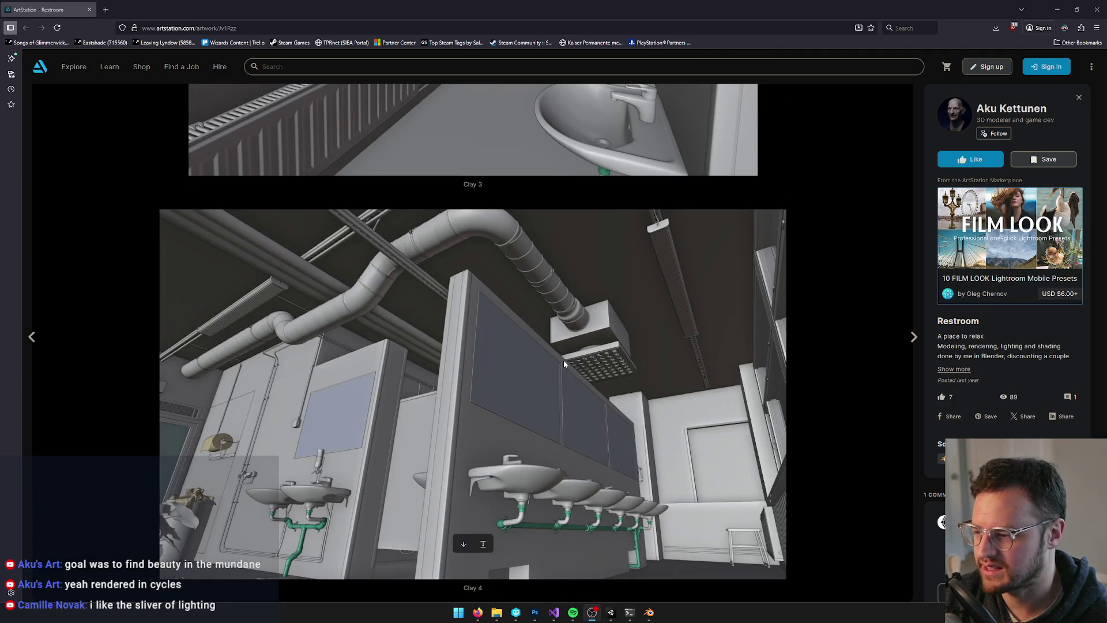
pyautogui.scroll(15, 562, 360)
pyautogui.scroll(10, 535, 383)
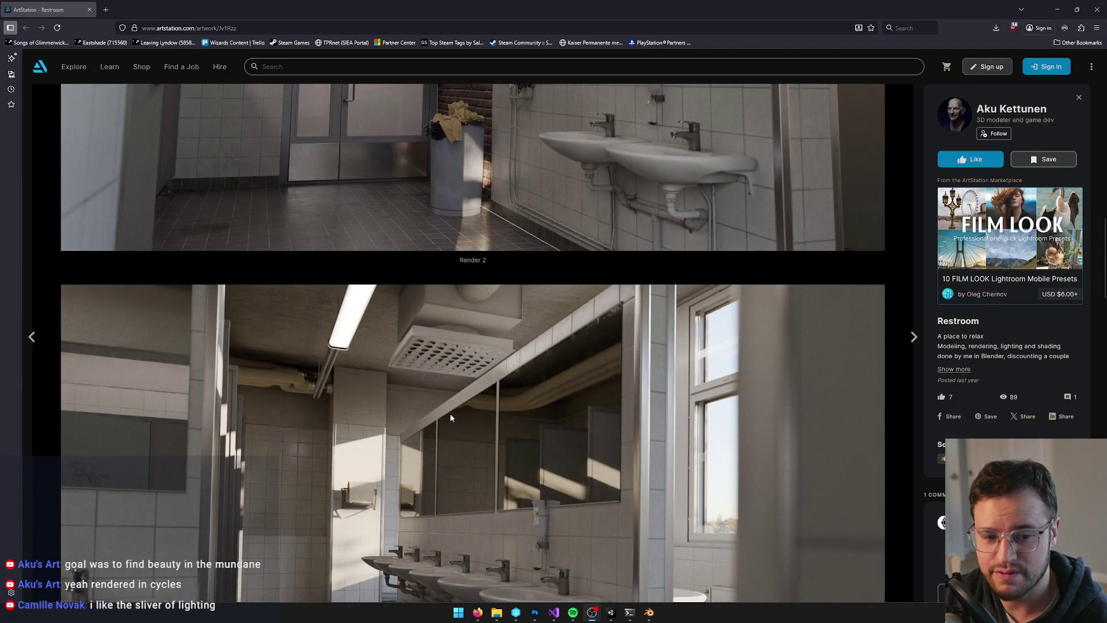
pyautogui.scroll(4, 468, 271)
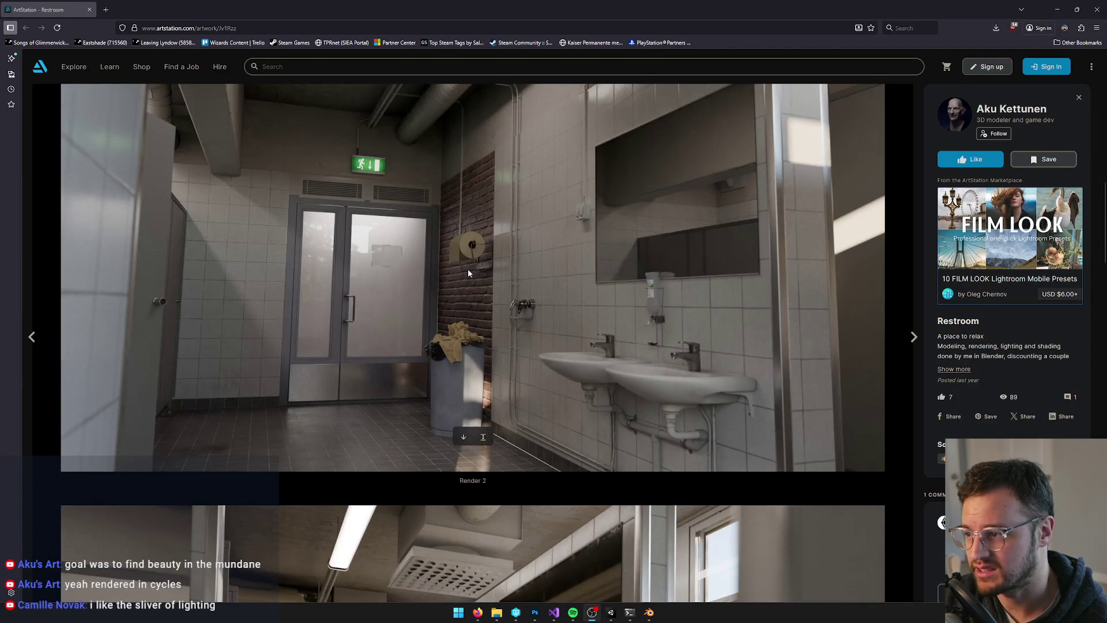
pyautogui.scroll(2, 468, 271)
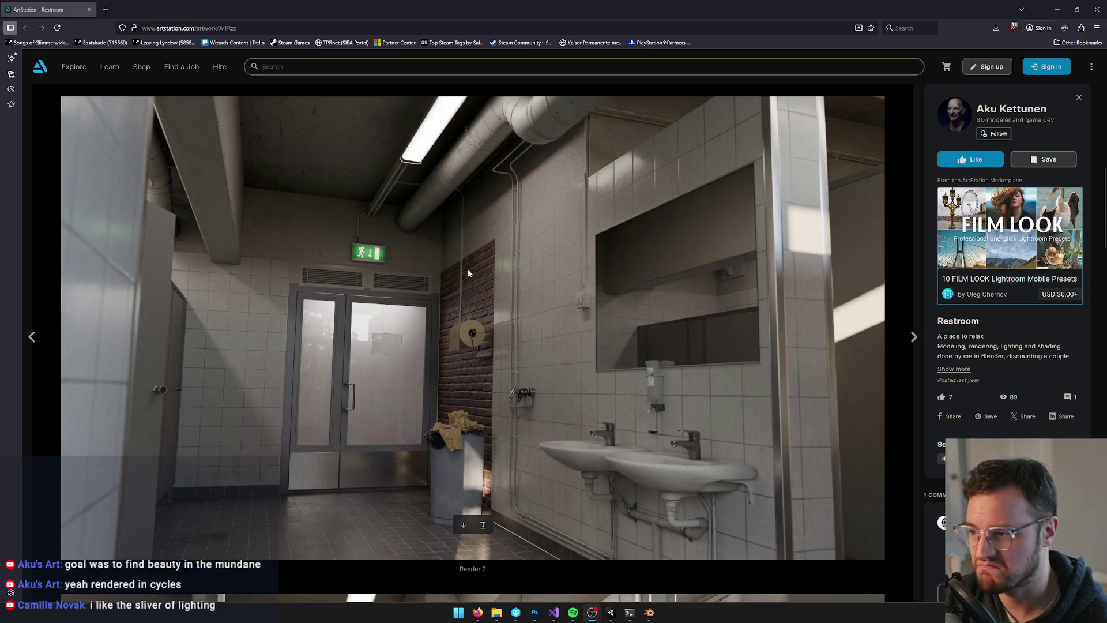
pyautogui.scroll(9, 468, 268)
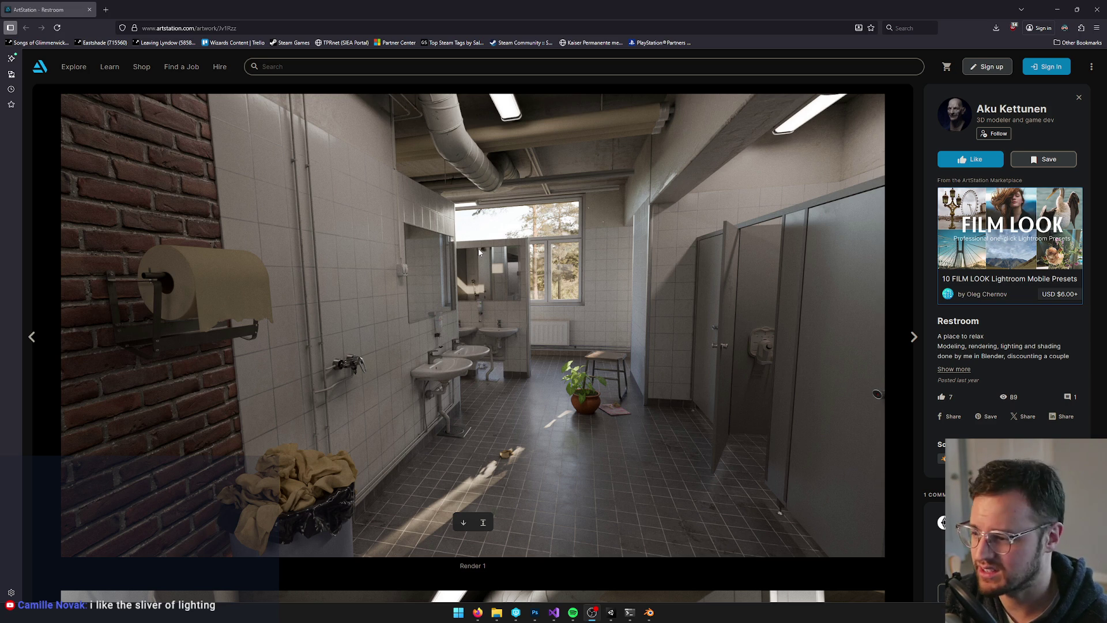
pyautogui.scroll(-2, 648, 513)
pyautogui.scroll(2, 621, 421)
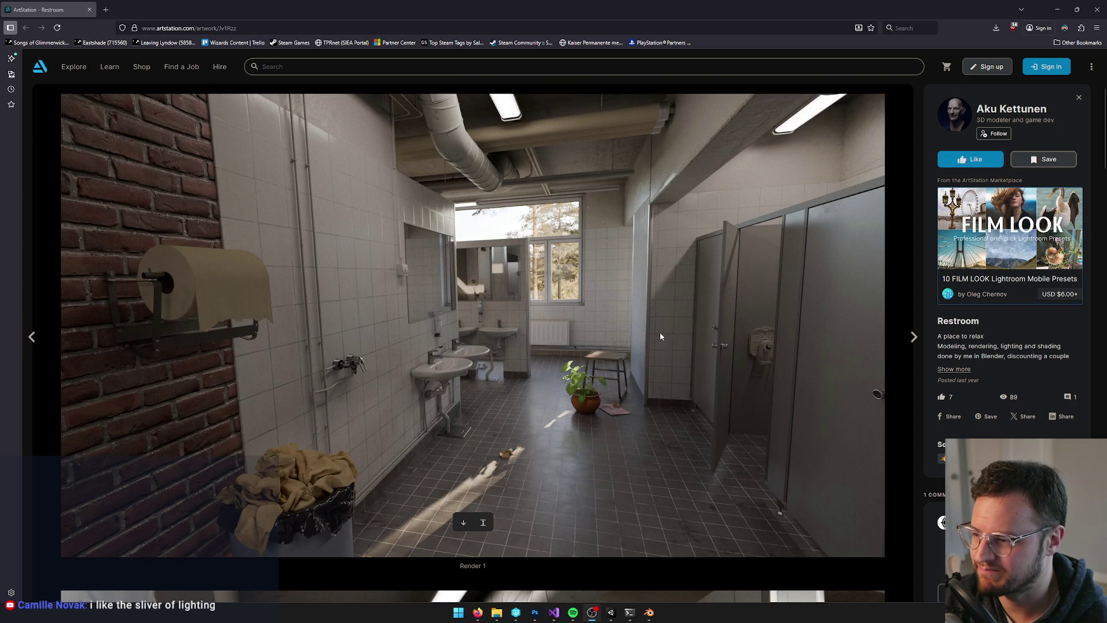
pyautogui.scroll(-2, 629, 486)
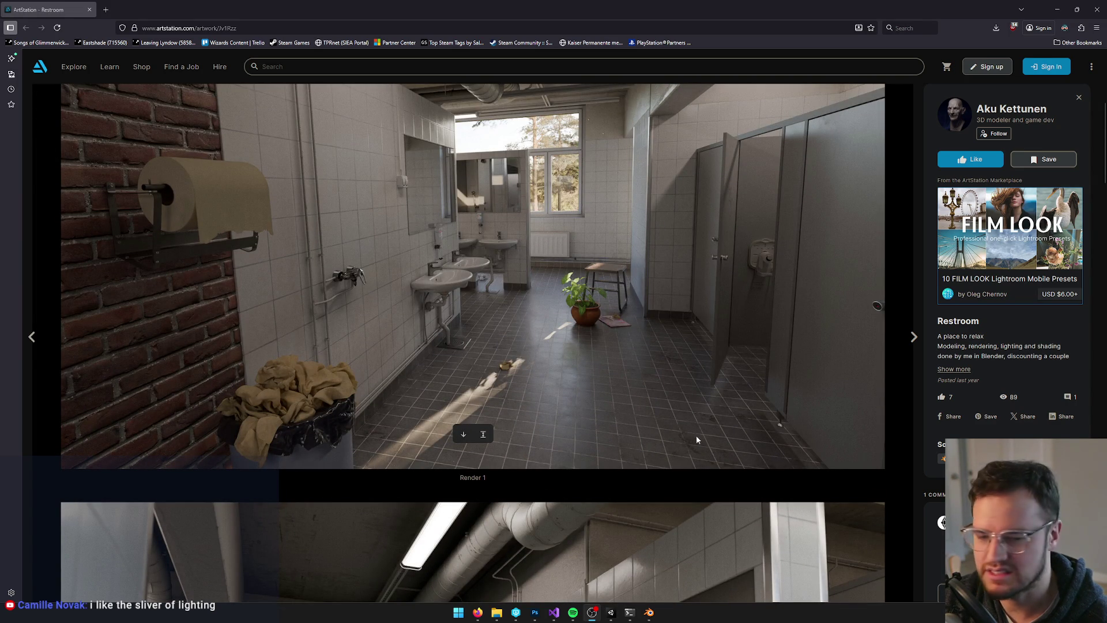
pyautogui.scroll(2, 655, 442)
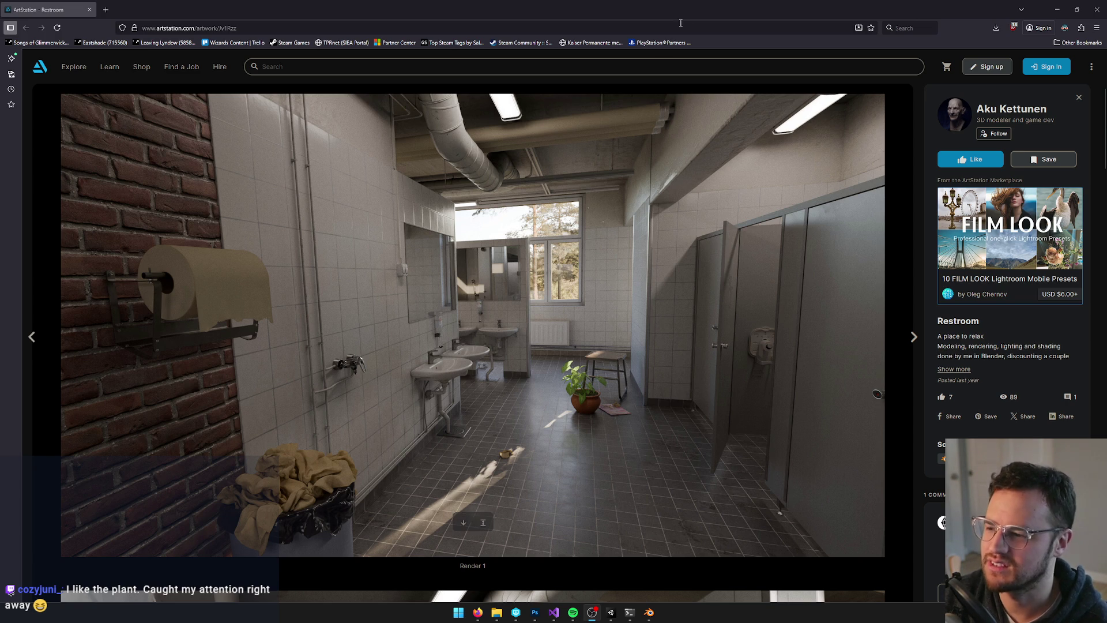
pyautogui.moveTo(692, 10); pyautogui.dragTo(489, 130)
pyautogui.click(661, 119)
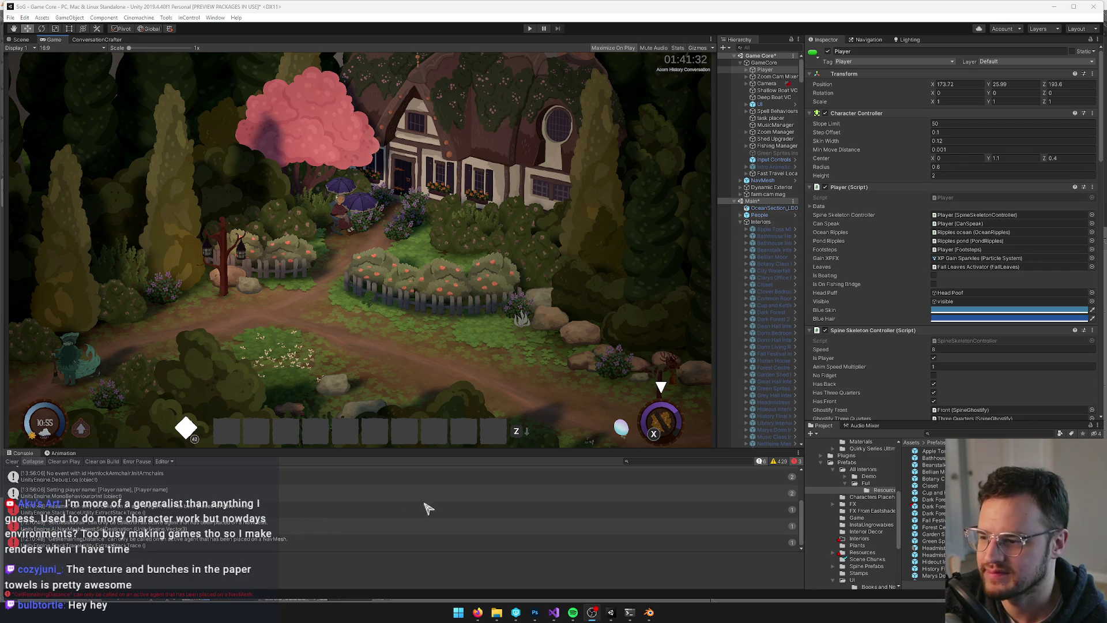
# Glance at the cave stairs model in Blender, then switch back to the Unity project
pyautogui.click(648, 612)
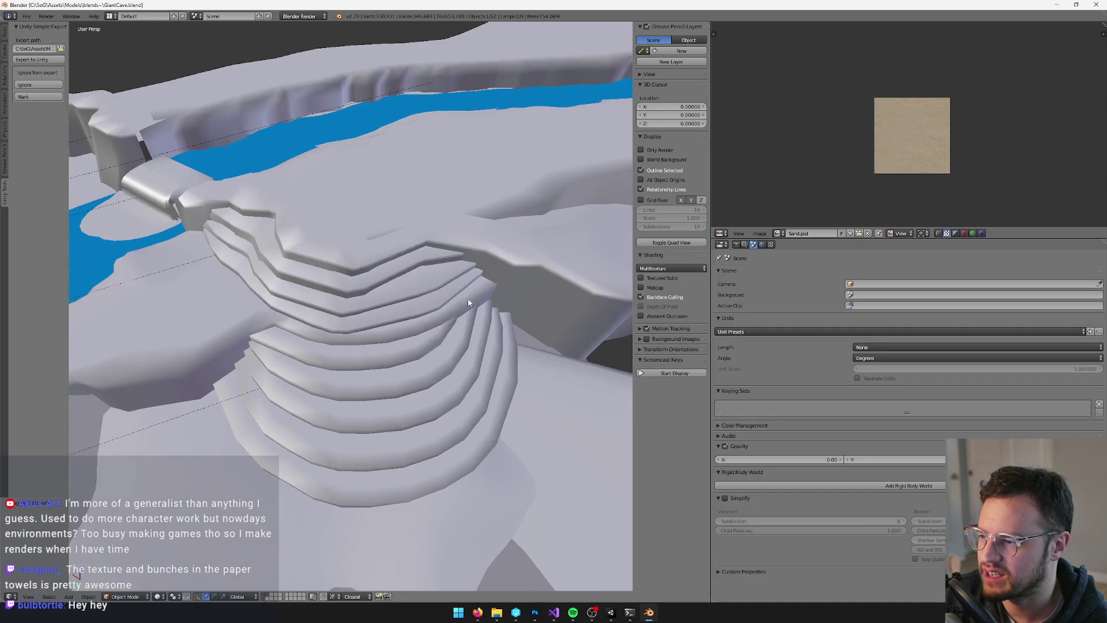
pyautogui.scroll(-3, 470, 296)
pyautogui.scroll(2, 427, 296)
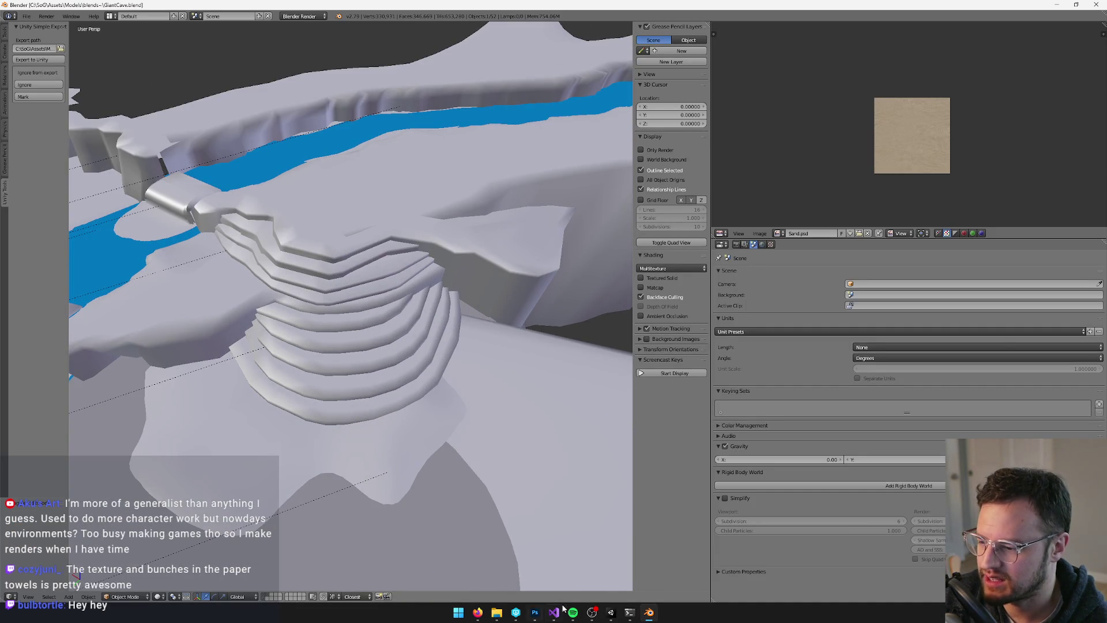
pyautogui.click(612, 612)
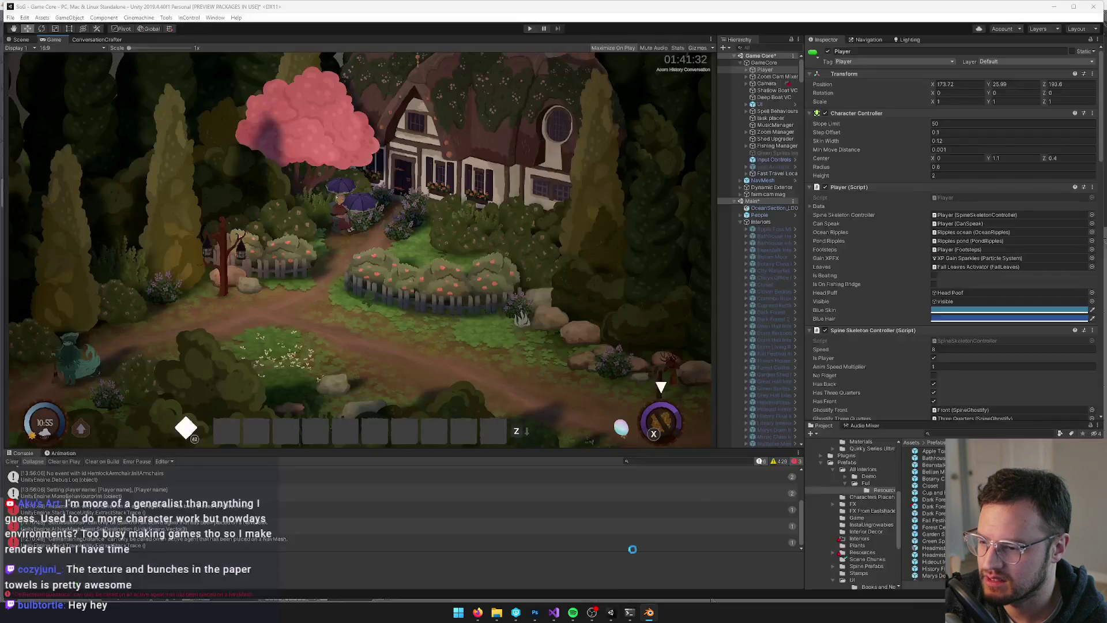
# Select the Stalagmite1_LOD0 (15) cluster of Dark Forest Cave in the Scene view and try deleting it
pyautogui.scroll(-10, 765, 230)
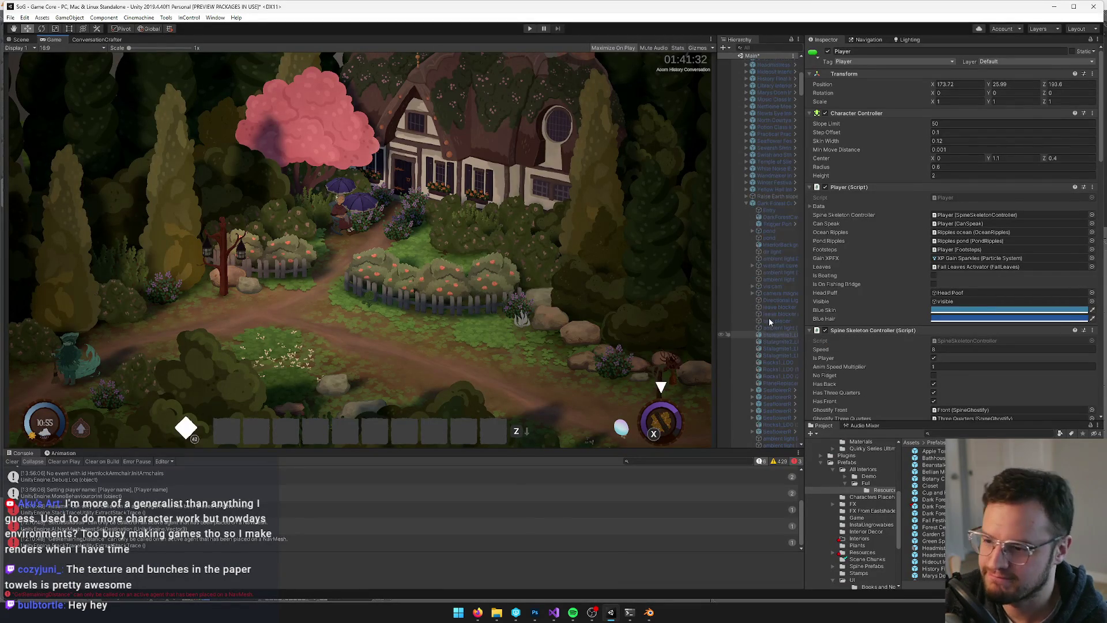
pyautogui.click(764, 204)
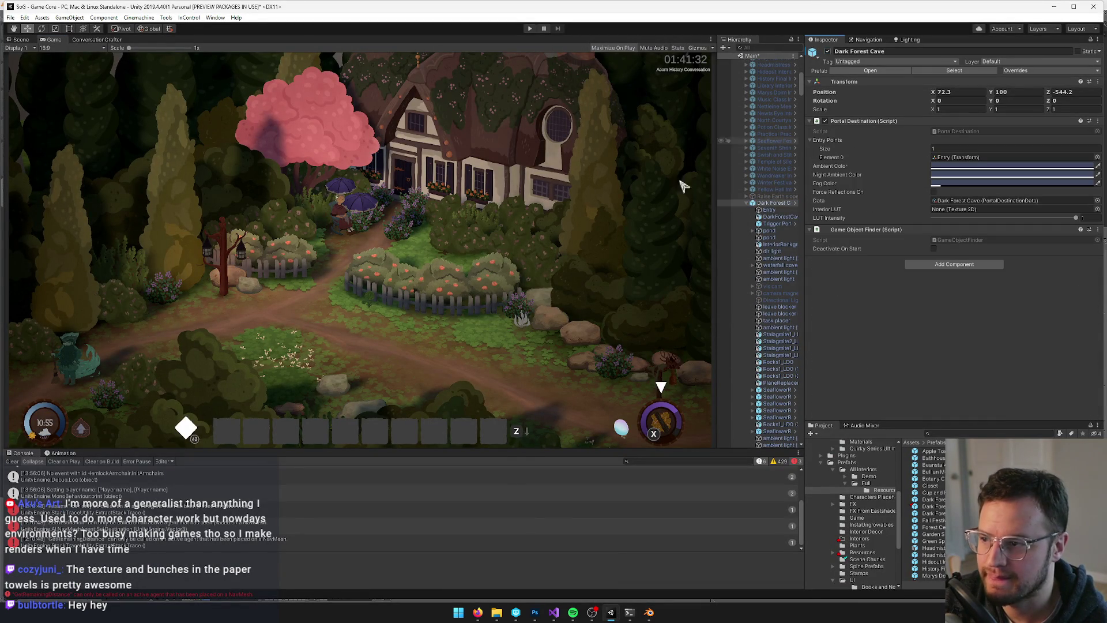
pyautogui.click(21, 40)
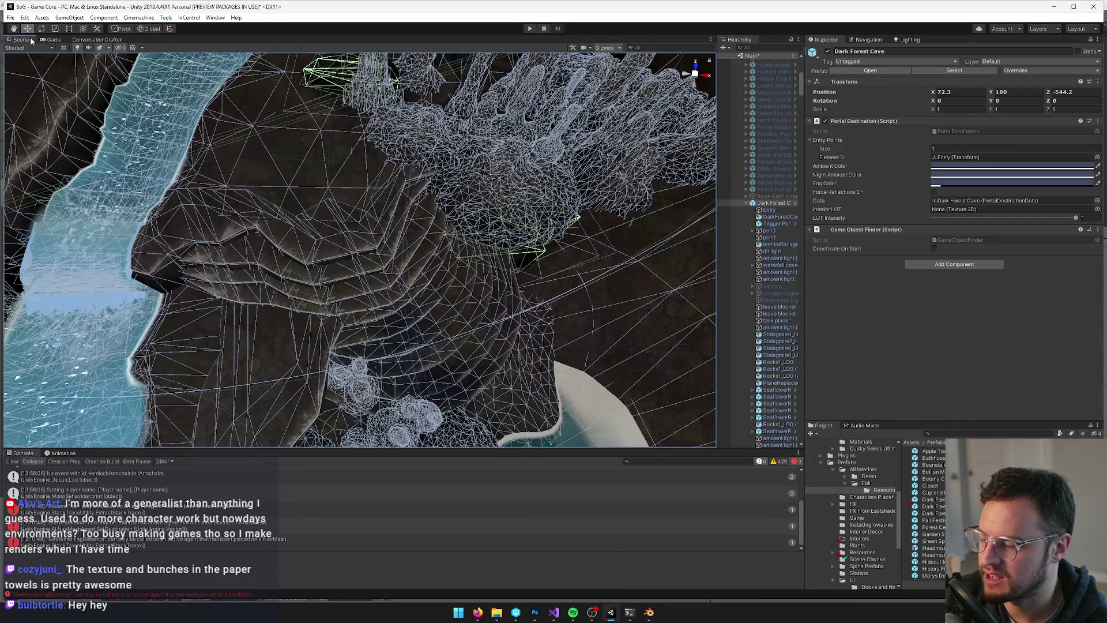
pyautogui.moveTo(376, 193)
pyautogui.mouseDown()
pyautogui.moveTo(381, 210)
pyautogui.moveTo(405, 183)
pyautogui.mouseUp()
pyautogui.click(381, 210)
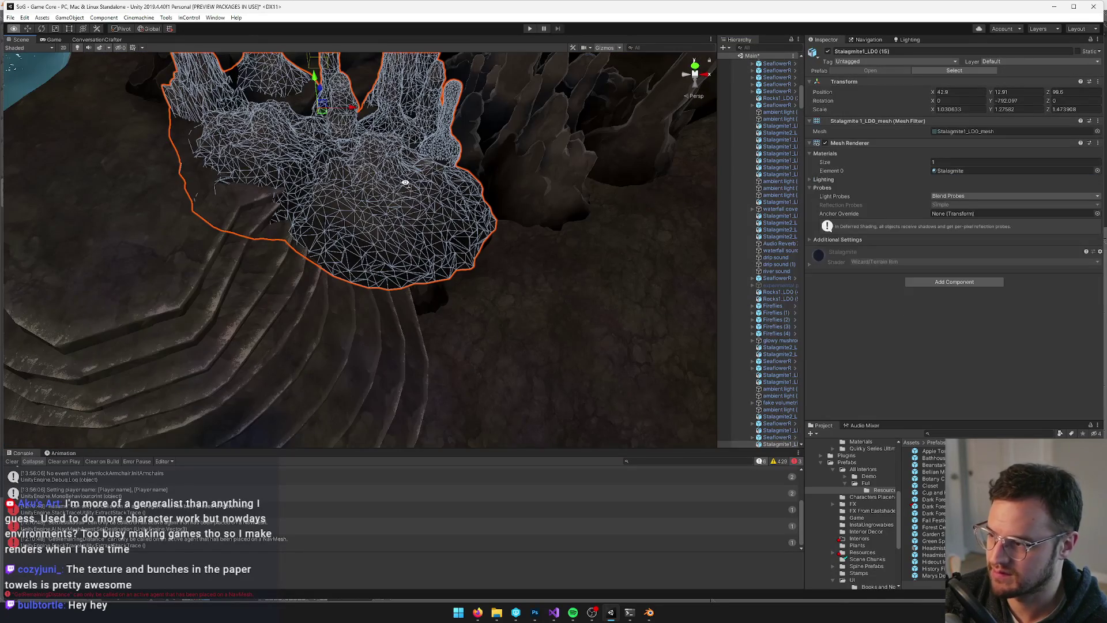
pyautogui.moveTo(573, 148)
pyautogui.mouseDown()
pyautogui.moveTo(559, 185)
pyautogui.moveTo(465, 281)
pyautogui.moveTo(364, 173)
pyautogui.moveTo(363, 277)
pyautogui.moveTo(356, 242)
pyautogui.moveTo(297, 242)
pyautogui.moveTo(413, 258)
pyautogui.mouseUp()
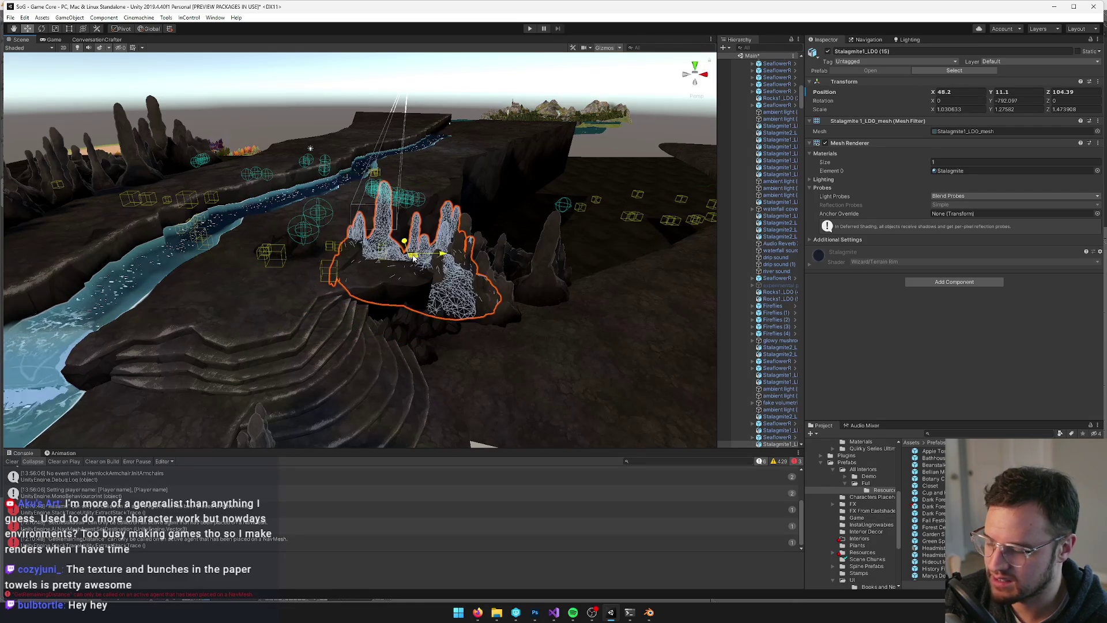
pyautogui.press('Delete')
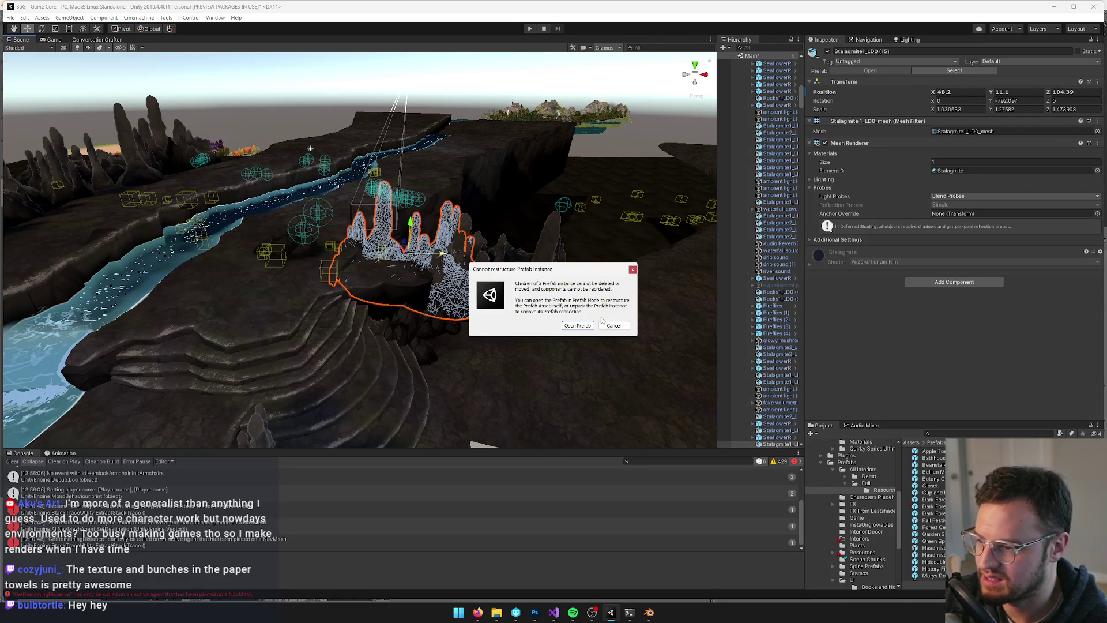
# Dismiss the restructure warning and revert all overrides on the Dark Forest Cave prefab
pyautogui.click(612, 325)
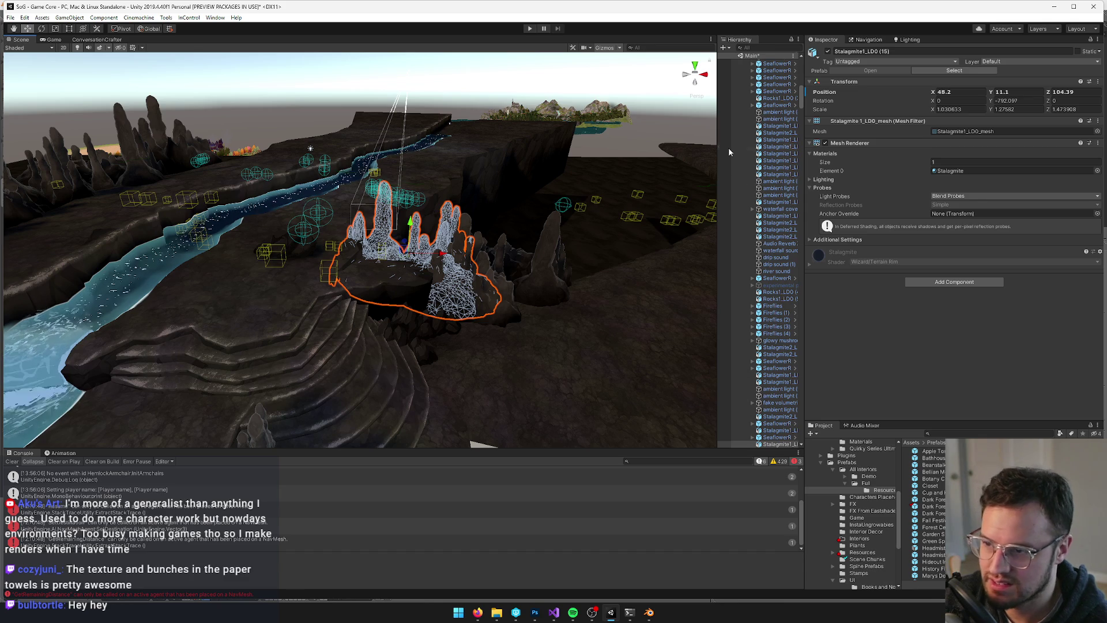
pyautogui.scroll(5, 770, 149)
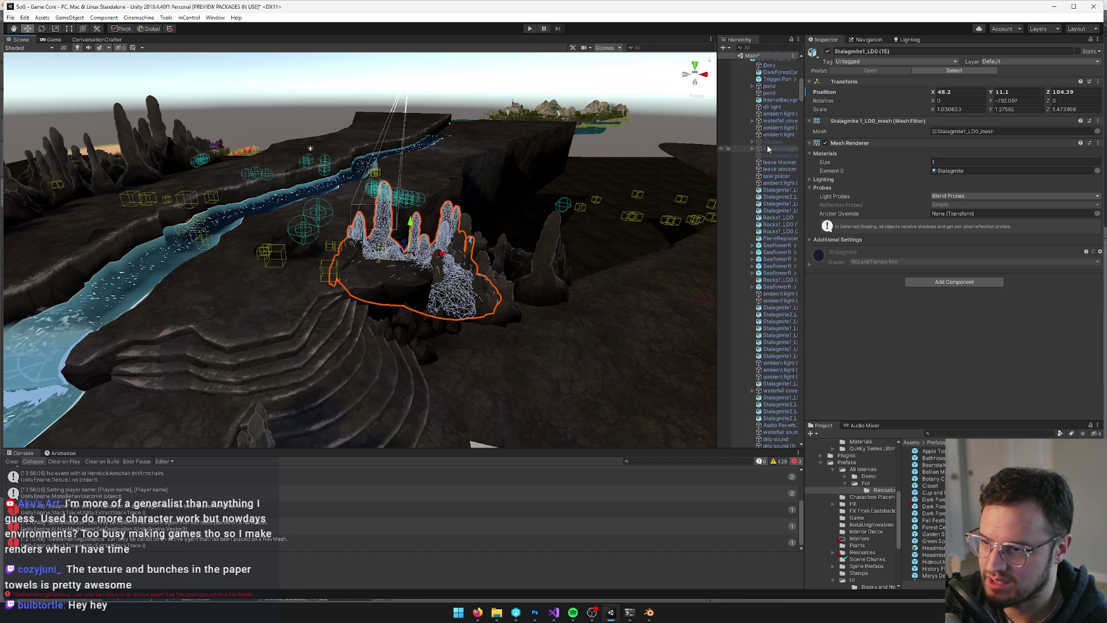
pyautogui.click(772, 266)
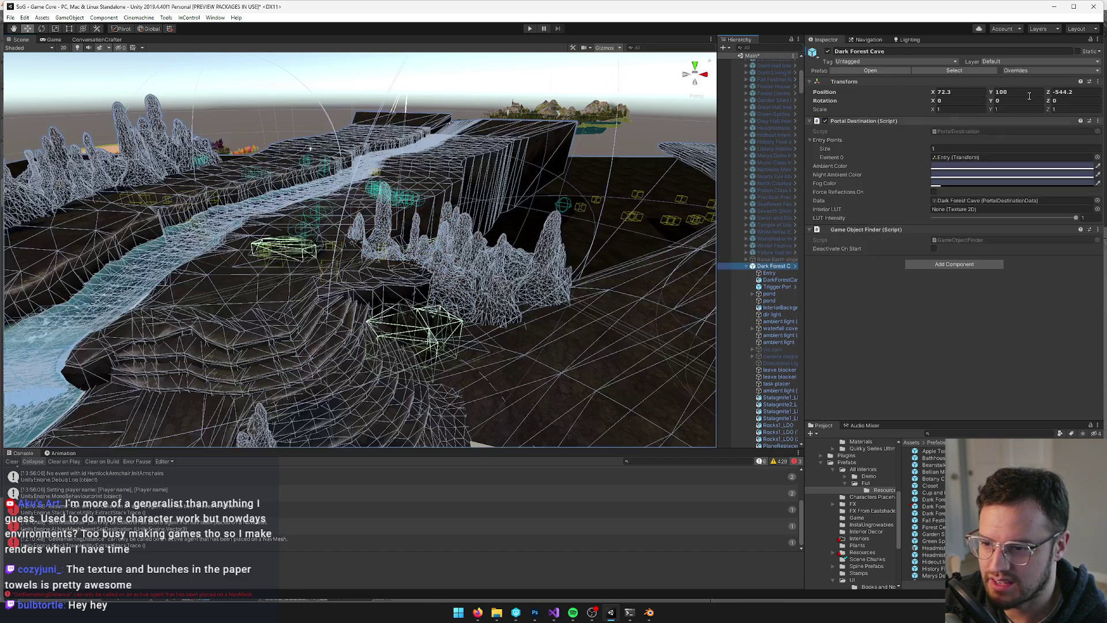
pyautogui.click(1042, 69)
pyautogui.click(1027, 144)
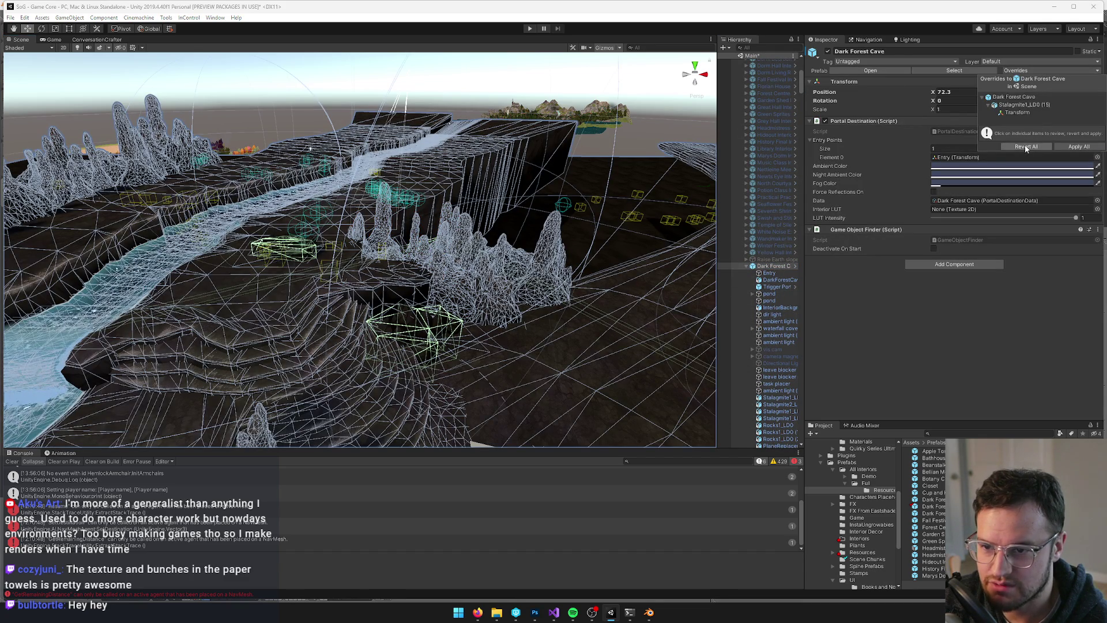
# Delete the stalagmite cluster inside the opened Dark Forest Cave prefab, then return to Game view
pyautogui.click(870, 72)
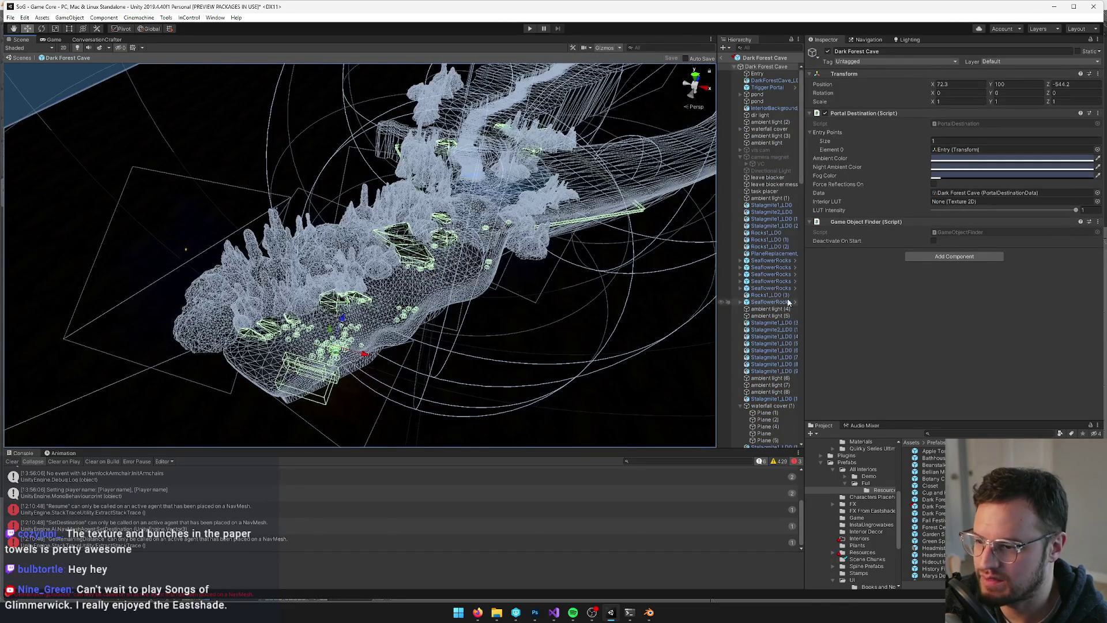
pyautogui.moveTo(677, 277)
pyautogui.mouseDown()
pyautogui.moveTo(460, 173)
pyautogui.moveTo(472, 158)
pyautogui.moveTo(445, 148)
pyautogui.moveTo(395, 148)
pyautogui.moveTo(365, 236)
pyautogui.moveTo(390, 240)
pyautogui.moveTo(388, 256)
pyautogui.moveTo(323, 248)
pyautogui.mouseUp()
pyautogui.click(394, 247)
pyautogui.press('Delete')
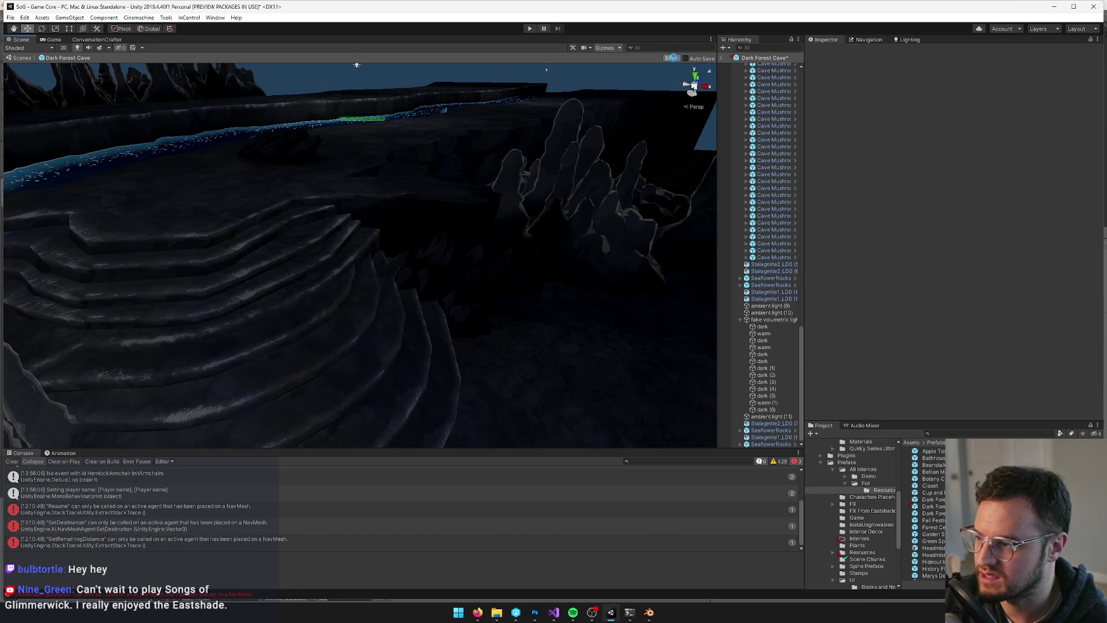
pyautogui.click(54, 40)
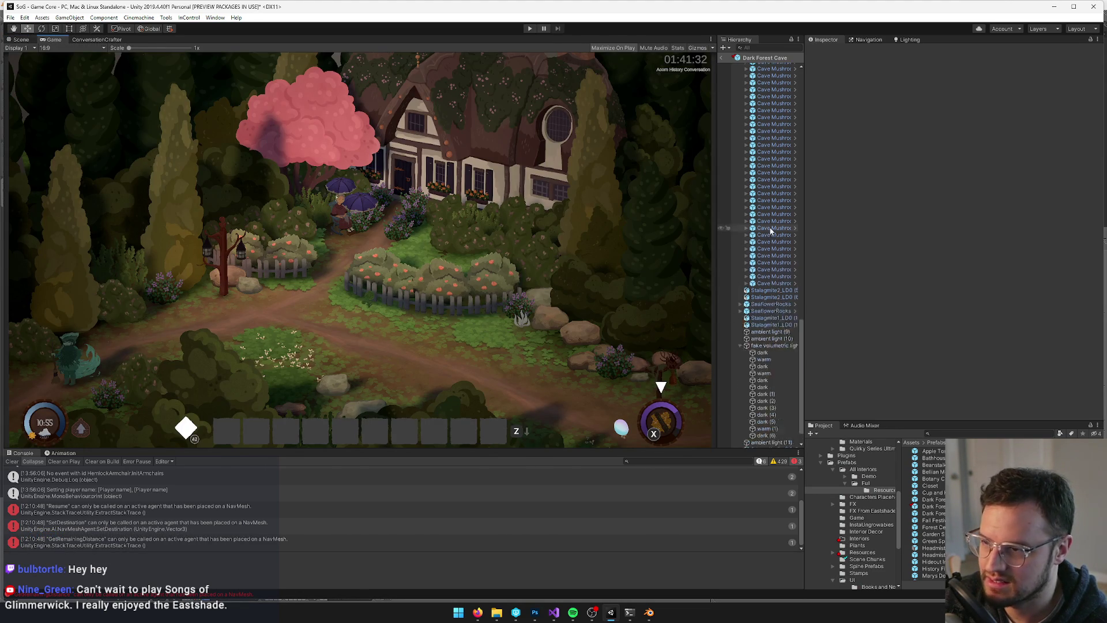
# Toggle Dark Forest Cave off and on, then activate the vis cam object inside its prefab
pyautogui.click(720, 58)
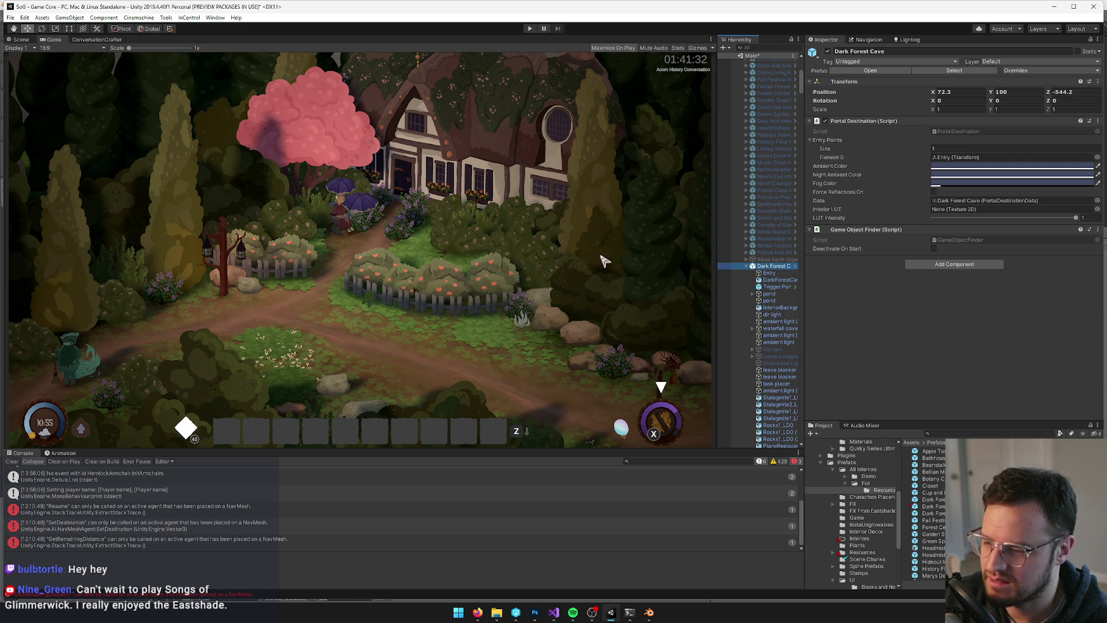
pyautogui.click(828, 52)
pyautogui.click(829, 51)
pyautogui.click(867, 70)
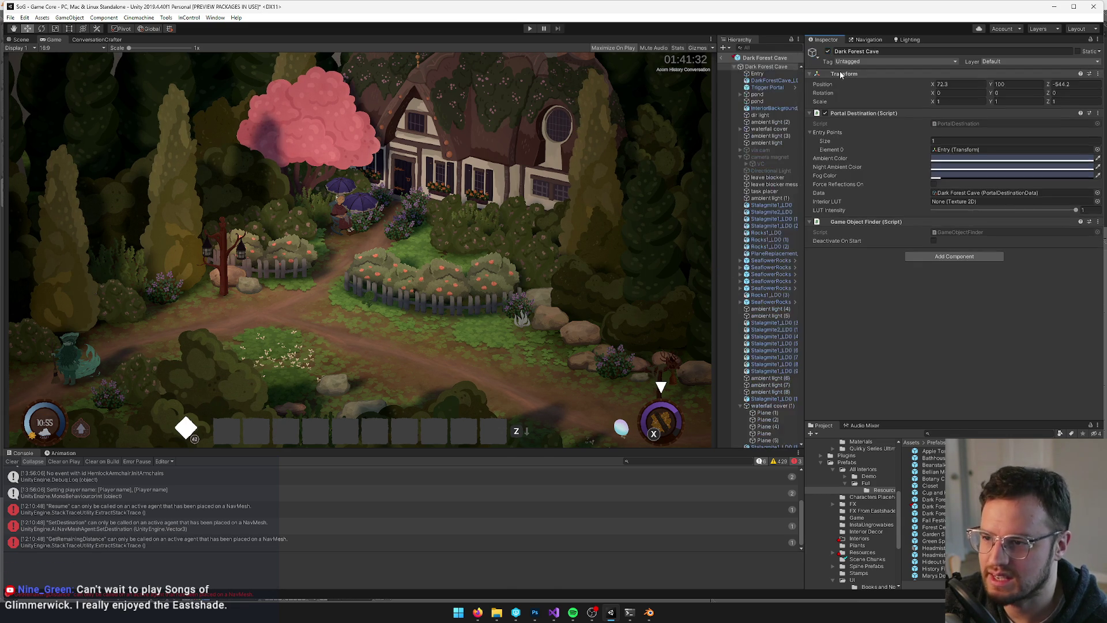
pyautogui.click(761, 149)
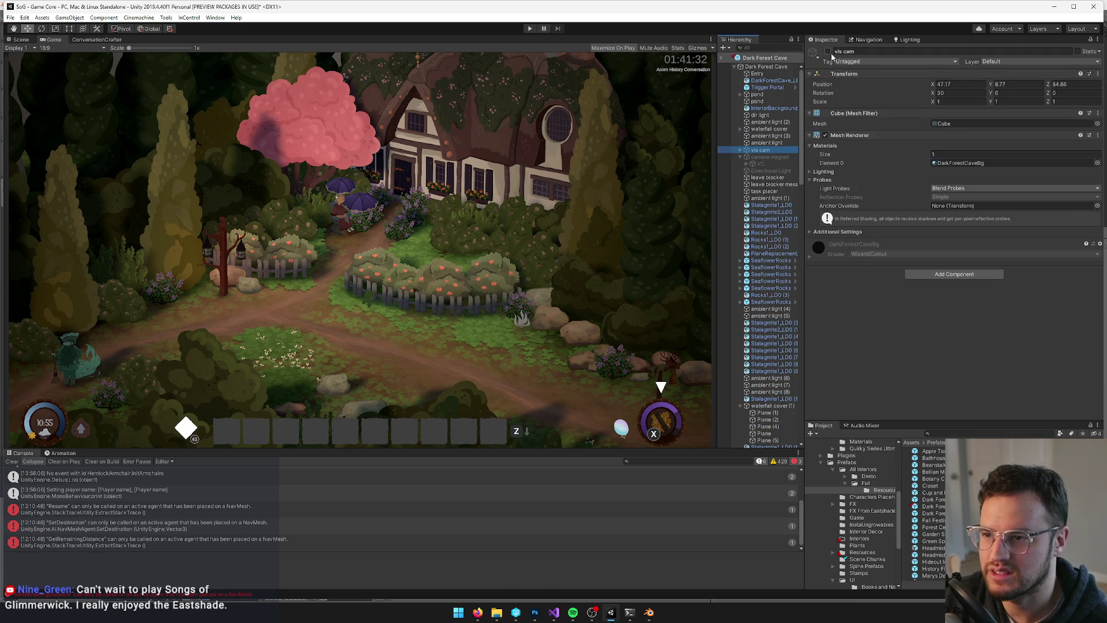
pyautogui.click(827, 51)
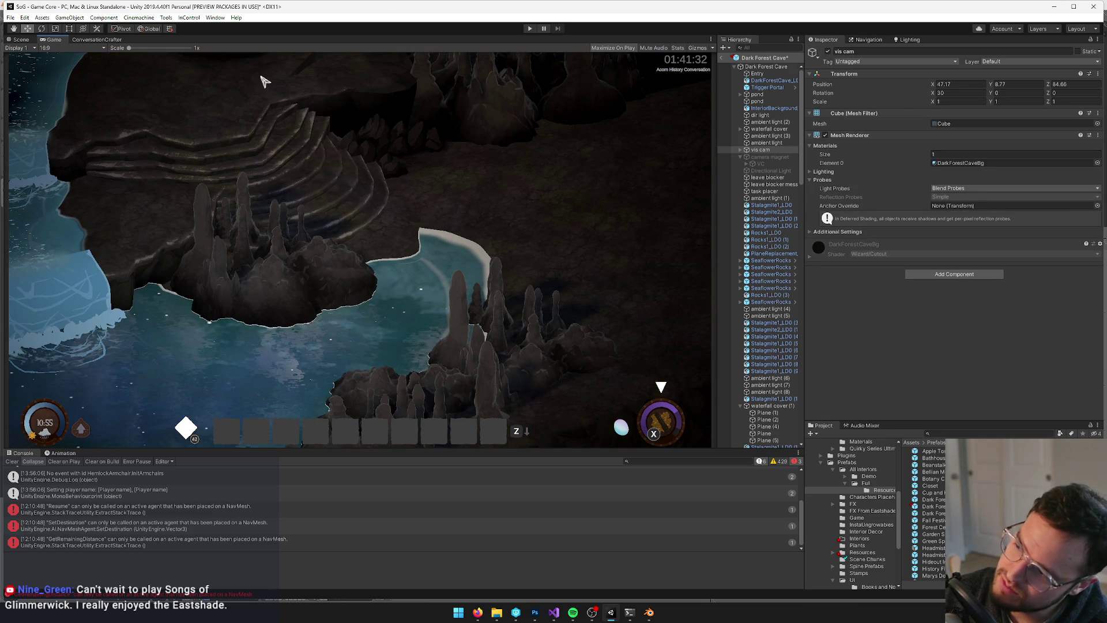
pyautogui.click(648, 611)
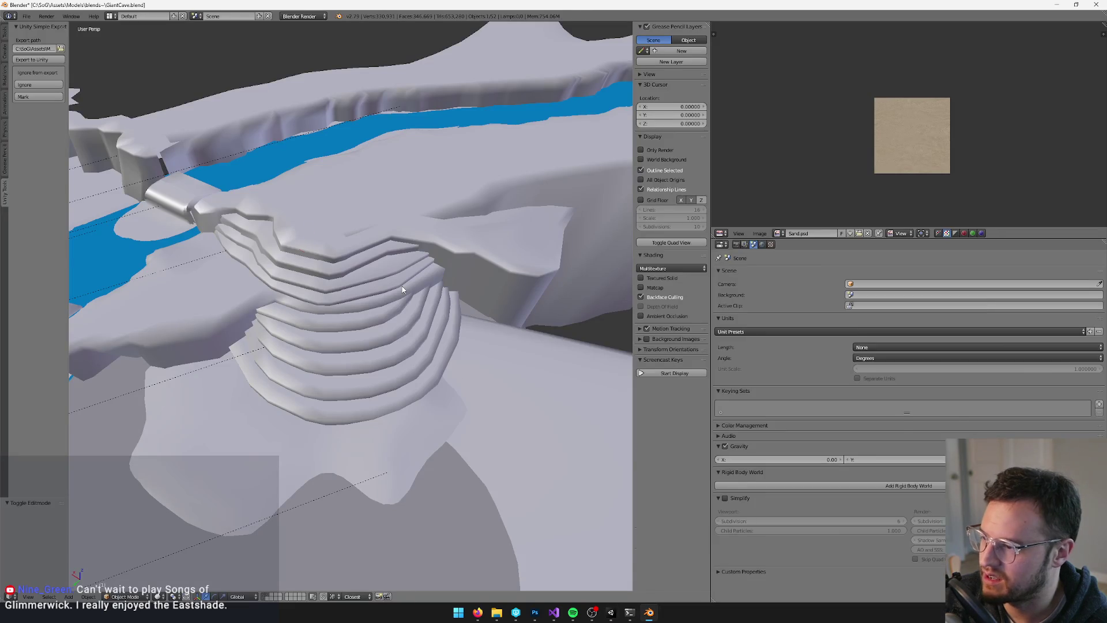
# Join the Plane.014 and Plane.019 step meshes into one object
pyautogui.press('v')
pyautogui.scroll(3, 456, 297)
pyautogui.press('v')
pyautogui.scroll(-4, 438, 248)
pyautogui.scroll(-1, 450, 262)
pyautogui.rightClick(421, 248)
pyautogui.scroll(2, 464, 247)
pyautogui.keyDown('shift'); pyautogui.rightClick(491, 231); pyautogui.keyUp('shift')
pyautogui.keyDown('shift'); pyautogui.rightClick(492, 230); pyautogui.keyUp('shift')
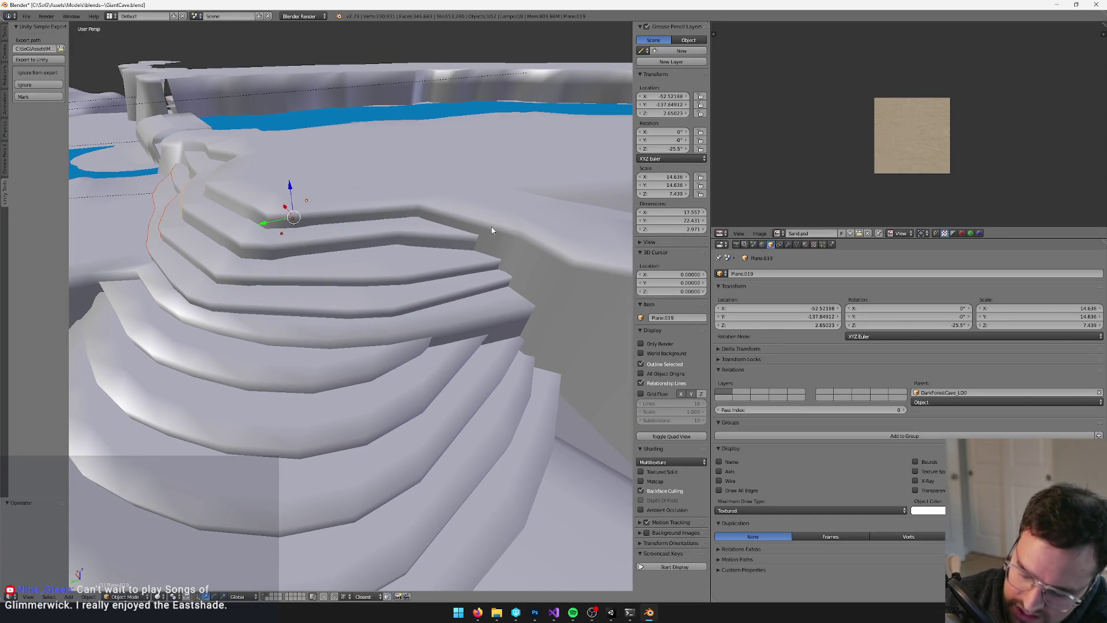
pyautogui.hotkey('ctrl', 'j')
pyautogui.press('Tab')
pyautogui.press('Tab')
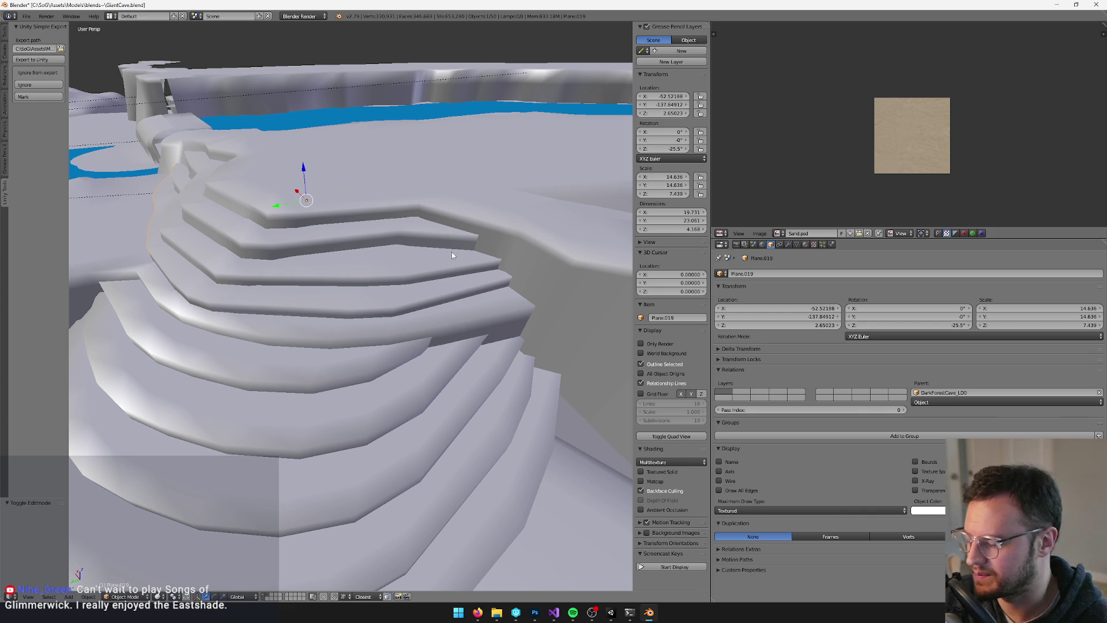
# Vertex-paint the joined upper steps' right end black with a slightly larger brush
pyautogui.press('v')
pyautogui.scroll(1, 105, 140)
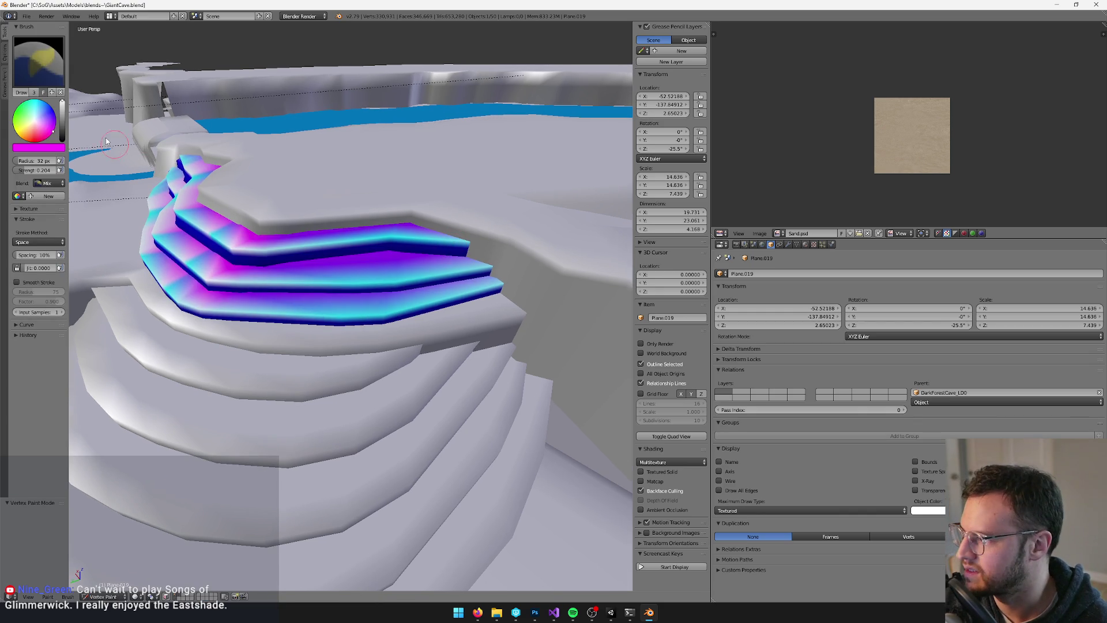
pyautogui.click(62, 137)
pyautogui.scroll(-2, 397, 269)
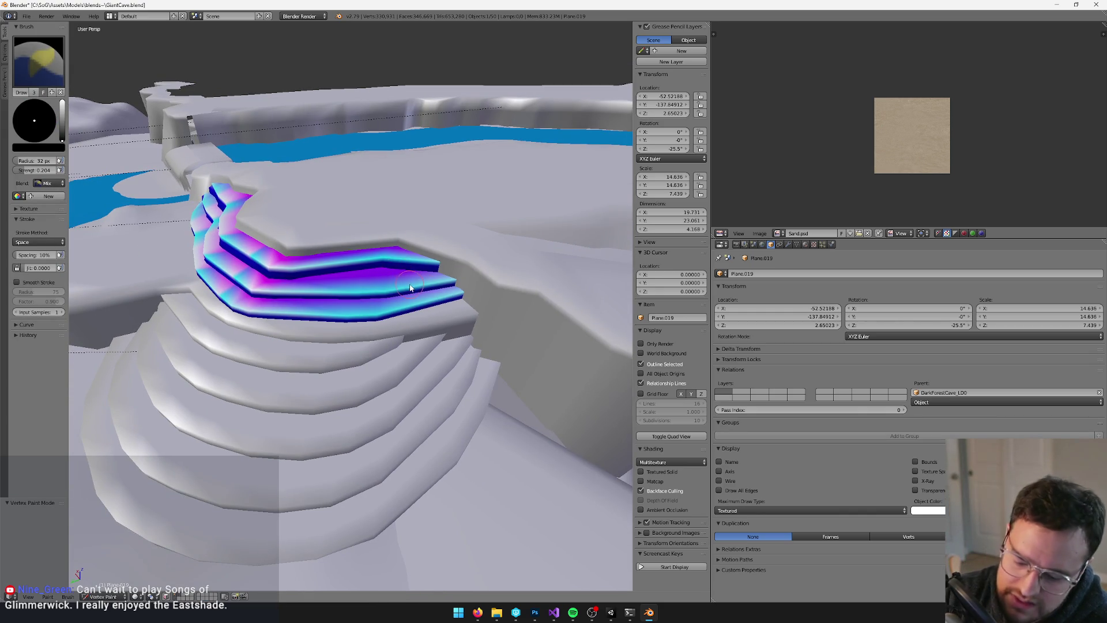
pyautogui.press(']')
pyautogui.press(']')
pyautogui.press(']')
pyautogui.press(']')
pyautogui.moveTo(464, 286)
pyautogui.mouseDown()
pyautogui.moveTo(450, 270)
pyautogui.moveTo(418, 288)
pyautogui.moveTo(410, 315)
pyautogui.mouseUp()
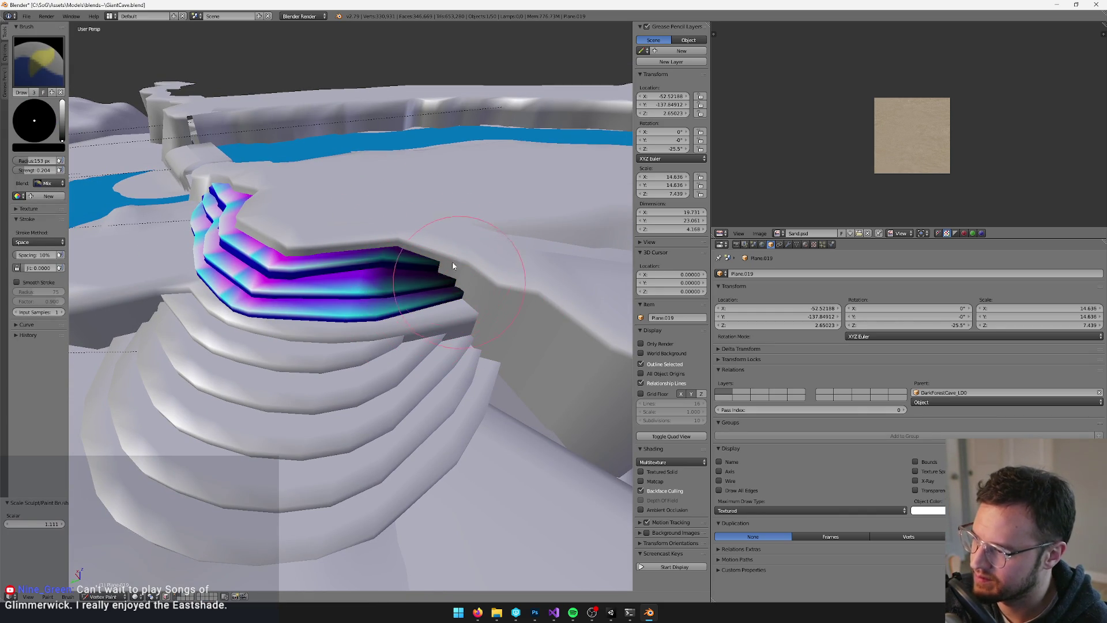
# Select Plane.013 and paint black along its stair edges
pyautogui.scroll(-1, 463, 291)
pyautogui.press('v')
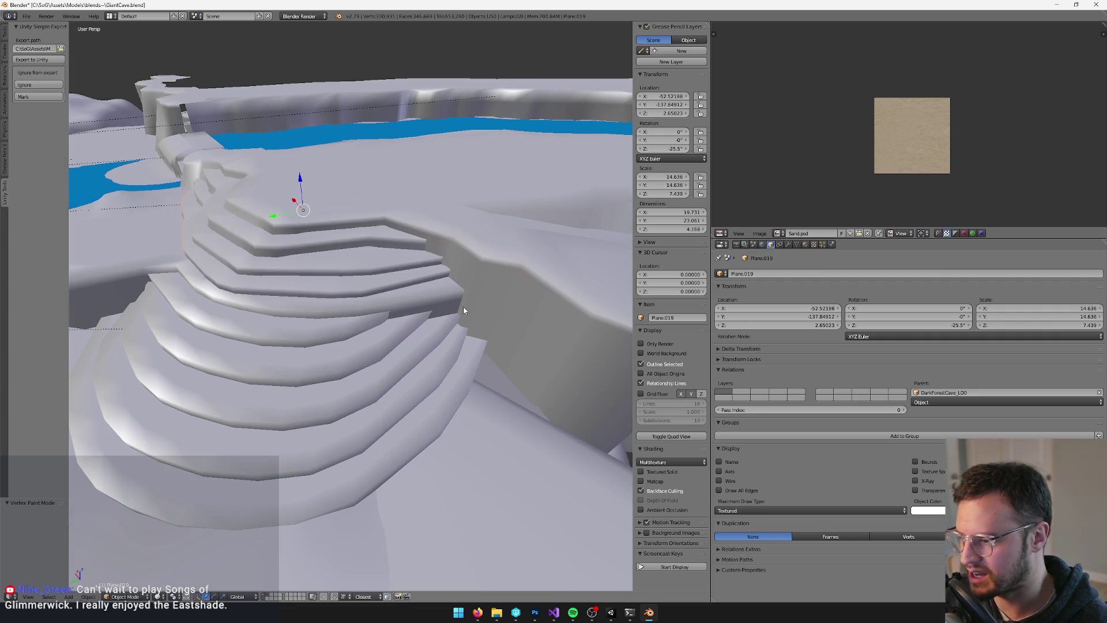
pyautogui.rightClick(462, 307)
pyautogui.press('v')
pyautogui.moveTo(442, 354); pyautogui.dragTo(427, 311)
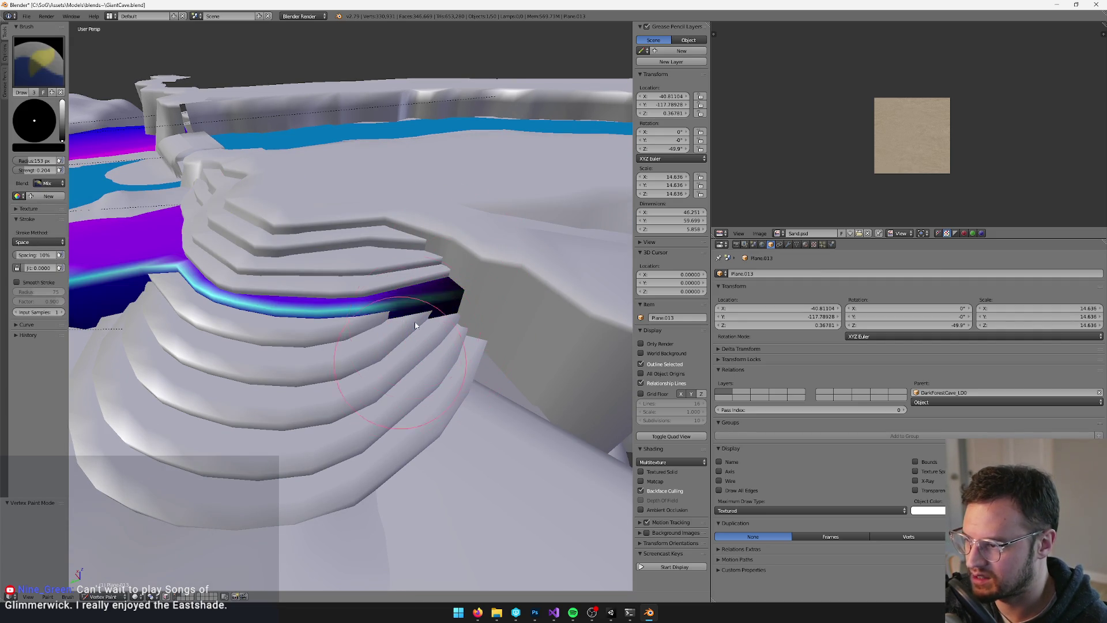
# Paint the top-right edges and right ends of the lower steps Plane.022 black, disabling face-selection masking
pyautogui.press('v')
pyautogui.rightClick(453, 360)
pyautogui.press('v')
pyautogui.moveTo(453, 360); pyautogui.dragTo(433, 329)
pyautogui.moveTo(455, 426); pyautogui.dragTo(488, 311)
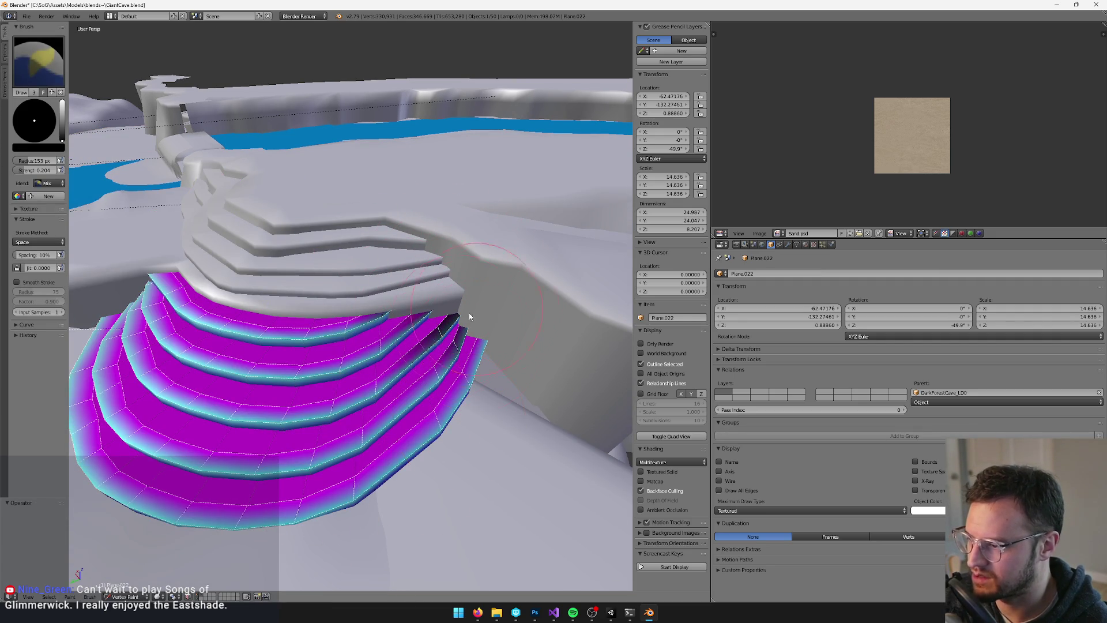
pyautogui.moveTo(452, 199)
pyautogui.mouseDown()
pyautogui.moveTo(464, 212)
pyautogui.moveTo(444, 178)
pyautogui.moveTo(465, 183)
pyautogui.mouseUp()
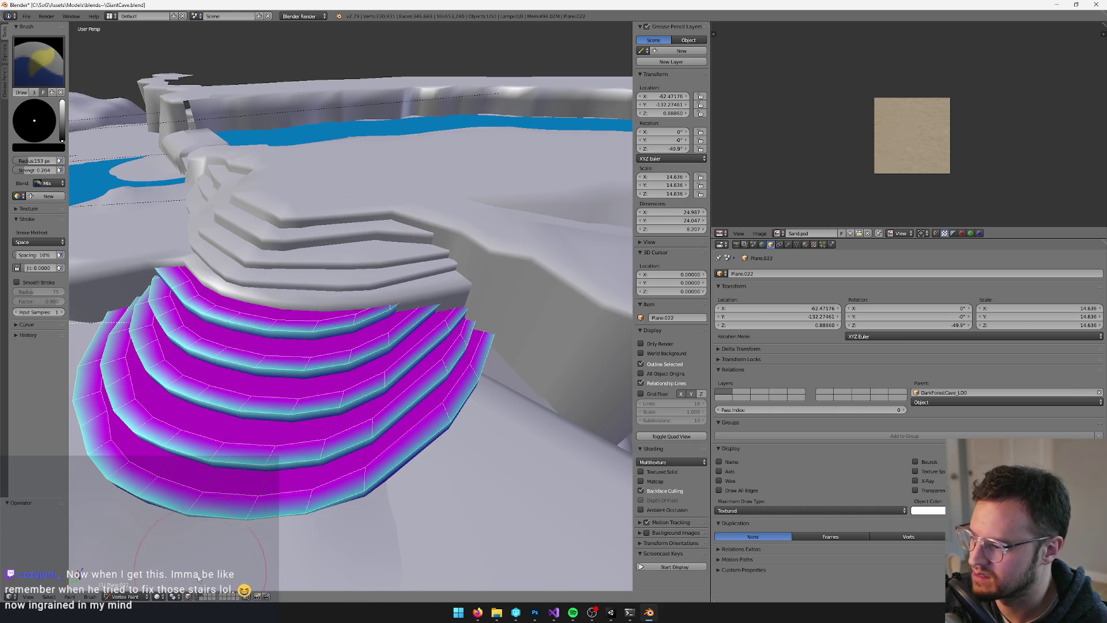
pyautogui.click(190, 598)
# Paint black over the stair ends, covering the magenta and teal on the stair block
pyautogui.moveTo(433, 280)
pyautogui.mouseDown()
pyautogui.moveTo(463, 284)
pyautogui.moveTo(407, 286)
pyautogui.moveTo(449, 296)
pyautogui.moveTo(447, 323)
pyautogui.moveTo(538, 329)
pyautogui.moveTo(457, 309)
pyautogui.moveTo(411, 397)
pyautogui.moveTo(434, 358)
pyautogui.mouseUp()
pyautogui.scroll(-3, 433, 358)
pyautogui.moveTo(440, 309)
pyautogui.mouseDown()
pyautogui.moveTo(448, 202)
pyautogui.moveTo(455, 223)
pyautogui.moveTo(483, 237)
pyautogui.moveTo(457, 234)
pyautogui.mouseUp()
pyautogui.scroll(6, 447, 222)
pyautogui.moveTo(383, 292)
pyautogui.mouseDown()
pyautogui.moveTo(465, 267)
pyautogui.moveTo(426, 257)
pyautogui.moveTo(249, 338)
pyautogui.moveTo(229, 448)
pyautogui.moveTo(292, 410)
pyautogui.moveTo(240, 378)
pyautogui.moveTo(324, 306)
pyautogui.moveTo(398, 304)
pyautogui.mouseUp()
# Paint a black stroke across the adjoining wall and the stair ends
pyautogui.scroll(-5, 397, 300)
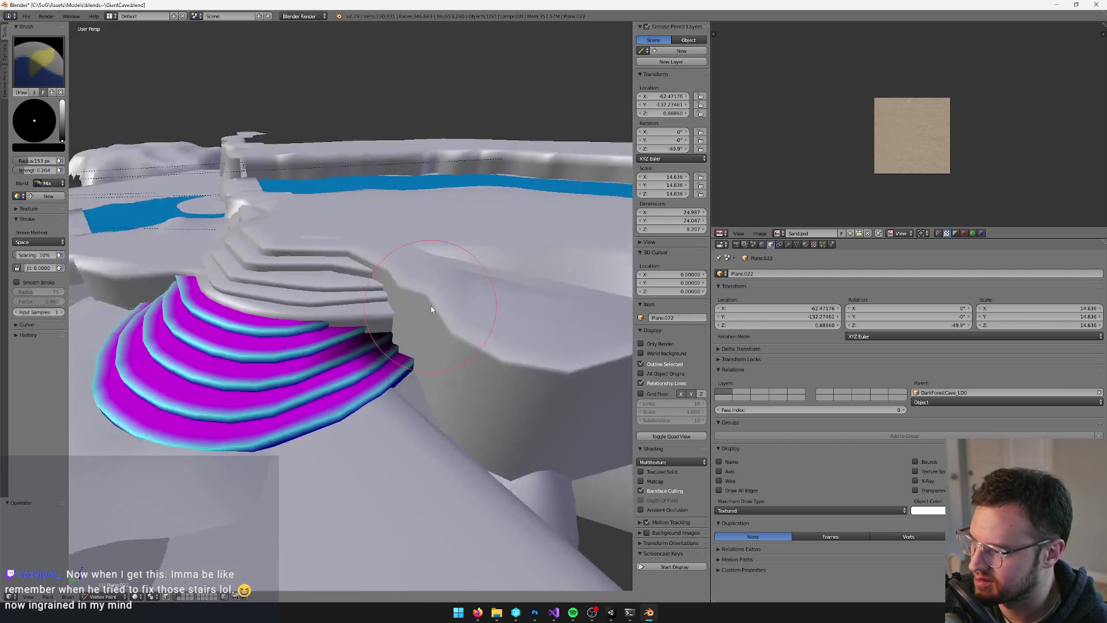
pyautogui.scroll(8, 461, 306)
pyautogui.scroll(-6, 387, 301)
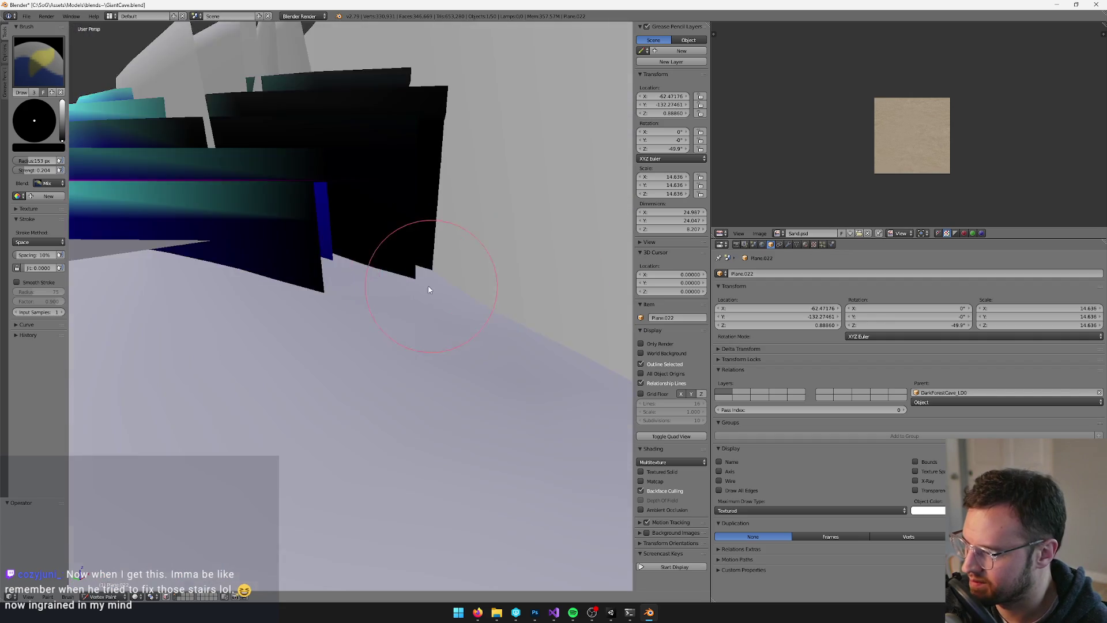
pyautogui.scroll(-4, 438, 260)
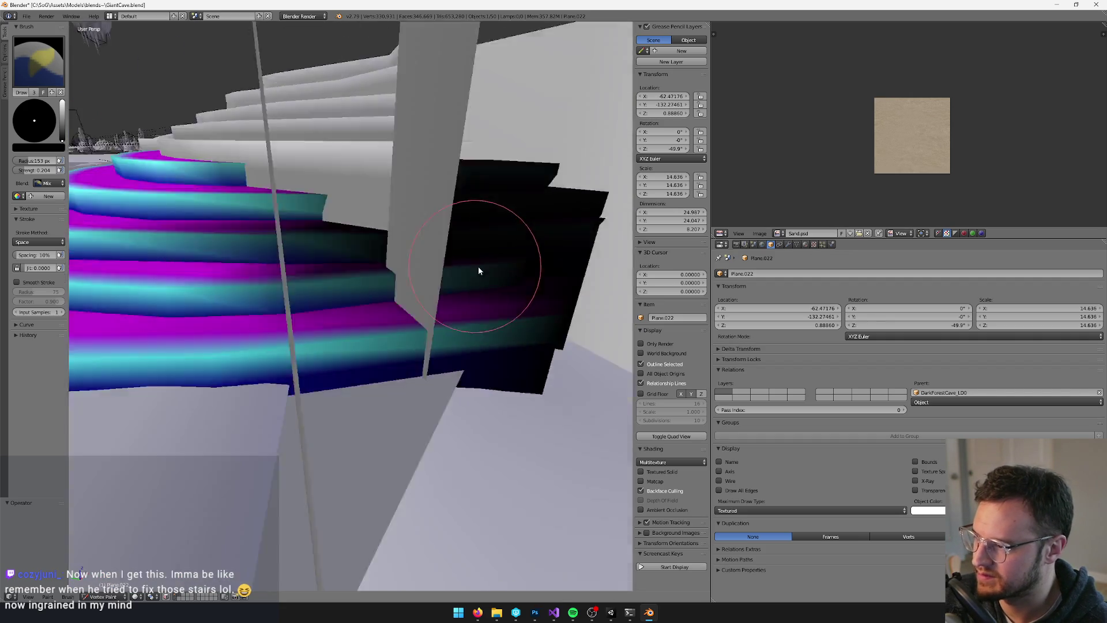
pyautogui.scroll(3, 461, 367)
pyautogui.moveTo(464, 366)
pyautogui.mouseDown()
pyautogui.moveTo(492, 323)
pyautogui.moveTo(285, 328)
pyautogui.moveTo(240, 343)
pyautogui.mouseUp()
pyautogui.scroll(5, 351, 242)
pyautogui.scroll(-5, 327, 321)
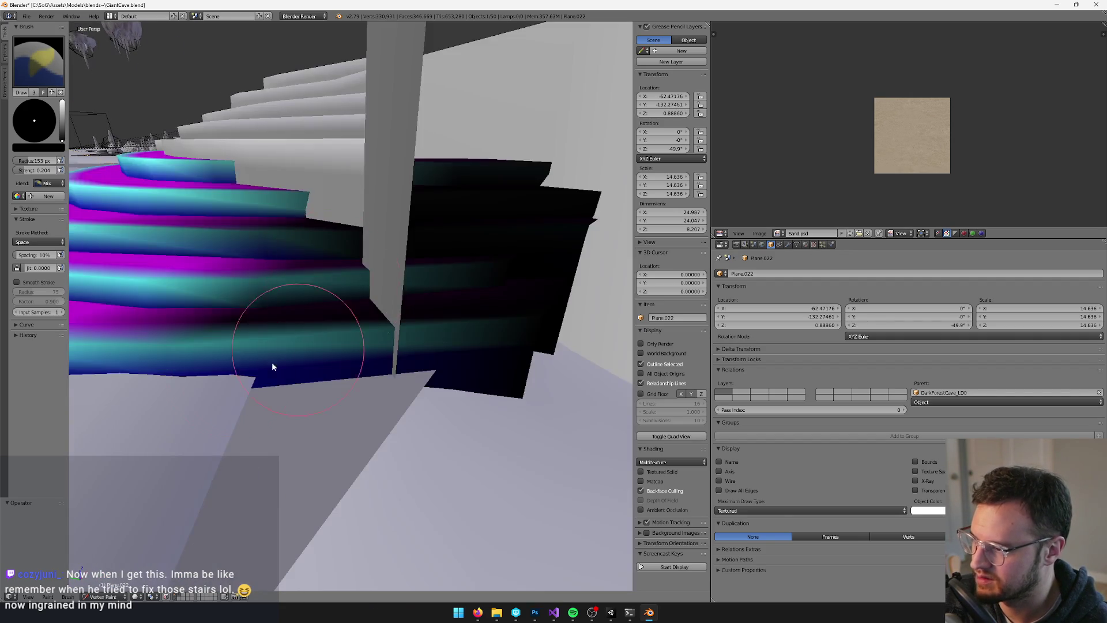
pyautogui.scroll(5, 310, 347)
pyautogui.scroll(-4, 239, 308)
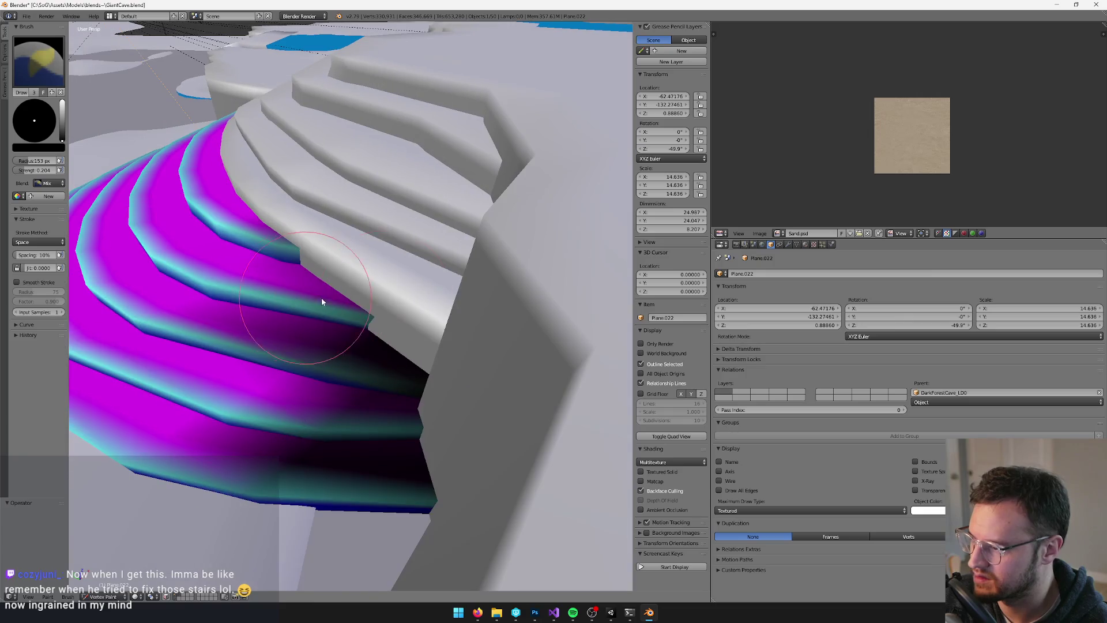
pyautogui.scroll(4, 334, 309)
pyautogui.scroll(-3, 233, 213)
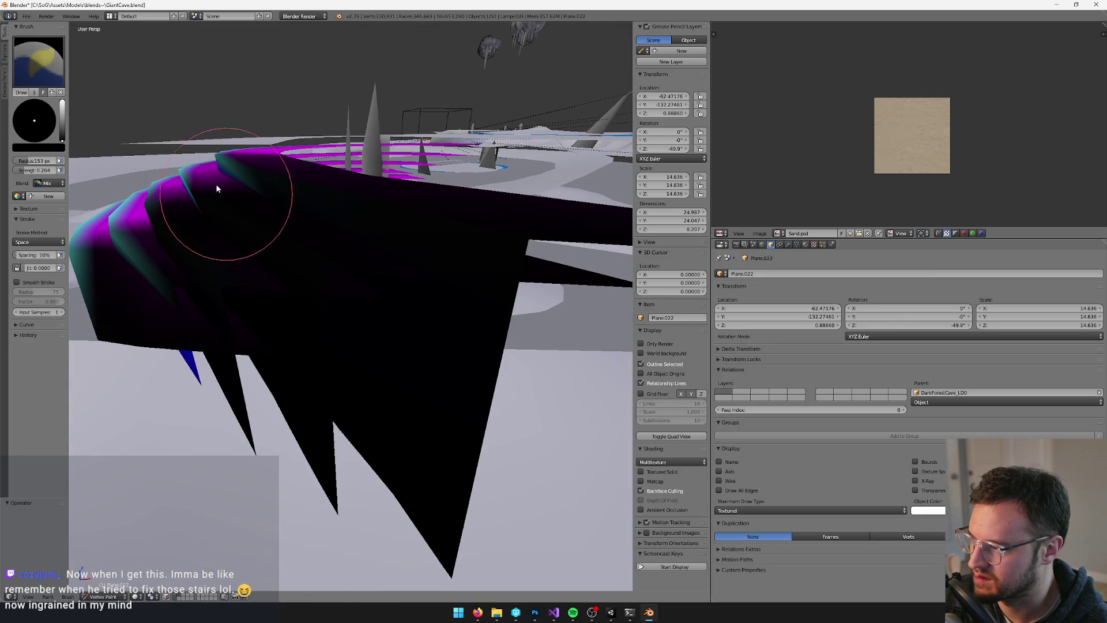
pyautogui.scroll(4, 330, 248)
pyautogui.scroll(-3, 348, 249)
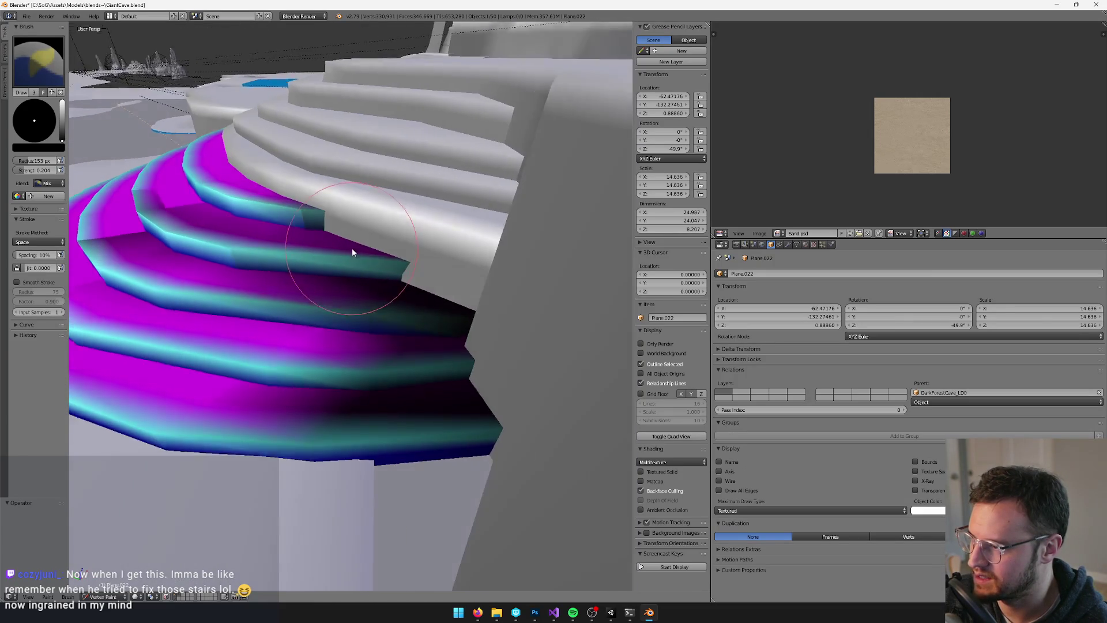
pyautogui.scroll(-3, 426, 311)
pyautogui.scroll(4, 430, 296)
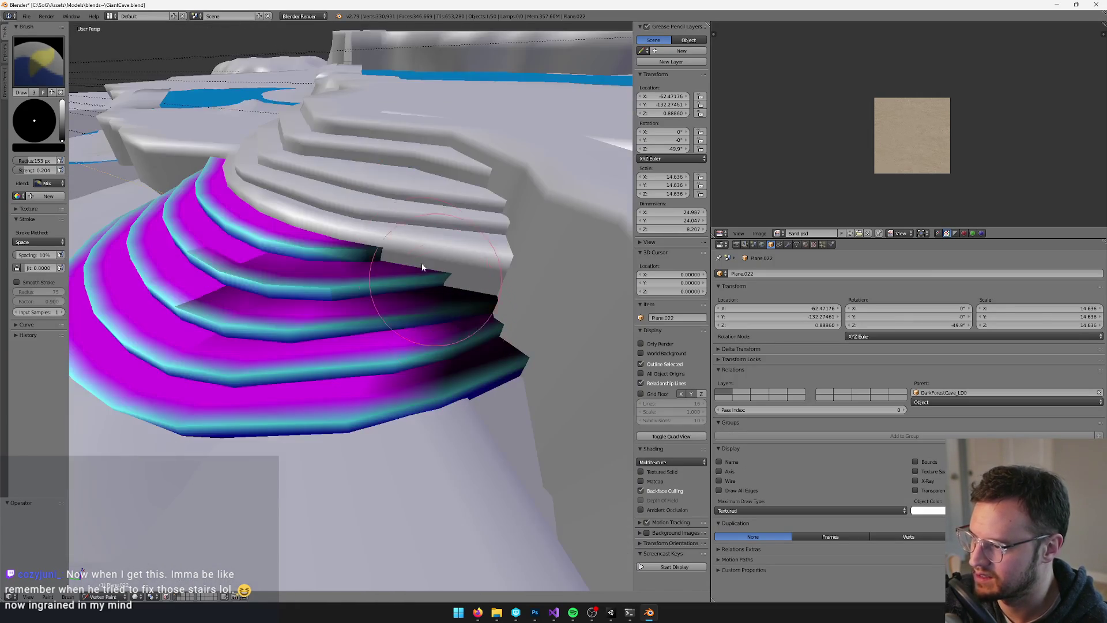
# Set the brush Blend to Blur, then return to Object Mode and select Plane.019
pyautogui.click(47, 183)
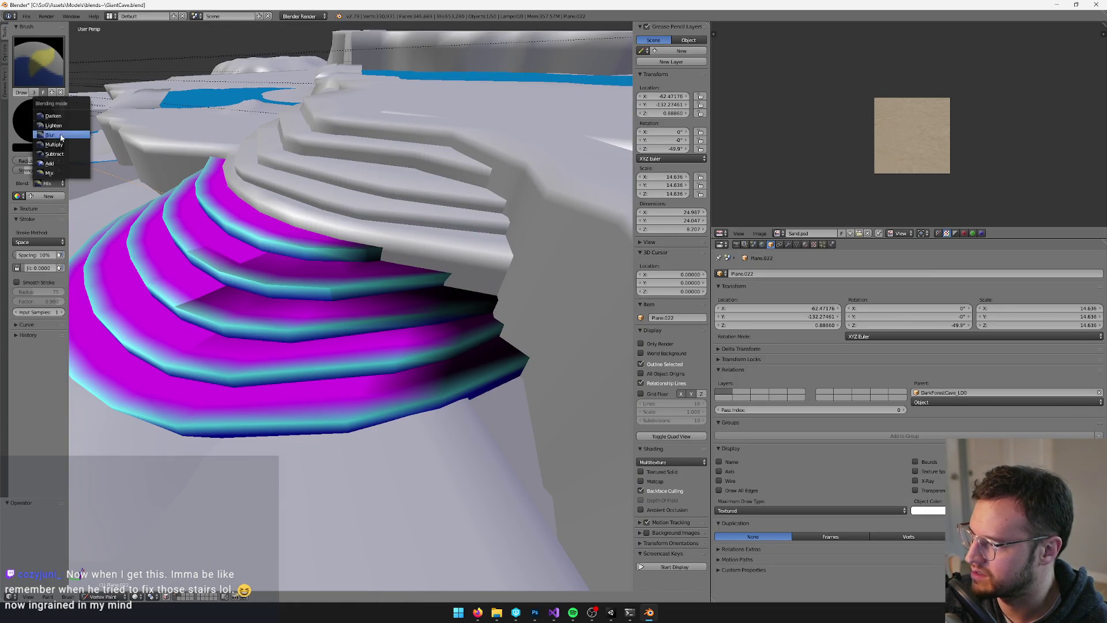
pyautogui.click(48, 141)
pyautogui.scroll(-1, 277, 331)
pyautogui.scroll(-1, 278, 334)
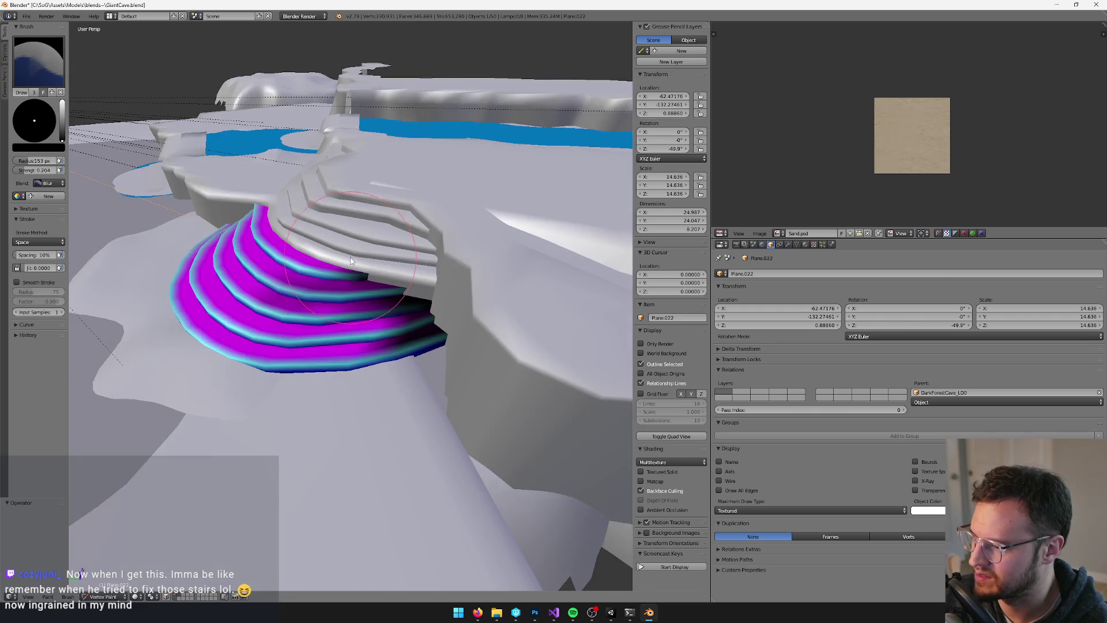
pyautogui.press('v')
pyautogui.press('v')
pyautogui.press('v')
pyautogui.rightClick(353, 220)
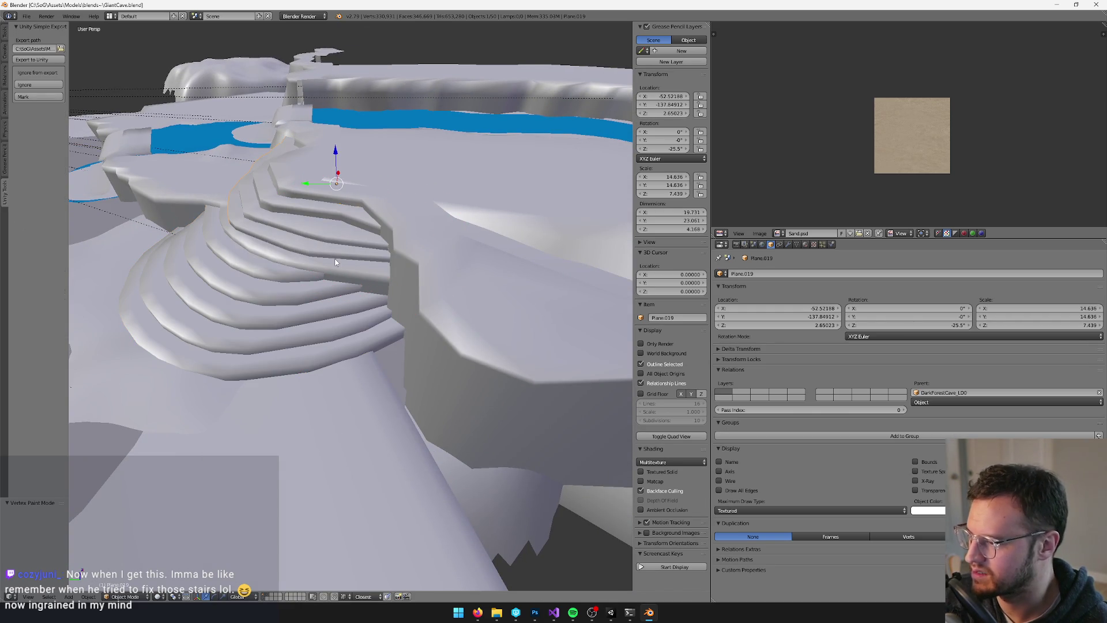
# Deselect everything in Blender and switch over to the Unity editor's game view
pyautogui.scroll(2, 335, 262)
pyautogui.press('Delete')
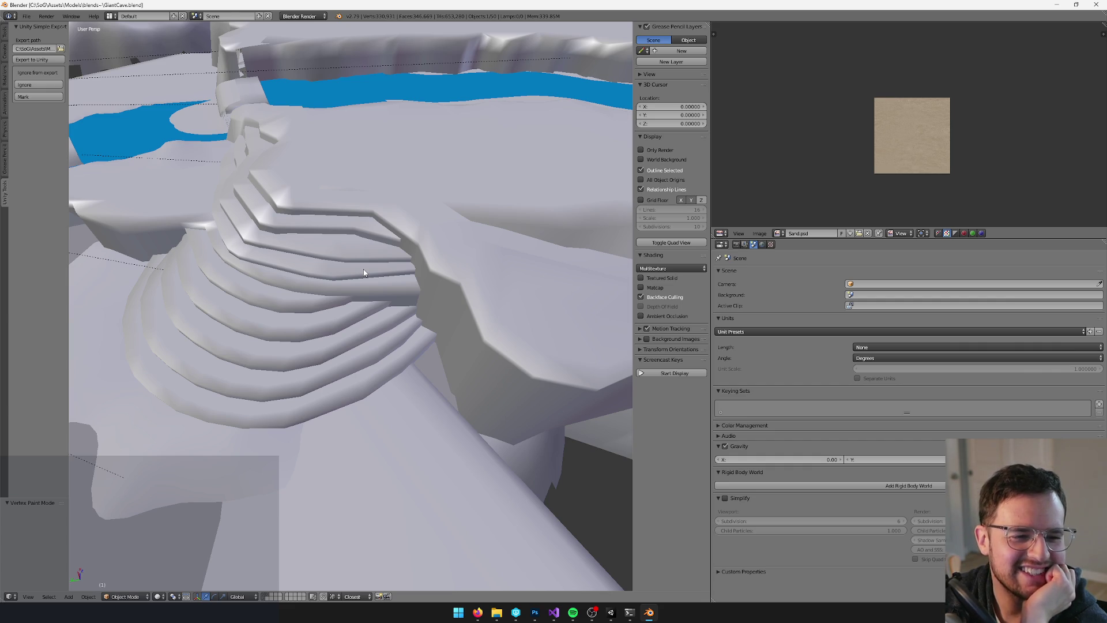
pyautogui.scroll(-3, 363, 272)
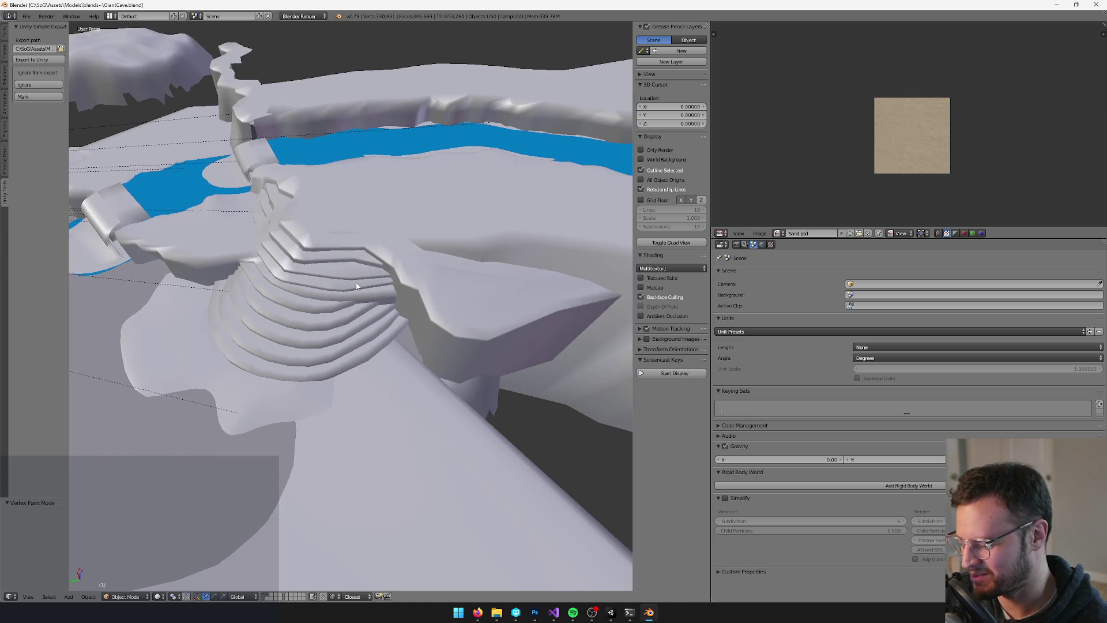
pyautogui.hotkey('alt', 'Tab')
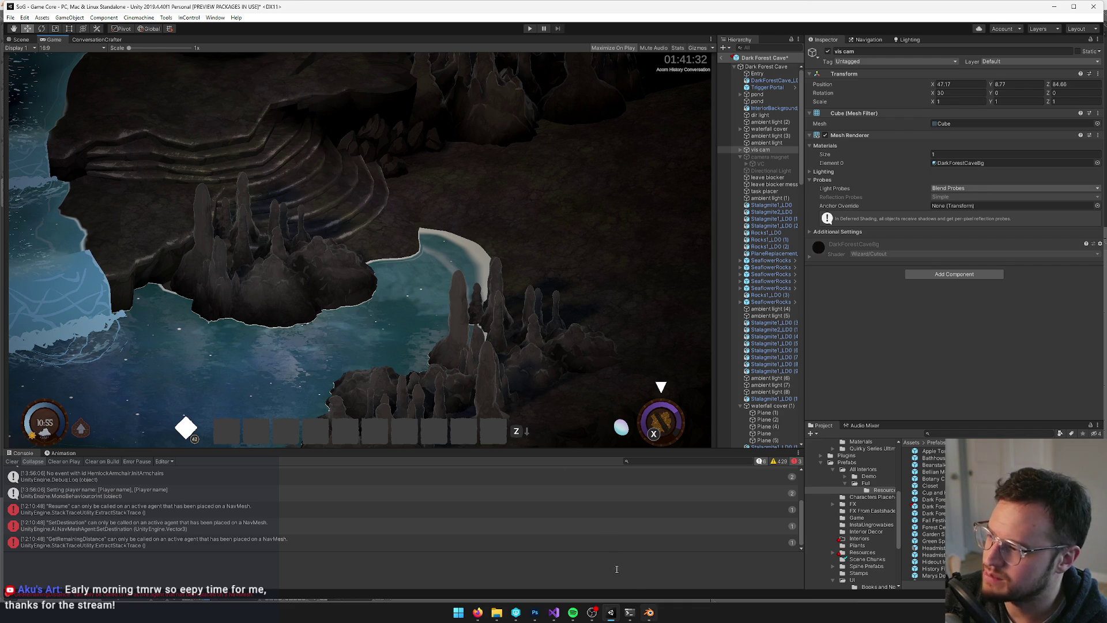
# Back in Blender, select upper steps Plane.019 in Vertex Paint and view the band from above
pyautogui.hotkey('alt', 'Tab')
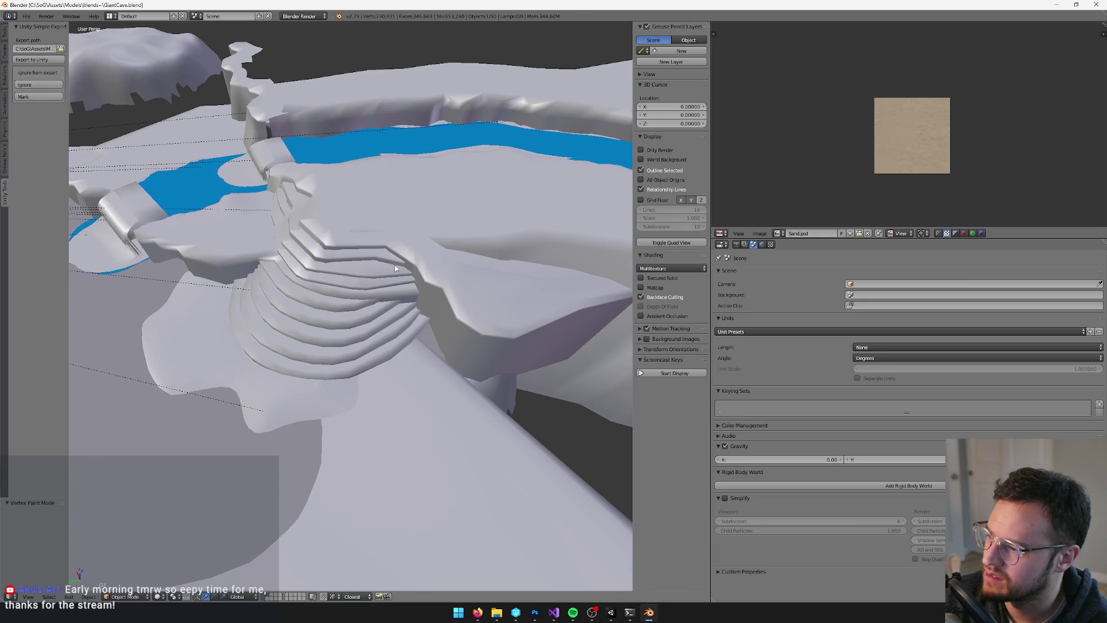
pyautogui.rightClick(389, 264)
pyautogui.press('v')
pyautogui.scroll(4, 389, 264)
pyautogui.press('KP_4')
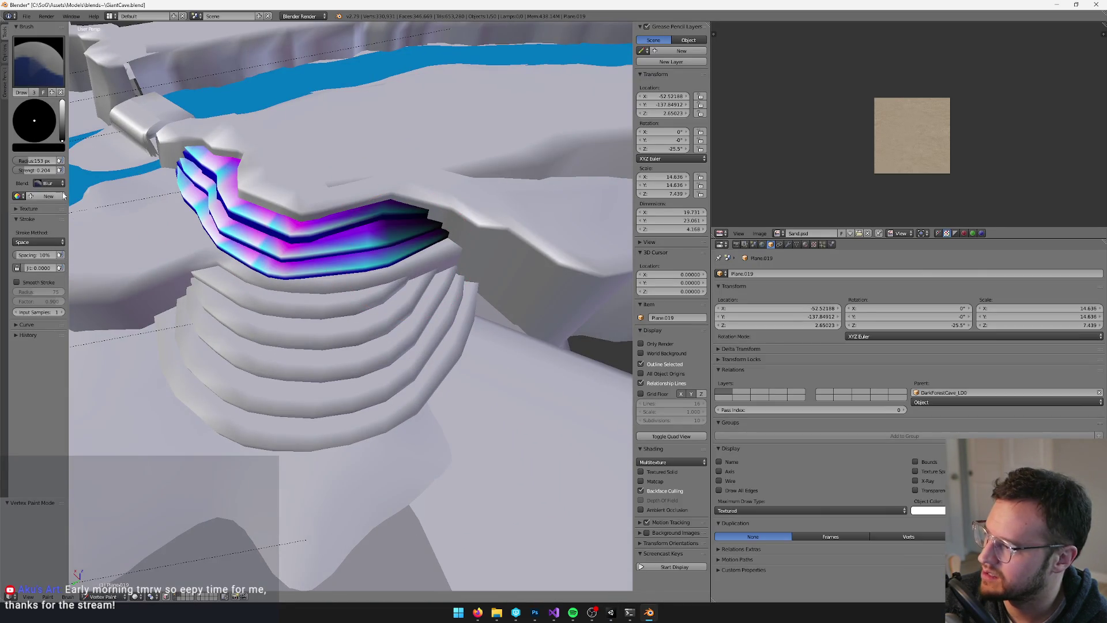
pyautogui.press('KP_8')
pyautogui.scroll(5, 419, 184)
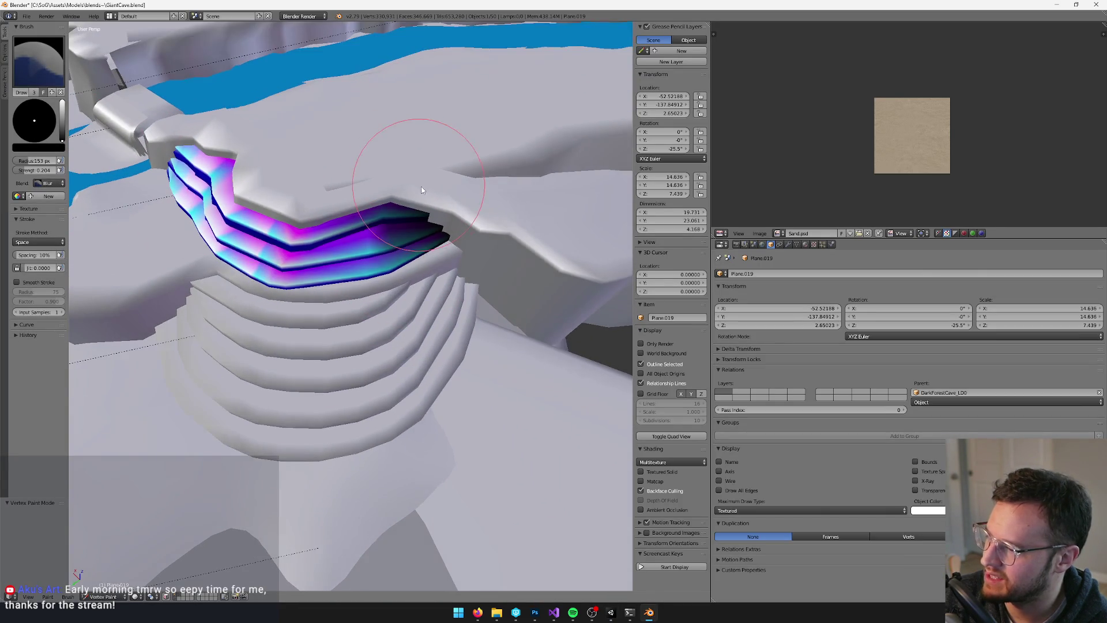
pyautogui.scroll(-3, 415, 151)
pyautogui.press('KP_8')
pyautogui.scroll(3, 409, 184)
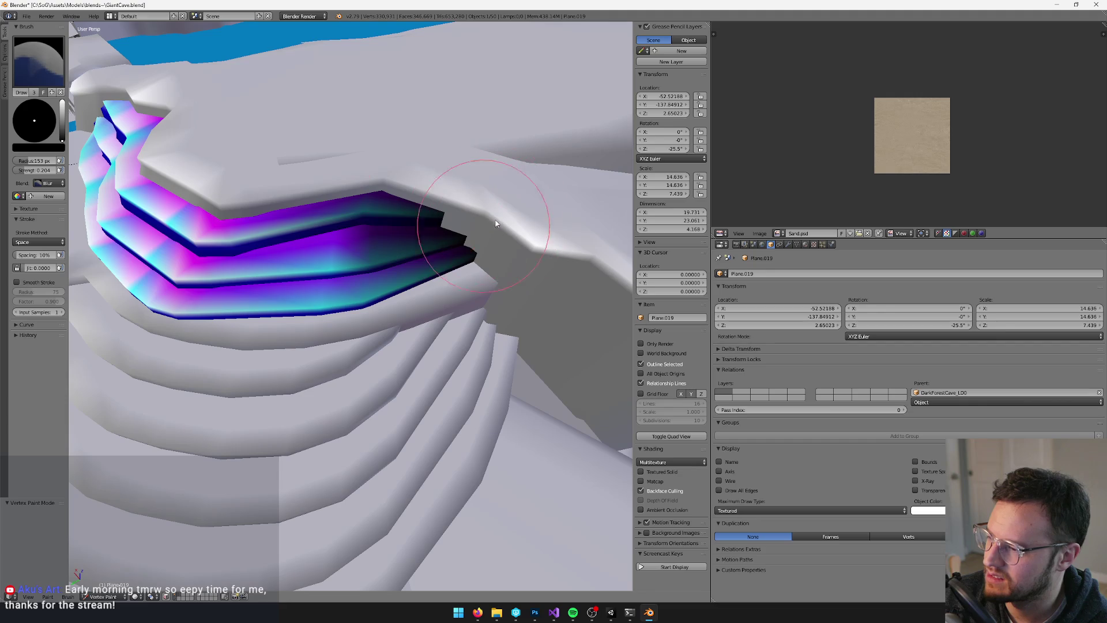
# Set the brush Blend to Add and brighten the band's dark right end
pyautogui.click(49, 182)
pyautogui.click(49, 163)
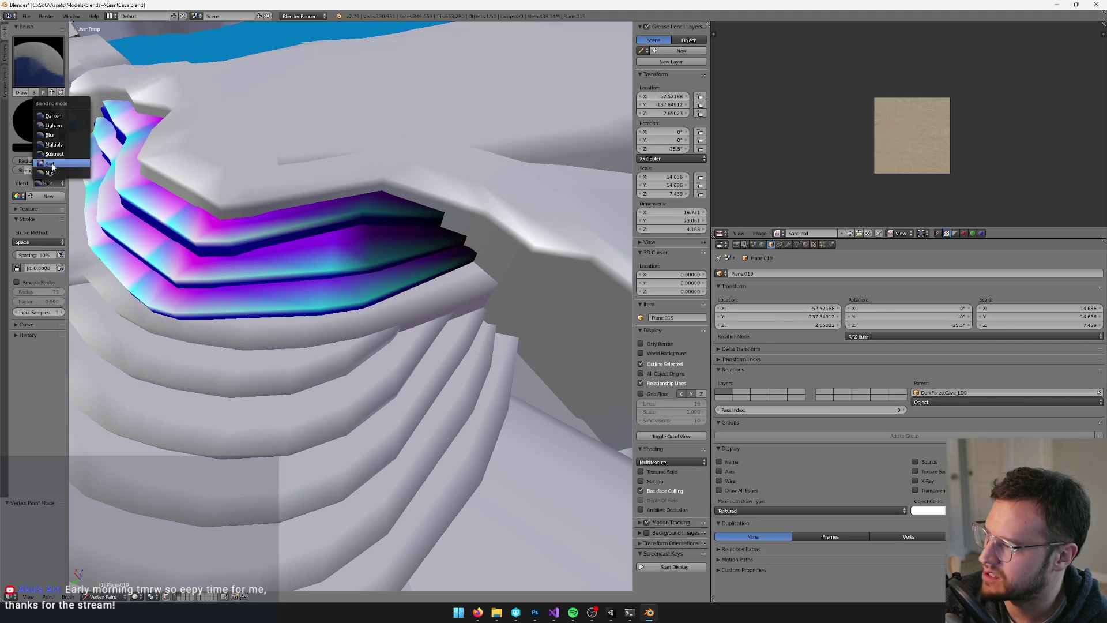
pyautogui.click(62, 102)
pyautogui.press('KP_8')
pyautogui.moveTo(455, 218)
pyautogui.mouseDown()
pyautogui.moveTo(372, 262)
pyautogui.moveTo(423, 220)
pyautogui.moveTo(366, 255)
pyautogui.moveTo(452, 274)
pyautogui.mouseUp()
# Save the cave file and accept Keep Changes in Unity's reimport prompt
pyautogui.hotkey('ctrl', 'o')
pyautogui.hotkey('alt', 'Tab')
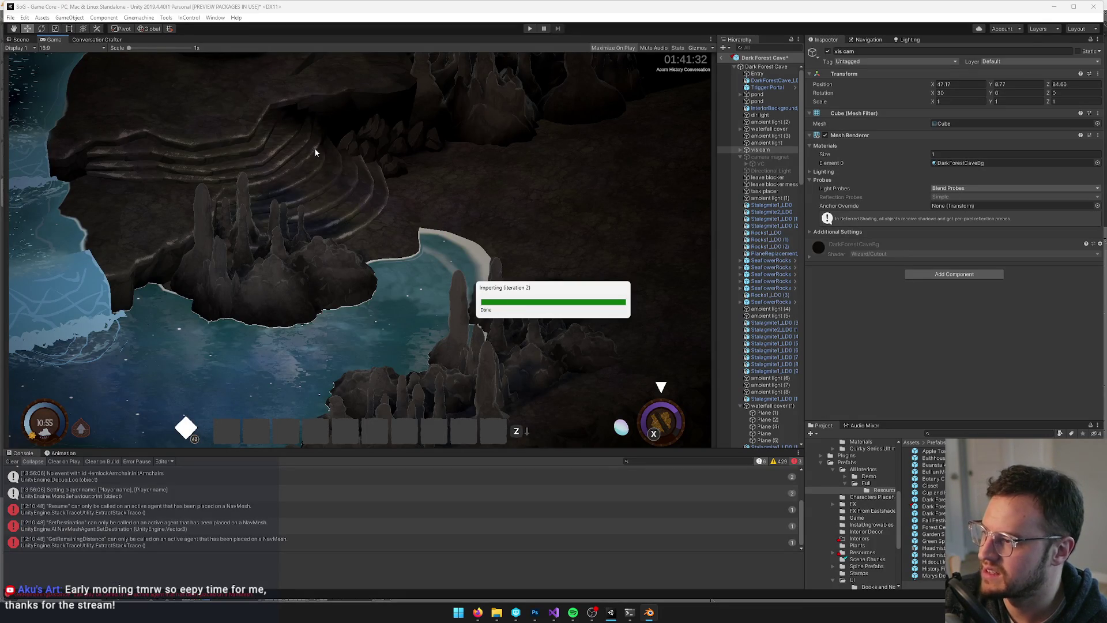
pyautogui.click(564, 322)
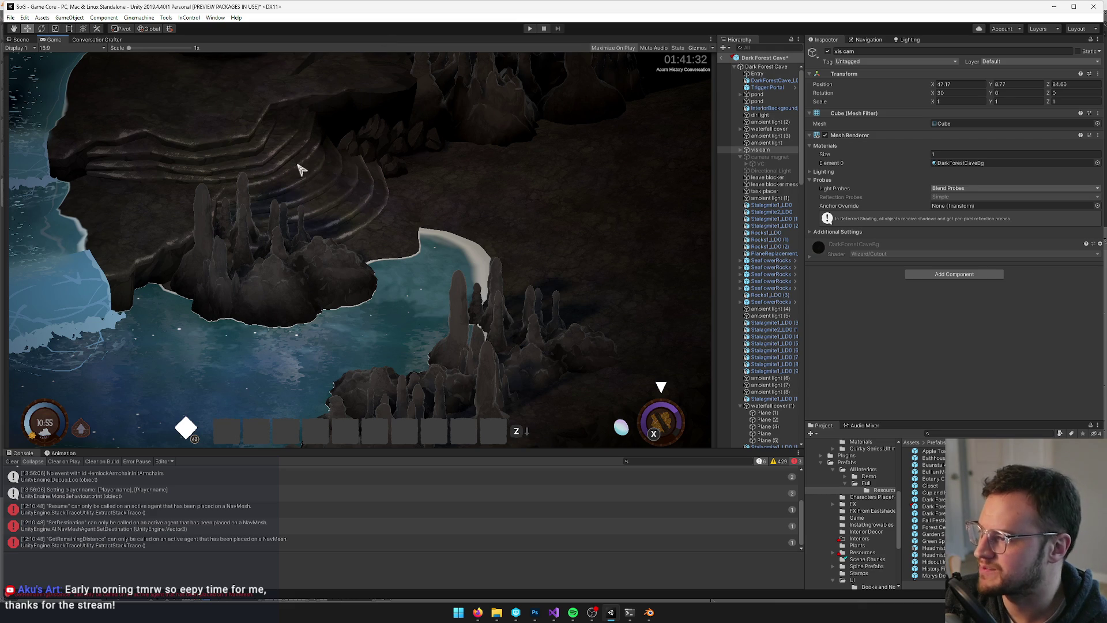
pyautogui.hotkey('alt', 'Tab')
# In Plane.022's edit mode, select the vertices on the step edges and extend them into edge loops
pyautogui.rightClick(446, 327)
pyautogui.press('Tab')
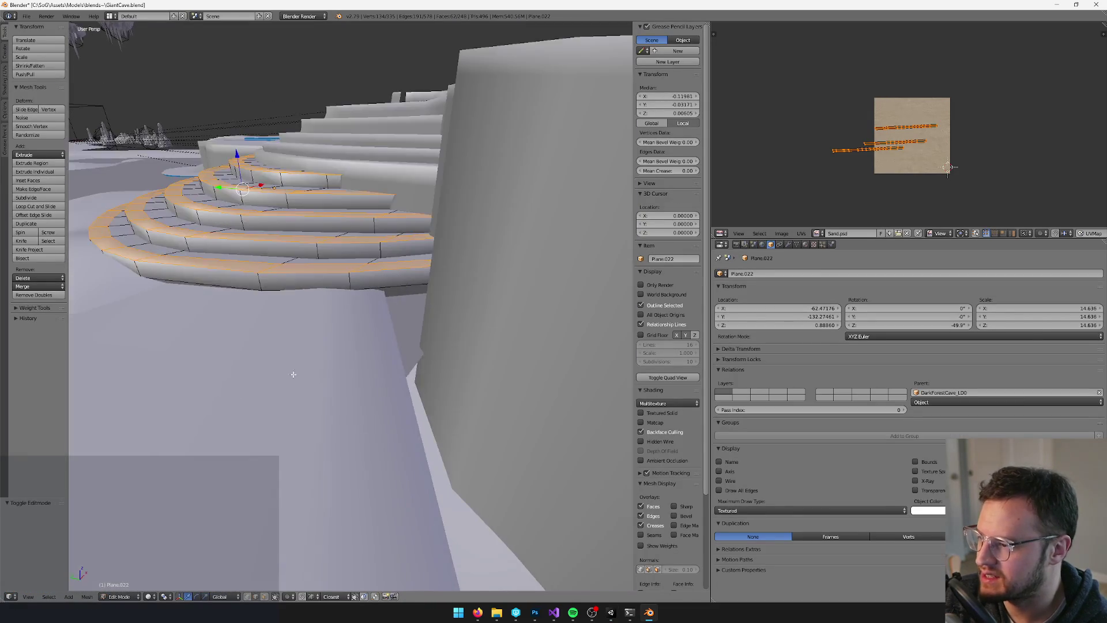
pyautogui.moveTo(273, 385); pyautogui.dragTo(243, 375)
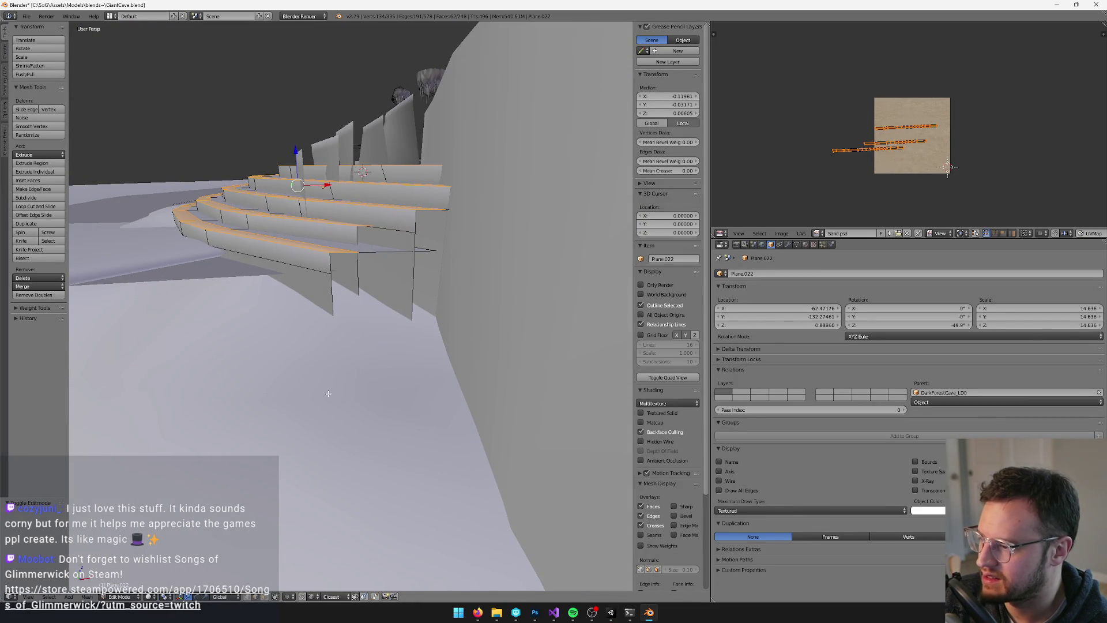
pyautogui.rightClick(332, 307)
pyautogui.keyDown('shift'); pyautogui.rightClick(346, 316); pyautogui.keyUp('shift')
pyautogui.keyDown('shift'); pyautogui.rightClick(365, 308); pyautogui.keyUp('shift')
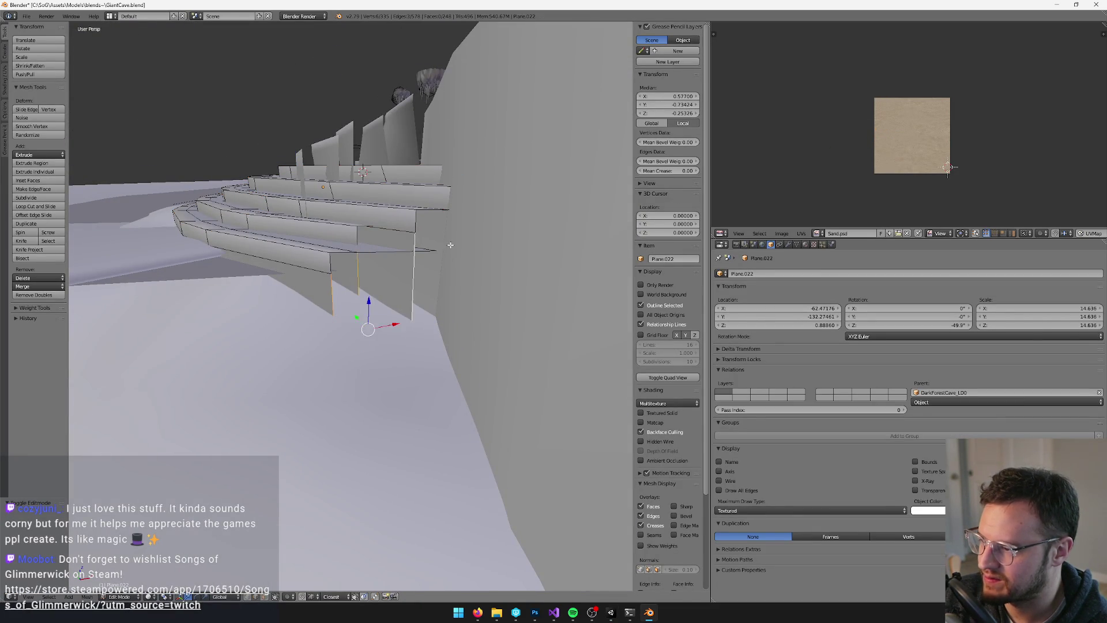
pyautogui.moveTo(365, 309); pyautogui.dragTo(420, 249)
pyautogui.keyDown('shift'); pyautogui.rightClick(430, 374); pyautogui.keyUp('shift')
pyautogui.moveTo(429, 373)
pyautogui.mouseDown()
pyautogui.moveTo(434, 304)
pyautogui.moveTo(473, 315)
pyautogui.moveTo(369, 473)
pyautogui.moveTo(304, 611)
pyautogui.mouseUp()
pyautogui.hotkey('ctrl', 'alt', 'e')
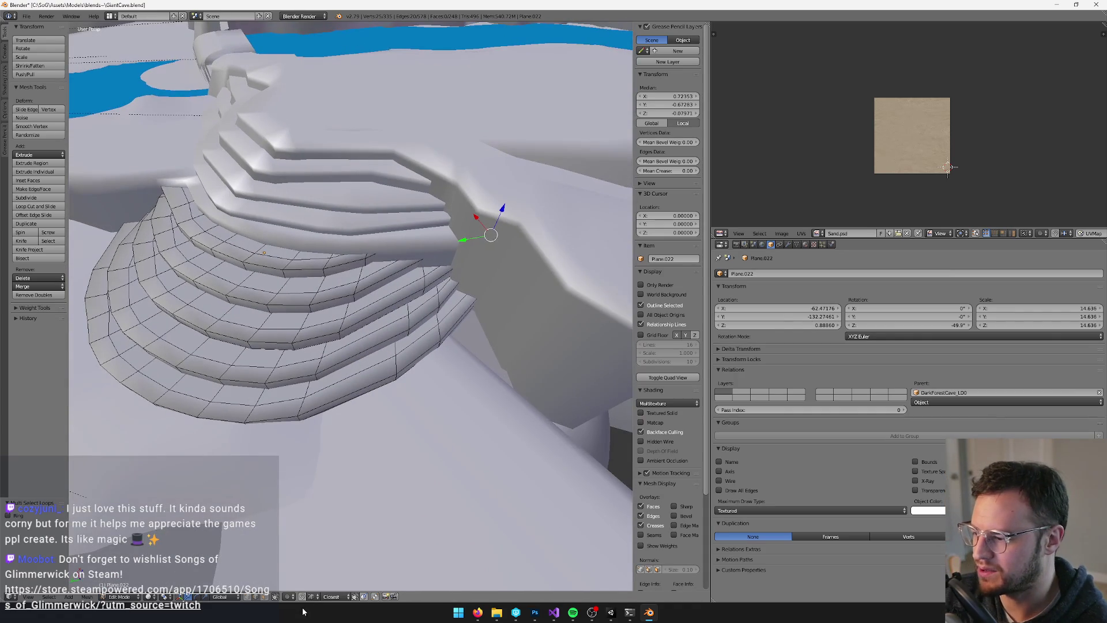
# Move the selected stair vertices with proportional editing, then return to Object Mode
pyautogui.click(302, 596)
pyautogui.click(303, 578)
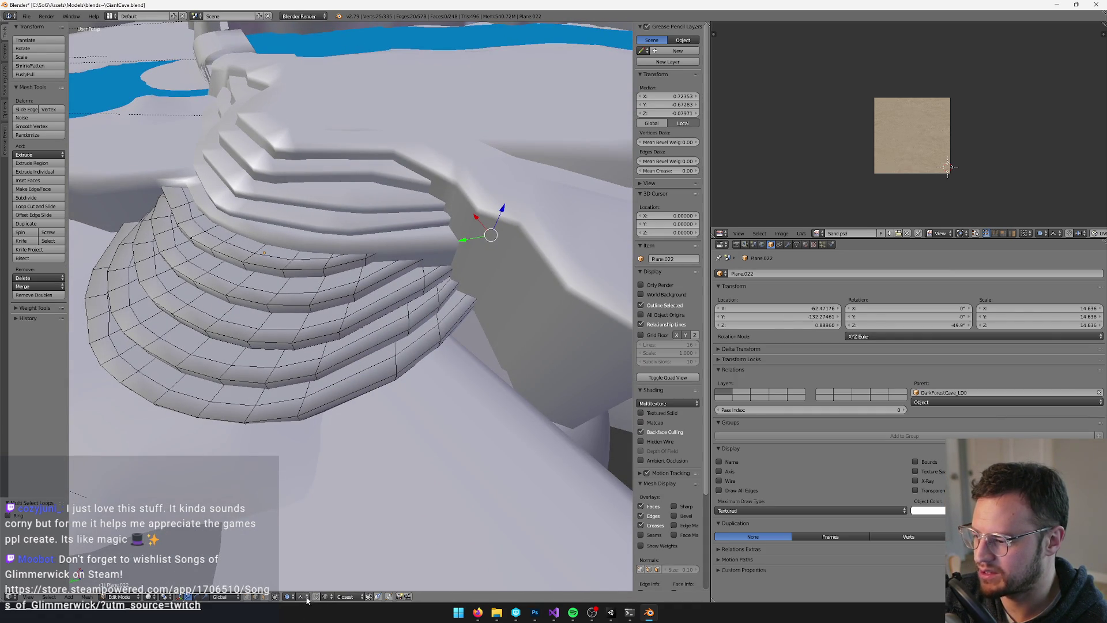
pyautogui.press('g')
pyautogui.scroll(-5, 461, 236)
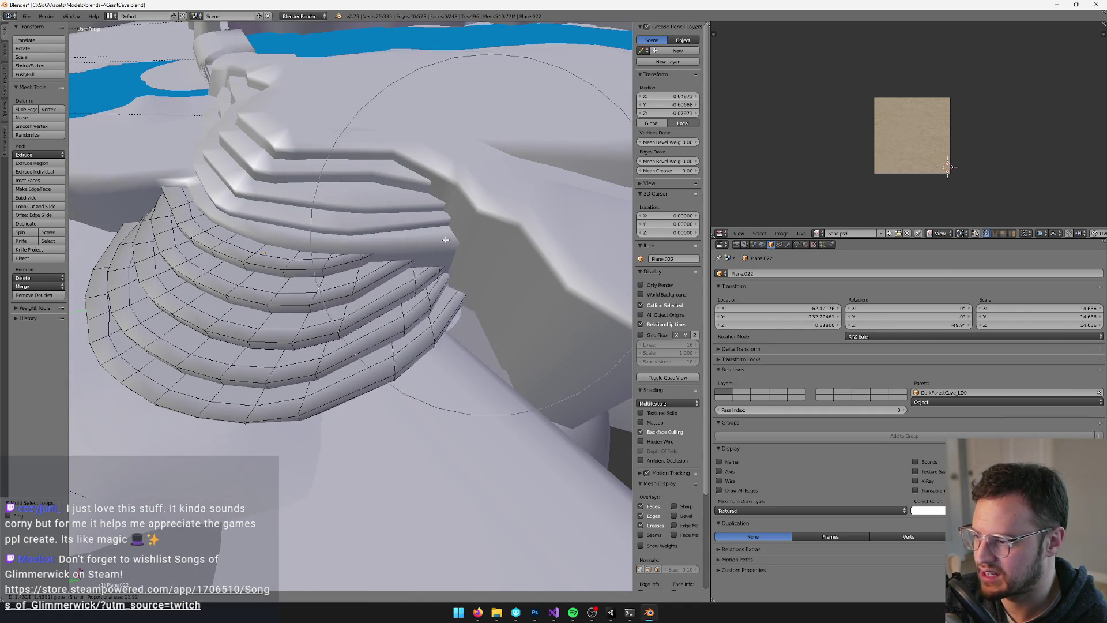
pyautogui.click(417, 229)
pyautogui.press('Tab')
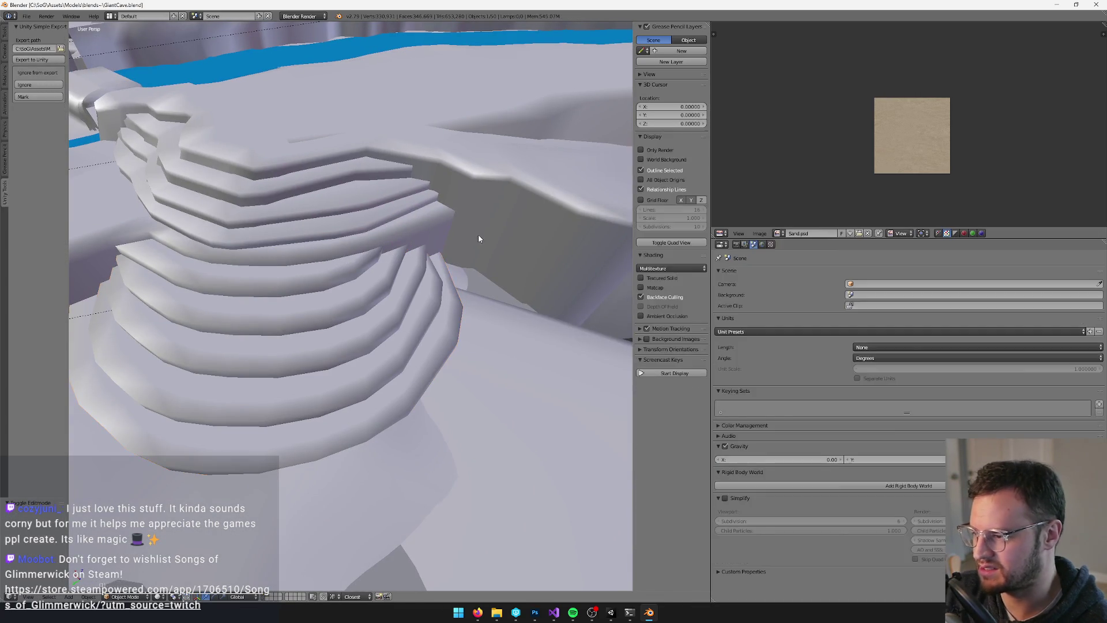
# Accept Unity's prefab-changed prompt for the reimported stairs, then reopen Plane.022 in Blender's Edit Mode
pyautogui.hotkey('alt', 'Tab')
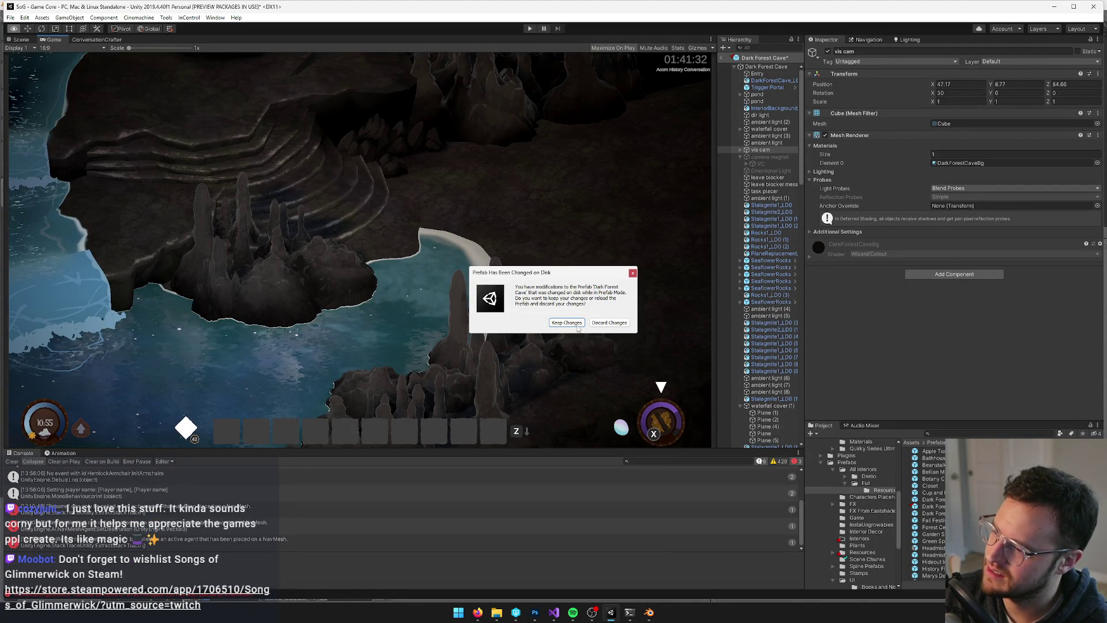
pyautogui.click(579, 326)
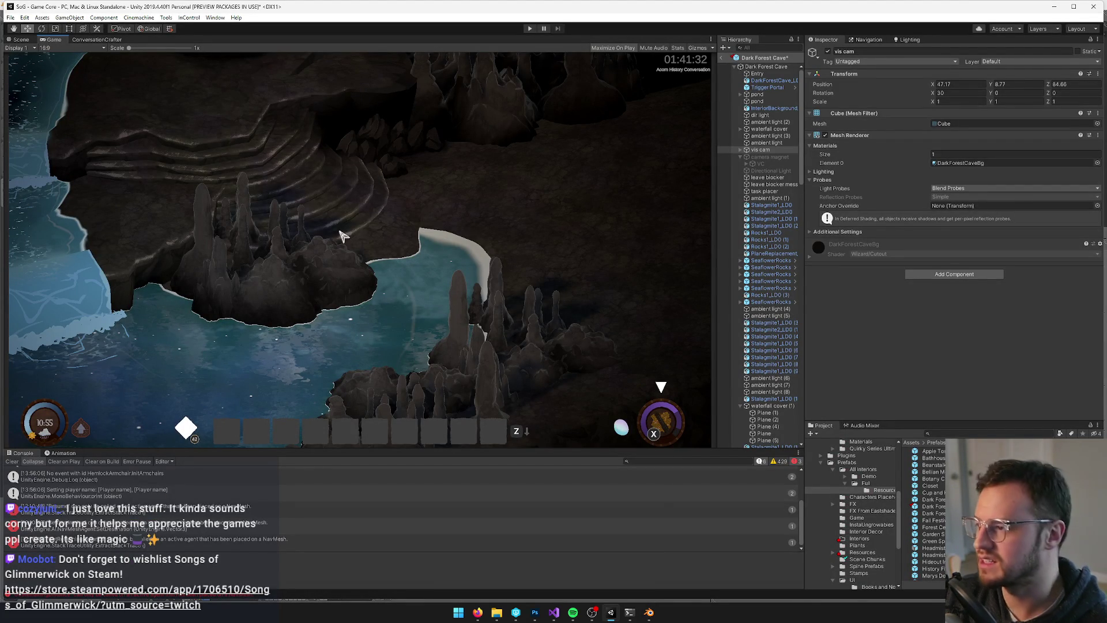
pyautogui.hotkey('alt', 'Tab')
pyautogui.rightClick(445, 282)
pyautogui.press('Tab')
pyautogui.scroll(3, 445, 283)
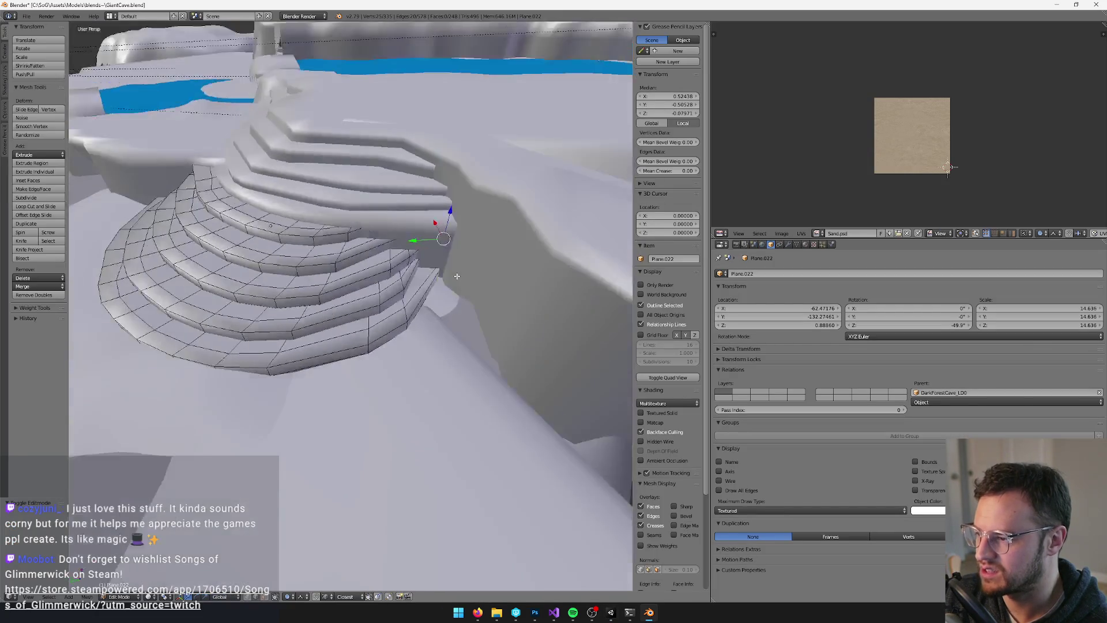
# Bevel a first pair of edge loops running down across the curved steps
pyautogui.scroll(-2, 445, 282)
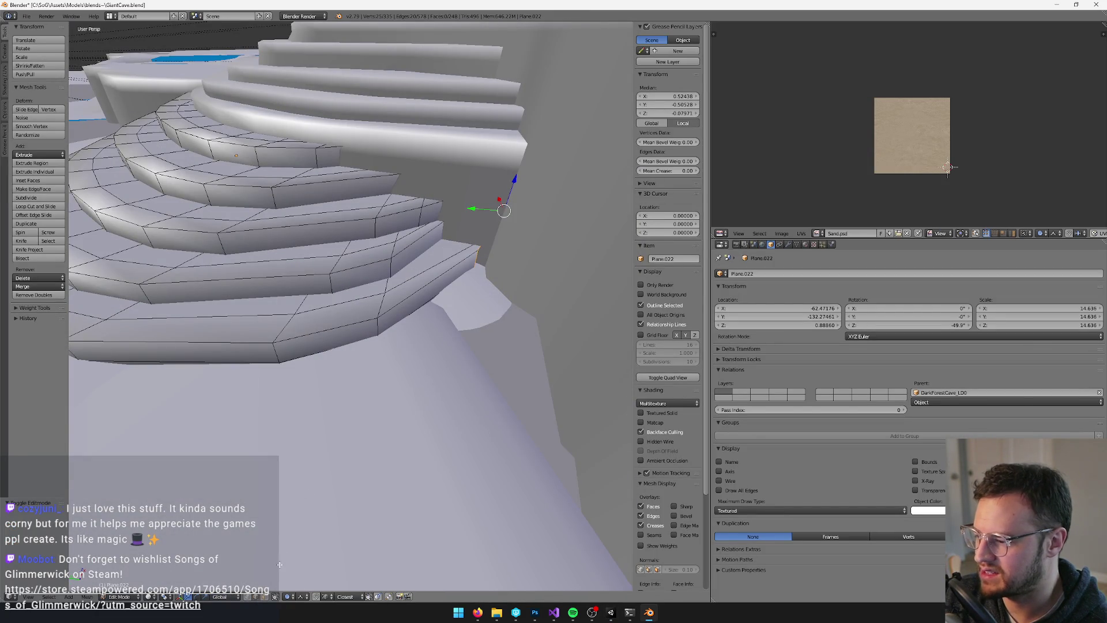
pyautogui.rightClick(378, 331)
pyautogui.keyDown('shift'); pyautogui.rightClick(421, 214); pyautogui.keyUp('shift')
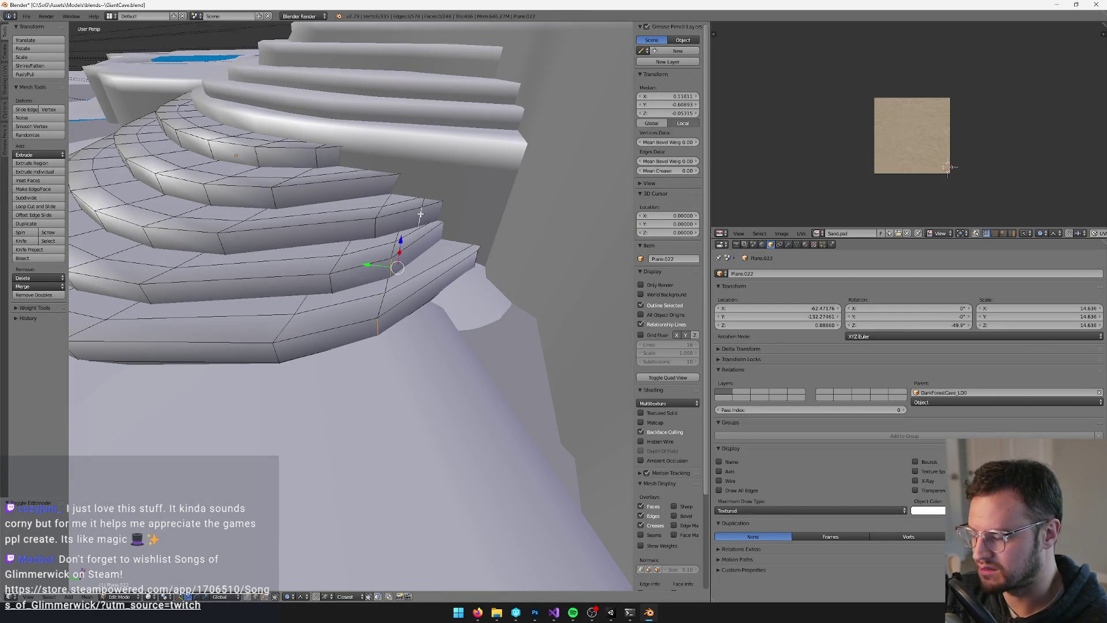
pyautogui.press('space')
pyautogui.write('Beve')
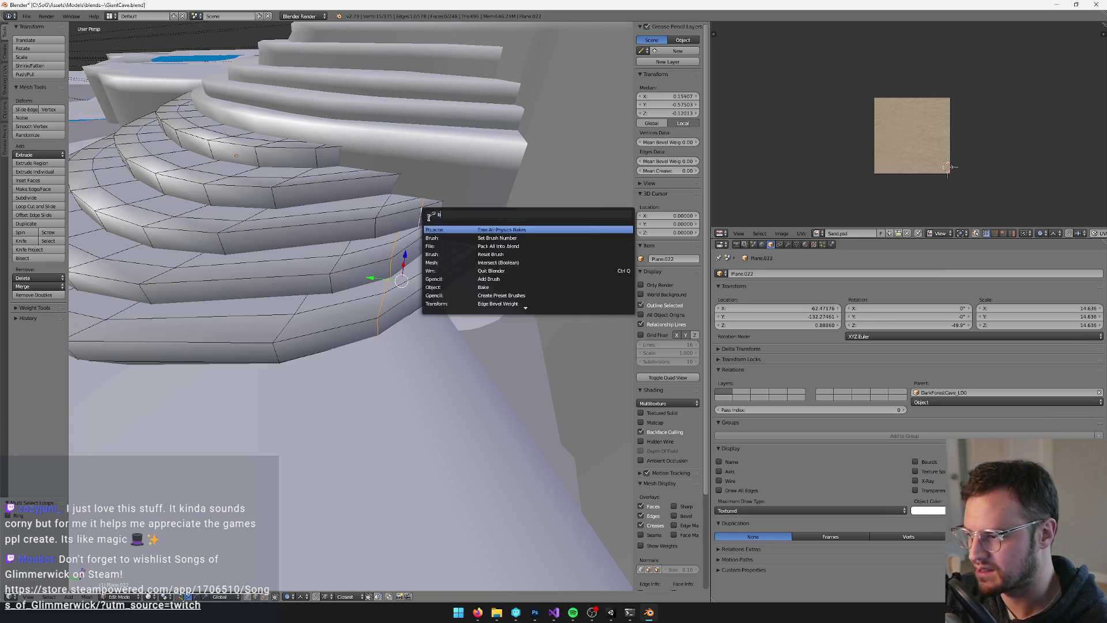
pyautogui.click(446, 237)
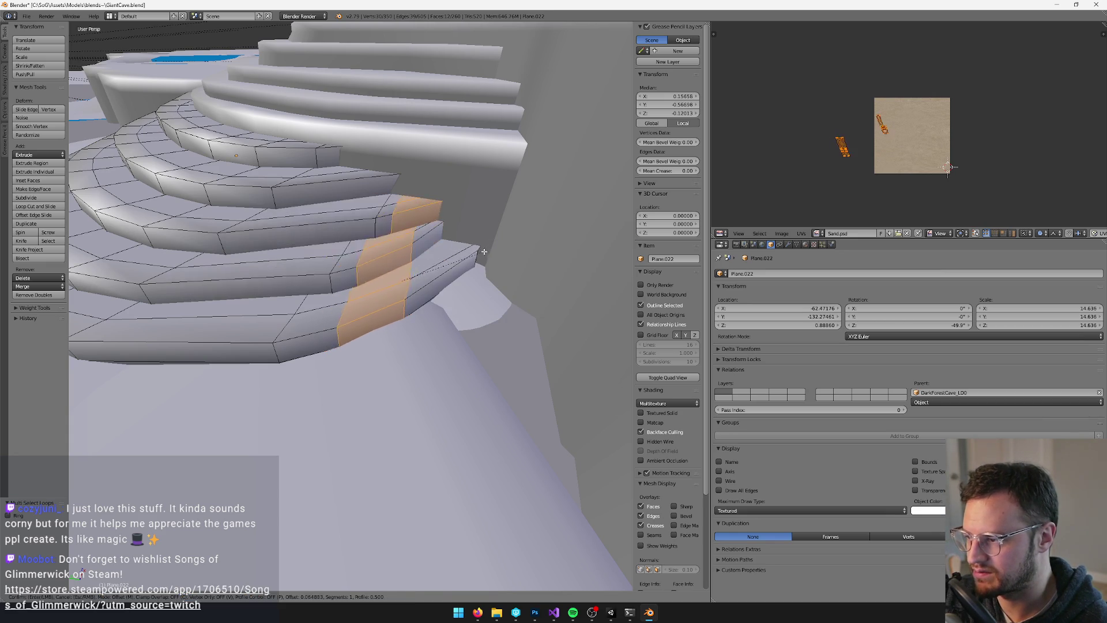
pyautogui.click(480, 253)
# Bevel a second pair of step edge loops with Ctrl+B, then leave edit mode
pyautogui.rightClick(325, 286)
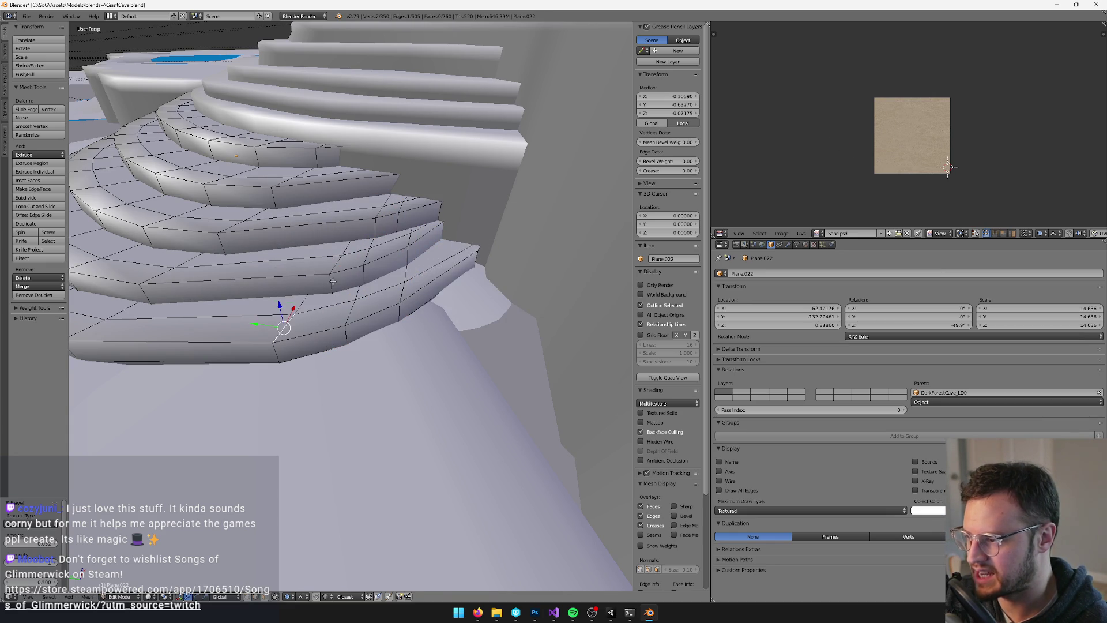
pyautogui.keyDown('shift'); pyautogui.rightClick(377, 227); pyautogui.keyUp('shift')
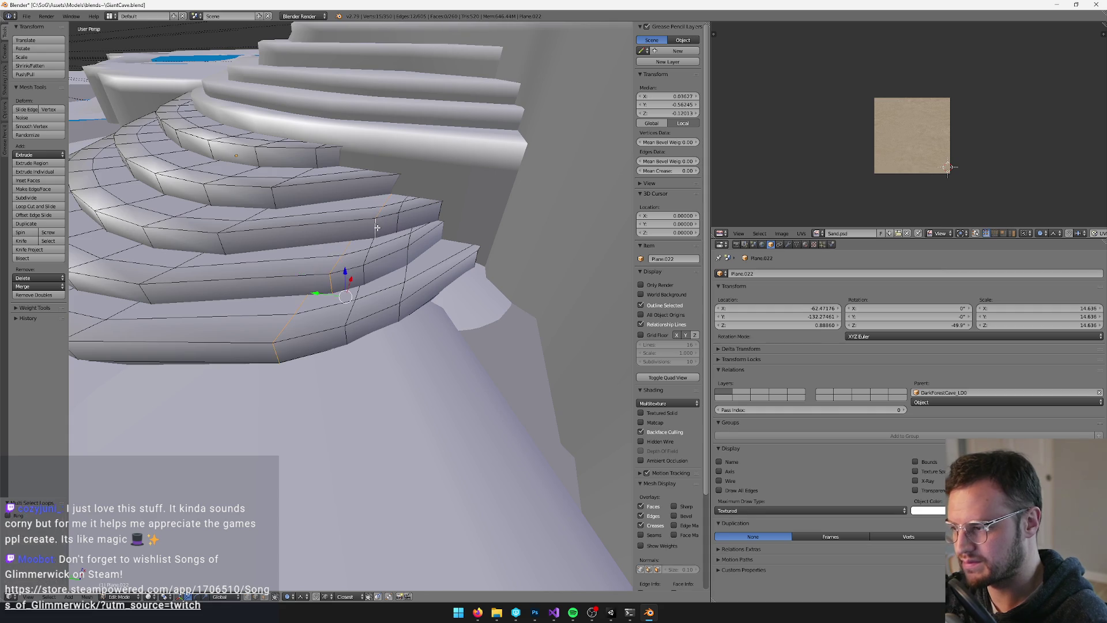
pyautogui.press('space')
pyautogui.write('loop')
pyautogui.press('Return')
pyautogui.hotkey('ctrl', 'b')
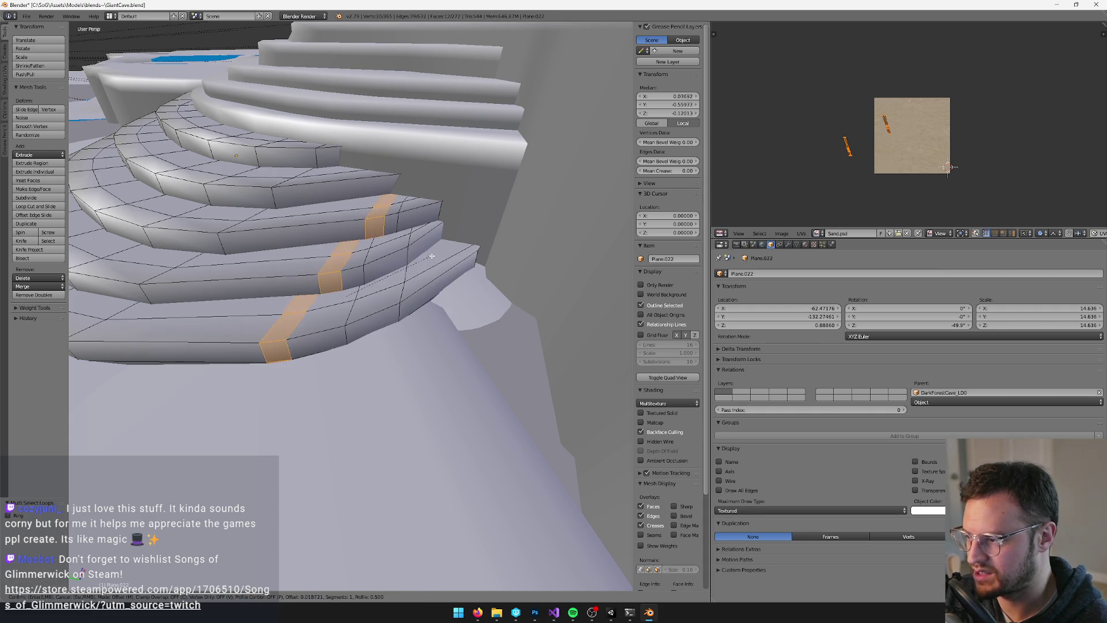
pyautogui.click(421, 259)
pyautogui.press('KP_Decimal')
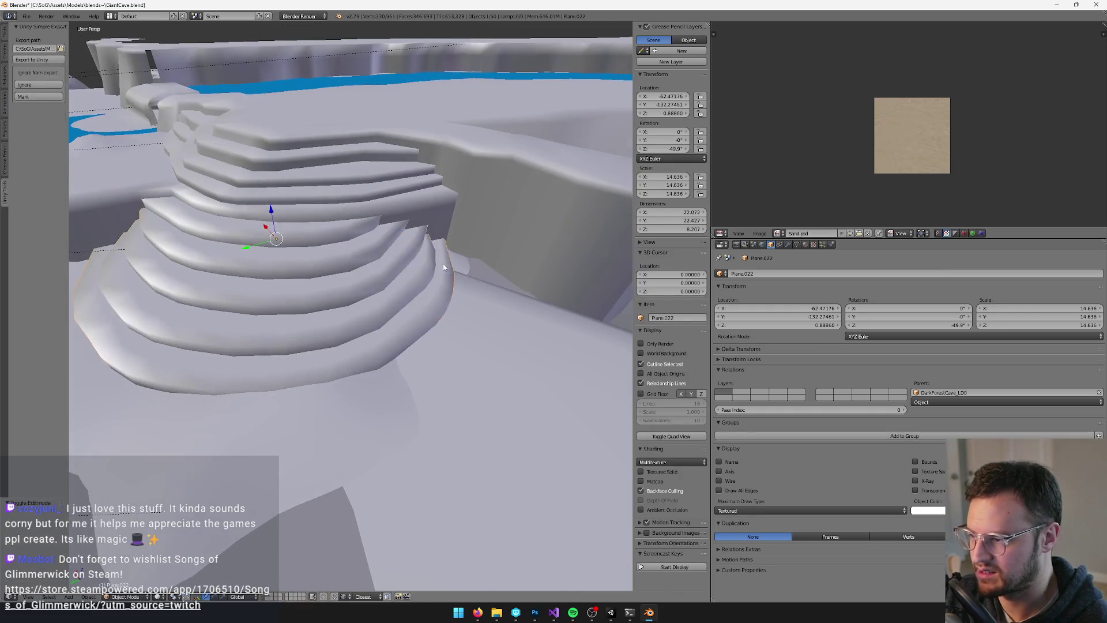
pyautogui.hotkey('alt', 'Tab')
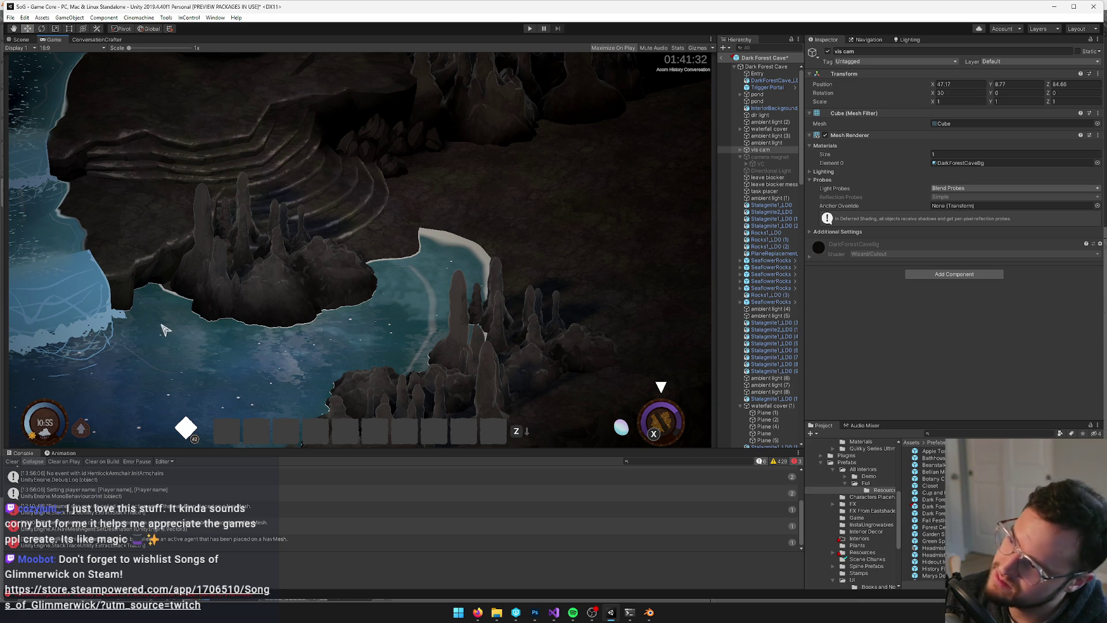
pyautogui.hotkey('alt', 'Tab')
pyautogui.scroll(3, 421, 271)
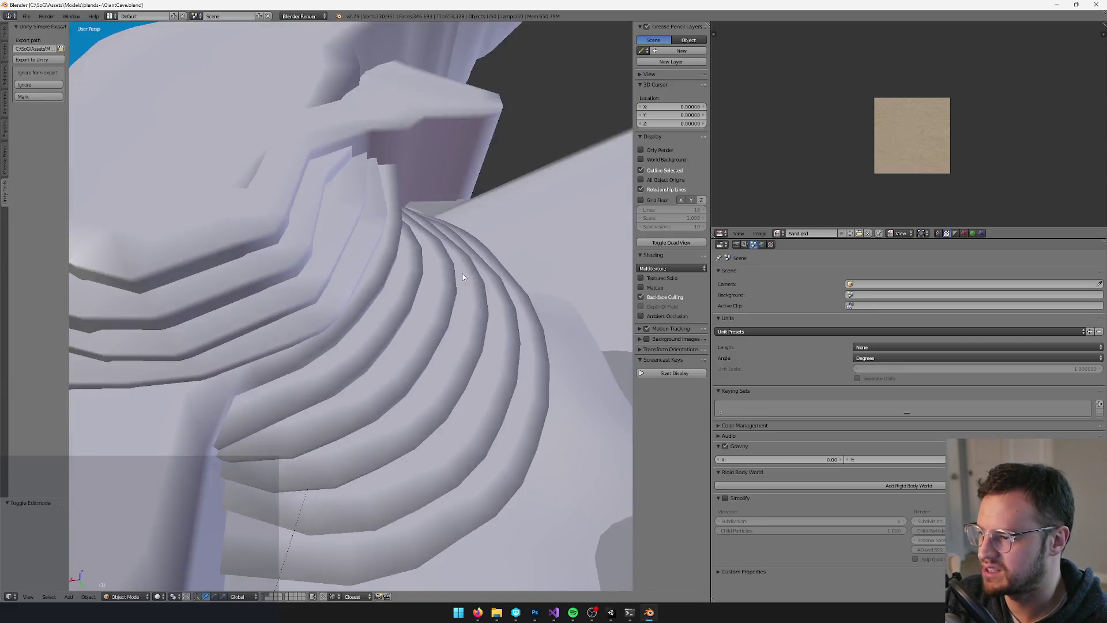
pyautogui.hotkey('alt', 'Tab')
pyautogui.click(19, 40)
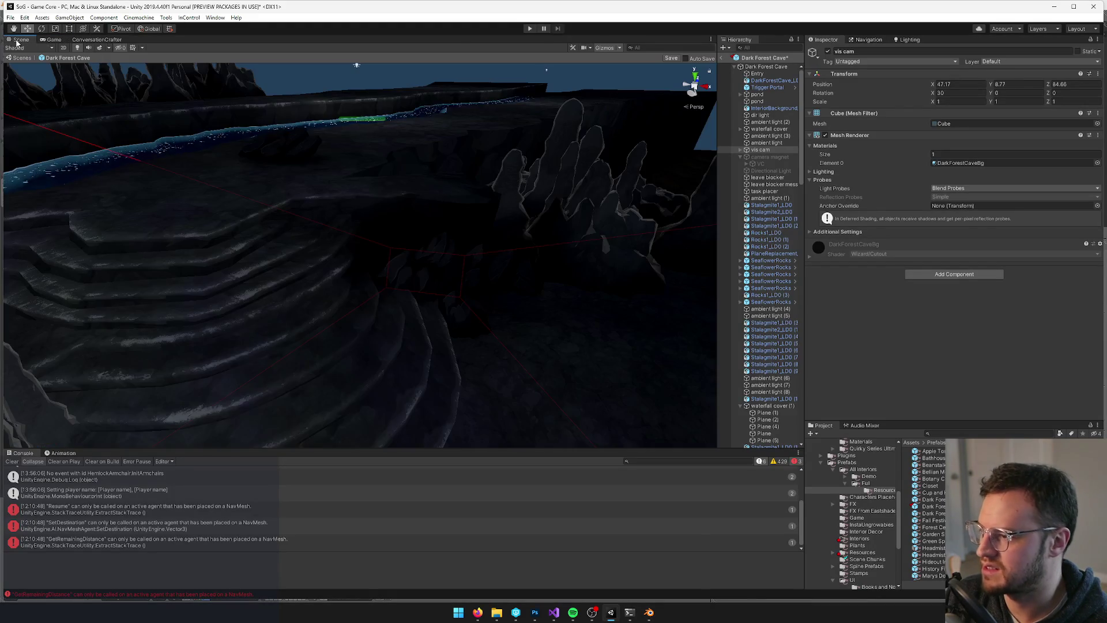
pyautogui.scroll(-5, 372, 201)
pyautogui.moveTo(372, 200)
pyautogui.mouseDown()
pyautogui.moveTo(315, 232)
pyautogui.moveTo(497, 150)
pyautogui.mouseUp()
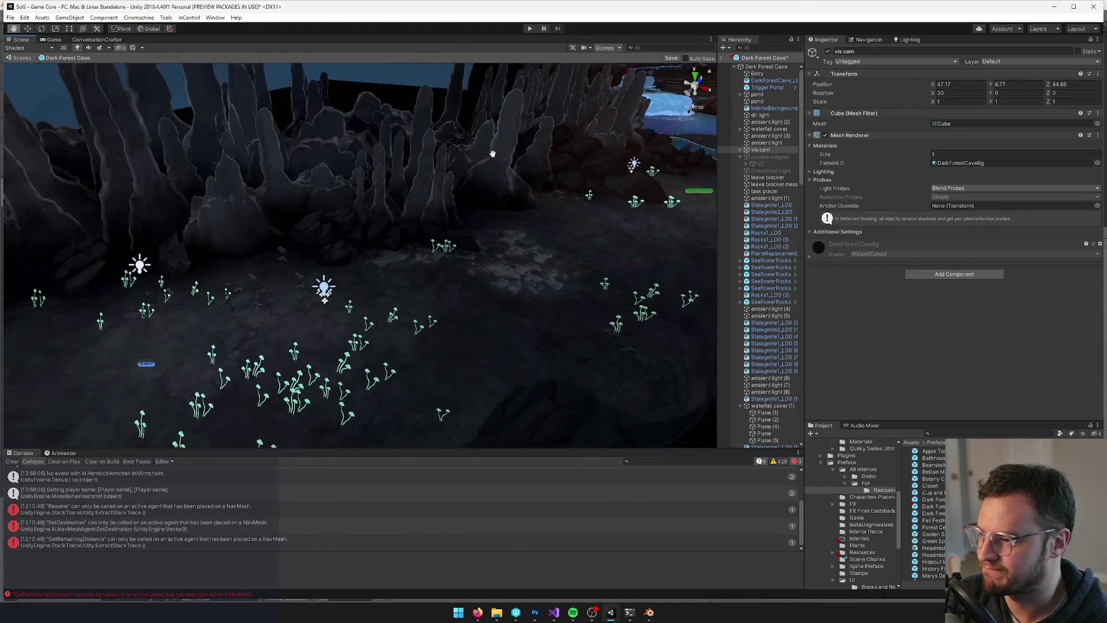
pyautogui.press('f')
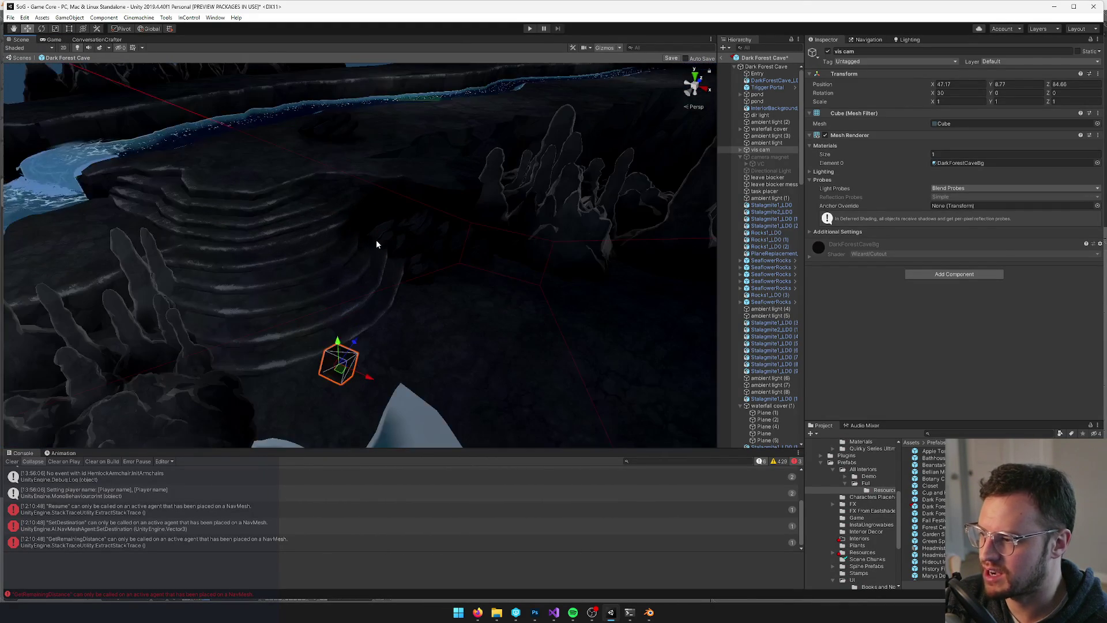
pyautogui.hotkey('alt', 'Tab')
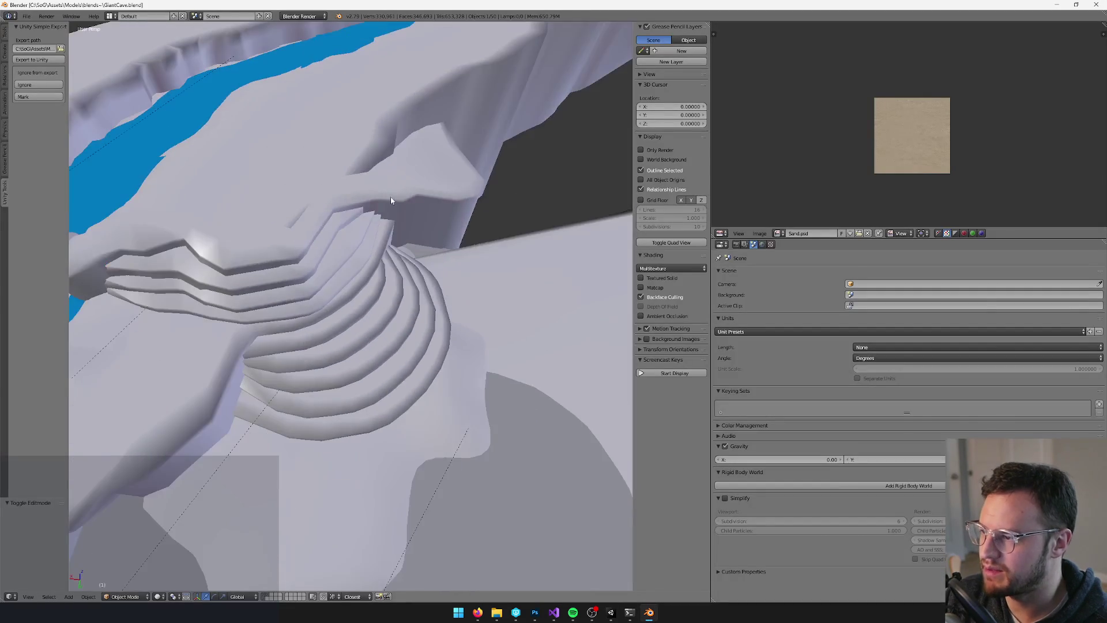
pyautogui.rightClick(388, 213)
pyautogui.press('Tab')
# Duplicate the Plane.014 rock ledge and place the copy just above the original on Z
pyautogui.press('Tab')
pyautogui.moveTo(439, 230)
pyautogui.mouseDown()
pyautogui.moveTo(398, 341)
pyautogui.moveTo(444, 306)
pyautogui.moveTo(414, 290)
pyautogui.mouseUp()
pyautogui.press('Tab')
pyautogui.press('Tab')
pyautogui.hotkey('shift', 'd')
pyautogui.press('z')
pyautogui.click(205, 212)
pyautogui.press('Tab')
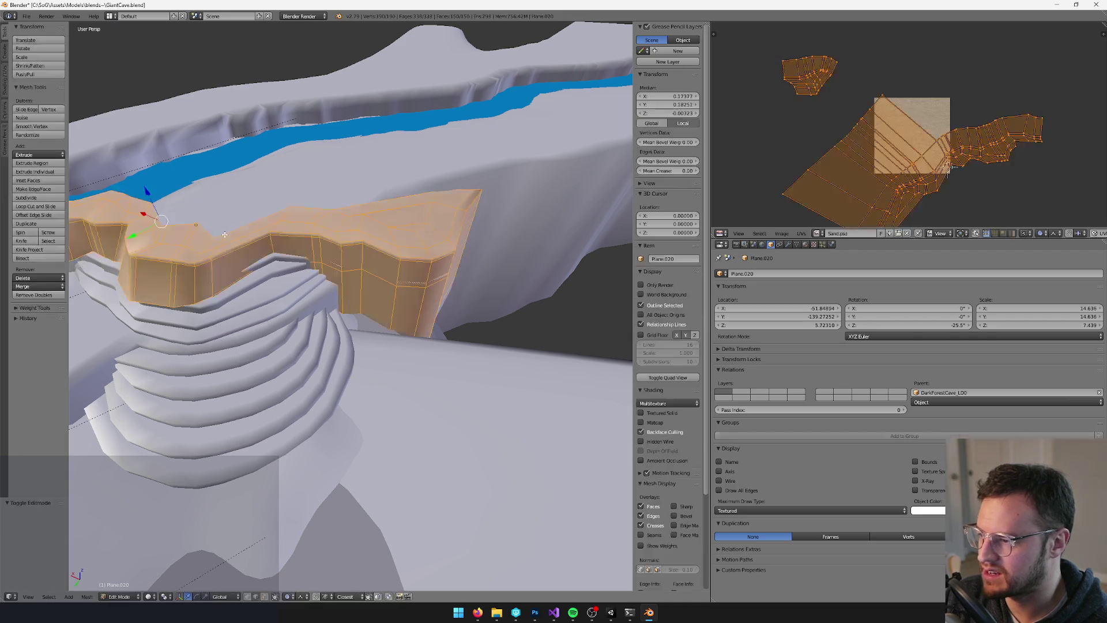
# In face mode, select all the faces of the copy's pointed tip
pyautogui.click(264, 596)
pyautogui.keyDown('alt'); pyautogui.click(415, 289); pyautogui.keyUp('alt')
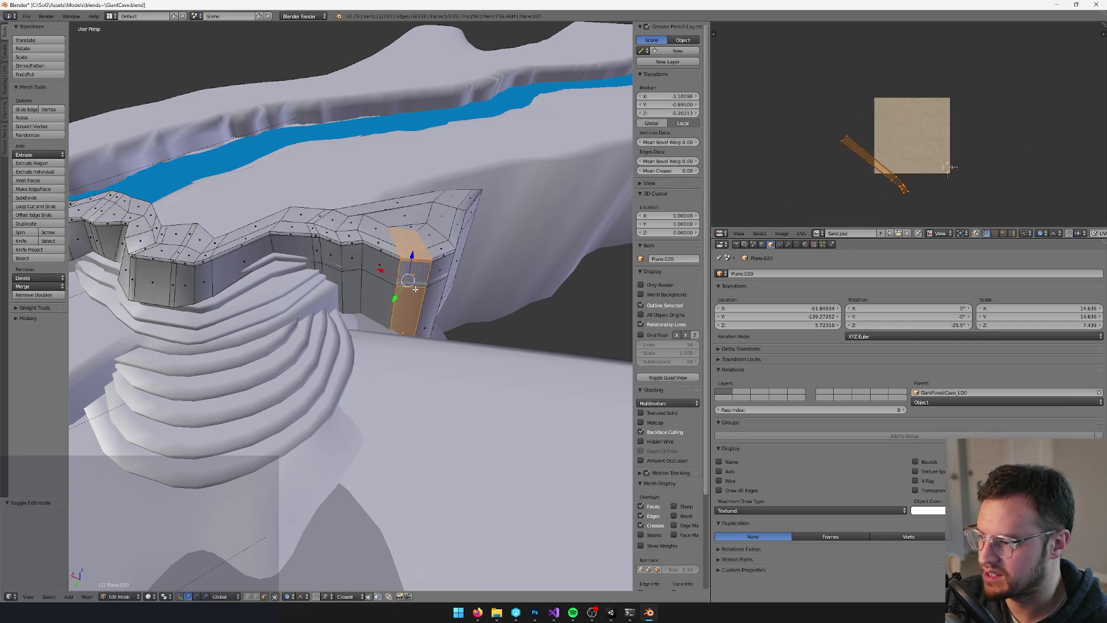
pyautogui.press('ctrl+KP_Add')
pyautogui.press('ctrl+KP_Add')
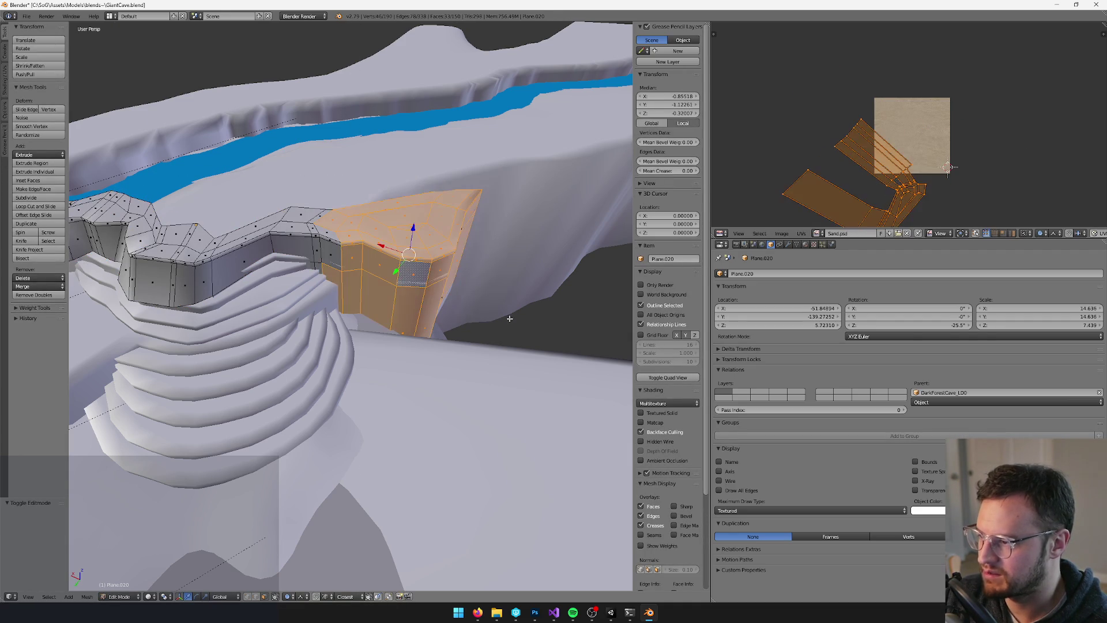
pyautogui.keyDown('alt'); pyautogui.keyDown('shift'); pyautogui.click(329, 258); pyautogui.keyUp('shift'); pyautogui.keyUp('alt')
pyautogui.scroll(2, 439, 255)
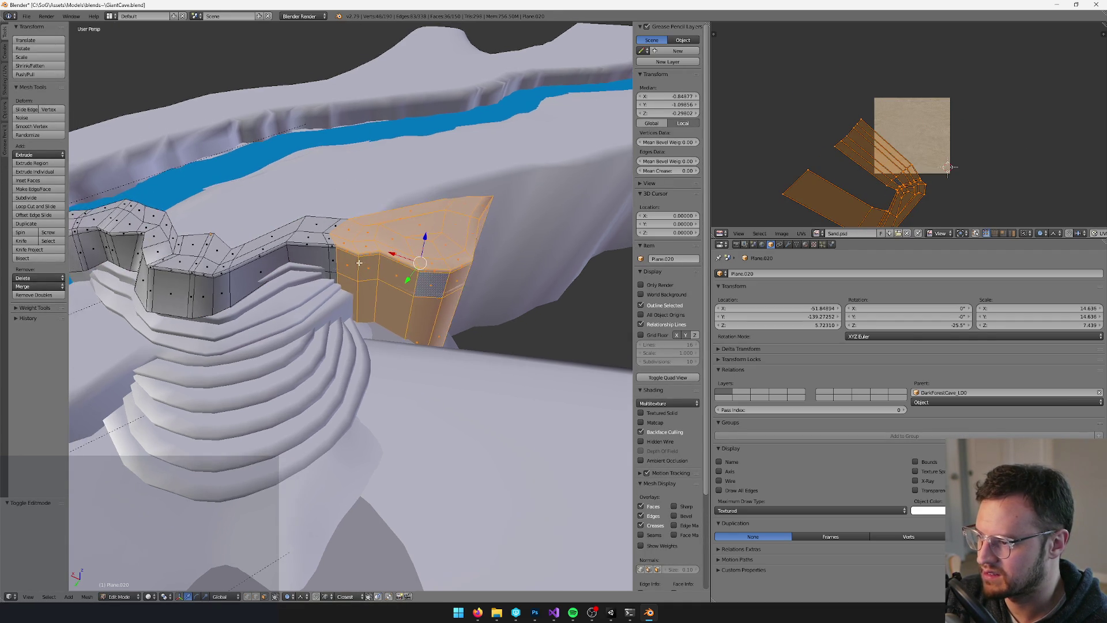
pyautogui.moveTo(451, 255)
pyautogui.mouseDown()
pyautogui.moveTo(404, 266)
pyautogui.moveTo(452, 329)
pyautogui.mouseUp()
pyautogui.keyDown('alt'); pyautogui.keyDown('shift'); pyautogui.click(494, 397); pyautogui.keyUp('shift'); pyautogui.keyUp('alt')
# Invert the selection and delete every face except the ledge tip, returning to Object Mode
pyautogui.hotkey('ctrl', 'i')
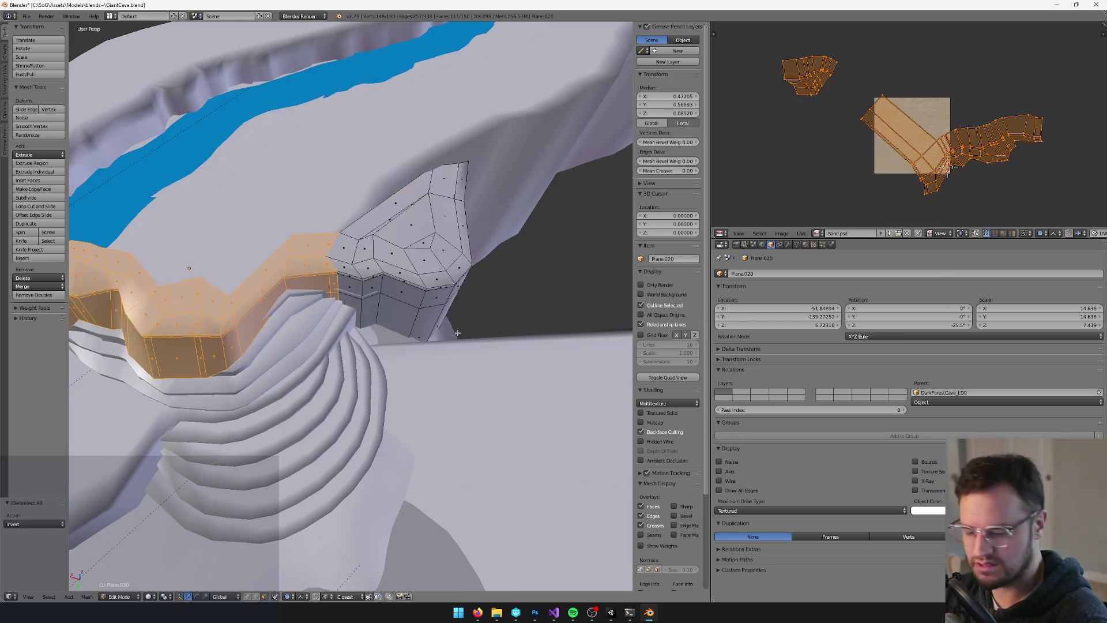
pyautogui.press('x')
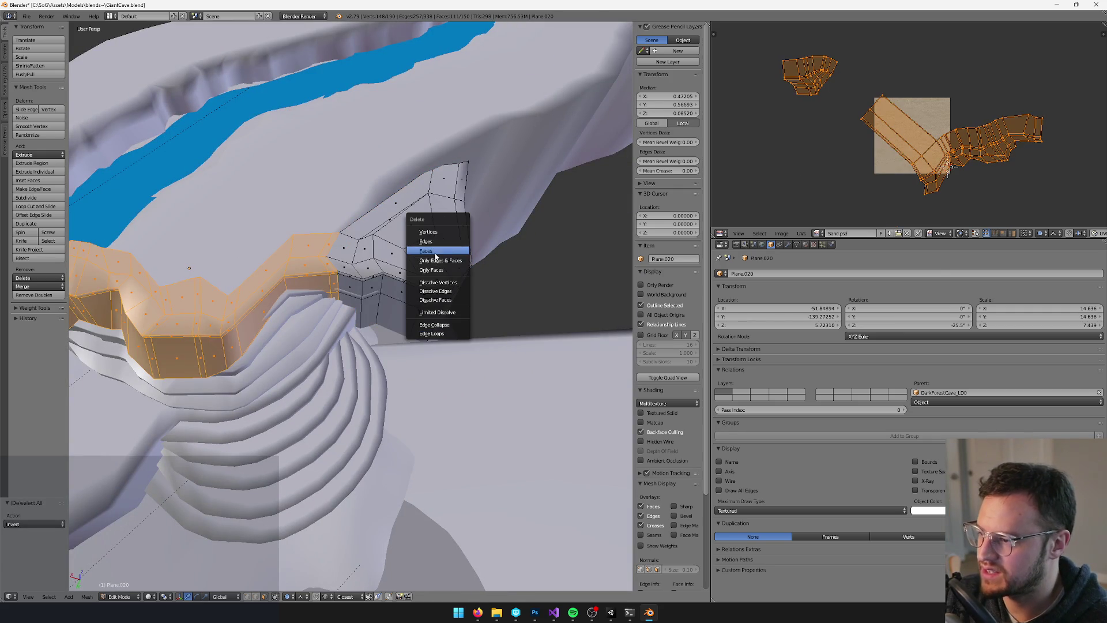
pyautogui.click(433, 251)
pyautogui.press('Tab')
pyautogui.press('space')
# Set the ledge piece's origin to its geometry and move it over the stair top
pyautogui.write('origin')
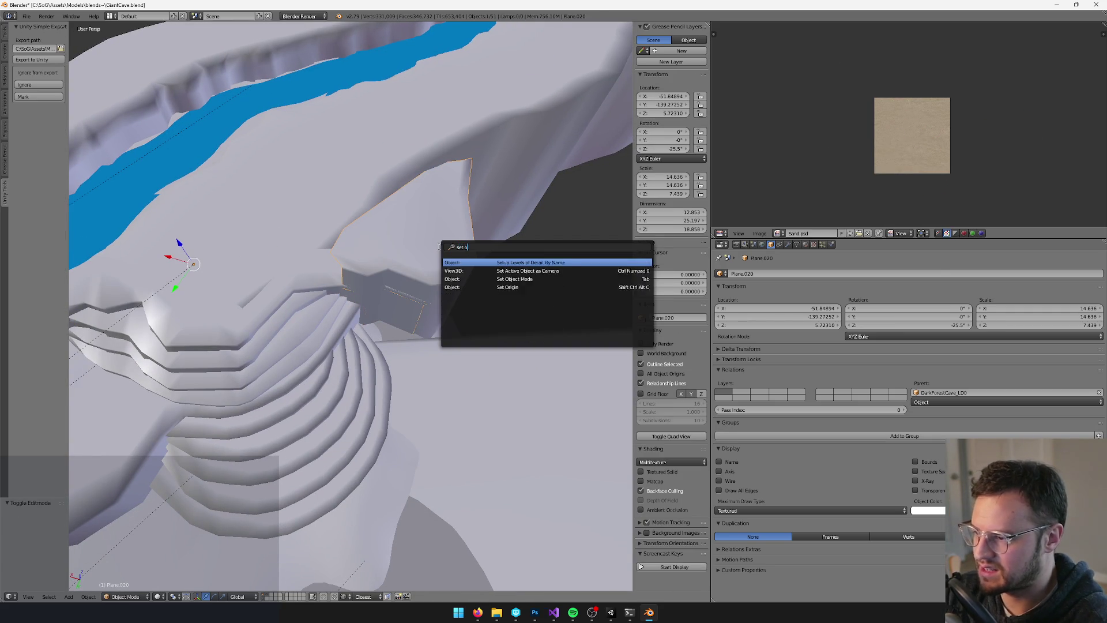
pyautogui.press('Return')
pyautogui.click(440, 248)
pyautogui.press('g')
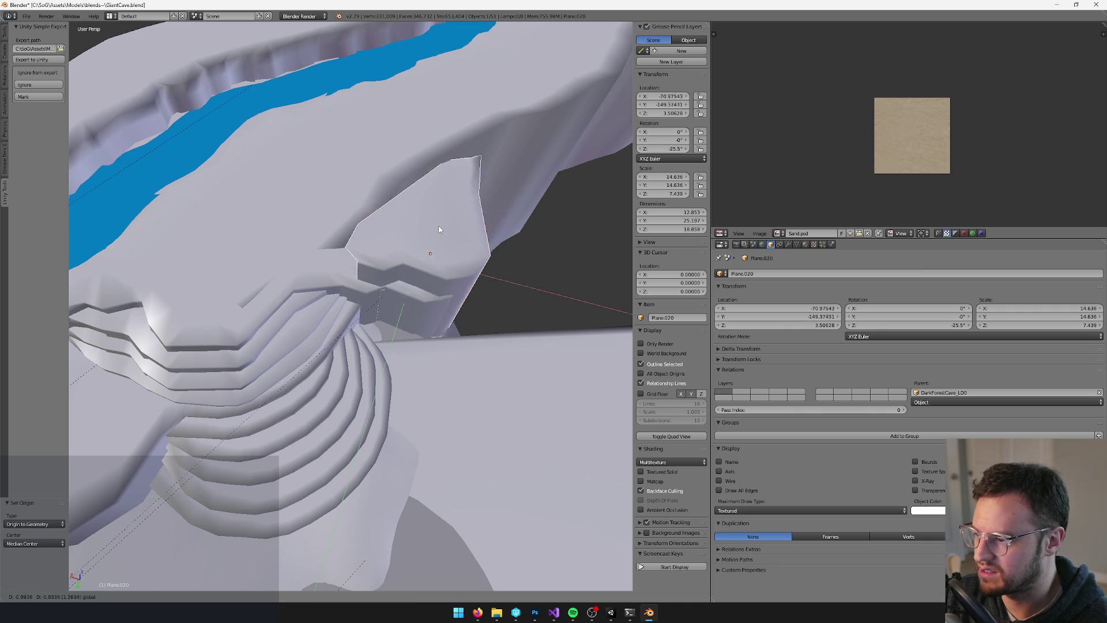
pyautogui.click(353, 230)
pyautogui.scroll(2, 353, 230)
pyautogui.moveTo(364, 230); pyautogui.dragTo(346, 234)
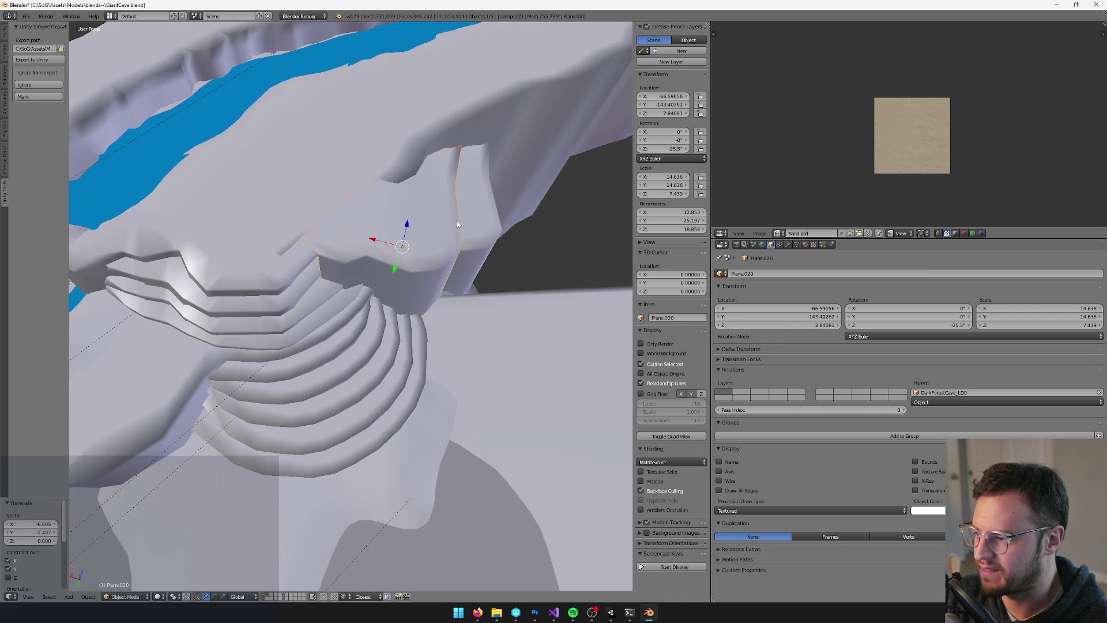
# Scale the platform down to 10.717 and lower it along Z
pyautogui.press('s')
pyautogui.click(441, 223)
pyautogui.press('g')
pyautogui.press('z')
pyautogui.click(406, 226)
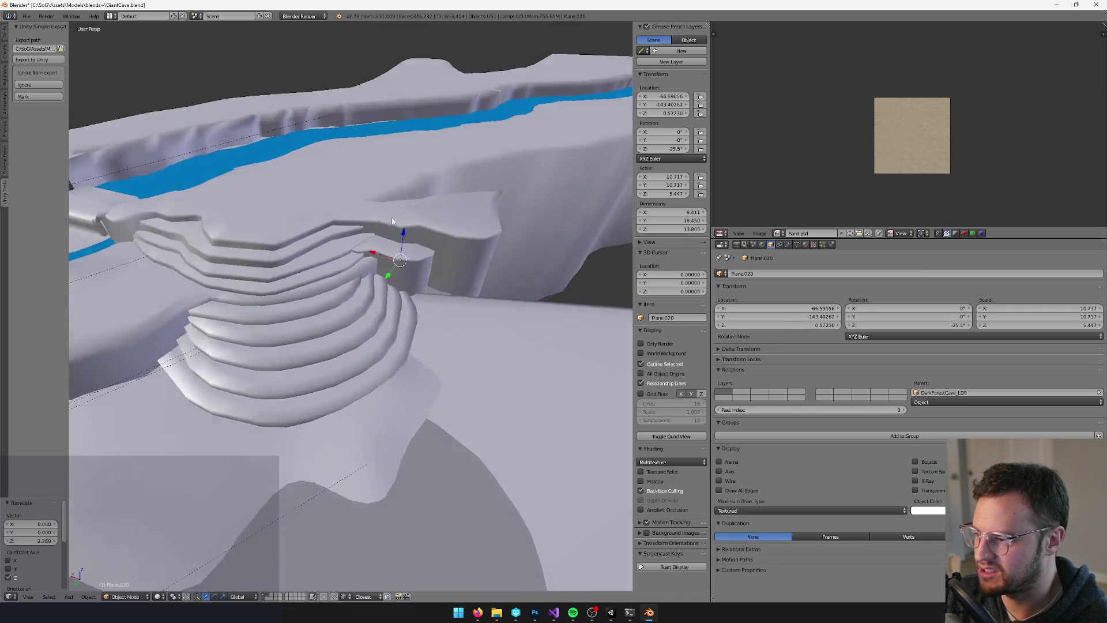
pyautogui.press('g')
pyautogui.press('z')
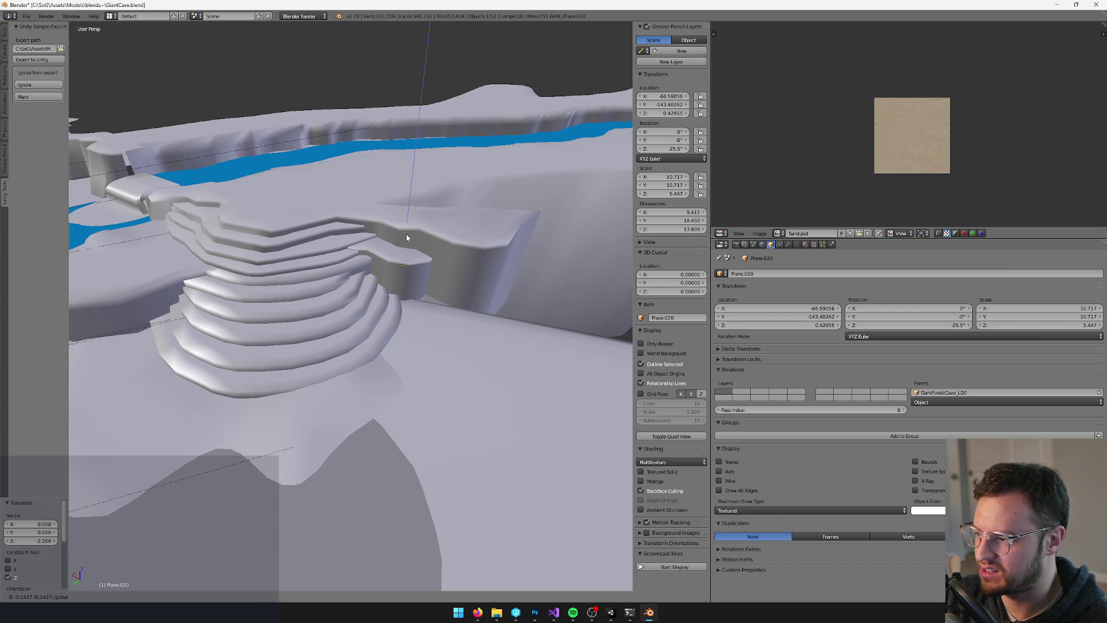
pyautogui.click(406, 237)
# Nudge the platform horizontally with a Shift+Z move and save the blend file
pyautogui.press('g')
pyautogui.hotkey('shift', 'z')
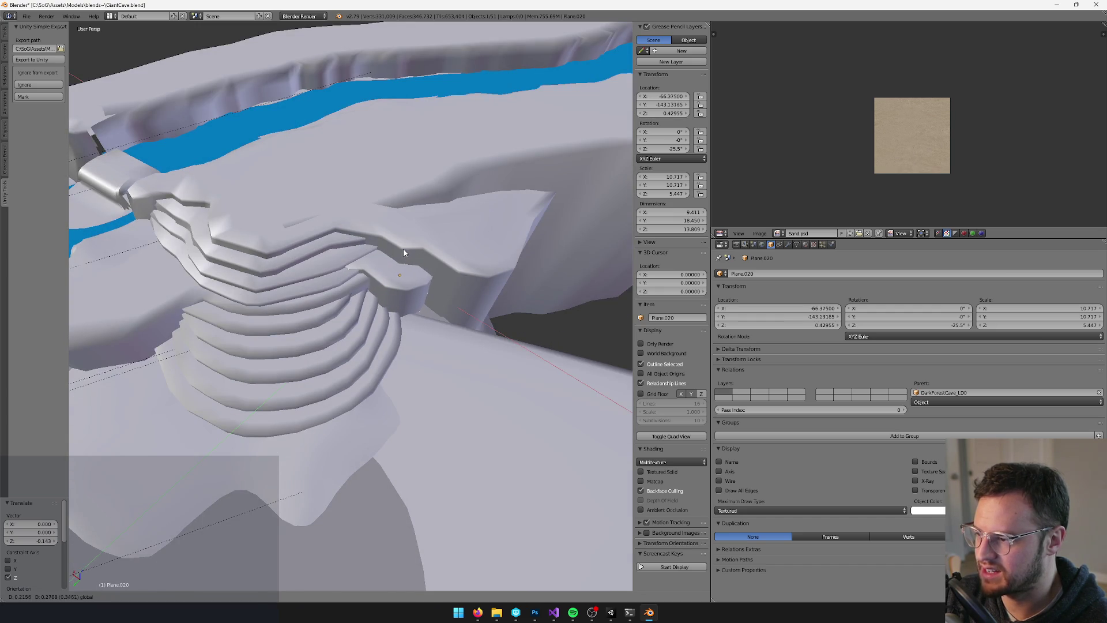
pyautogui.click(413, 252)
pyautogui.hotkey('ctrl', 's')
pyautogui.click(413, 252)
# Keep the prefab changes after the cave reimport and inspect the stairs in Unity's Game view
pyautogui.hotkey('alt', 'Tab')
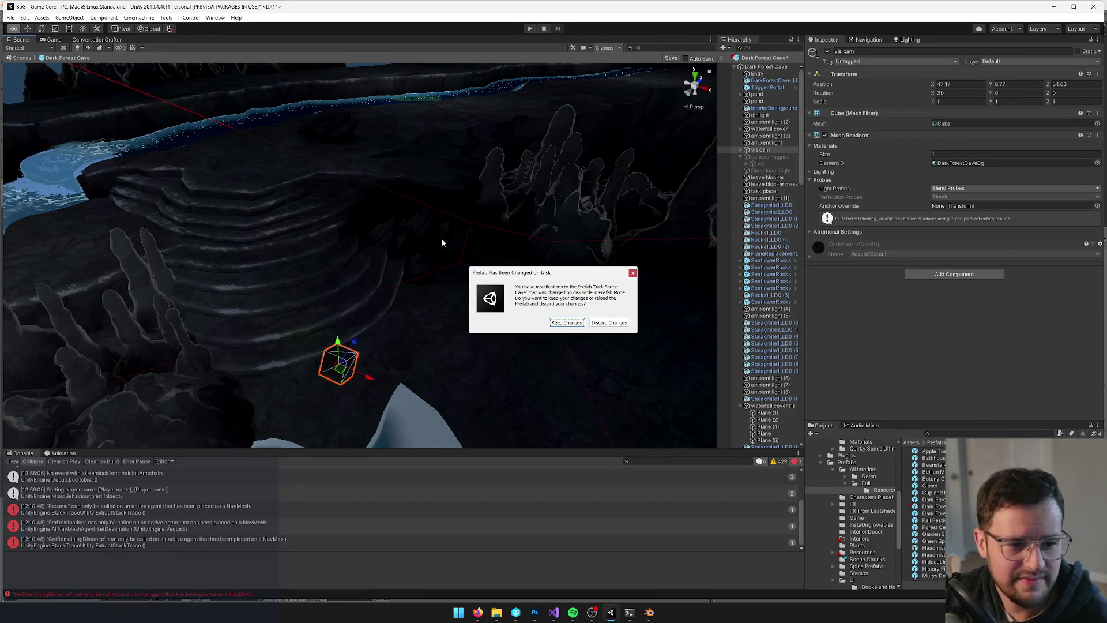
pyautogui.click(577, 323)
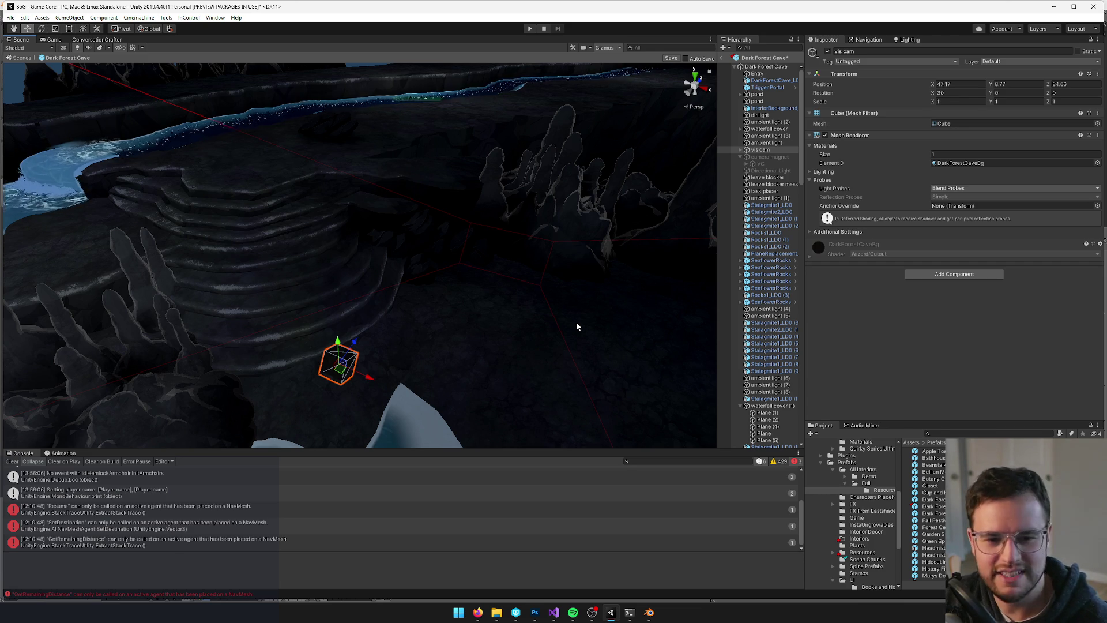
pyautogui.moveTo(420, 271)
pyautogui.mouseDown()
pyautogui.moveTo(400, 262)
pyautogui.moveTo(413, 257)
pyautogui.moveTo(400, 261)
pyautogui.moveTo(450, 304)
pyautogui.mouseUp()
pyautogui.click(52, 40)
pyautogui.click(34, 39)
pyautogui.click(62, 39)
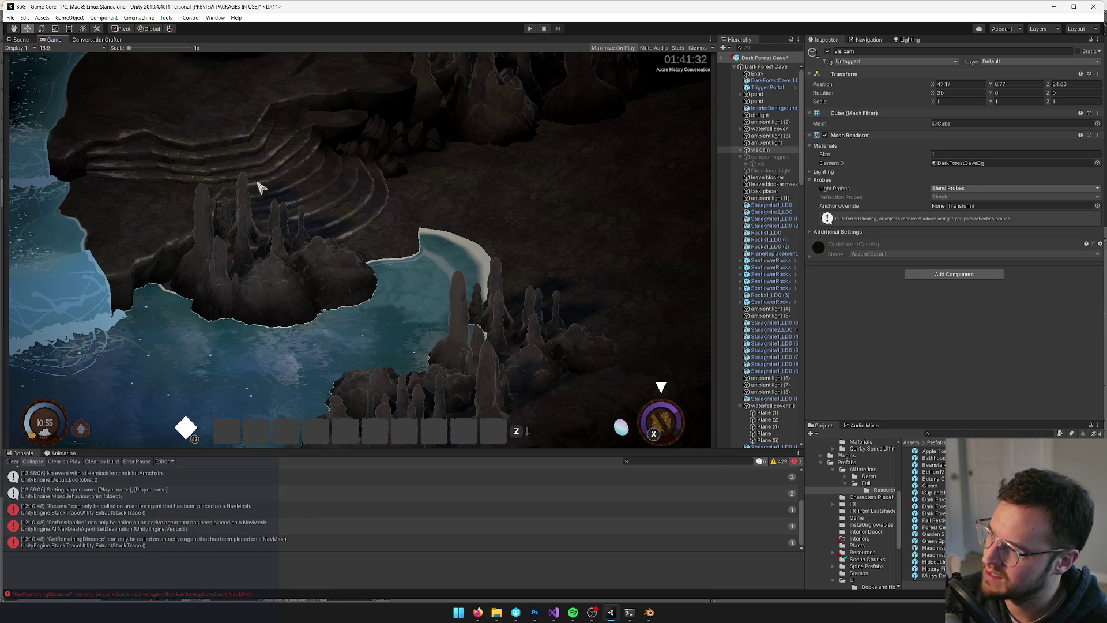
pyautogui.hotkey('alt', 'Tab')
# Select and frame the Plane.020 platform, check it in Vertex Paint, and reopen its mesh
pyautogui.rightClick(385, 296)
pyautogui.press('KP_Decimal')
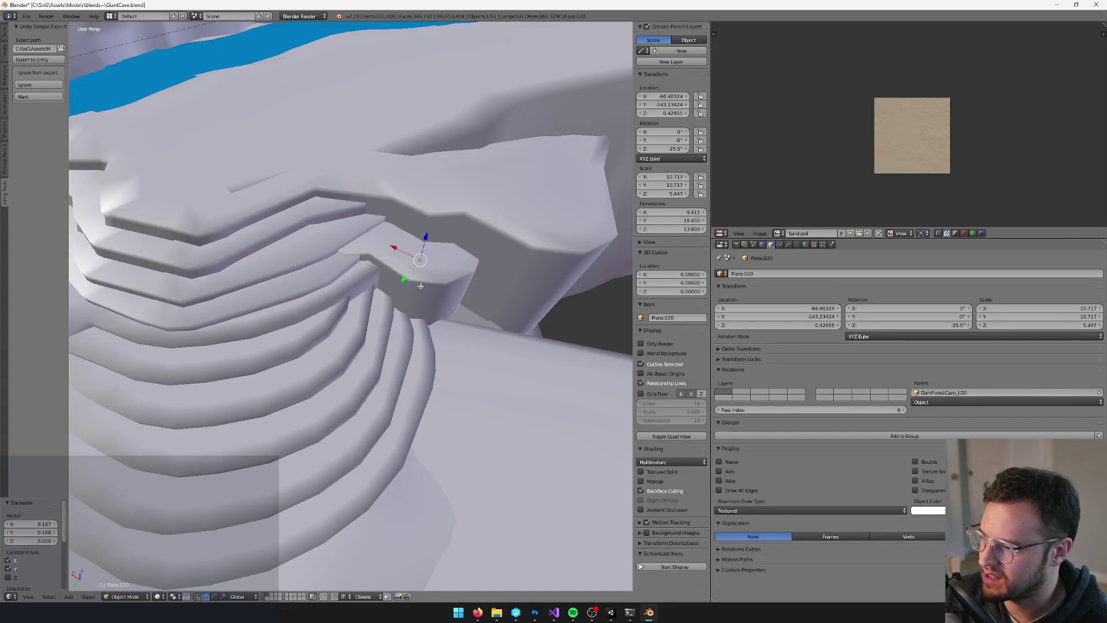
pyautogui.press('Tab')
pyautogui.press('a')
pyautogui.press('a')
pyautogui.press('a')
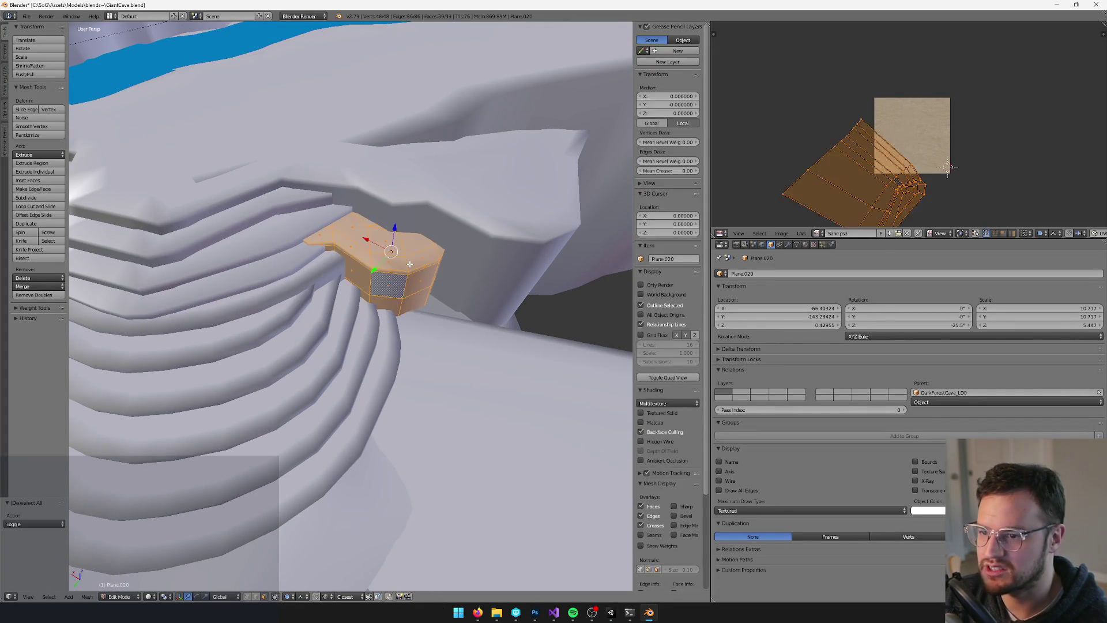
pyautogui.press('Tab')
pyautogui.press('v')
pyautogui.scroll(5, 407, 265)
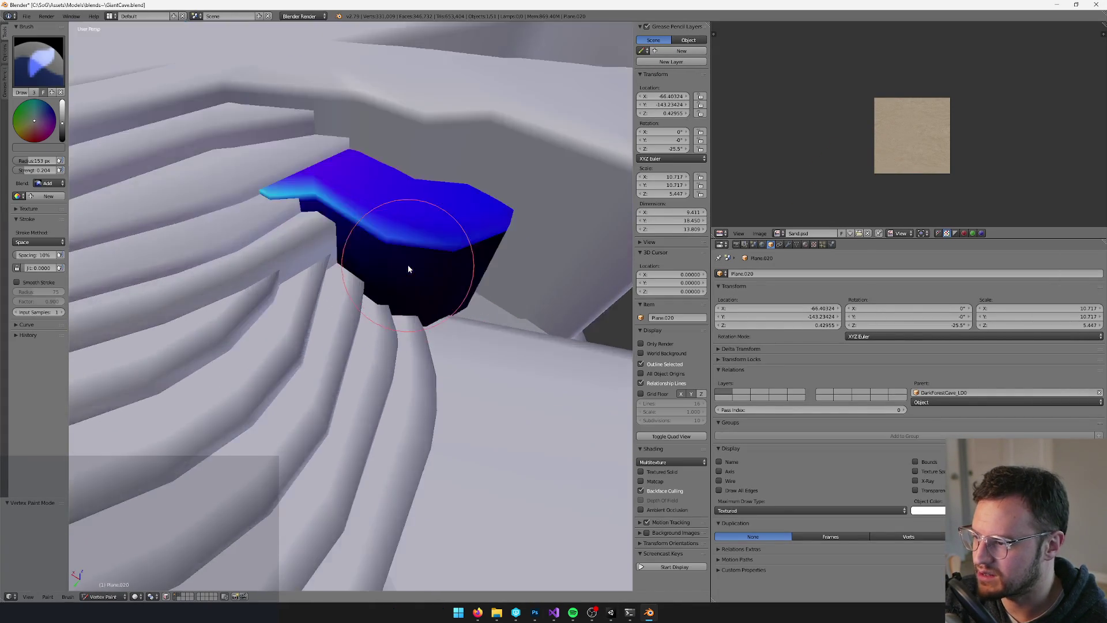
pyautogui.moveTo(418, 245); pyautogui.dragTo(413, 261)
pyautogui.press('v')
pyautogui.press('Tab')
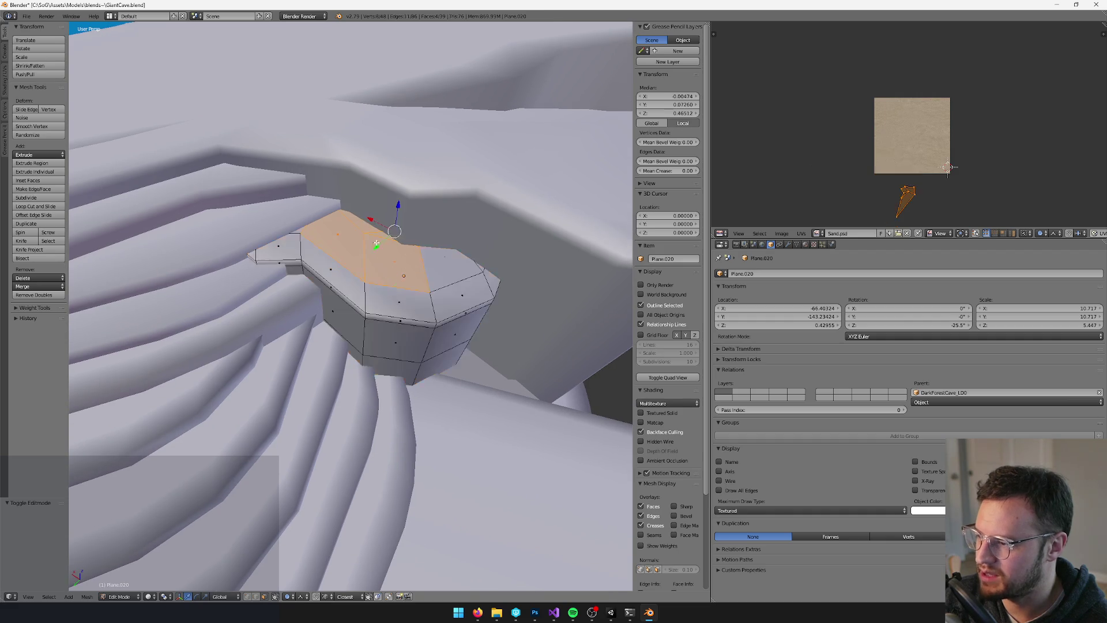
# Cut an edge loop around the platform's rim and select its top faces, grown outward
pyautogui.moveTo(375, 242); pyautogui.dragTo(382, 237)
pyautogui.hotkey('ctrl', 'r')
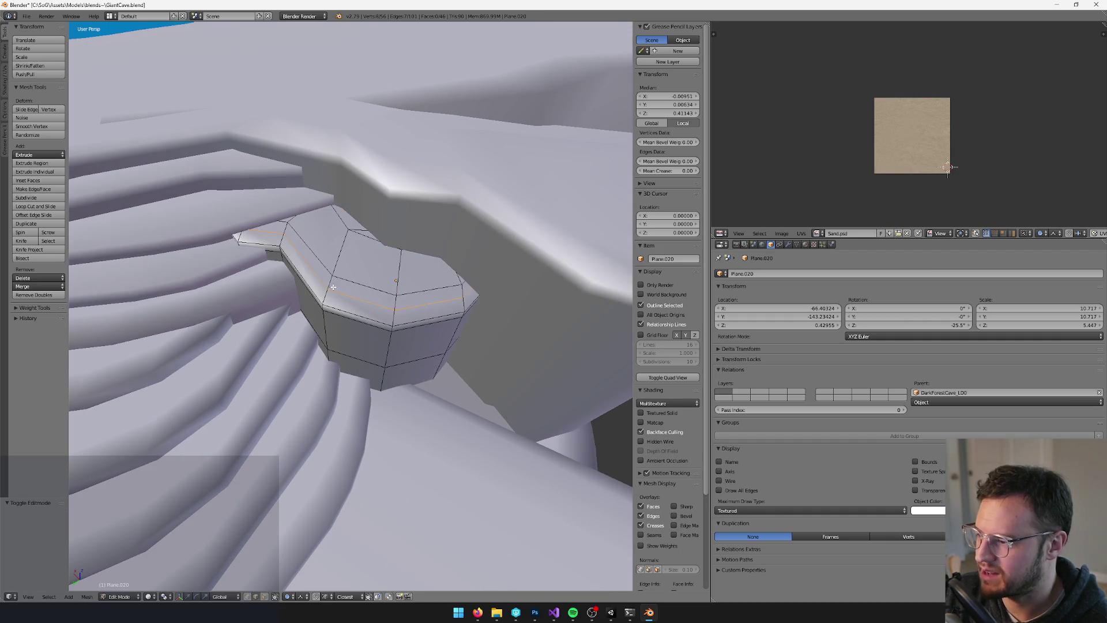
pyautogui.click(387, 279)
pyautogui.click(265, 597)
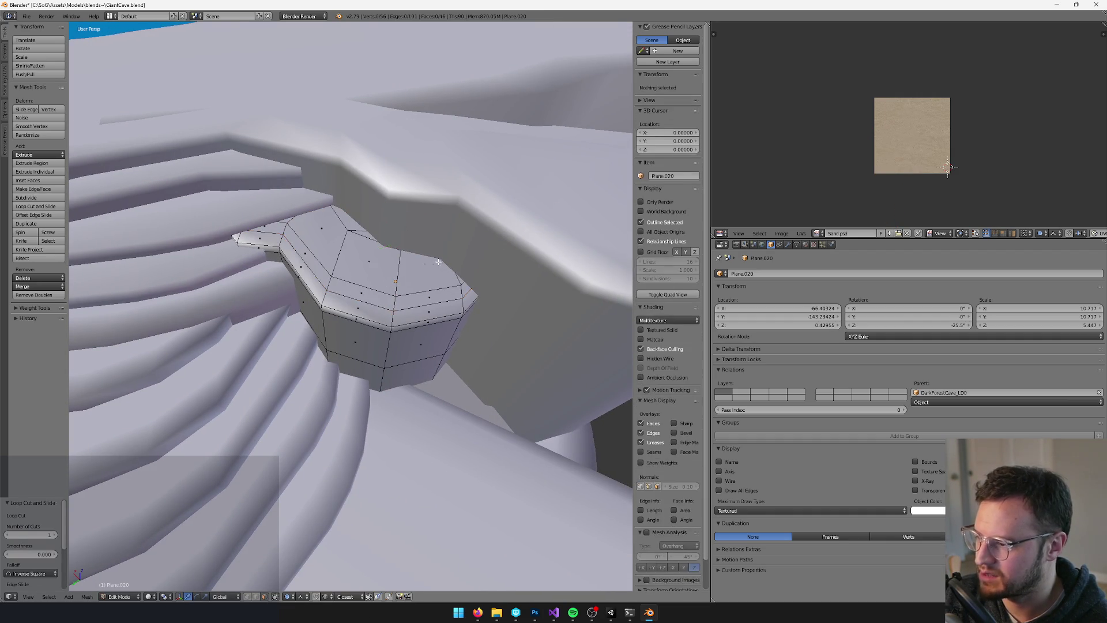
pyautogui.scroll(5, 293, 191)
pyautogui.rightClick(248, 242)
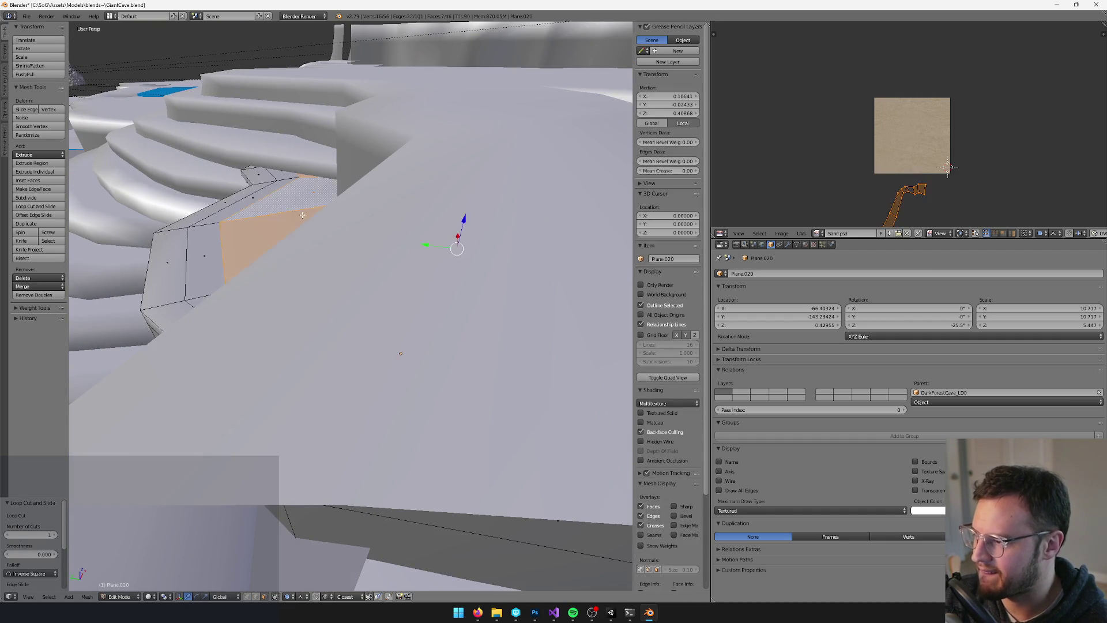
pyautogui.scroll(-3, 346, 231)
pyautogui.keyDown('alt'); pyautogui.keyDown('shift'); pyautogui.rightClick(346, 260); pyautogui.keyUp('shift'); pyautogui.keyUp('alt')
pyautogui.keyDown('shift'); pyautogui.rightClick(287, 198); pyautogui.keyUp('shift')
pyautogui.keyDown('shift'); pyautogui.rightClick(466, 218); pyautogui.keyUp('shift')
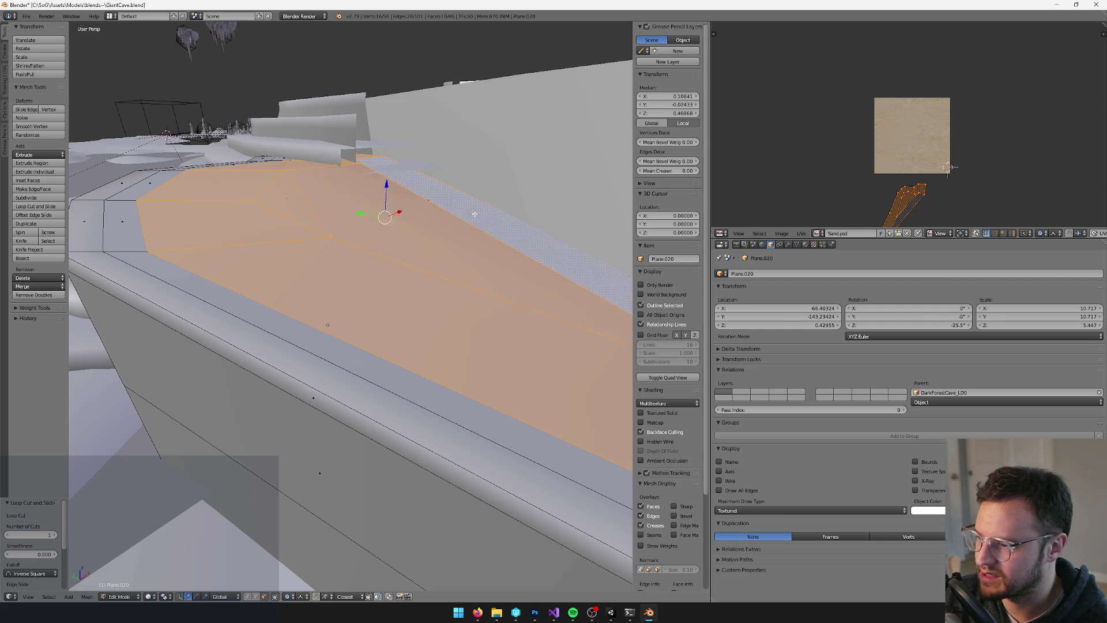
pyautogui.press('ctrl+KP_Add')
pyautogui.scroll(-3, 418, 220)
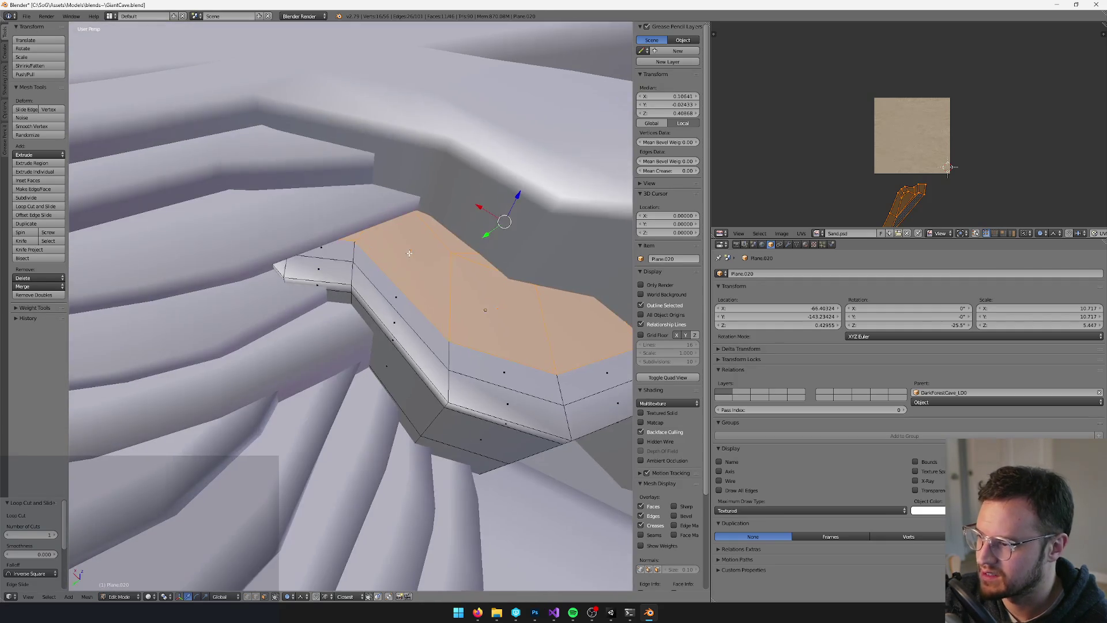
# Fill the selected top faces with magenta vertex colour using face-selection masking
pyautogui.press('Tab')
pyautogui.press('v')
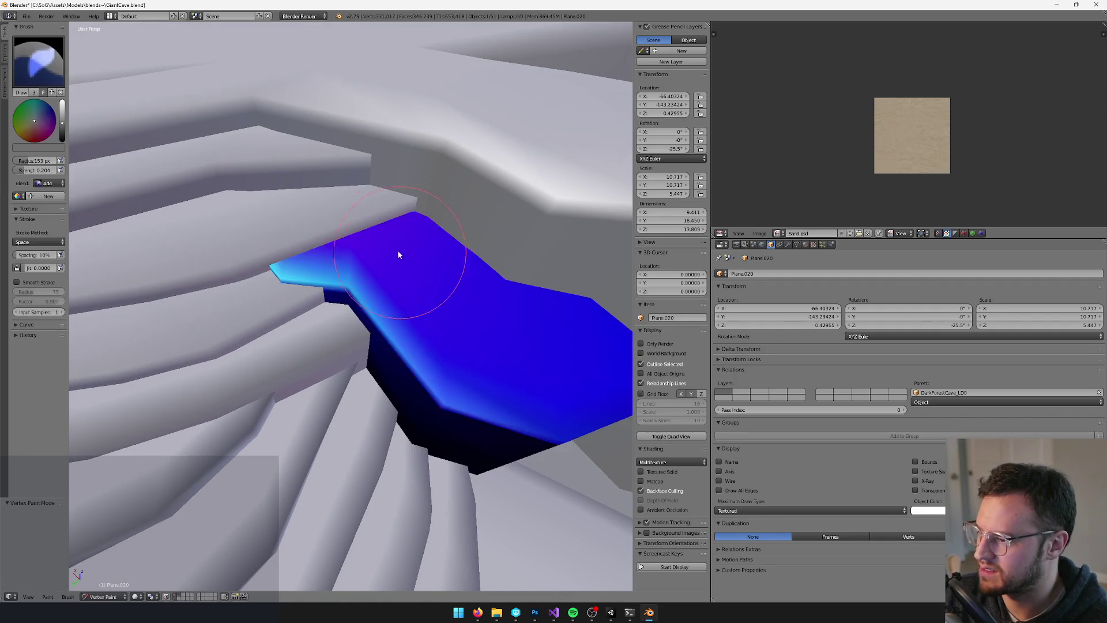
pyautogui.scroll(2, 403, 253)
pyautogui.moveTo(62, 136); pyautogui.dragTo(49, 119)
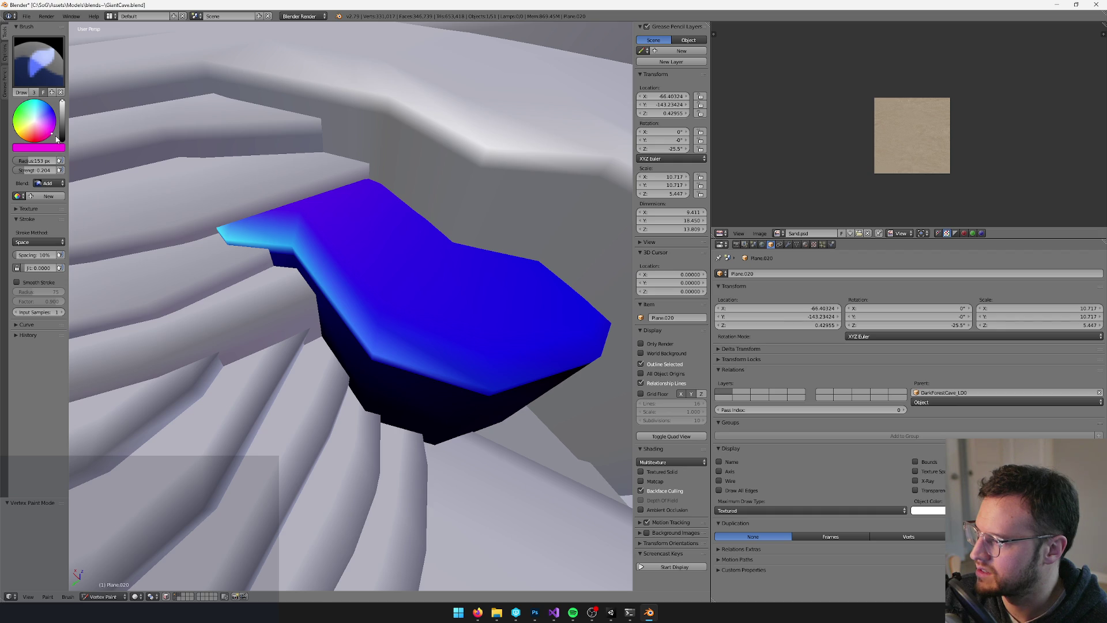
pyautogui.click(167, 596)
pyautogui.hotkey('shift', 'k')
# Delete an extra edge loop from the platform's side and return to Object Mode
pyautogui.press('Tab')
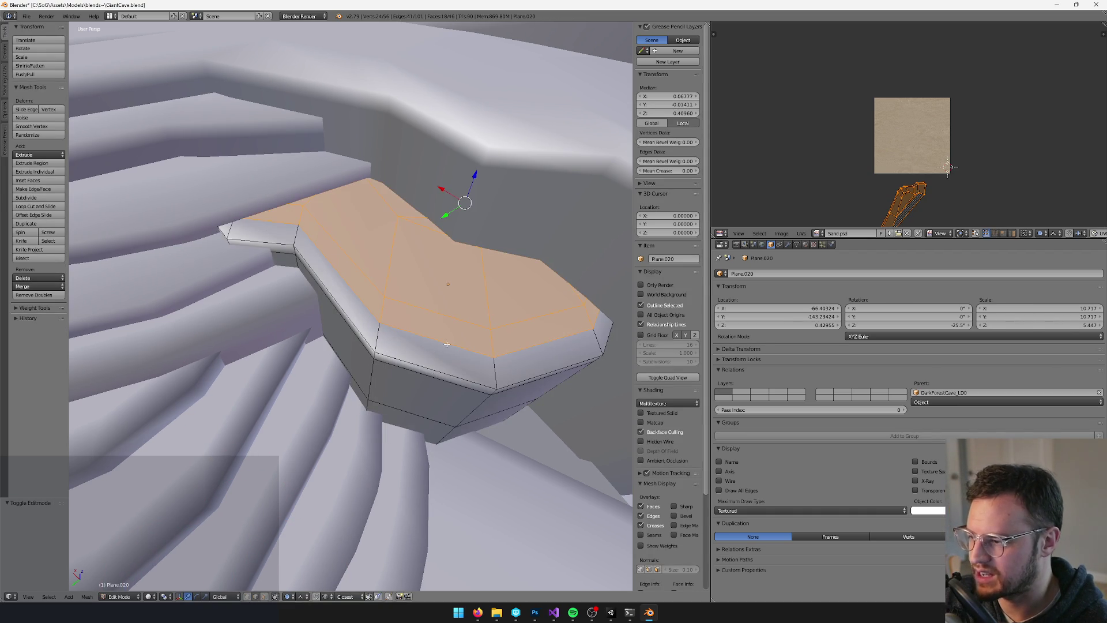
pyautogui.click(441, 341)
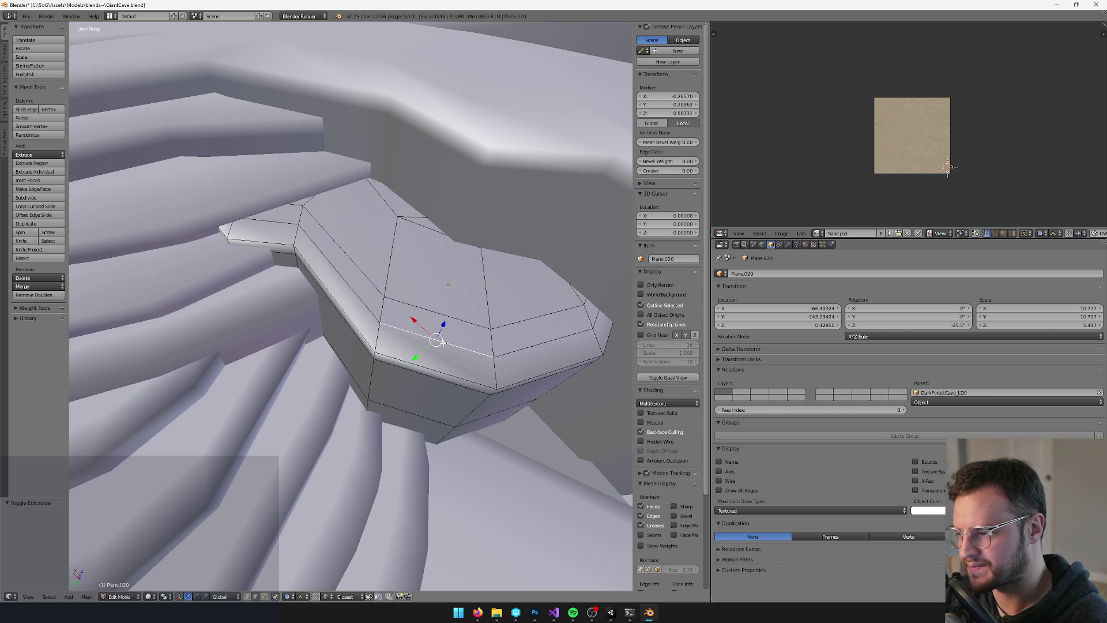
pyautogui.moveTo(441, 342); pyautogui.dragTo(443, 336)
pyautogui.hotkey('ctrl', 'e')
pyautogui.press('x')
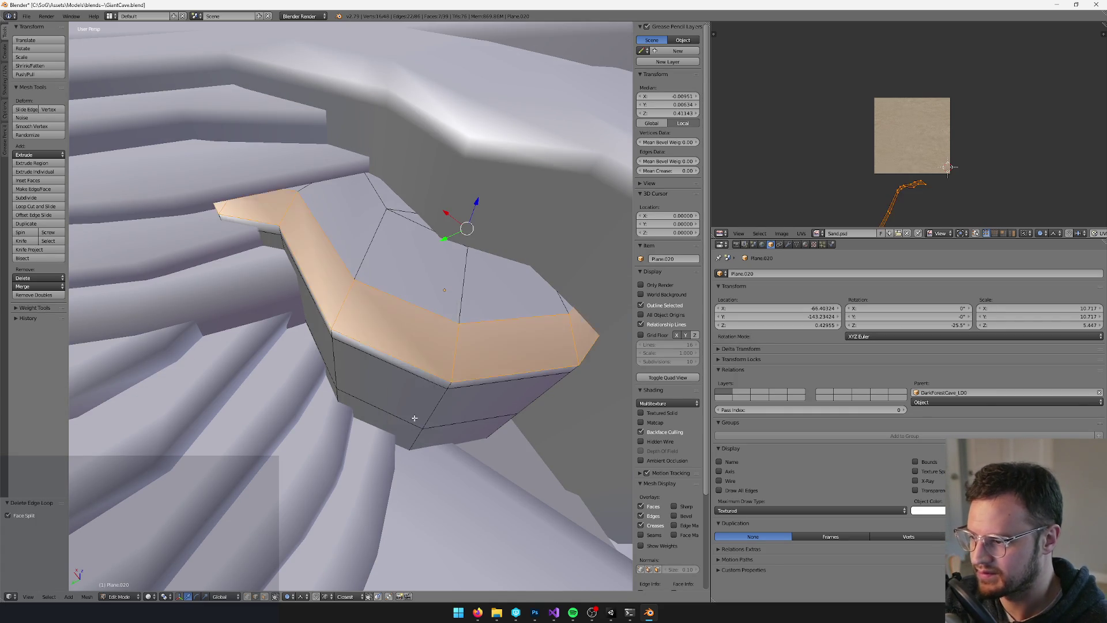
pyautogui.click(414, 419)
pyautogui.press('Tab')
pyautogui.scroll(2, 428, 285)
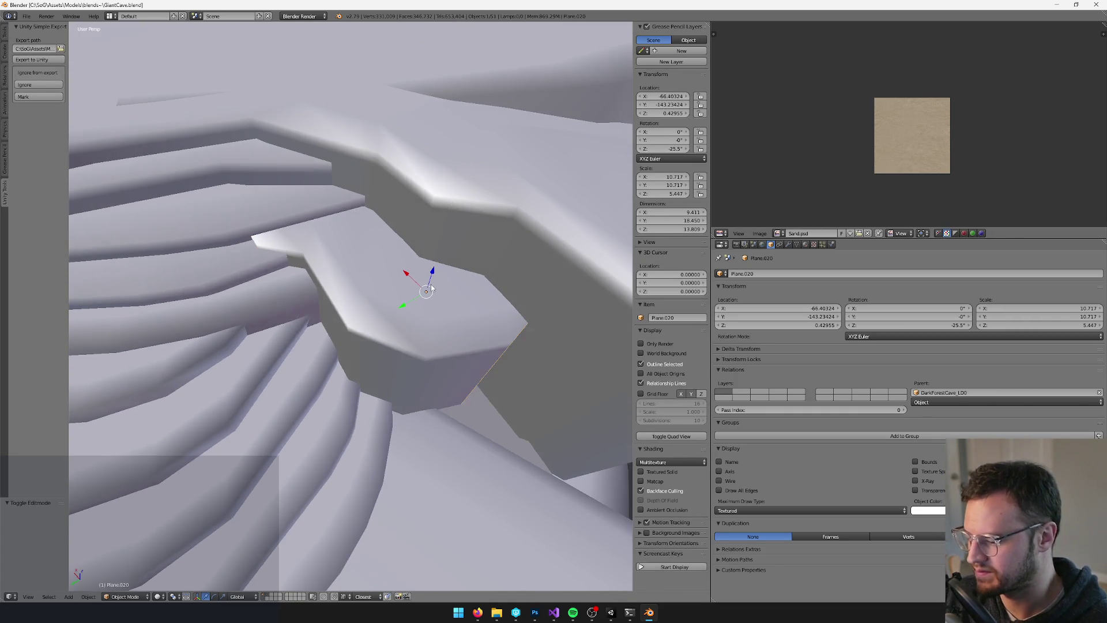
pyautogui.press('Delete')
pyautogui.click(610, 614)
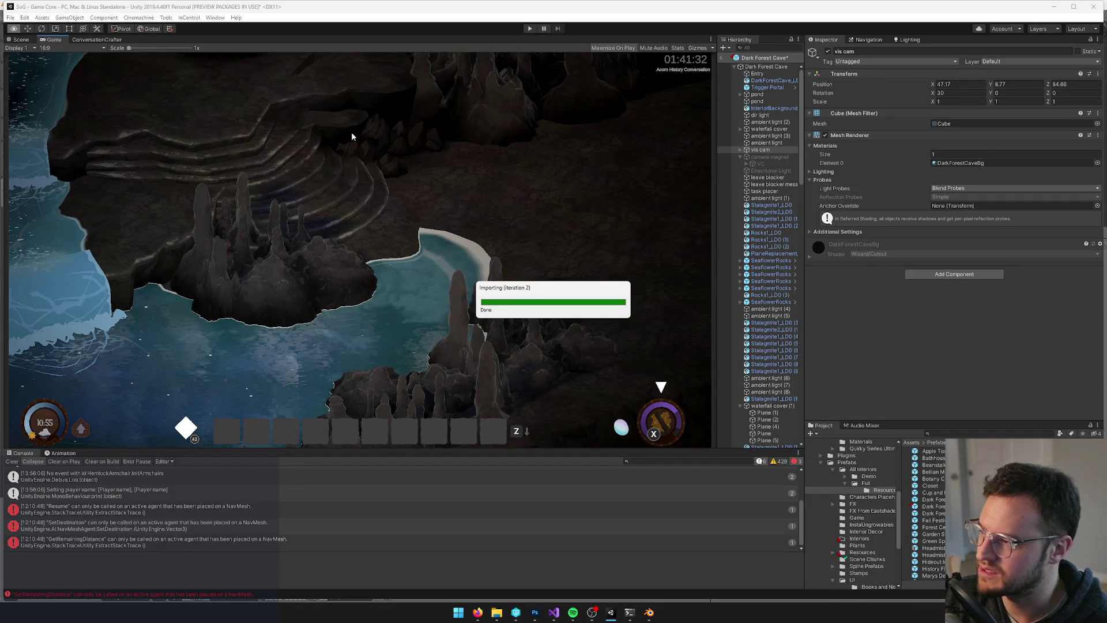
# Keep the prefab changes in Unity, then select the Plane.020 platform back in Blender
pyautogui.click(566, 321)
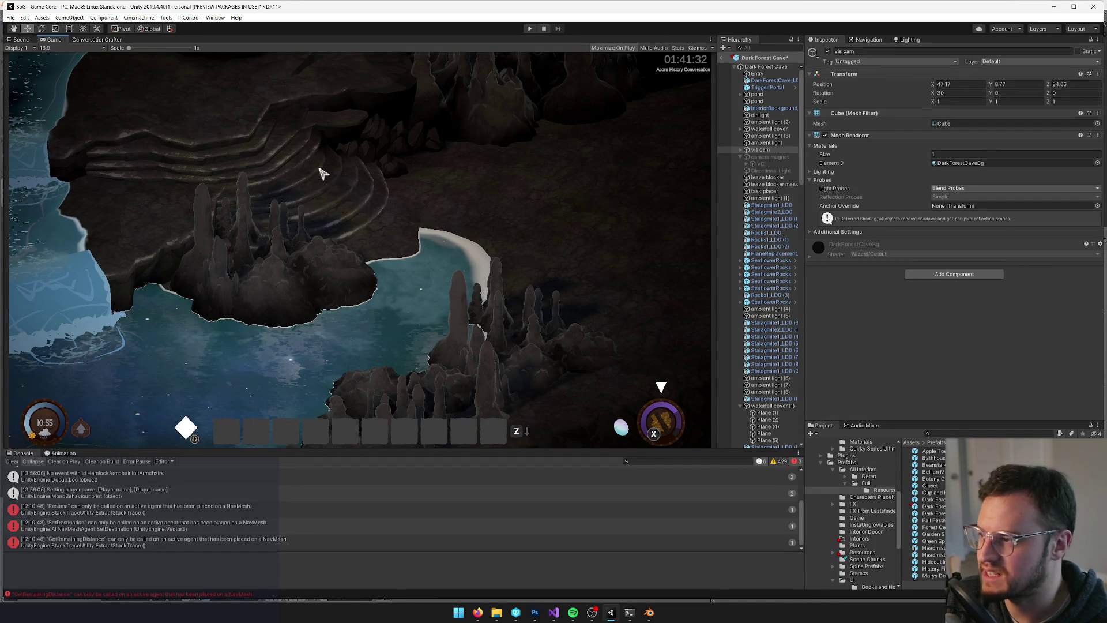
pyautogui.hotkey('alt', 'Tab')
pyautogui.rightClick(390, 282)
# With face masking off, paint the platform's upper part black using a Mix brush, then enter Edit Mode
pyautogui.press('v')
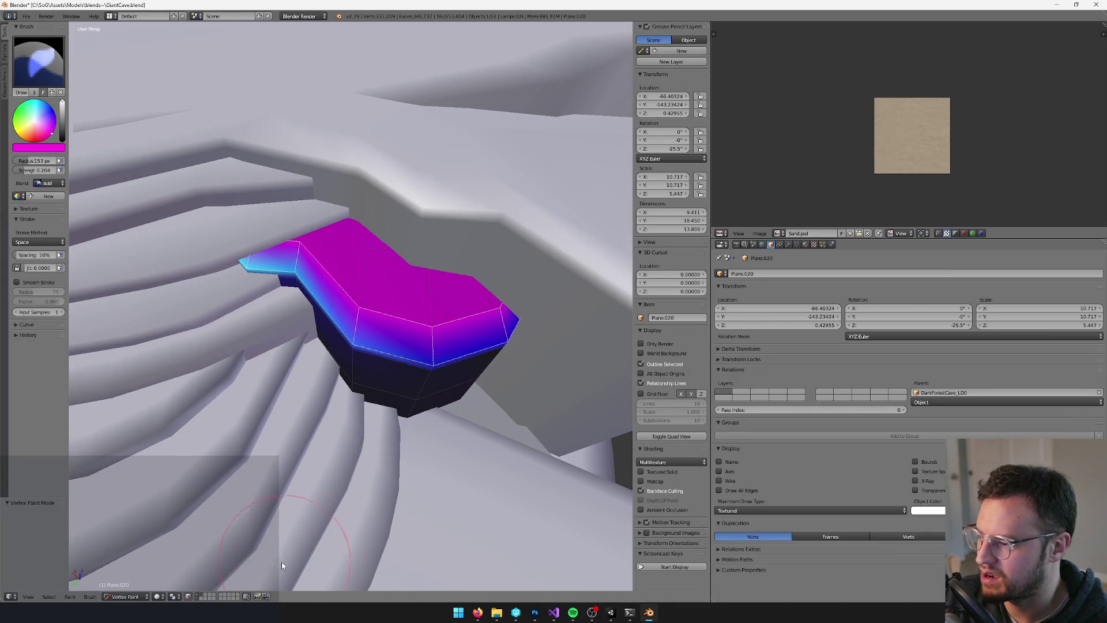
pyautogui.click(189, 595)
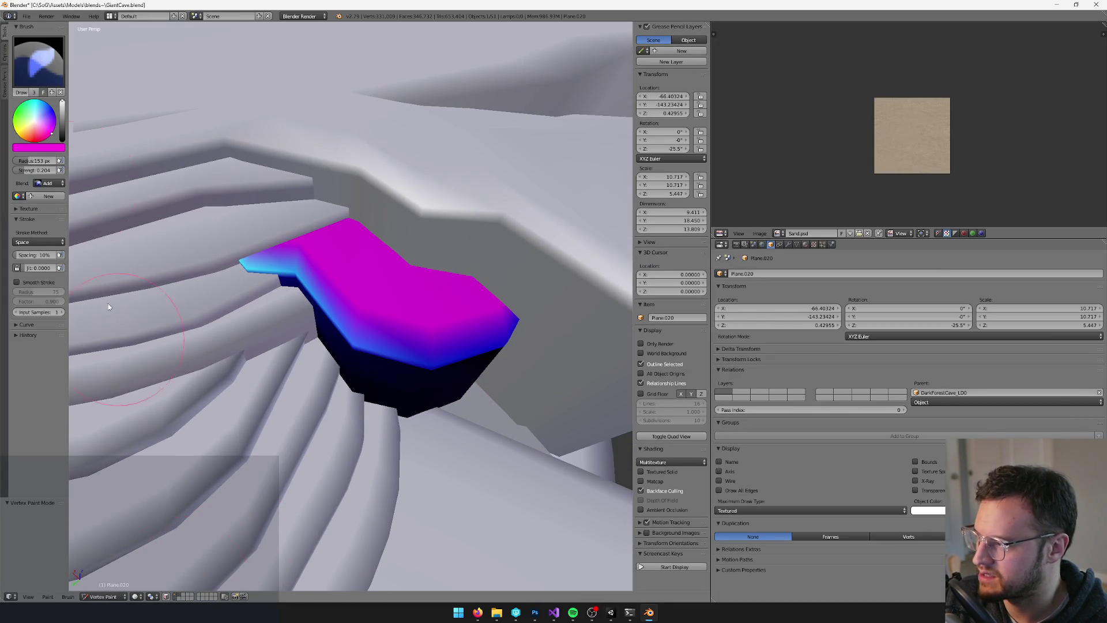
pyautogui.moveTo(63, 136); pyautogui.dragTo(62, 143)
pyautogui.click(48, 182)
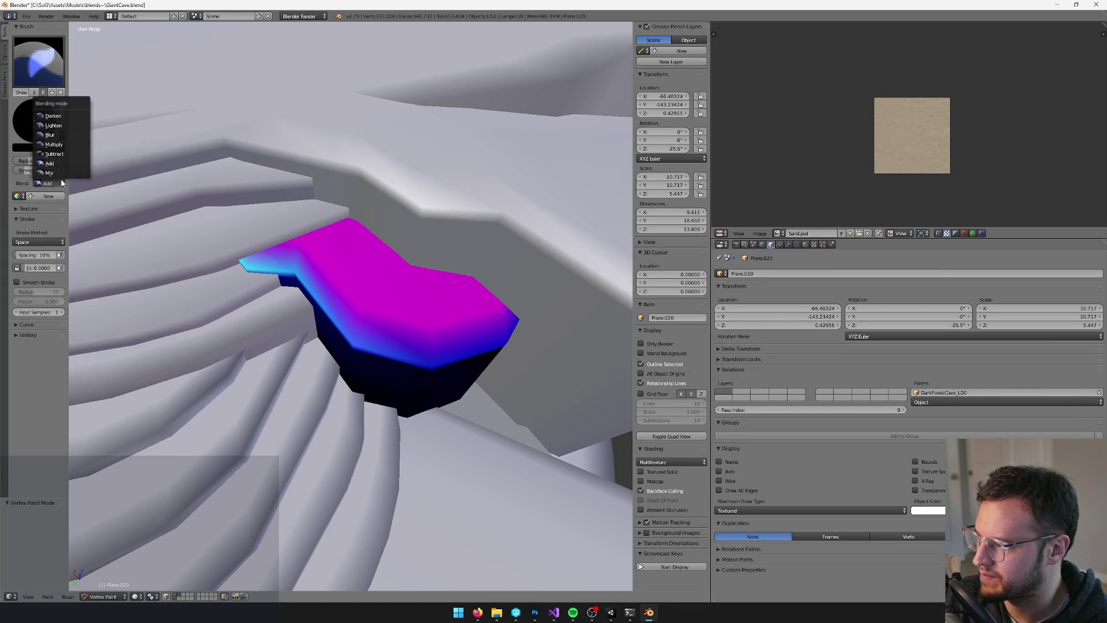
pyautogui.click(49, 173)
pyautogui.scroll(-2, 372, 231)
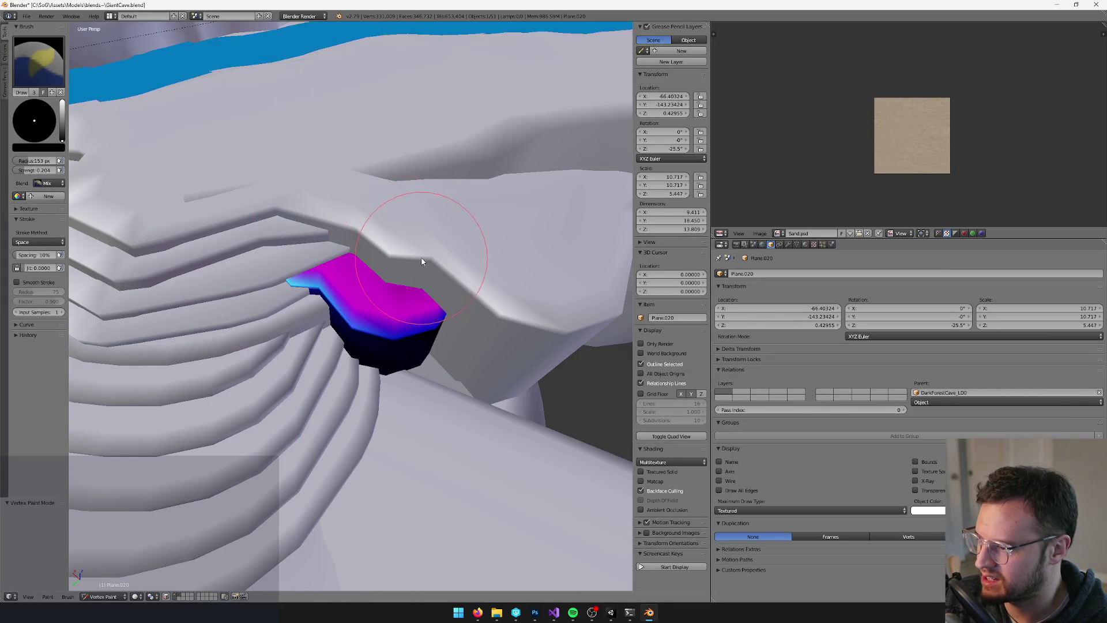
pyautogui.scroll(-3, 467, 293)
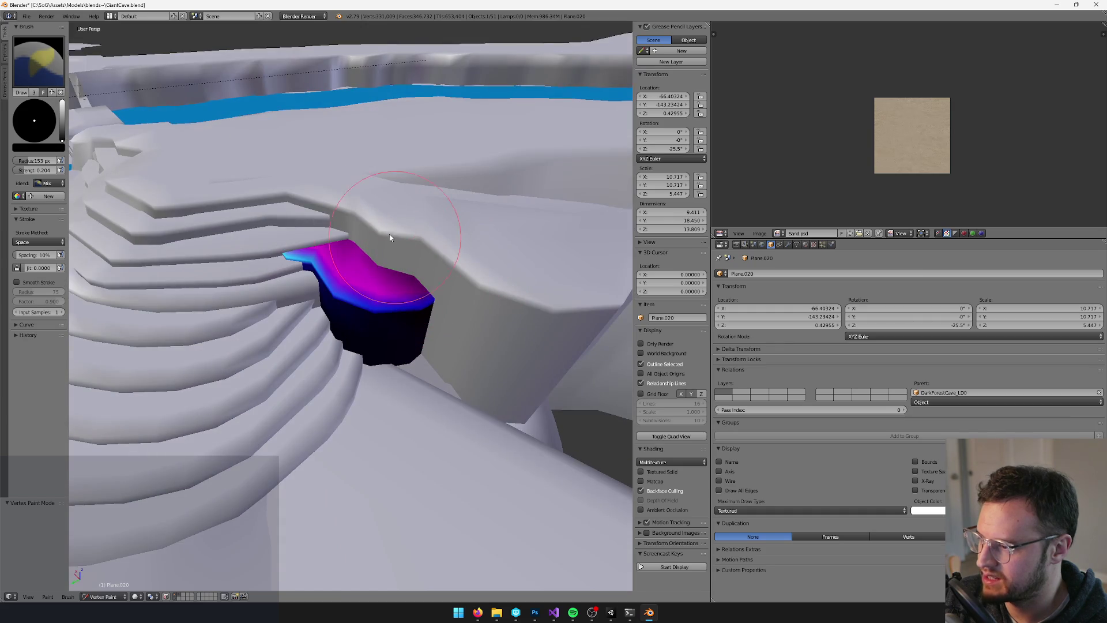
pyautogui.scroll(8, 269, 225)
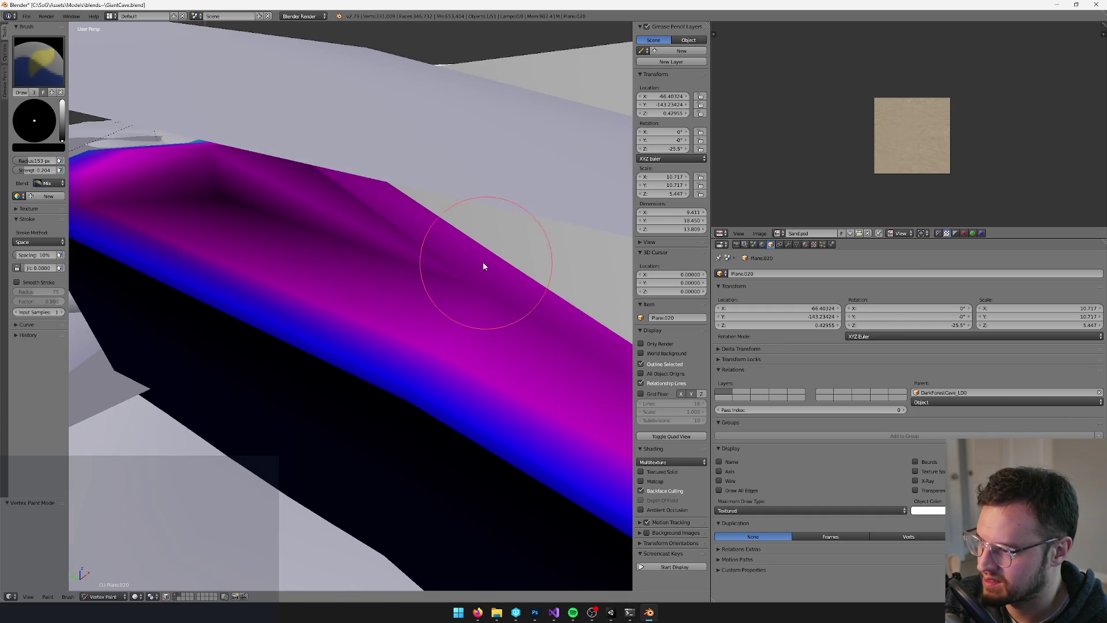
pyautogui.scroll(5, 450, 217)
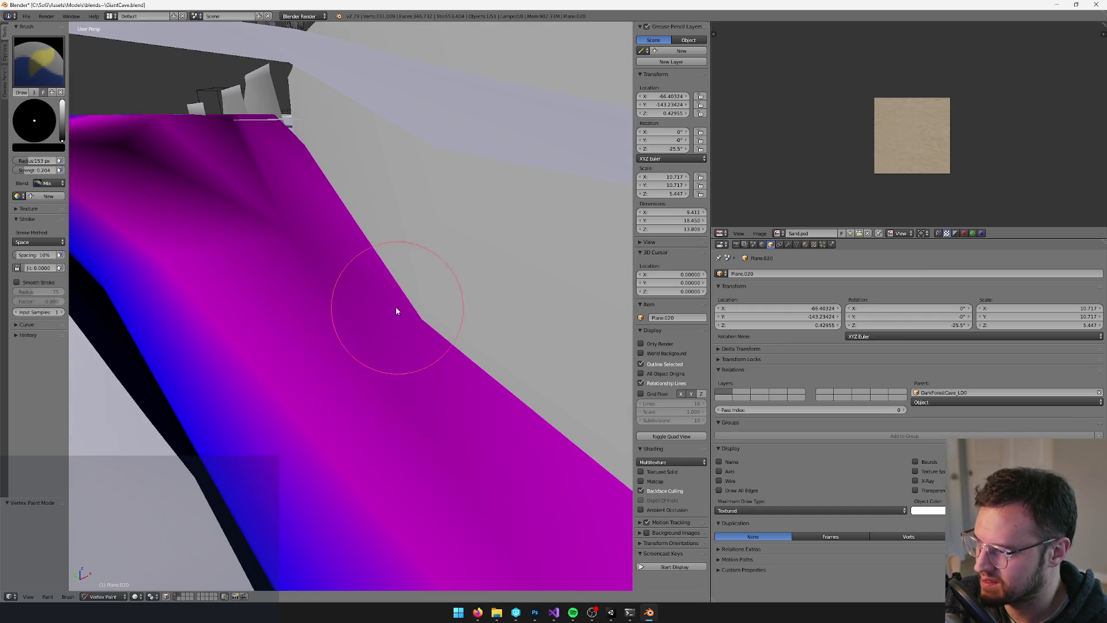
pyautogui.scroll(-5, 388, 309)
pyautogui.scroll(6, 330, 313)
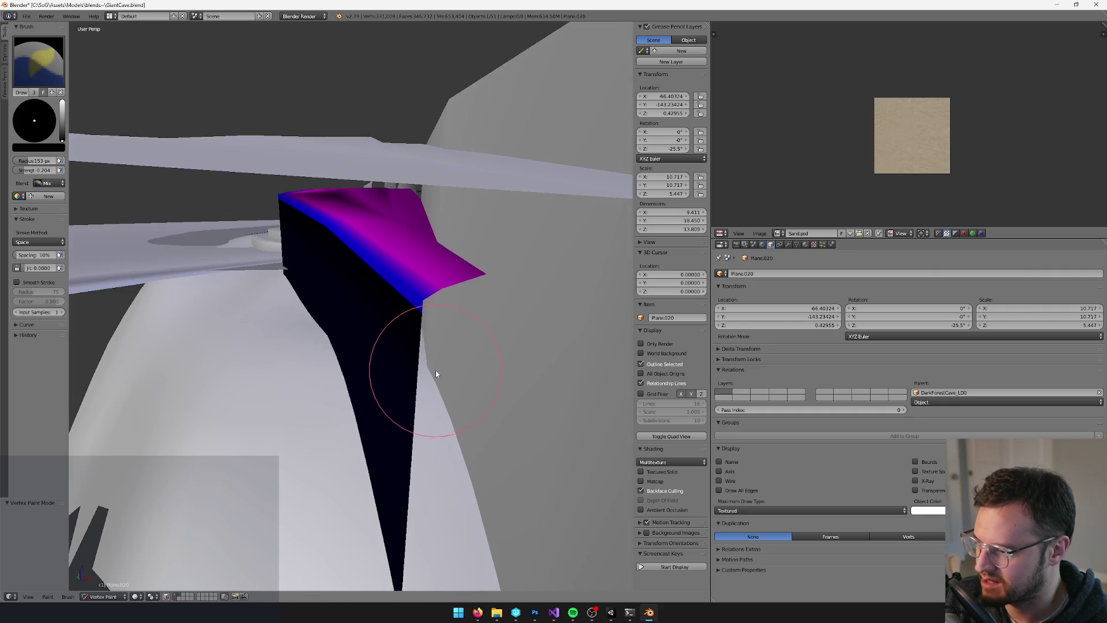
pyautogui.moveTo(435, 373)
pyautogui.mouseDown()
pyautogui.moveTo(398, 381)
pyautogui.moveTo(395, 275)
pyautogui.moveTo(353, 261)
pyautogui.moveTo(330, 238)
pyautogui.moveTo(365, 241)
pyautogui.mouseUp()
pyautogui.scroll(-3, 353, 243)
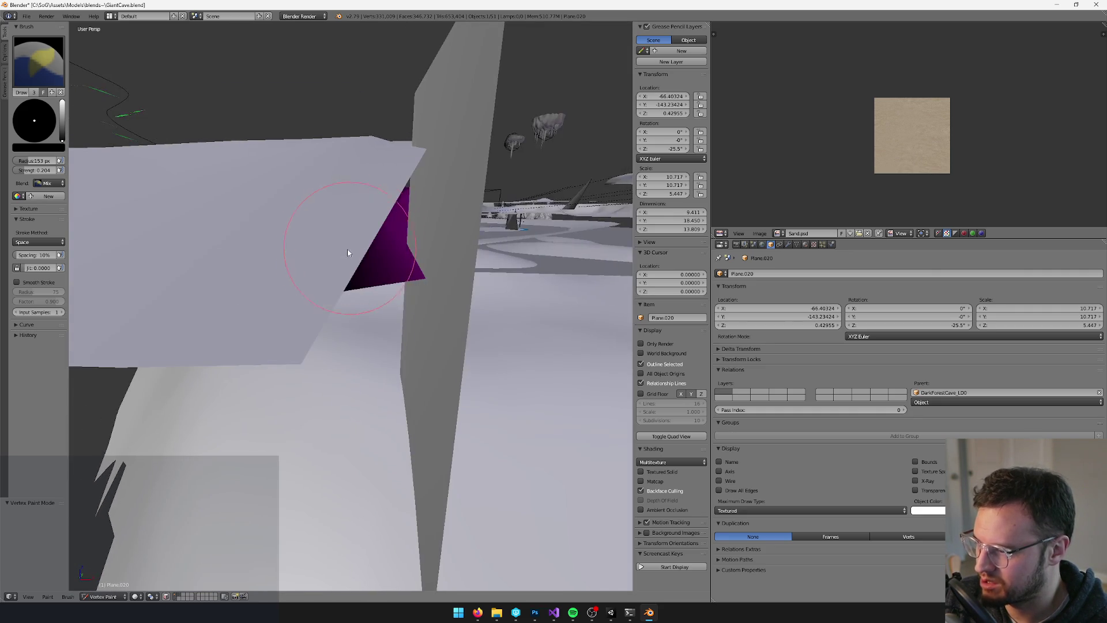
pyautogui.scroll(3, 353, 243)
pyautogui.scroll(4, 374, 250)
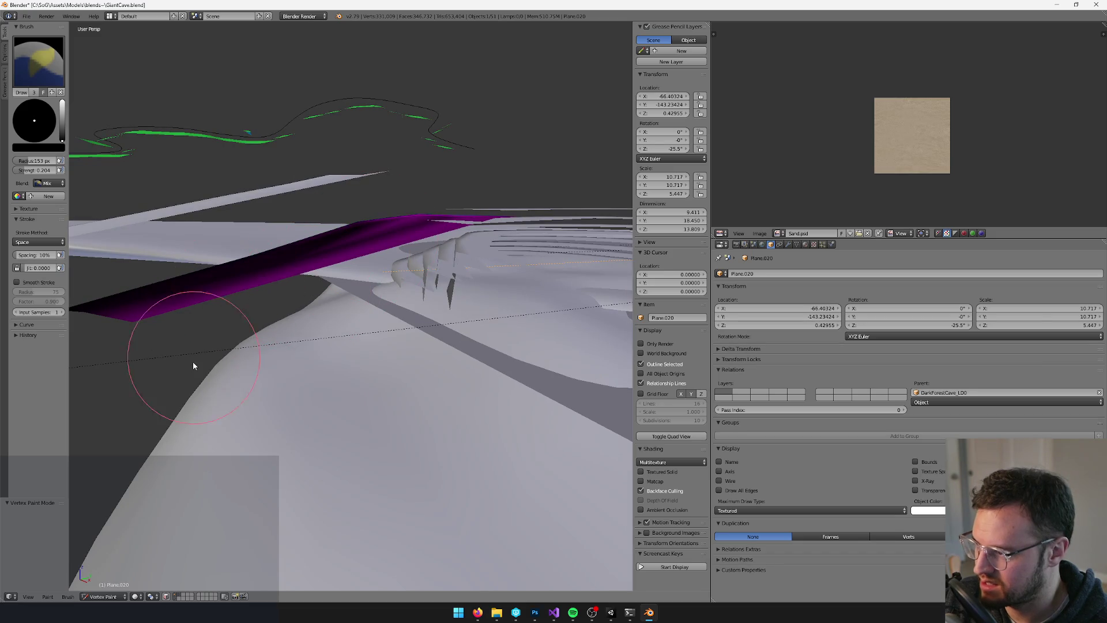
pyautogui.press('Tab')
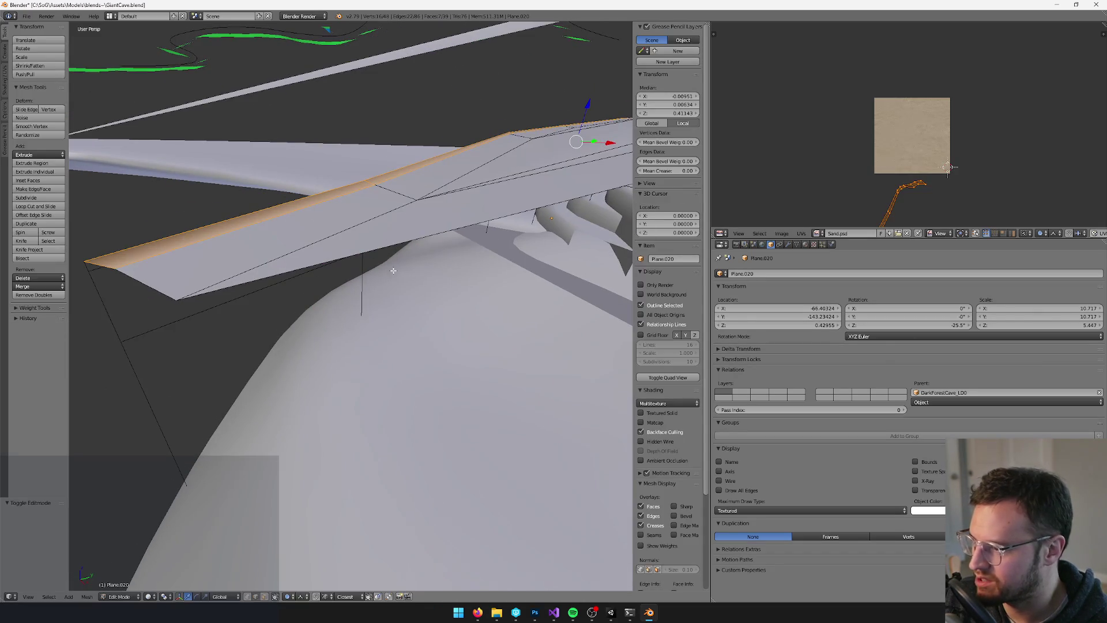
# Select the four wall faces around the stair step and delete them
pyautogui.scroll(4, 492, 211)
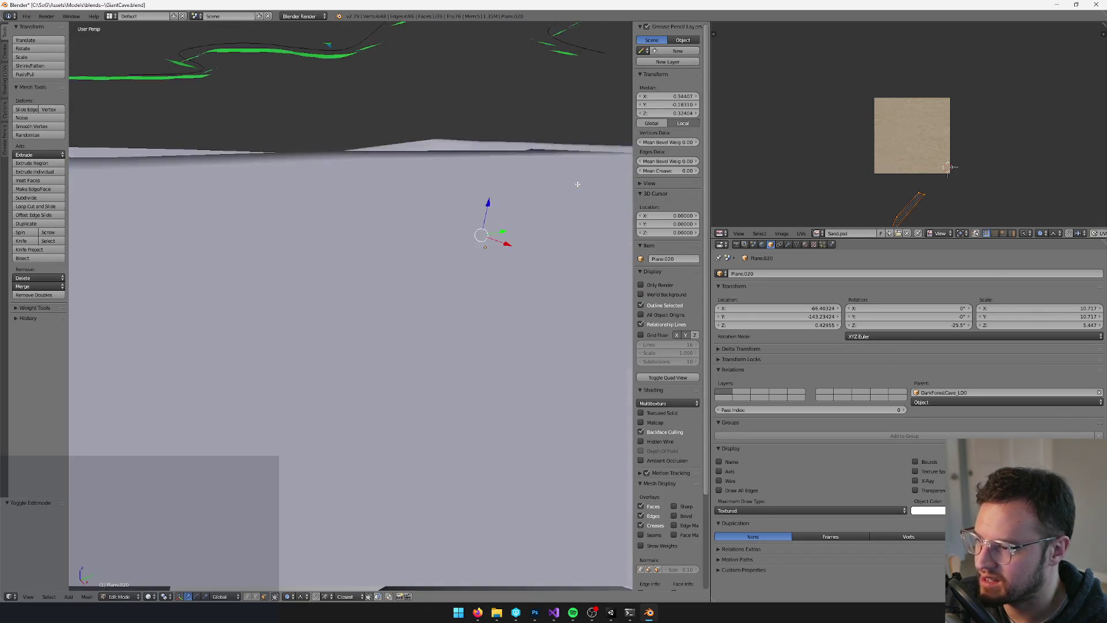
pyautogui.scroll(-4, 487, 207)
pyautogui.rightClick(483, 205)
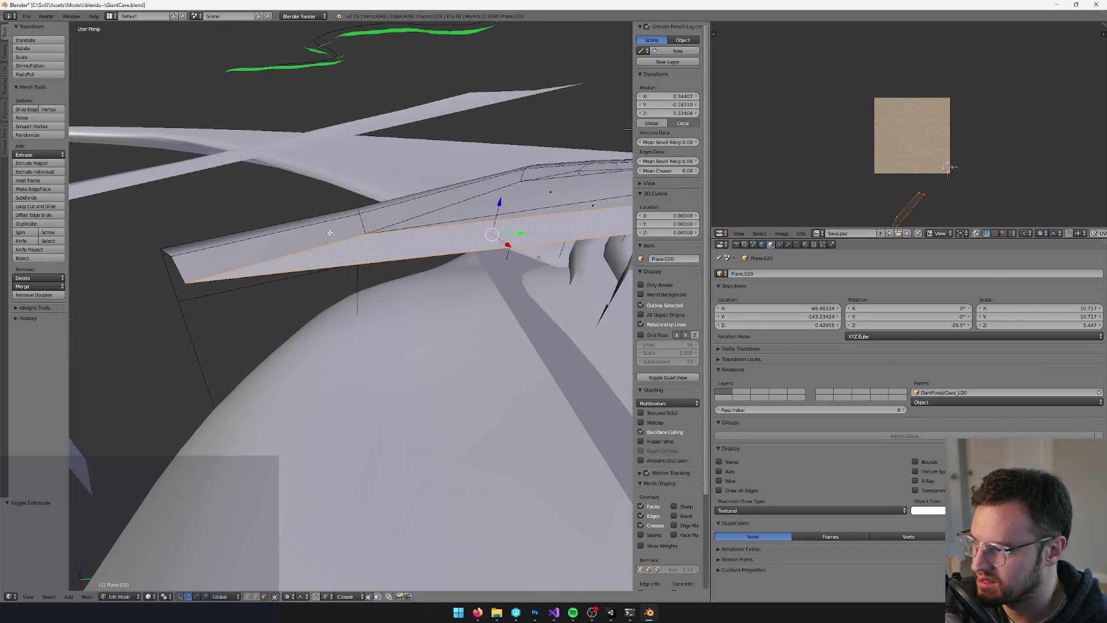
pyautogui.keyDown('shift'); pyautogui.rightClick(369, 237); pyautogui.keyUp('shift')
pyautogui.keyDown('shift'); pyautogui.rightClick(277, 245); pyautogui.keyUp('shift')
pyautogui.scroll(5, 430, 206)
pyautogui.scroll(-5, 429, 206)
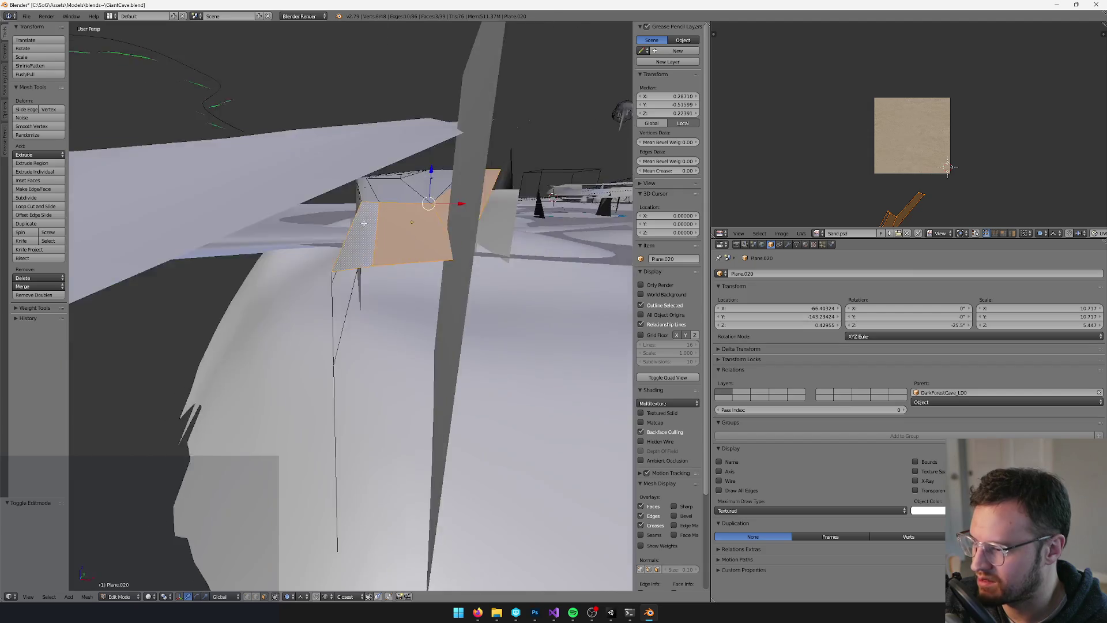
pyautogui.keyDown('shift'); pyautogui.rightClick(392, 199); pyautogui.keyUp('shift')
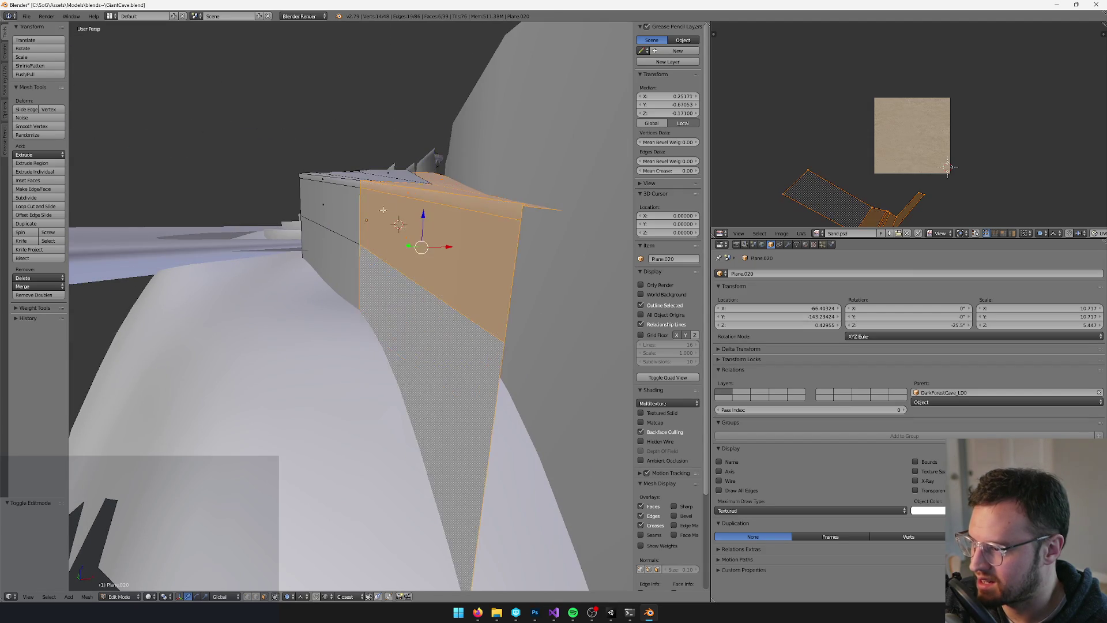
pyautogui.press('x')
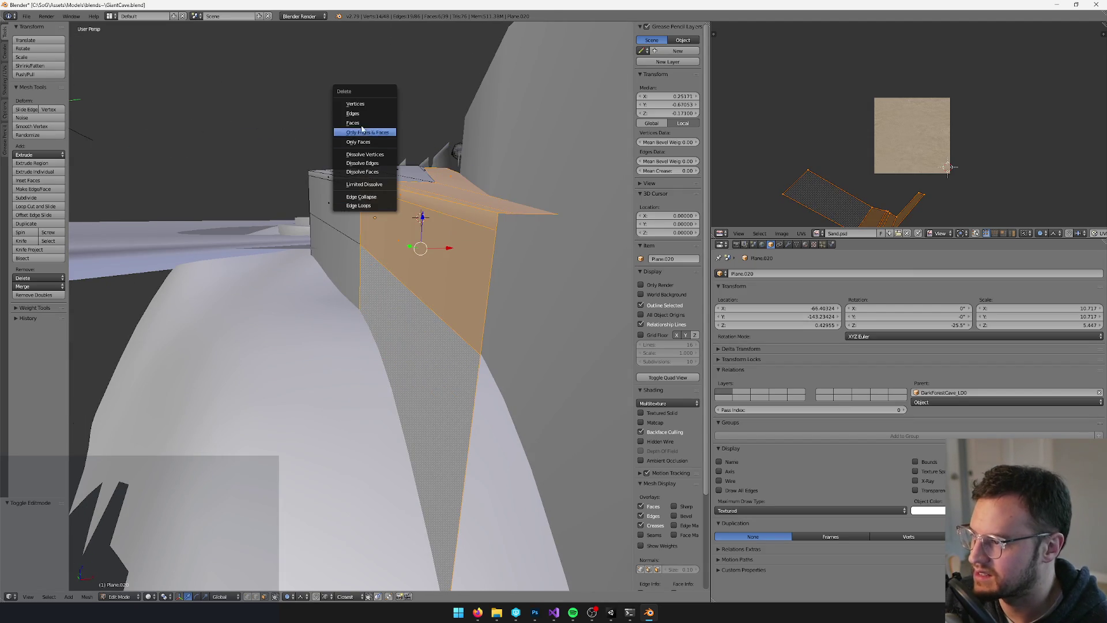
pyautogui.click(360, 122)
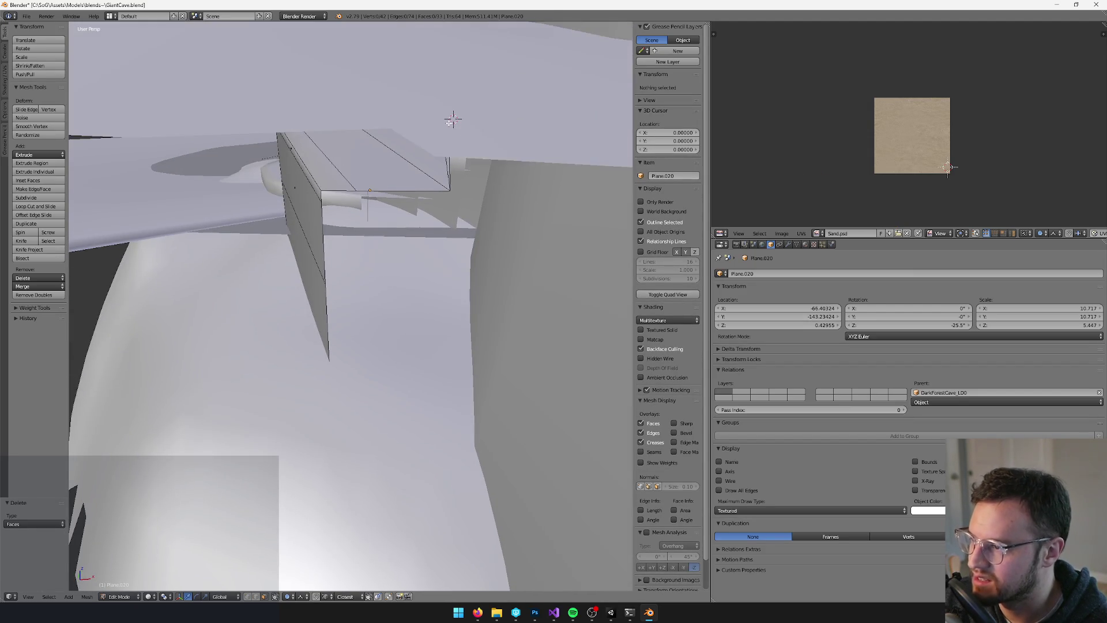
# Delete two more stray leftover faces on the step, then leave Edit Mode
pyautogui.rightClick(447, 108)
pyautogui.press('KP_Decimal')
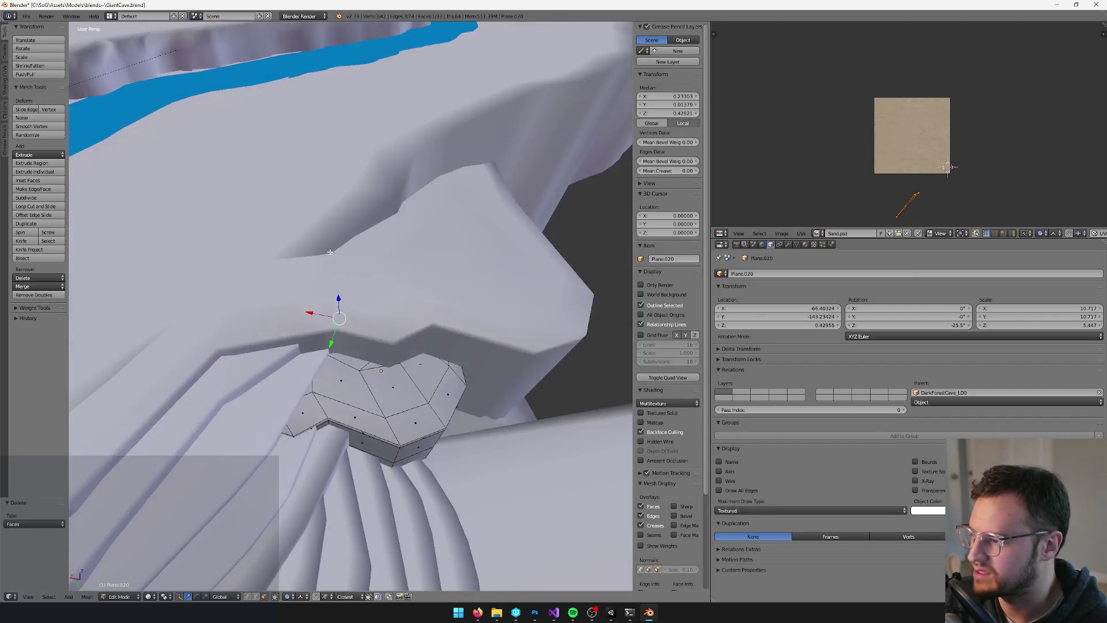
pyautogui.press('x')
pyautogui.click(346, 192)
pyautogui.moveTo(408, 187)
pyautogui.mouseDown()
pyautogui.moveTo(415, 233)
pyautogui.moveTo(484, 181)
pyautogui.moveTo(502, 230)
pyautogui.moveTo(542, 230)
pyautogui.moveTo(401, 262)
pyautogui.moveTo(468, 172)
pyautogui.moveTo(404, 208)
pyautogui.moveTo(470, 224)
pyautogui.mouseUp()
pyautogui.rightClick(467, 174)
pyautogui.press('x')
pyautogui.click(466, 173)
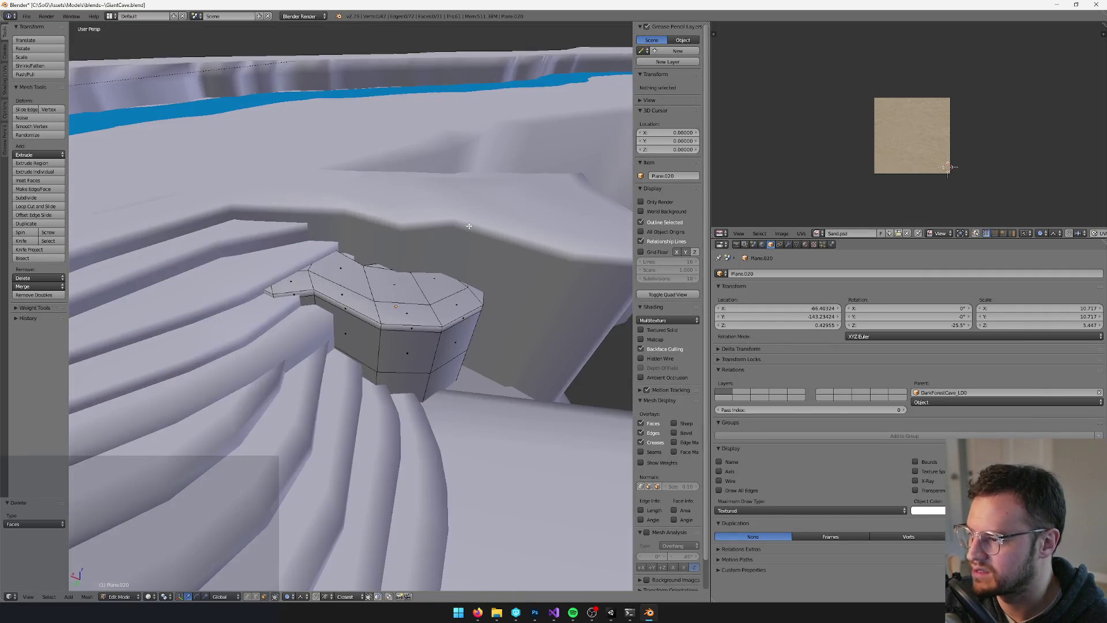
pyautogui.press('Tab')
# Look over the trimmed Plane.020 step in Vertex Paint, then return it to Object Mode
pyautogui.press('v')
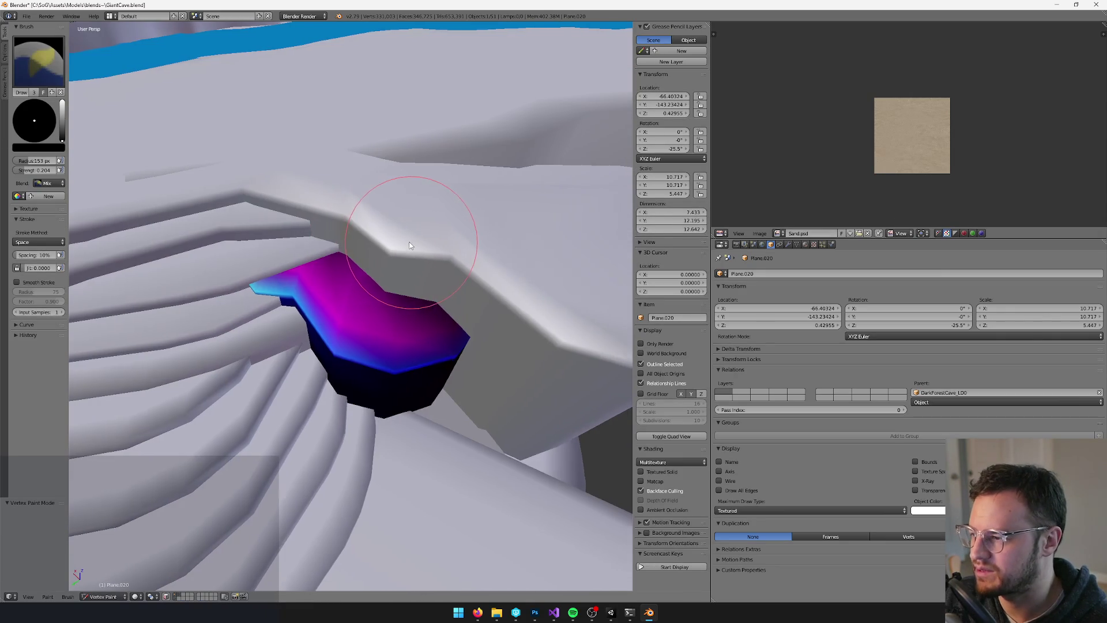
pyautogui.scroll(10, 403, 236)
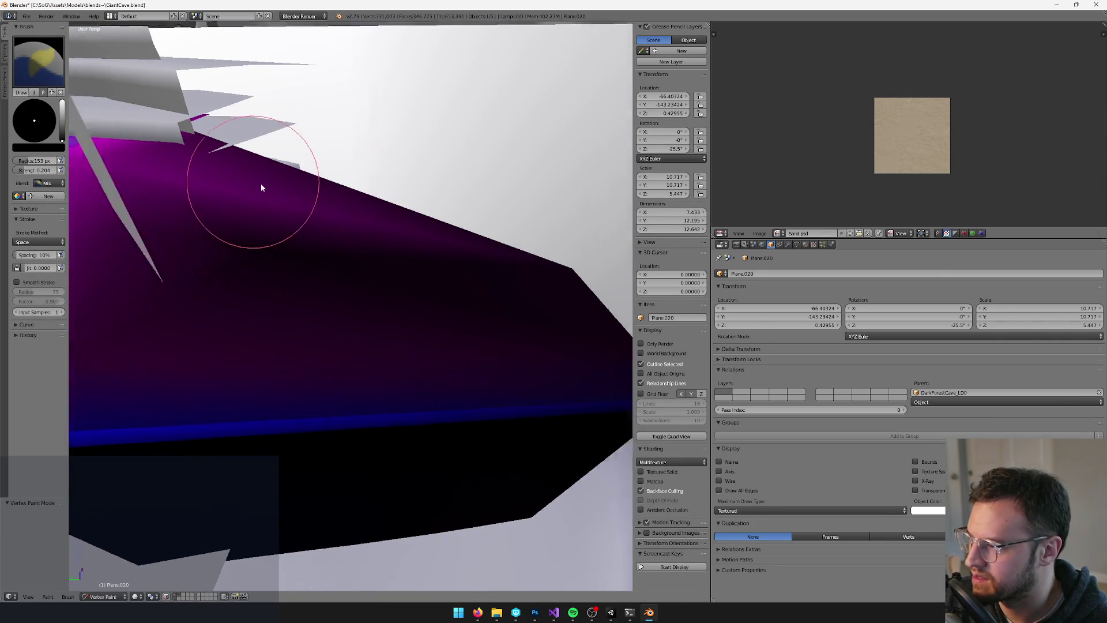
pyautogui.moveTo(242, 179); pyautogui.dragTo(418, 243)
pyautogui.press('v')
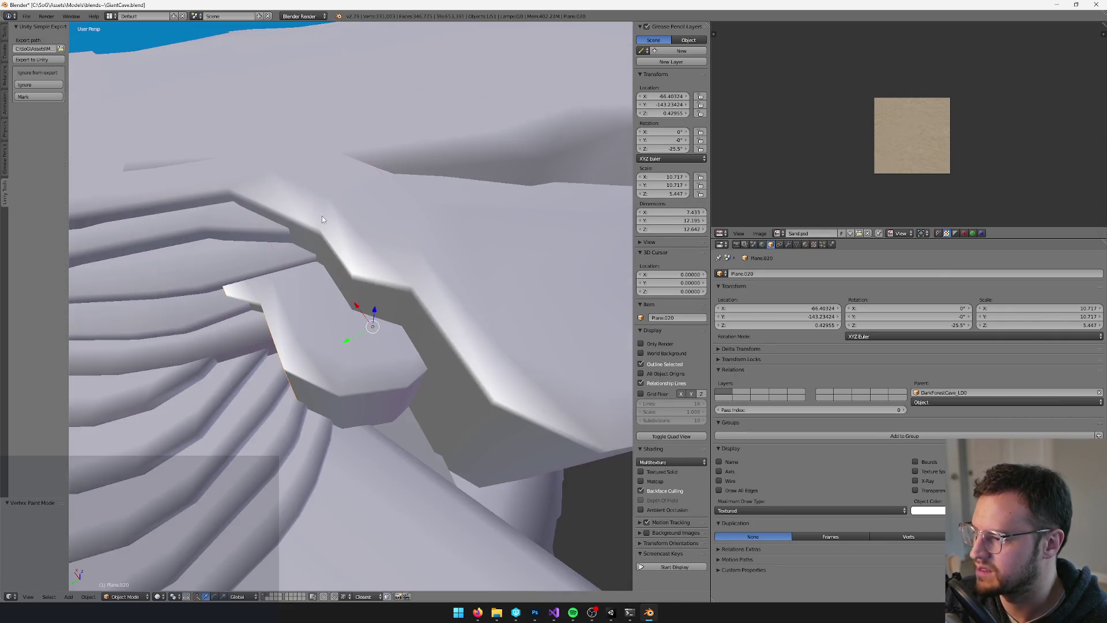
pyautogui.moveTo(265, 253); pyautogui.dragTo(384, 226)
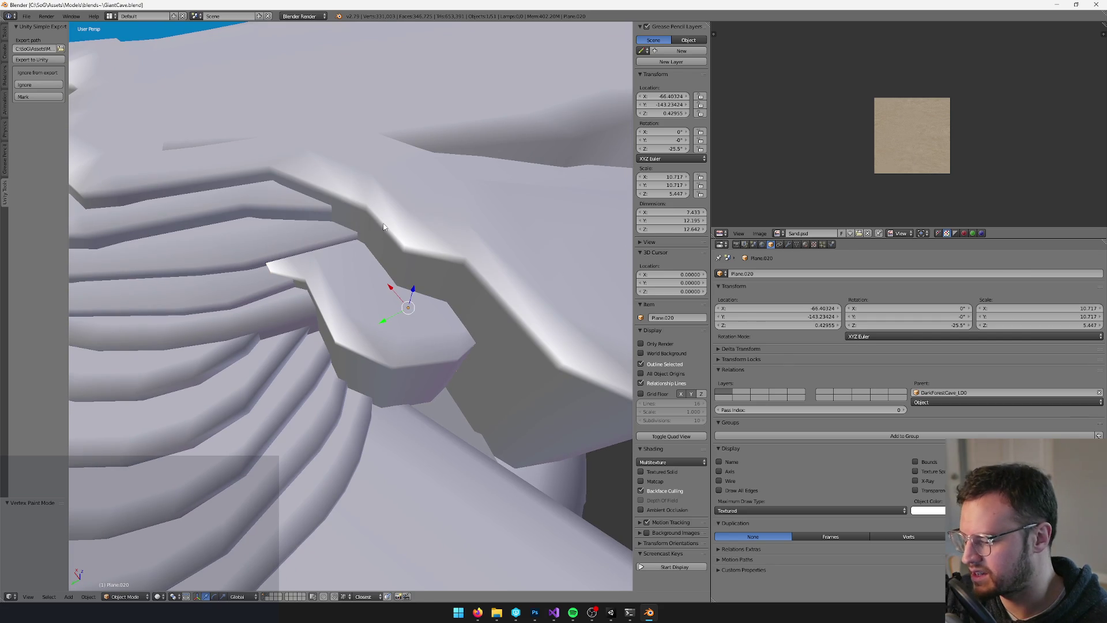
pyautogui.hotkey('alt', 'Tab')
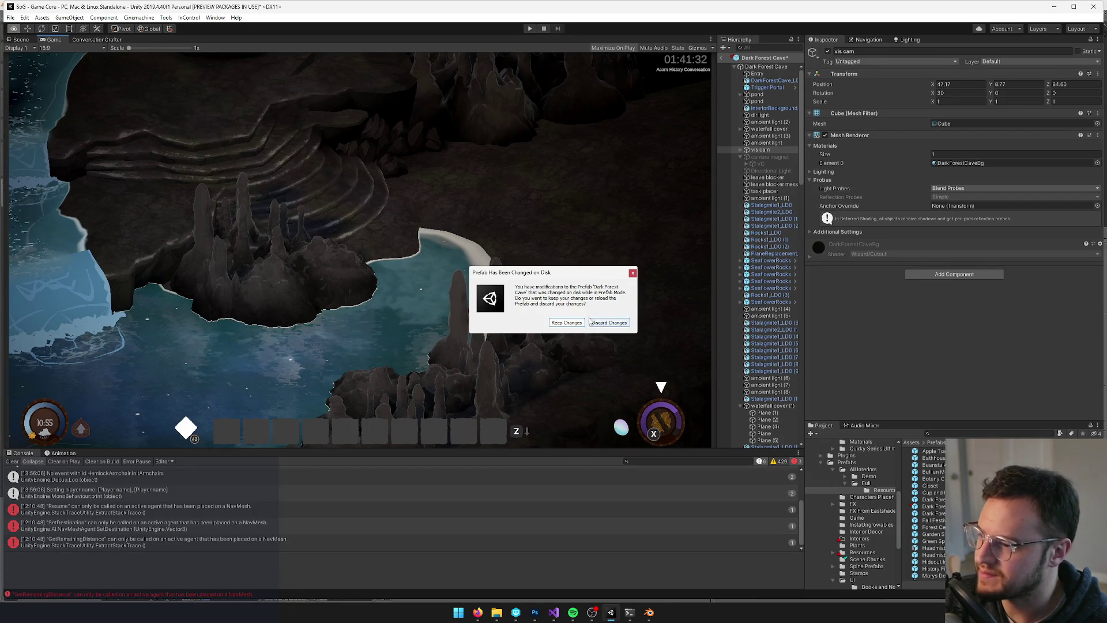
# Discard changes to reload the Dark Forest Cave prefab and frame SeaflowerRocks (3)
pyautogui.click(592, 324)
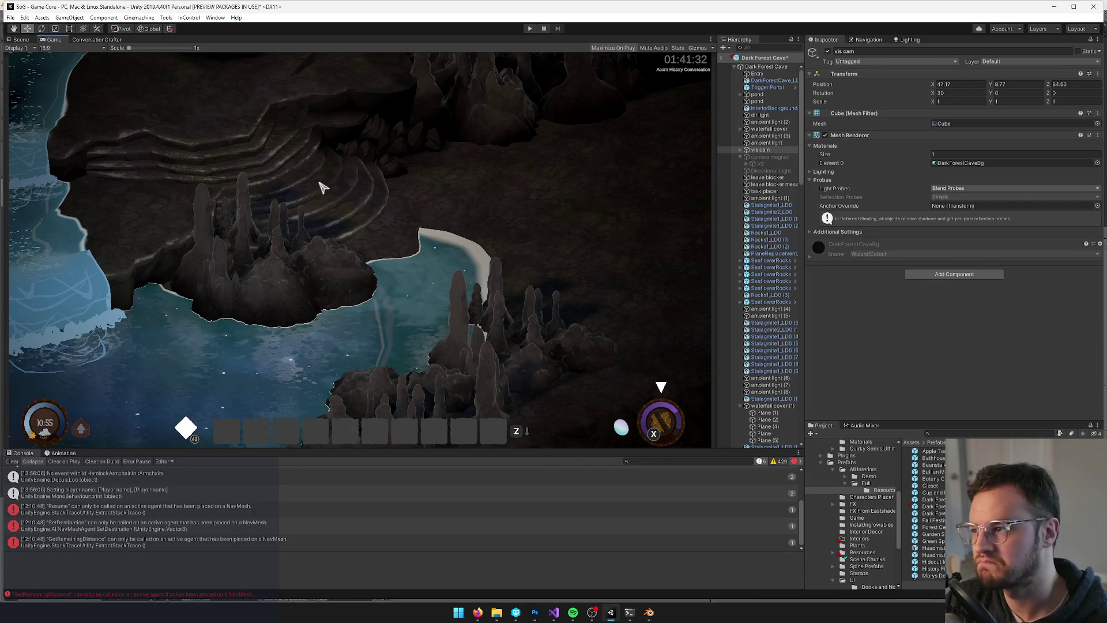
pyautogui.click(23, 41)
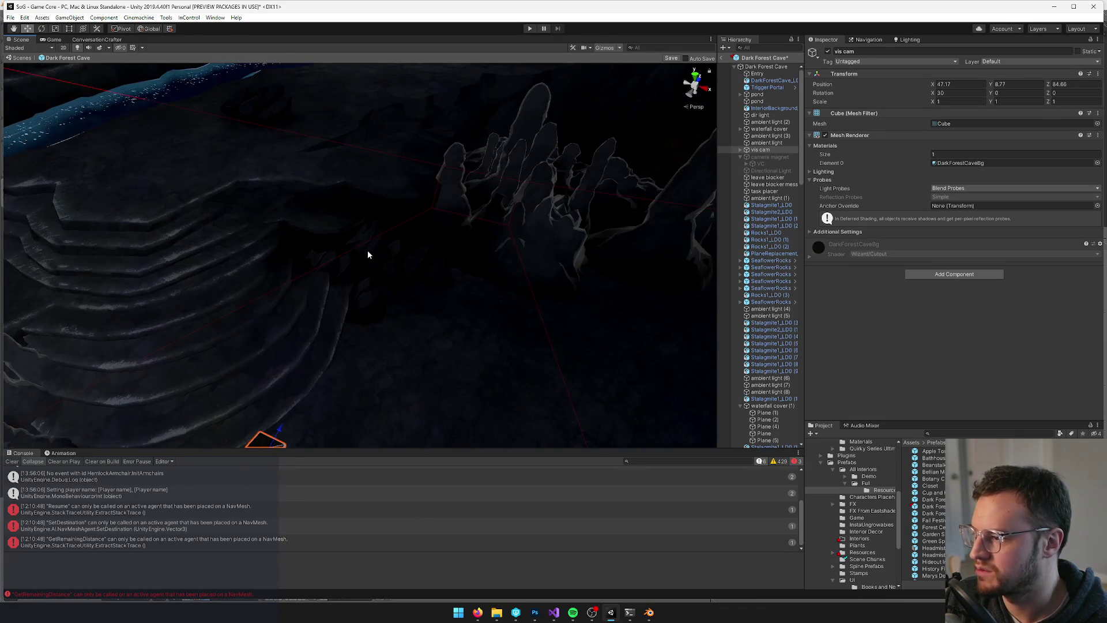
pyautogui.click(371, 254)
pyautogui.press('f')
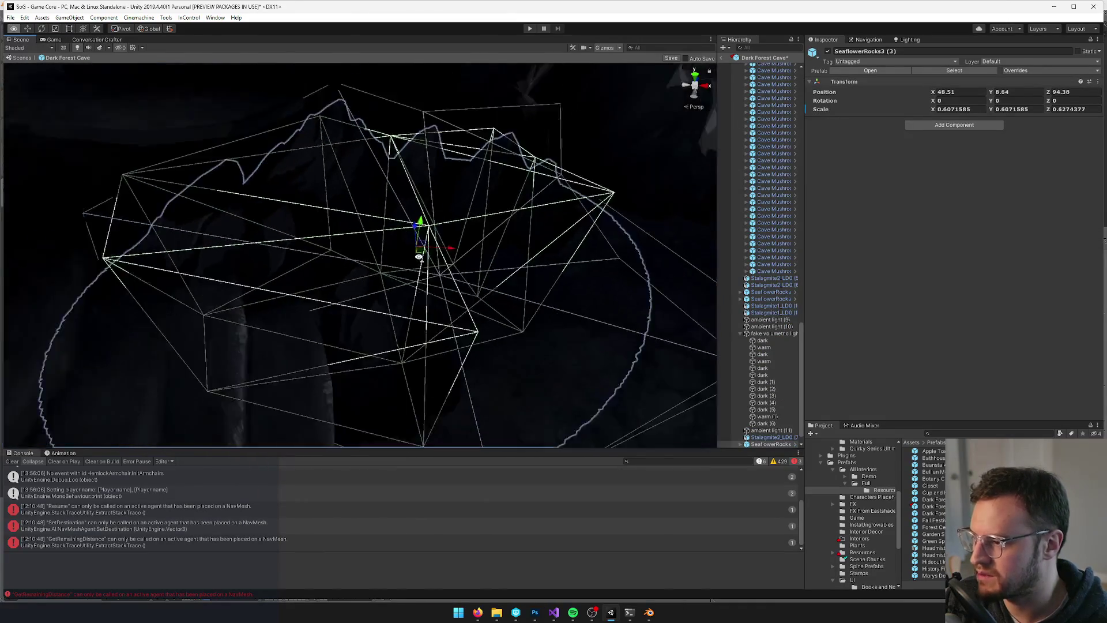
# Nudge SeaflowerRocks (3) to 49.215, 8.64, 94.085, save the prefab, and view the Game
pyautogui.moveTo(419, 254)
pyautogui.mouseDown()
pyautogui.moveTo(430, 271)
pyautogui.moveTo(453, 262)
pyautogui.mouseUp()
pyautogui.click(748, 293)
pyautogui.doubleClick(747, 292)
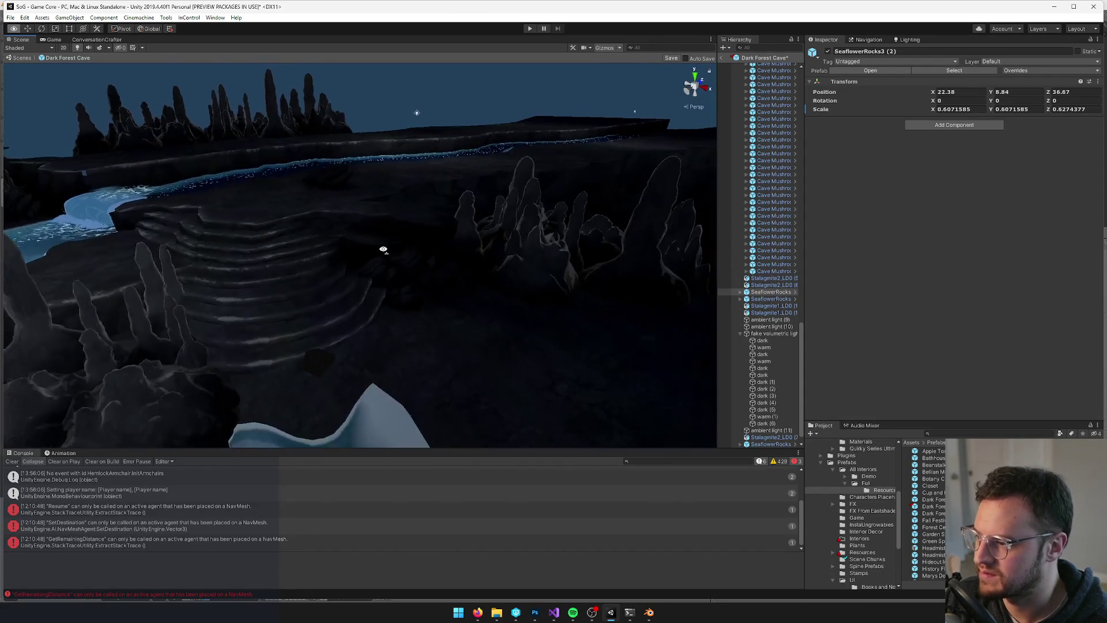
pyautogui.click(671, 58)
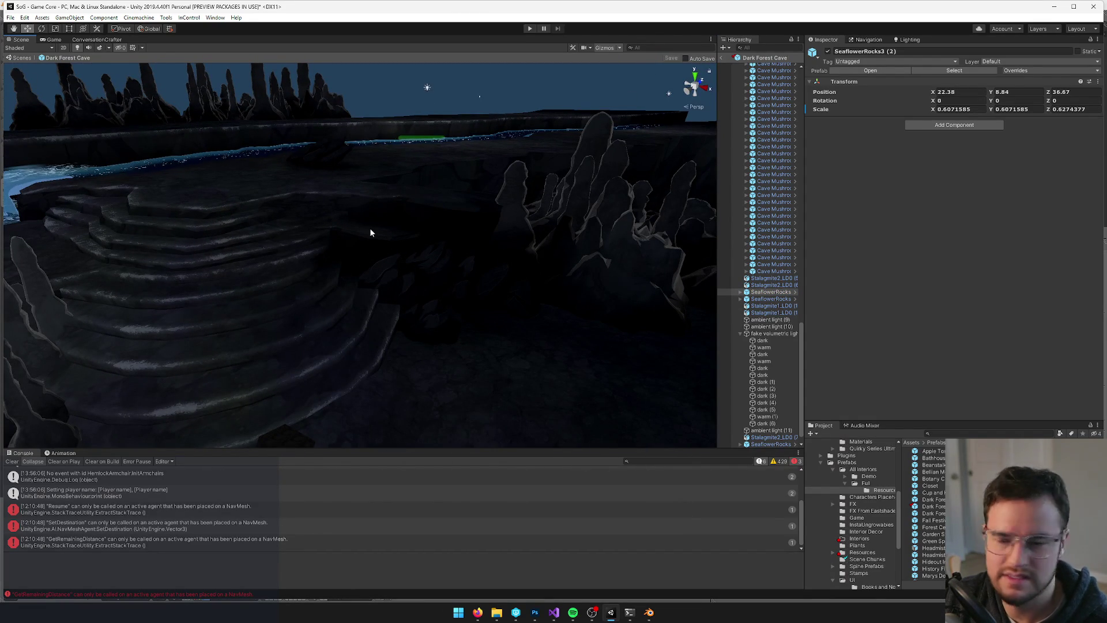
pyautogui.click(53, 39)
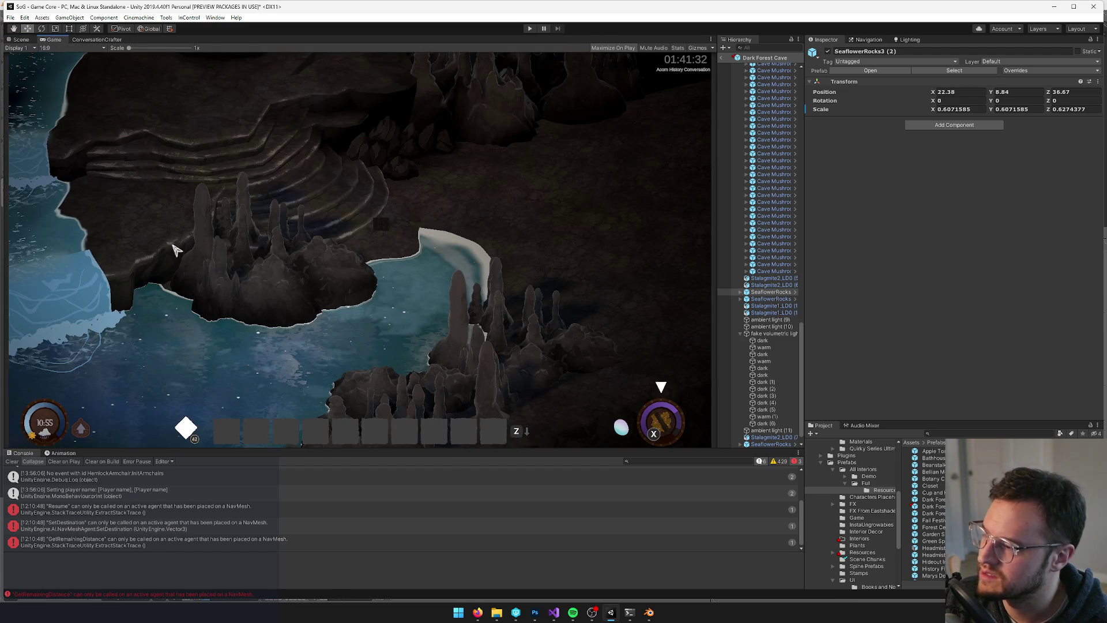
# Back in Blender, briefly cycle the large cave mesh through Edit and Vertex Paint modes
pyautogui.hotkey('alt', 'Tab')
pyautogui.rightClick(395, 241)
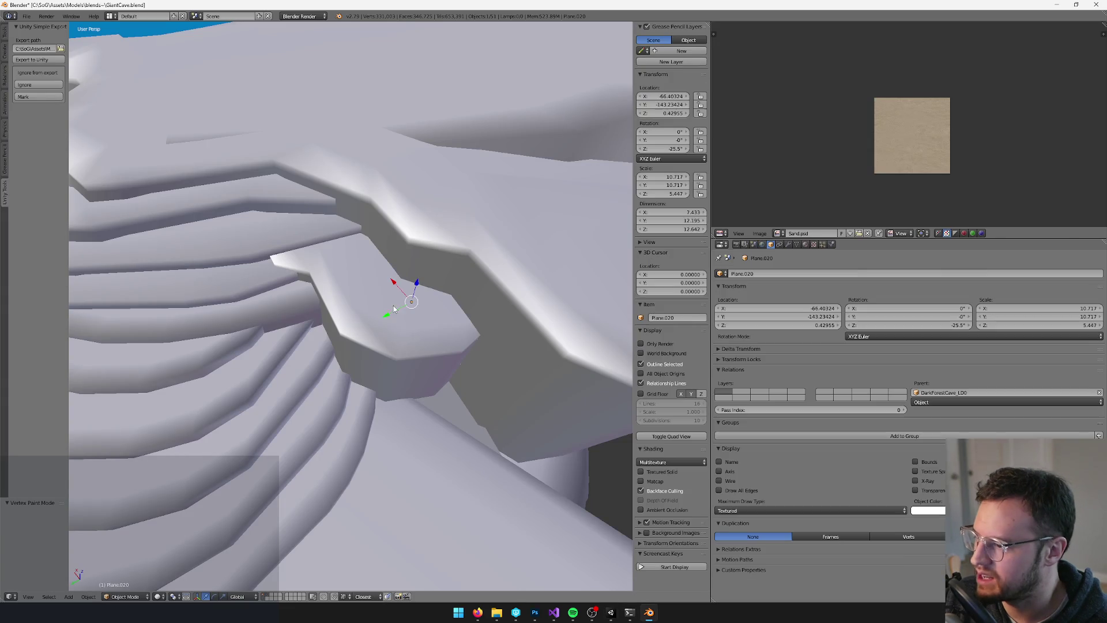
pyautogui.press('Tab')
pyautogui.press('Tab')
pyautogui.press('v')
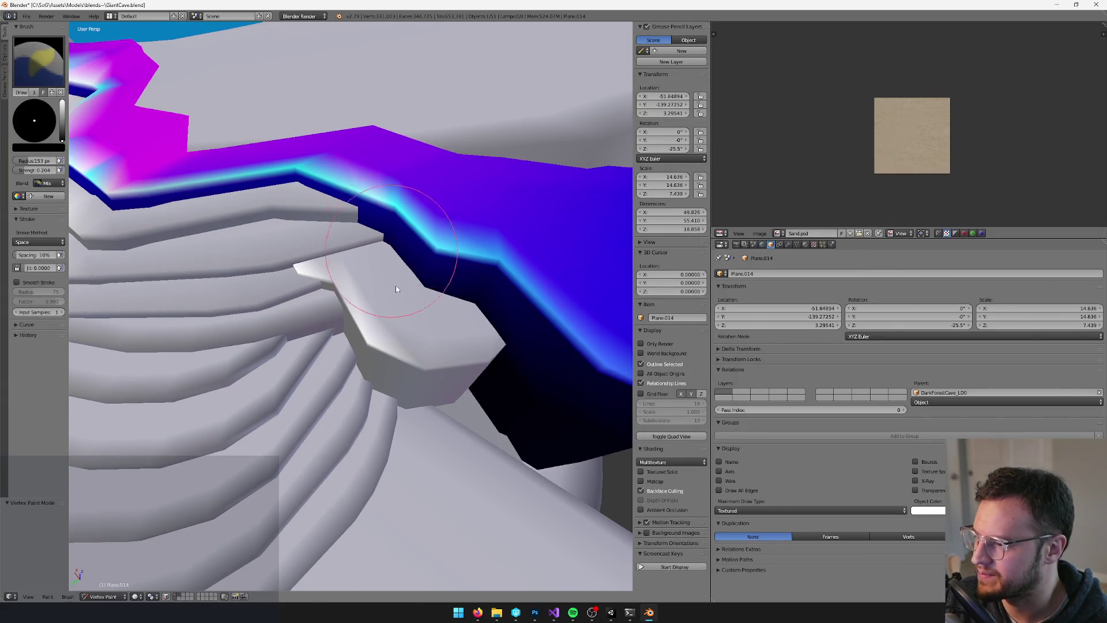
pyautogui.press('v')
# Put Plane.020 in Vertex Paint with a smaller brush and full-brightness cyan colour
pyautogui.rightClick(389, 330)
pyautogui.press('v')
pyautogui.scroll(3, 380, 291)
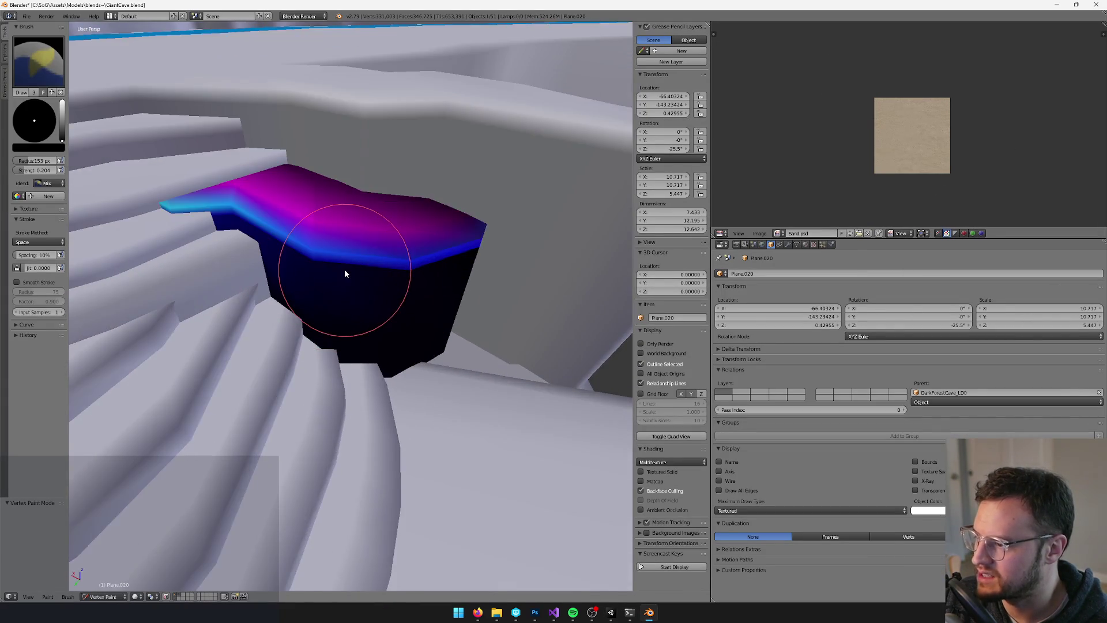
pyautogui.press('[')
pyautogui.press('[')
pyautogui.press('[')
pyautogui.press('[')
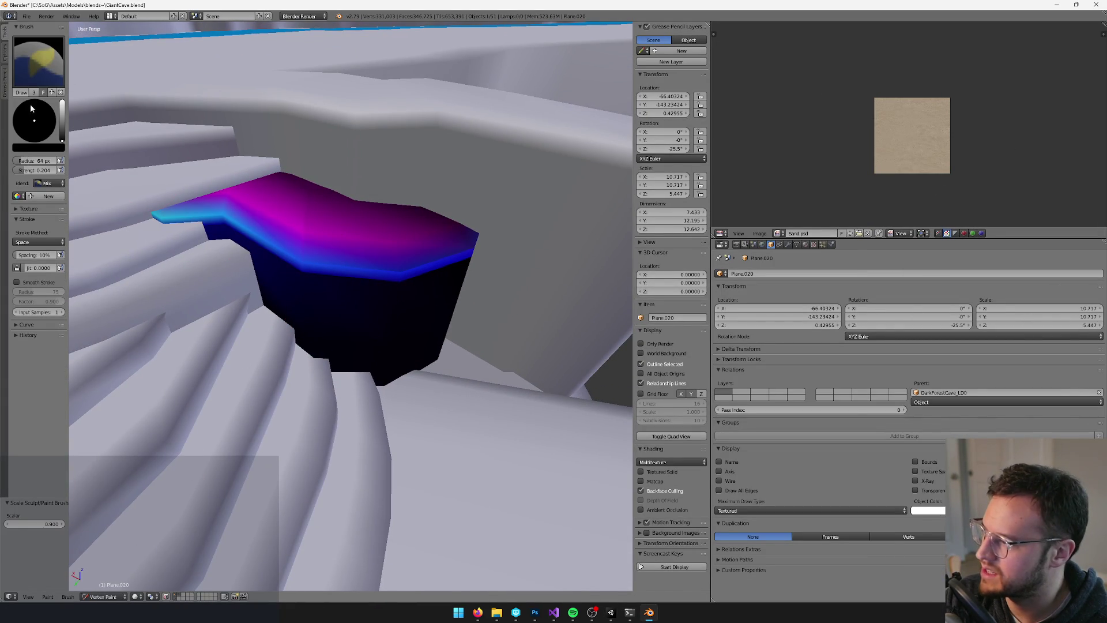
pyautogui.moveTo(59, 108); pyautogui.dragTo(67, 75)
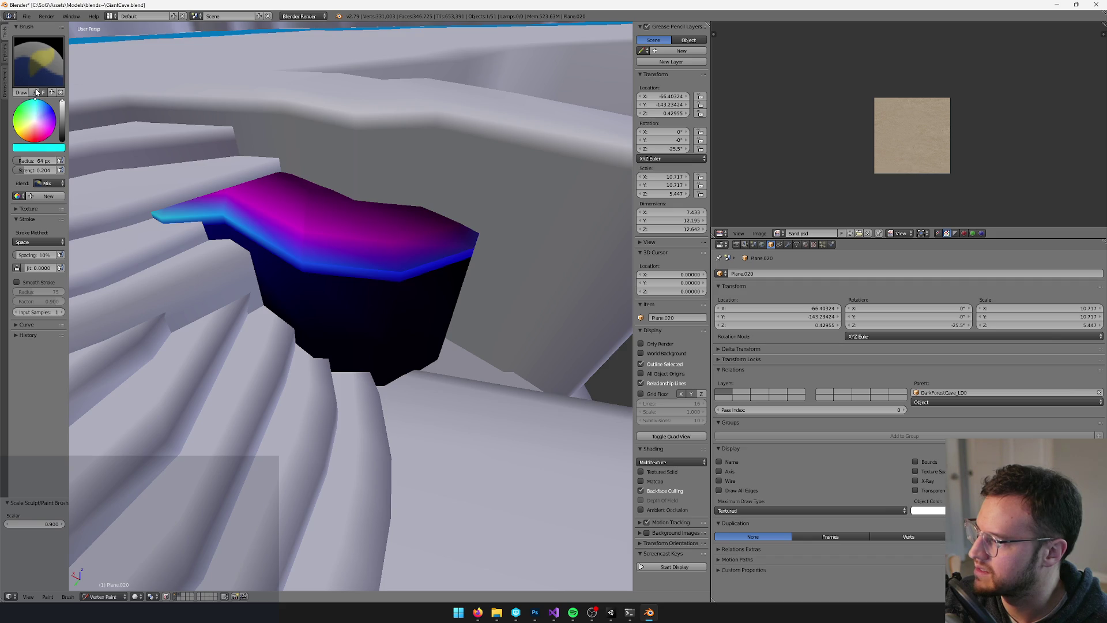
pyautogui.scroll(-2, 399, 192)
pyautogui.scroll(5, 393, 268)
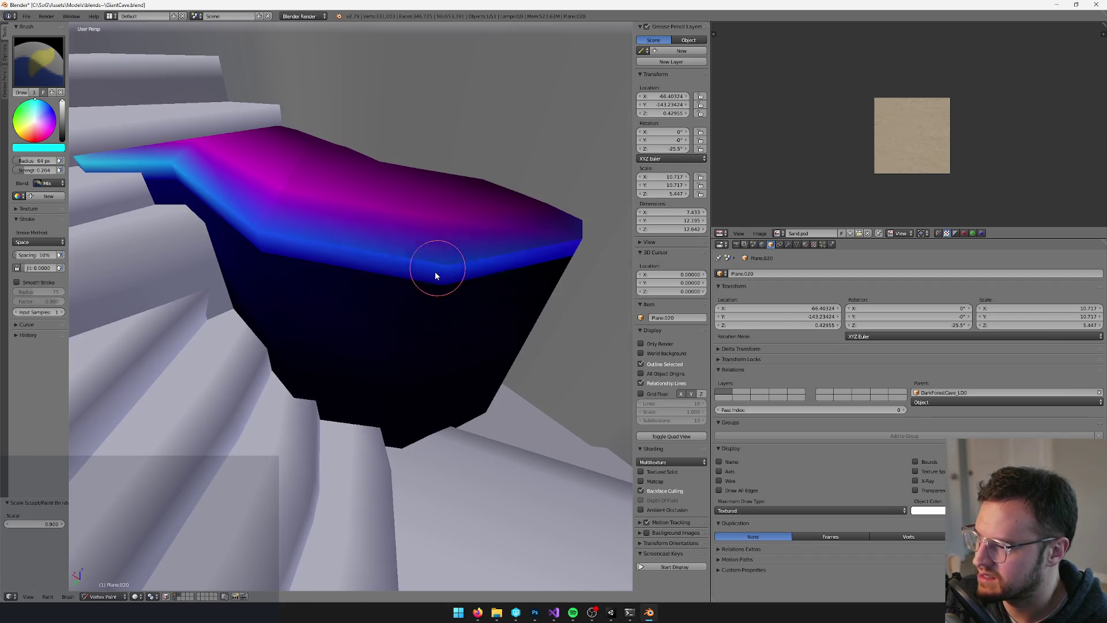
# Test a cyan stroke along the rock's top edge, undo it, and enter Edit Mode
pyautogui.moveTo(438, 271); pyautogui.dragTo(448, 275)
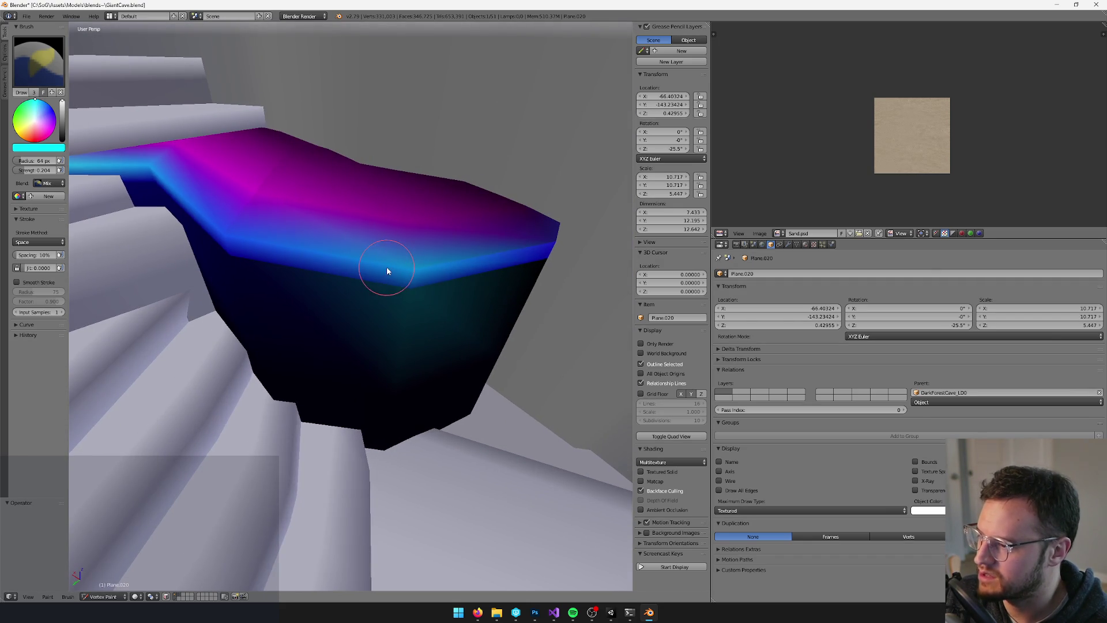
pyautogui.hotkey('ctrl', 'z')
pyautogui.press('Tab')
pyautogui.scroll(4, 386, 317)
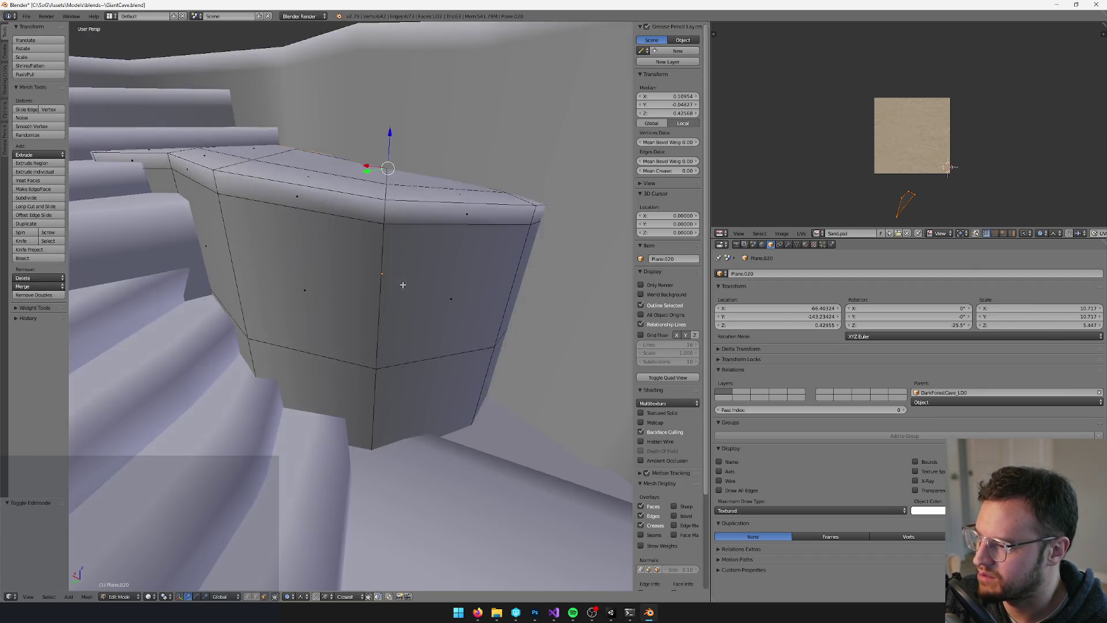
# Return Plane.020 to vertex painting and pick black as the brush colour
pyautogui.press('Tab')
pyautogui.moveTo(381, 330)
pyautogui.mouseDown()
pyautogui.moveTo(358, 295)
pyautogui.moveTo(412, 311)
pyautogui.moveTo(370, 299)
pyautogui.moveTo(379, 287)
pyautogui.moveTo(225, 235)
pyautogui.moveTo(410, 259)
pyautogui.moveTo(478, 286)
pyautogui.mouseUp()
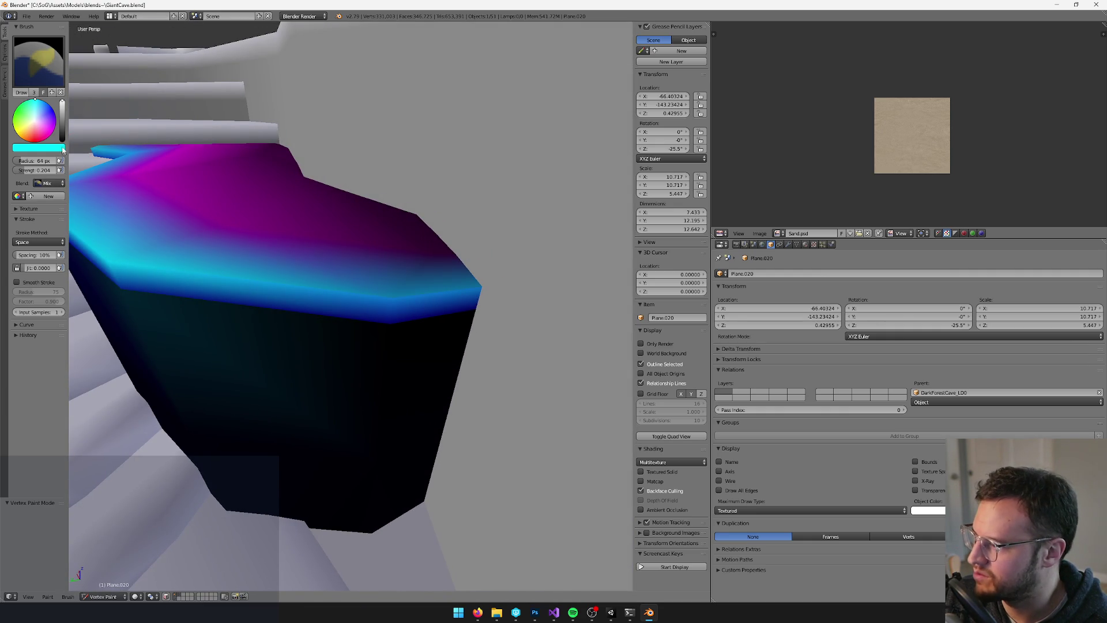
pyautogui.click(62, 141)
pyautogui.moveTo(225, 188)
pyautogui.mouseDown()
pyautogui.moveTo(450, 217)
pyautogui.moveTo(513, 265)
pyautogui.moveTo(549, 339)
pyautogui.moveTo(396, 301)
pyautogui.moveTo(353, 301)
pyautogui.moveTo(302, 326)
pyautogui.moveTo(354, 304)
pyautogui.moveTo(413, 321)
pyautogui.mouseUp()
# Make two knife cuts across the stone step mesh in Edit Mode
pyautogui.press('Tab')
pyautogui.hotkey('ctrl', 'r')
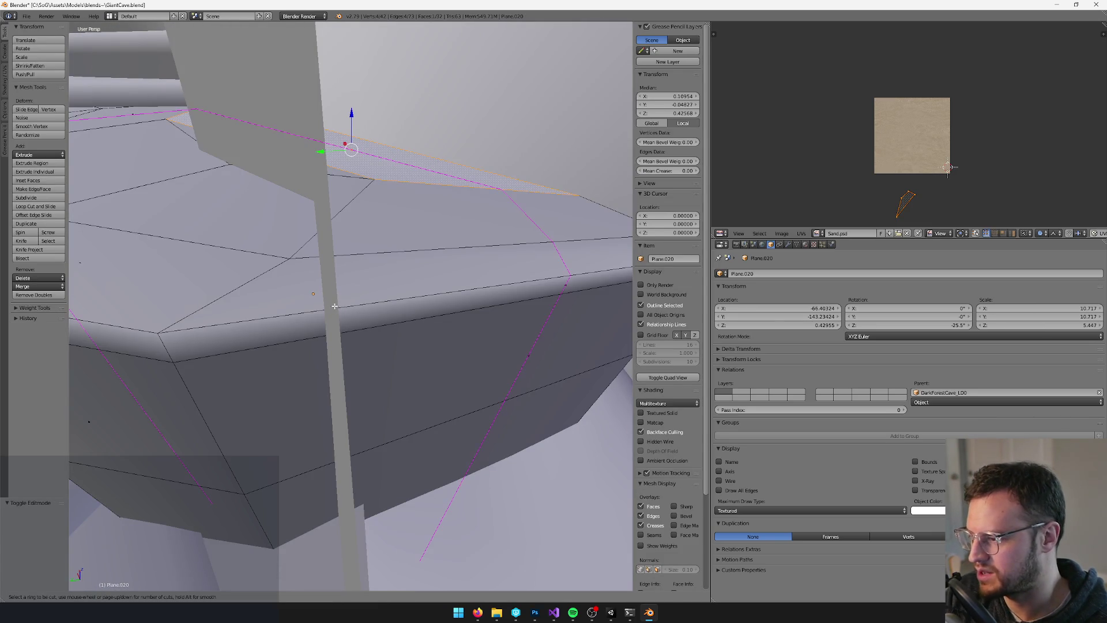
pyautogui.rightClick(388, 303)
pyautogui.press('k')
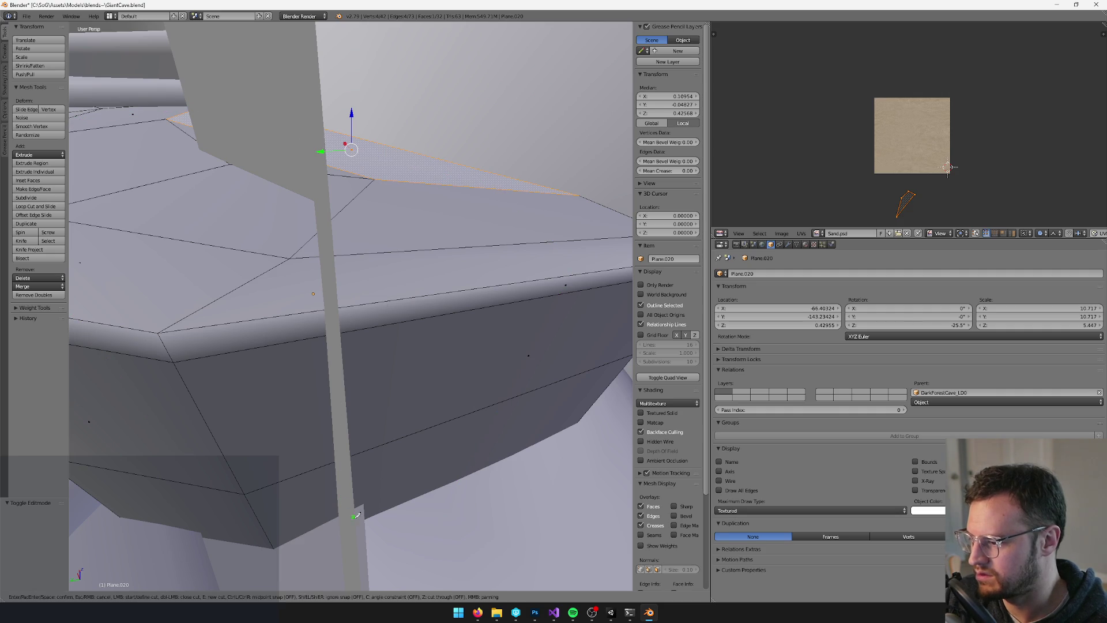
pyautogui.click(328, 310)
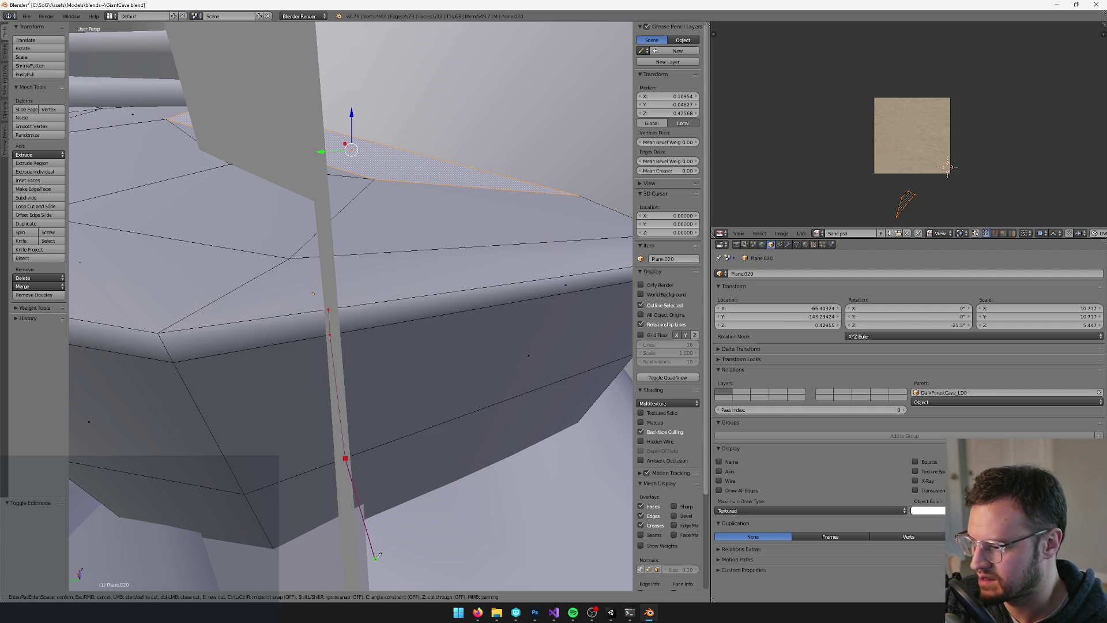
pyautogui.click(364, 518)
pyautogui.press('Return')
pyautogui.press('k')
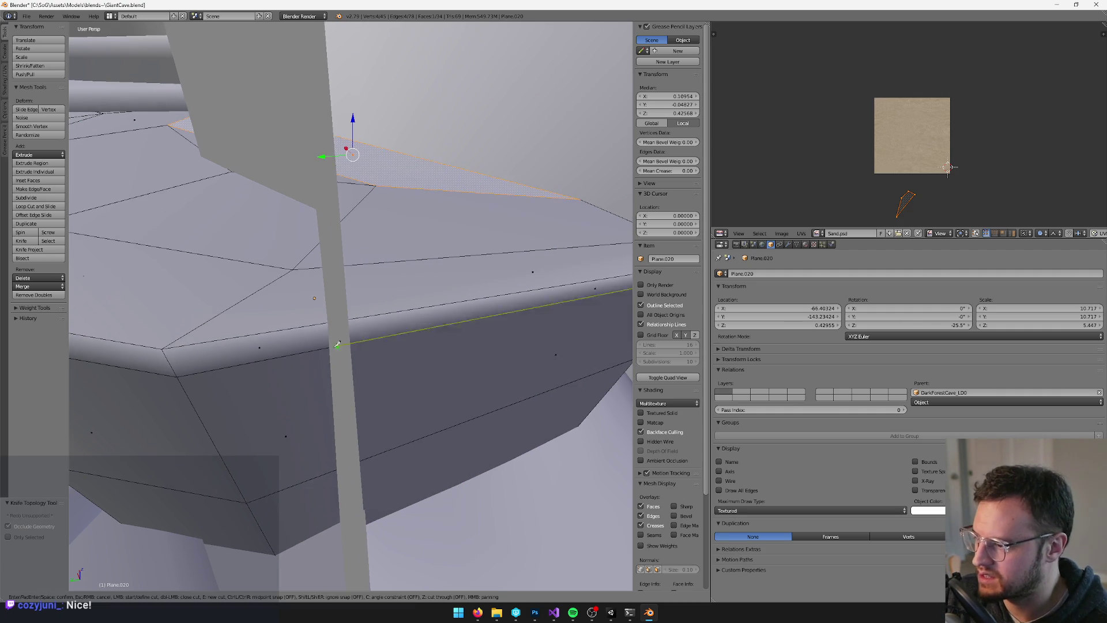
pyautogui.click(335, 308)
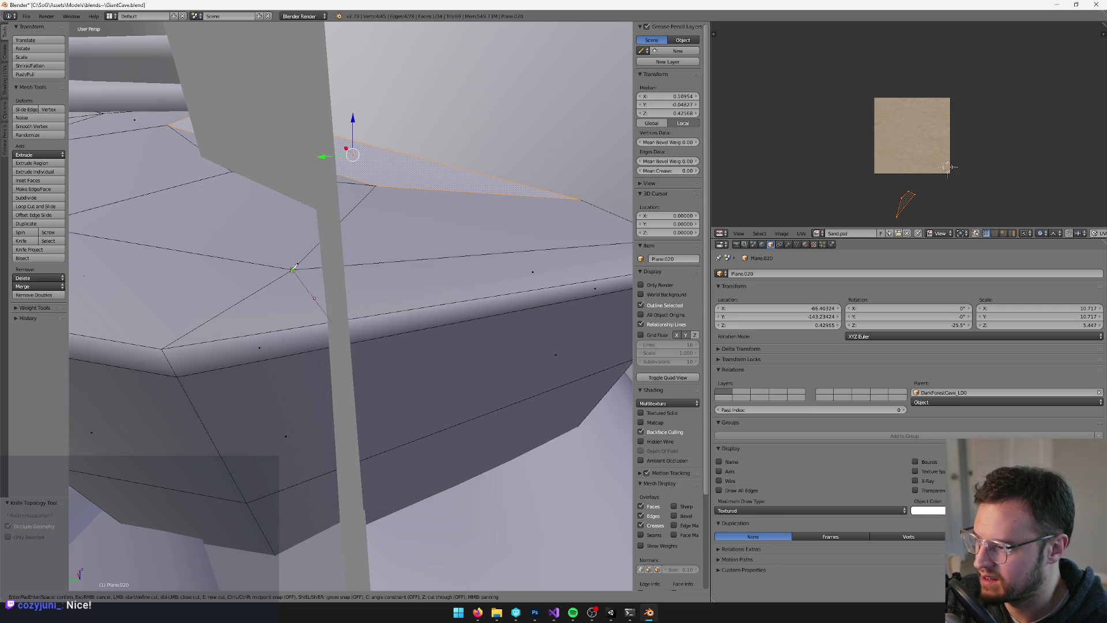
pyautogui.press('Return')
# Darken the faces along the step's edge in Vertex Paint, then check the import in Unity
pyautogui.press('Tab')
pyautogui.press('v')
pyautogui.moveTo(479, 306); pyautogui.dragTo(481, 321)
pyautogui.scroll(-5, 399, 271)
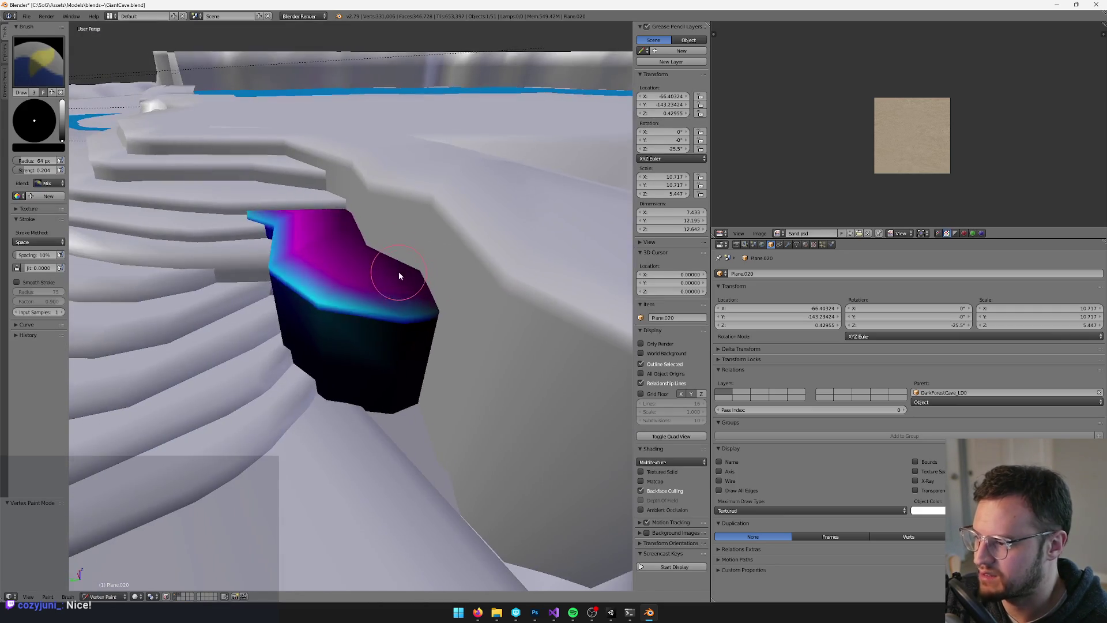
pyautogui.press('v')
pyautogui.hotkey('alt', 'Tab')
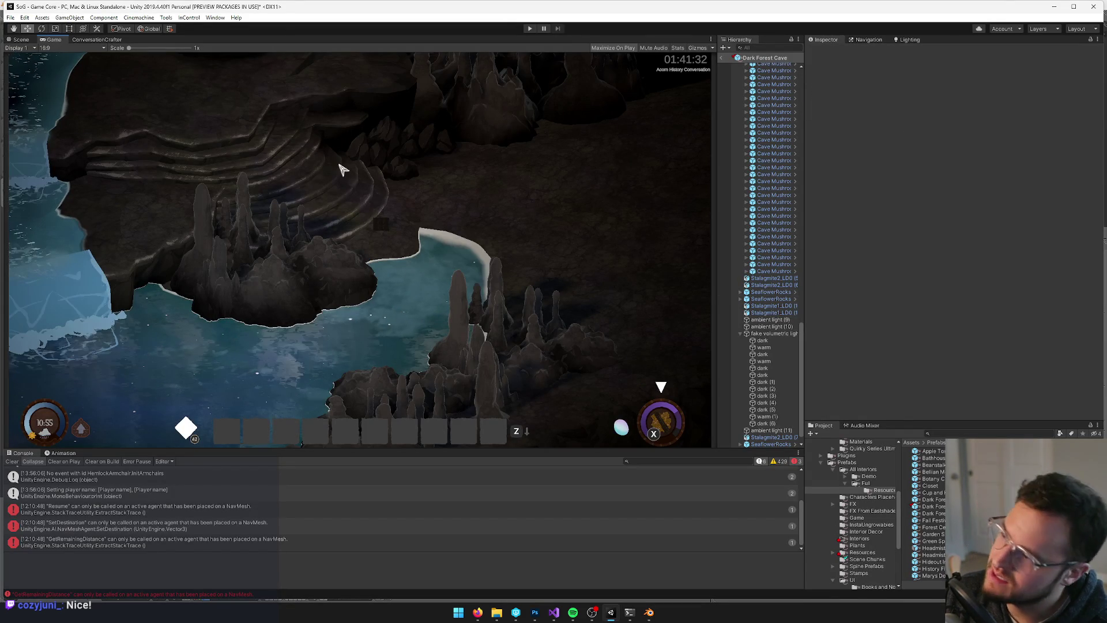
pyautogui.hotkey('alt', 'Tab')
pyautogui.scroll(2, 388, 333)
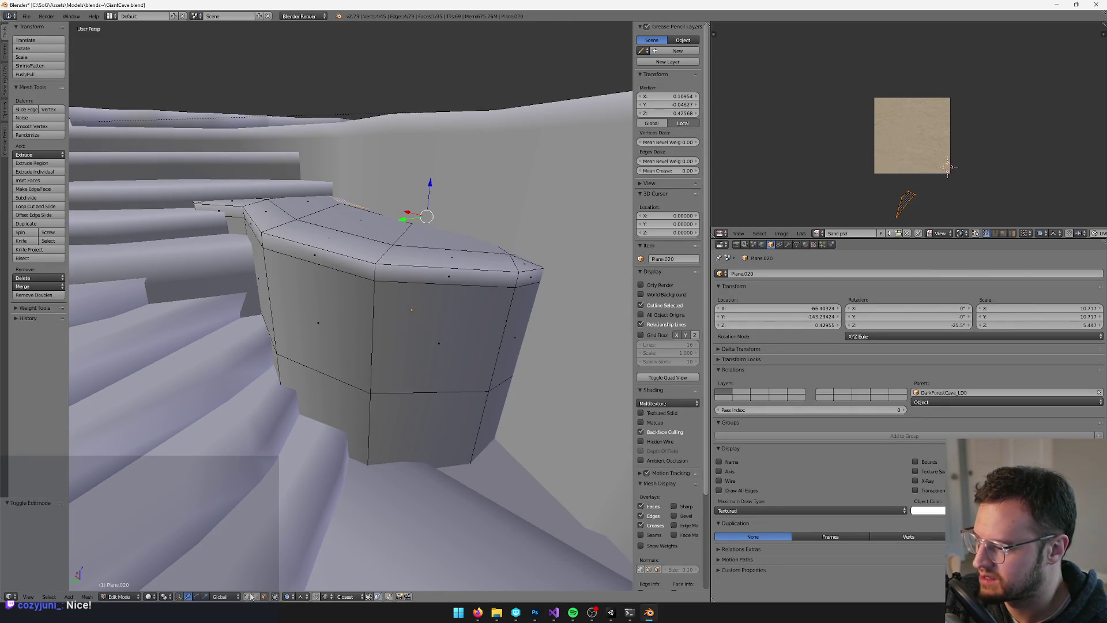
# Select the step's upper edge loop and edge-slide it along the step
pyautogui.rightClick(421, 281)
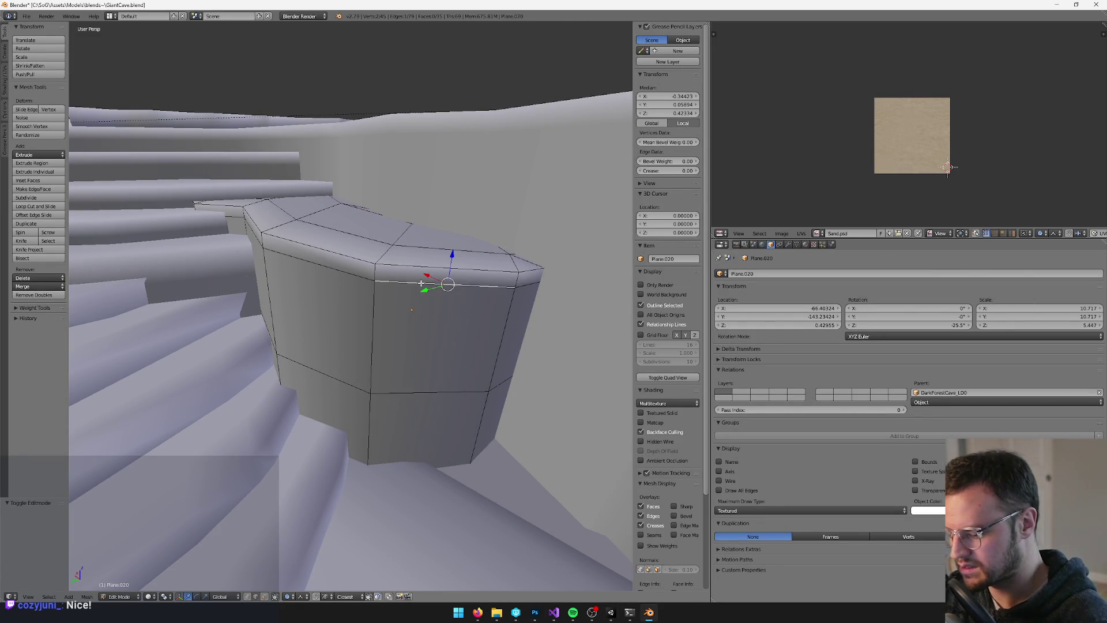
pyautogui.hotkey('shift', 'r')
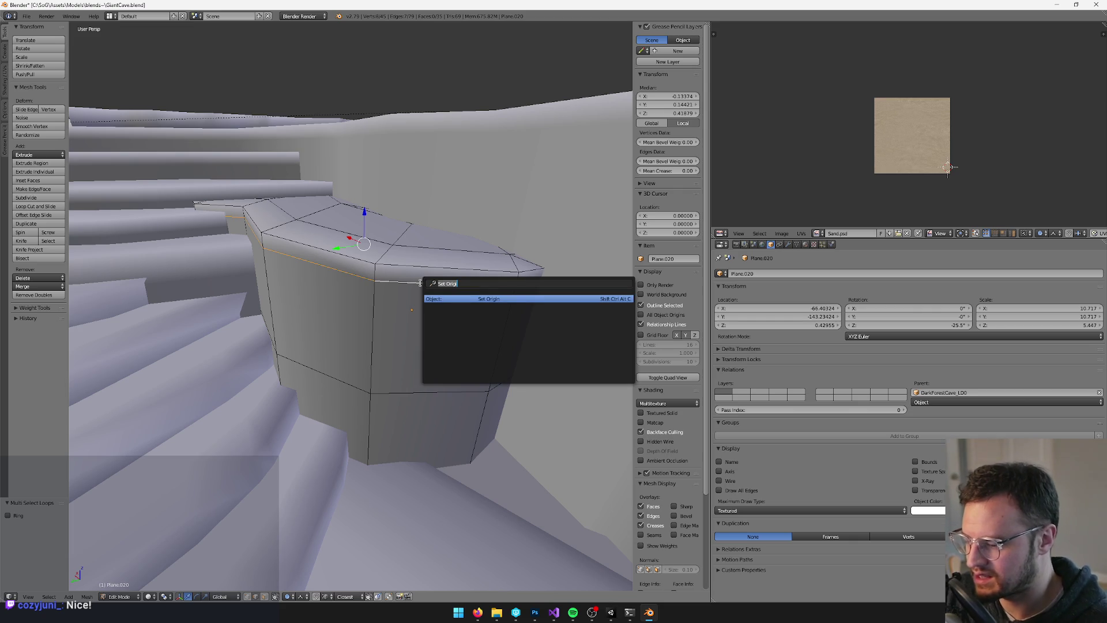
pyautogui.write('slide')
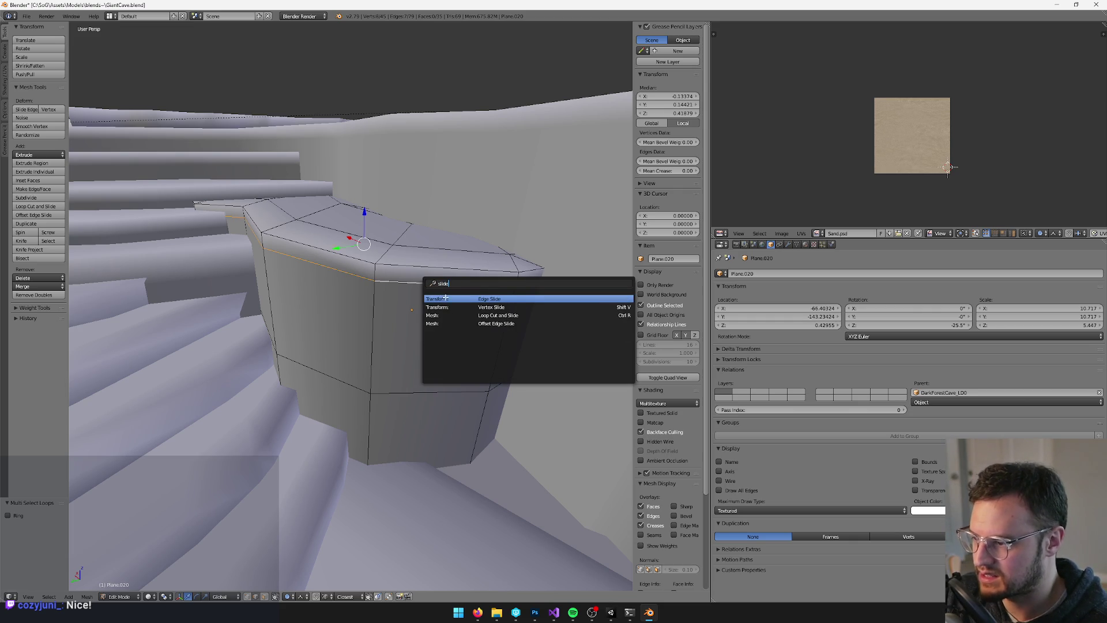
pyautogui.click(444, 297)
pyautogui.click(450, 300)
# Set the vertex paint brush Blend to Blur, then check the stairs in Unity
pyautogui.press('v')
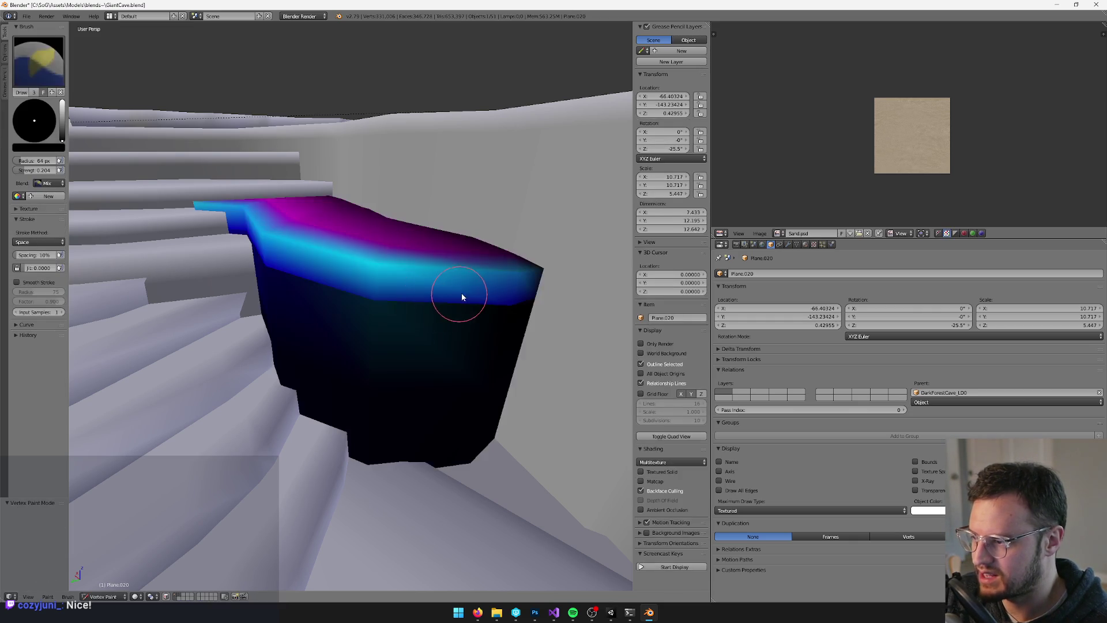
pyautogui.click(56, 184)
pyautogui.click(58, 140)
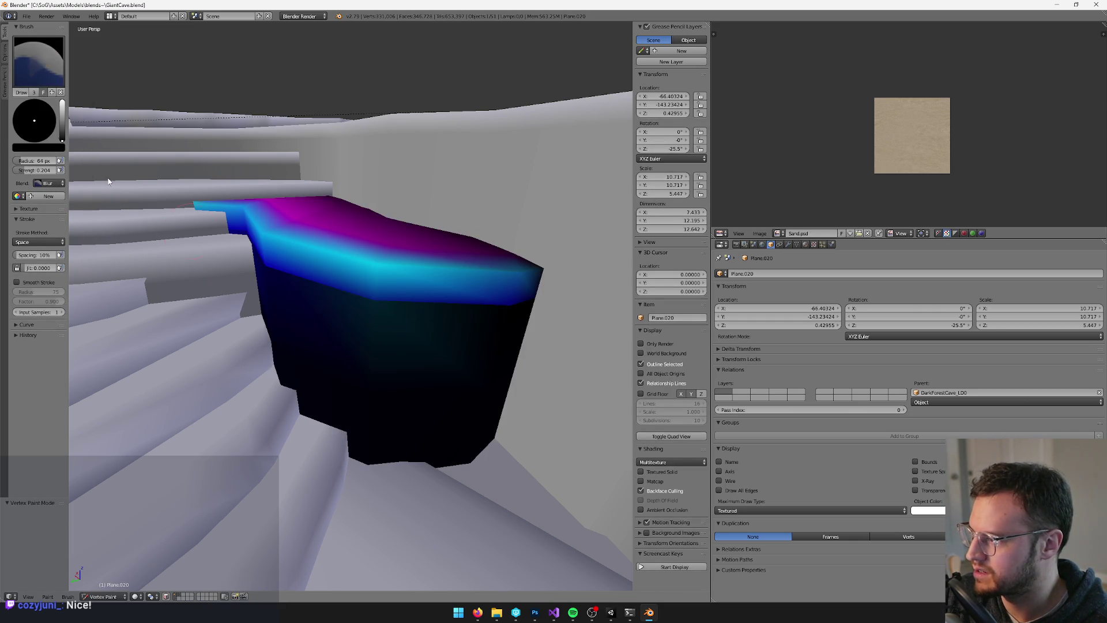
pyautogui.moveTo(329, 312); pyautogui.dragTo(423, 299)
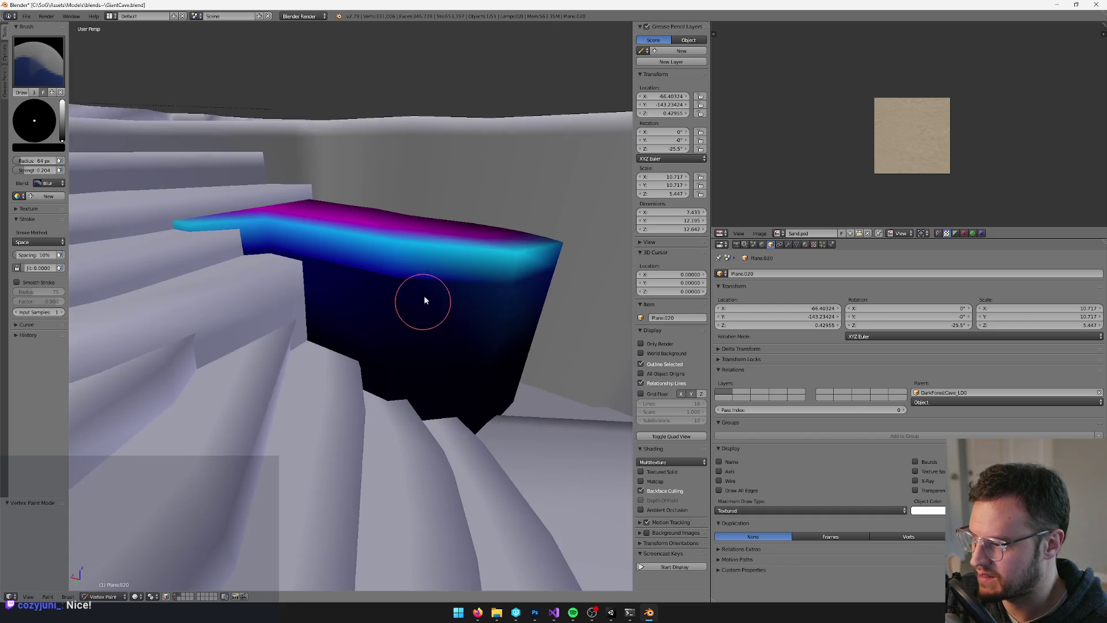
pyautogui.moveTo(221, 258)
pyautogui.mouseDown()
pyautogui.moveTo(415, 298)
pyautogui.moveTo(538, 309)
pyautogui.moveTo(434, 316)
pyautogui.mouseUp()
pyautogui.press('v')
pyautogui.hotkey('alt', 'Tab')
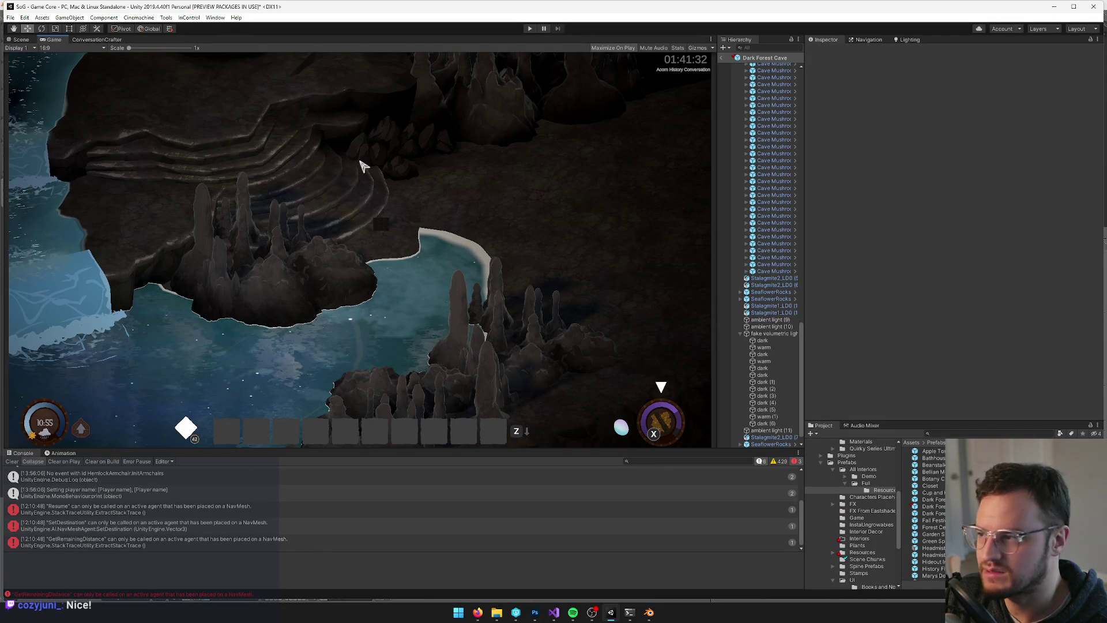
pyautogui.hotkey('alt', 'Tab')
pyautogui.hotkey('alt', 'Tab')
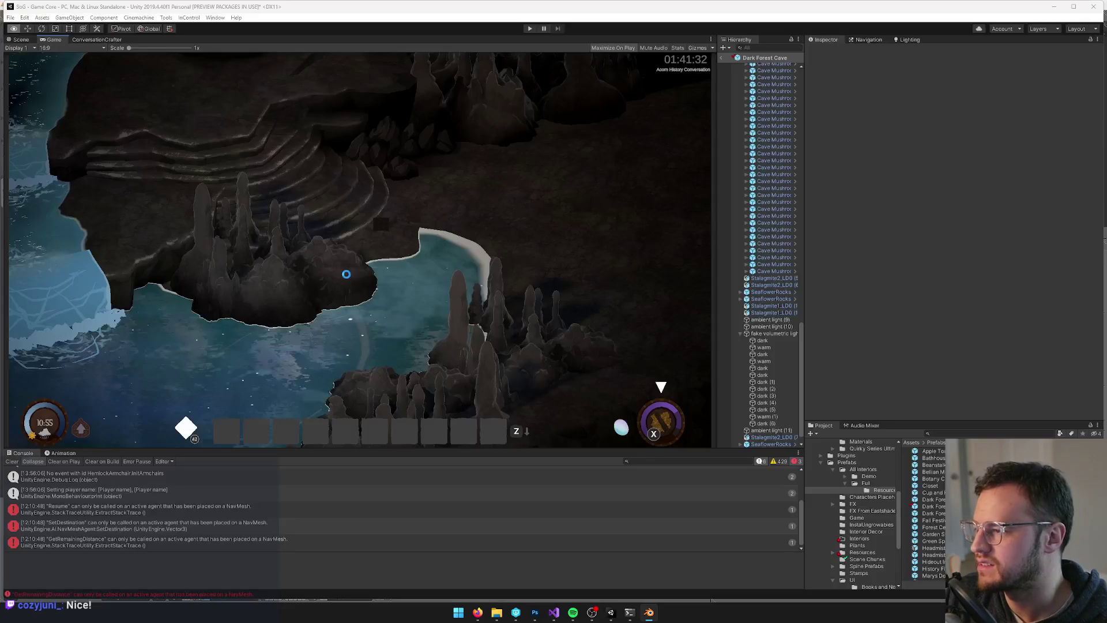
pyautogui.hotkey('alt', 'Tab')
pyautogui.scroll(-5, 397, 327)
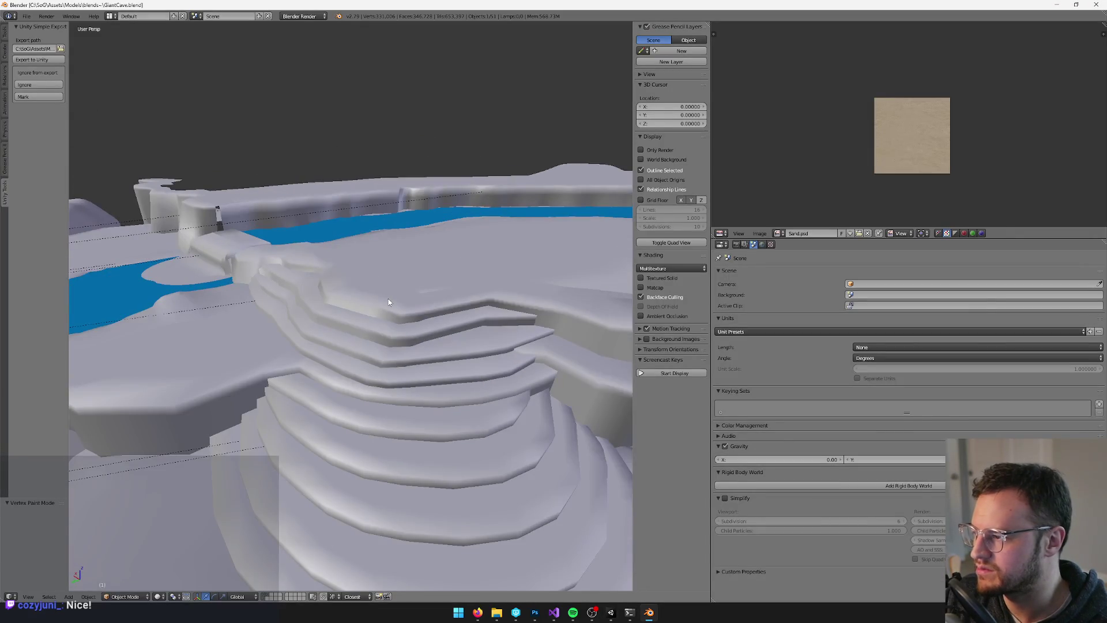
# Inspect the long path mesh above the stairs in Edit and Vertex Paint modes
pyautogui.rightClick(389, 301)
pyautogui.hotkey('alt', 'Tab')
pyautogui.hotkey('alt', 'Tab')
pyautogui.press('v')
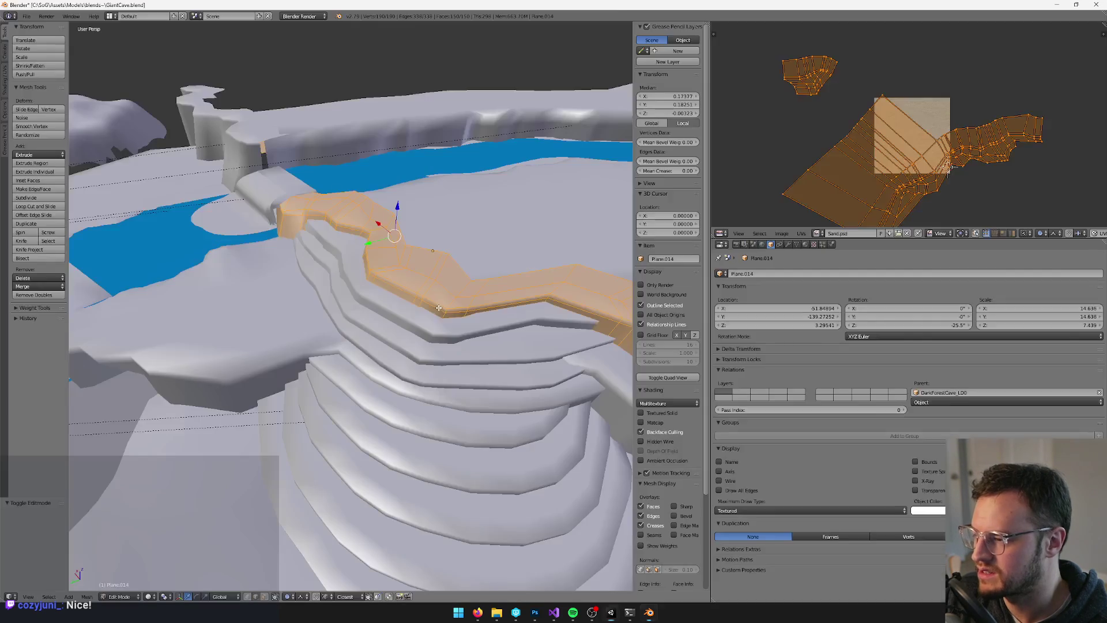
pyautogui.press('Tab')
pyautogui.press('v')
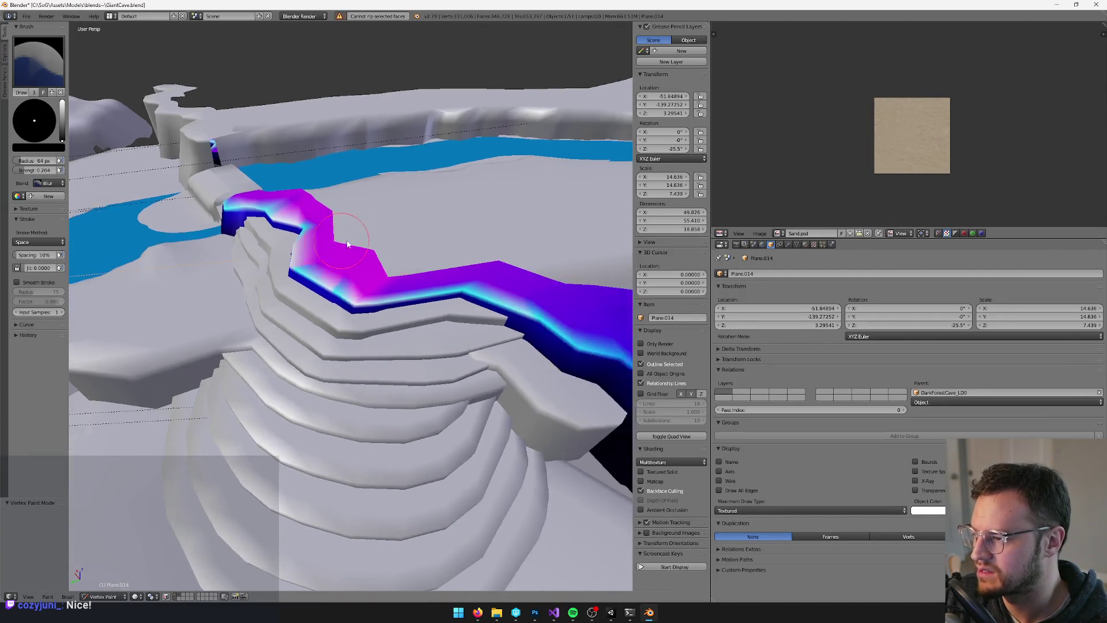
pyautogui.scroll(3, 396, 248)
pyautogui.scroll(-3, 395, 248)
pyautogui.press('v')
# Select Plane.020 for vertex painting and set the colour to green with blue 0
pyautogui.rightClick(403, 402)
pyautogui.press('v')
pyautogui.press('KP_Decimal')
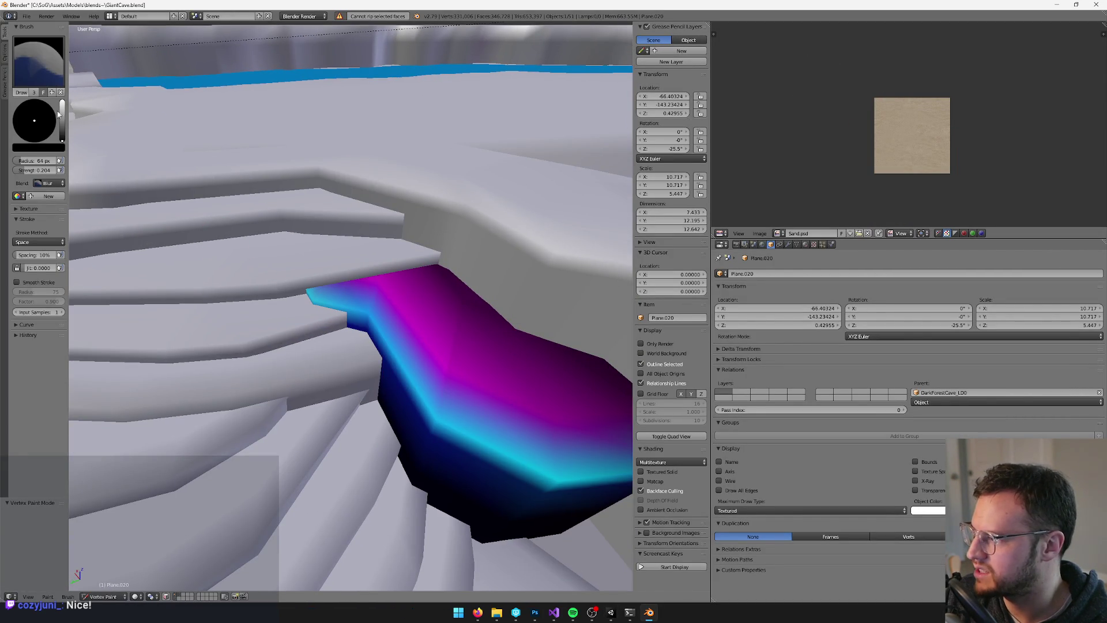
pyautogui.click(26, 128)
pyautogui.click(44, 153)
pyautogui.click(54, 135)
pyautogui.write('0')
pyautogui.press('Return')
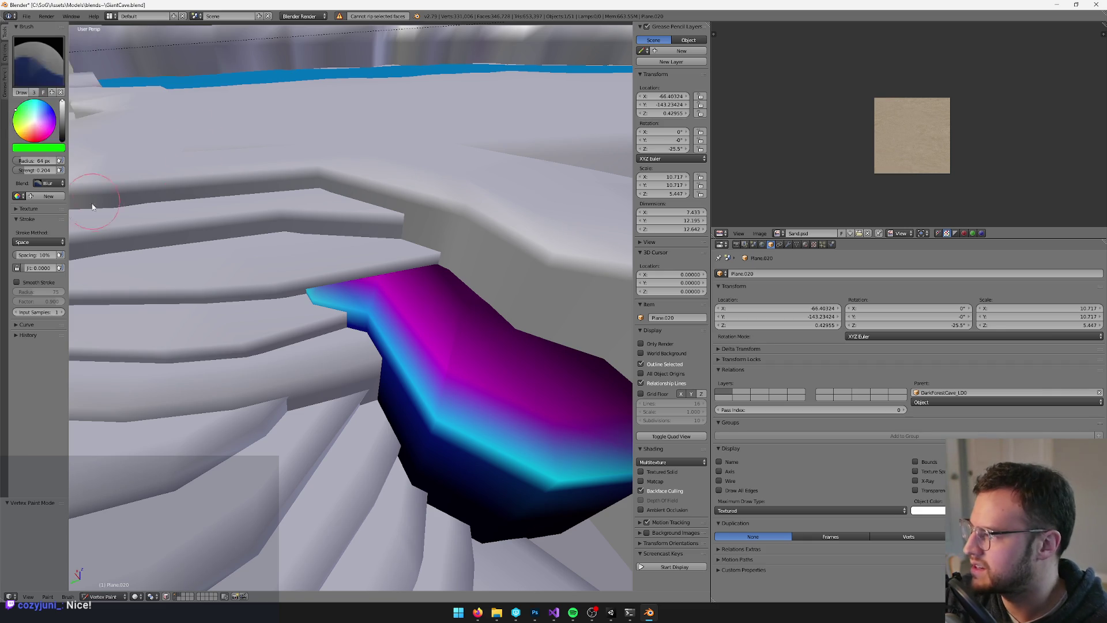
# With Add blending and a smaller brush, brighten the cyan band along the step's top edge
pyautogui.click(48, 183)
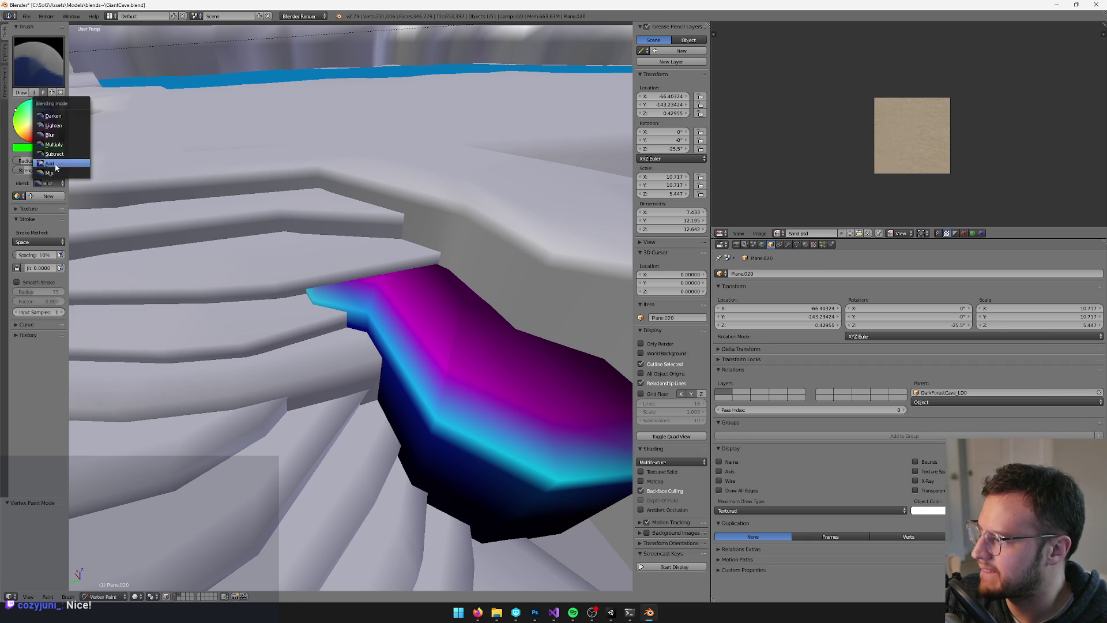
pyautogui.click(51, 164)
pyautogui.press('[')
pyautogui.press('[')
pyautogui.press('[')
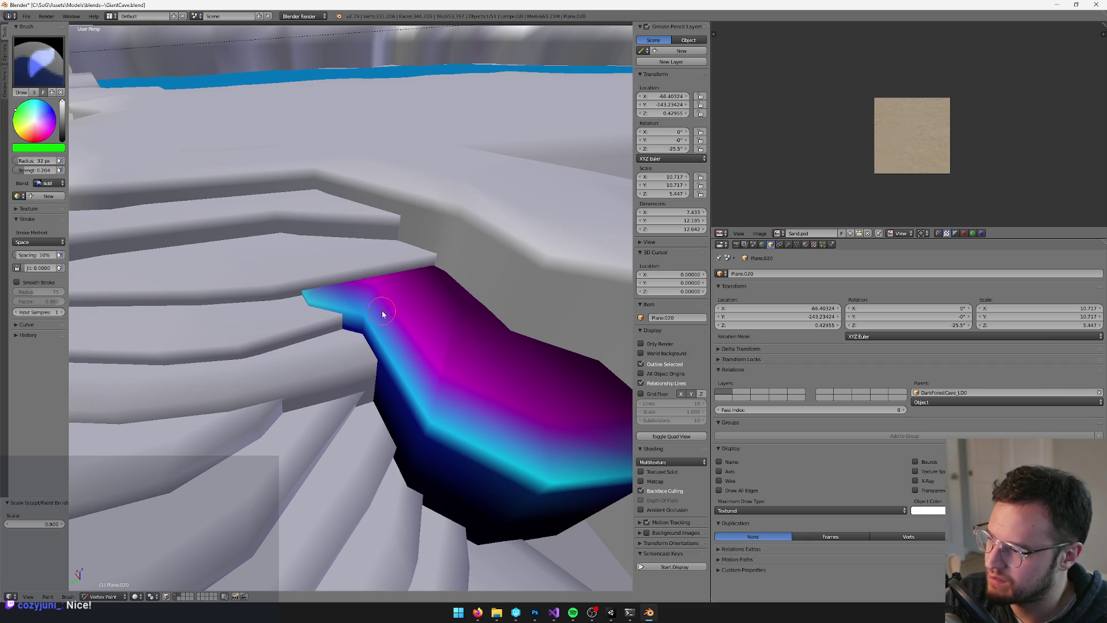
pyautogui.scroll(6, 396, 333)
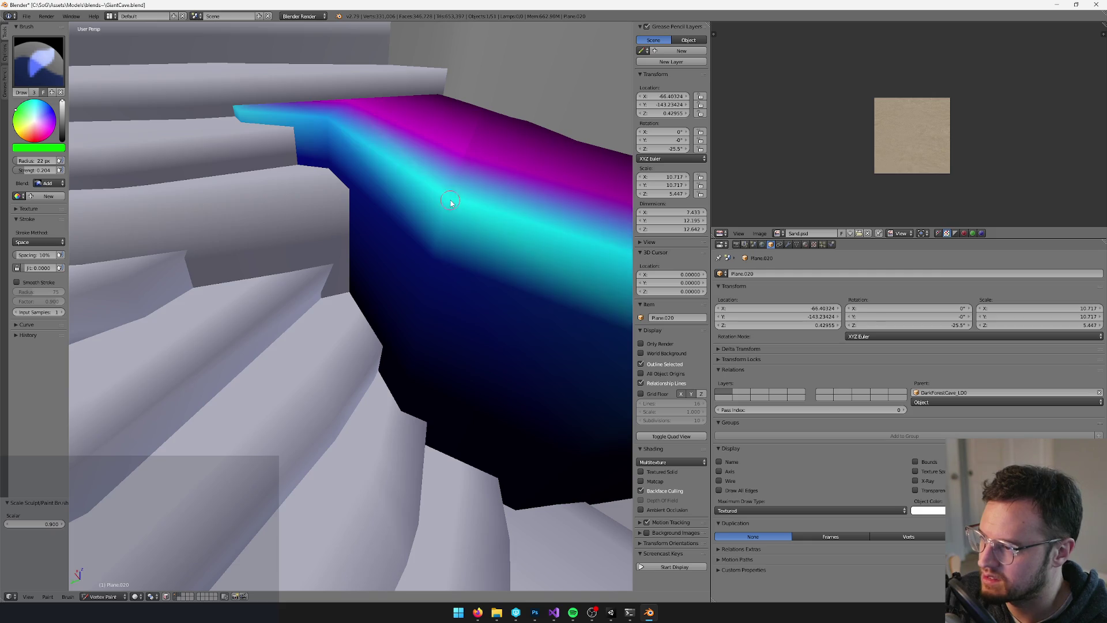
pyautogui.scroll(2, 408, 225)
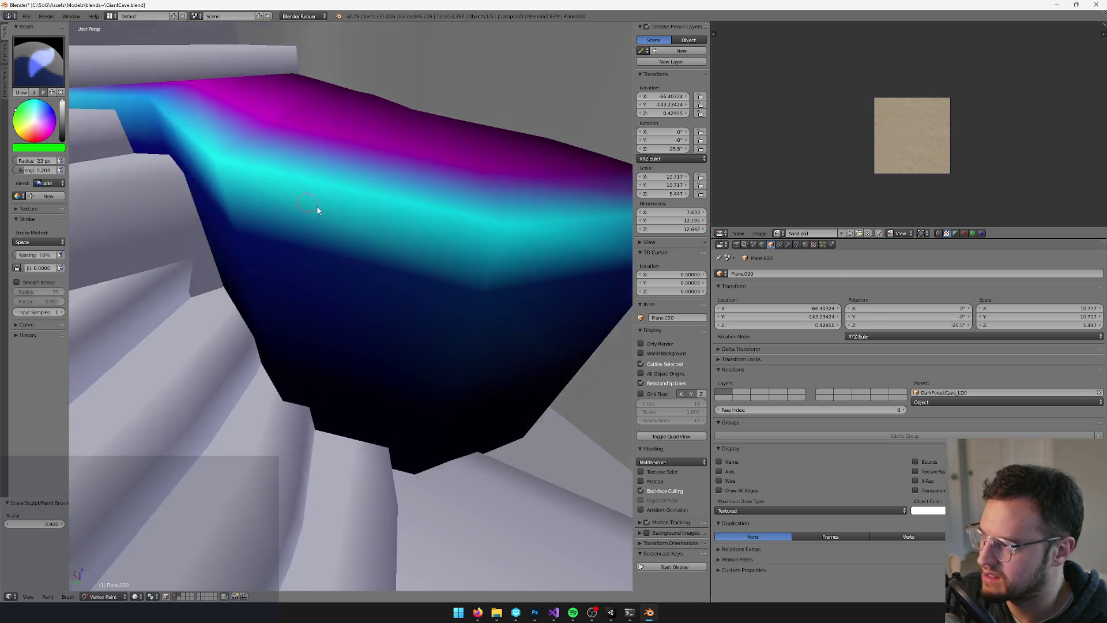
pyautogui.scroll(3, 321, 147)
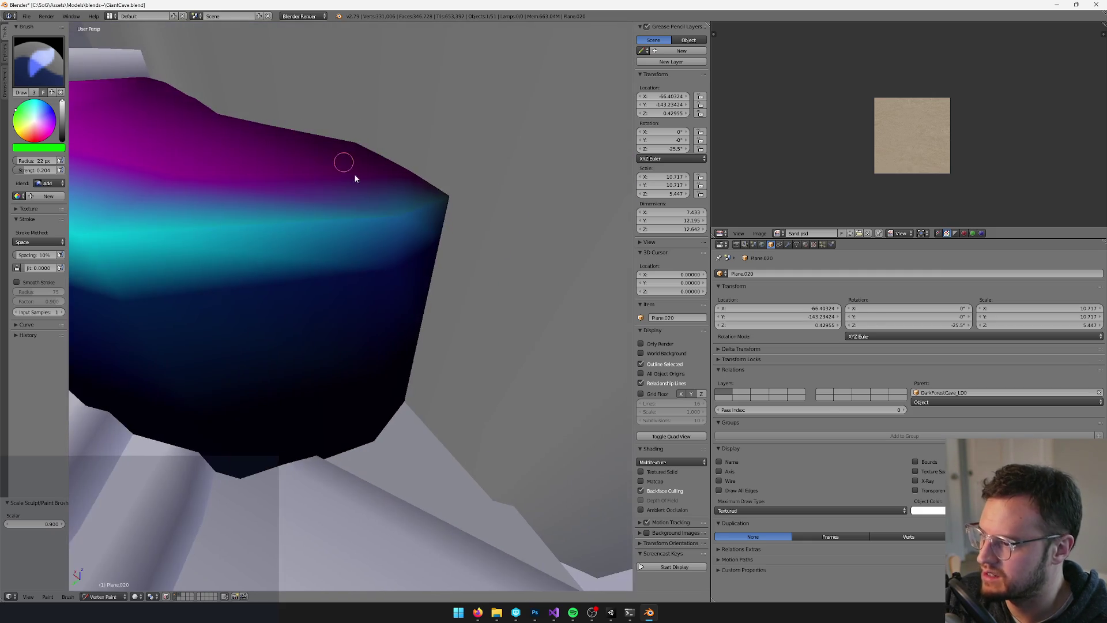
pyautogui.moveTo(402, 216); pyautogui.dragTo(289, 222)
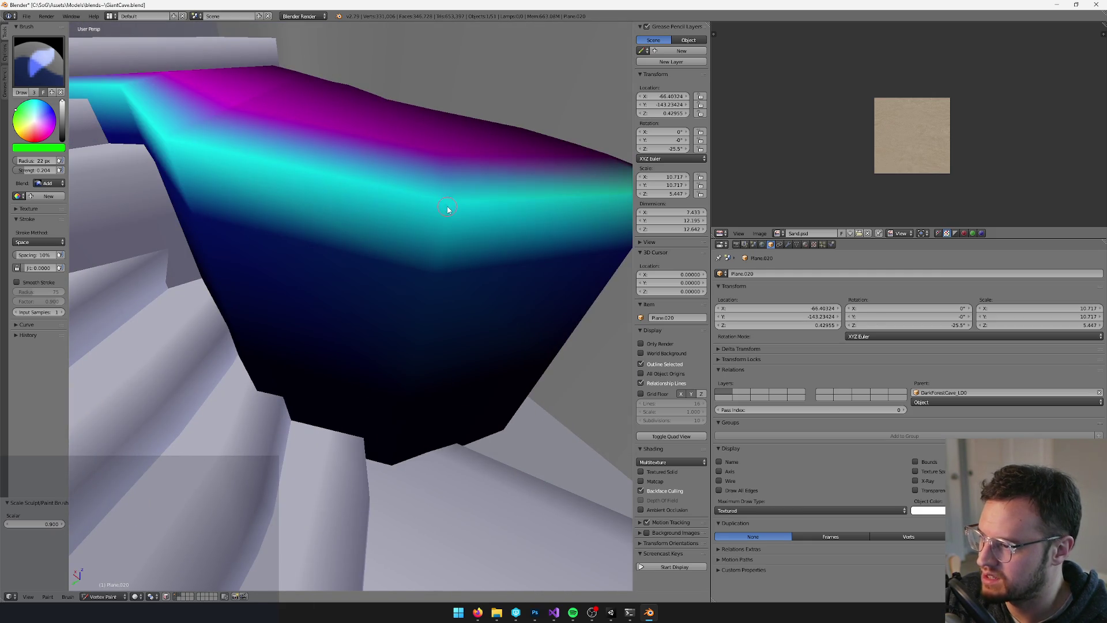
pyautogui.press('v')
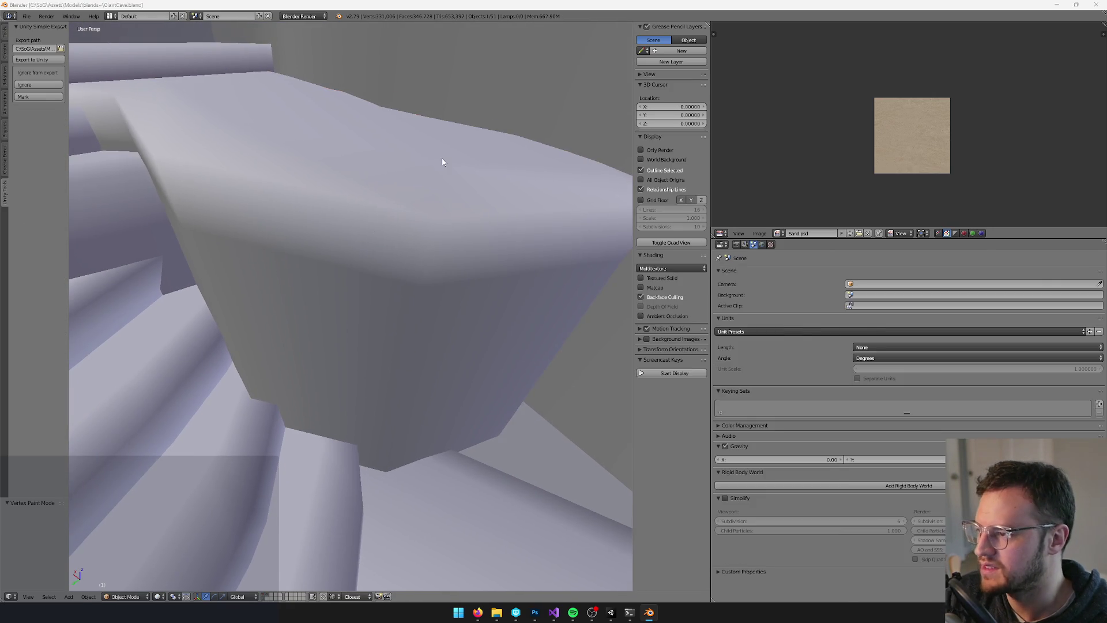
pyautogui.hotkey('alt', 'Tab')
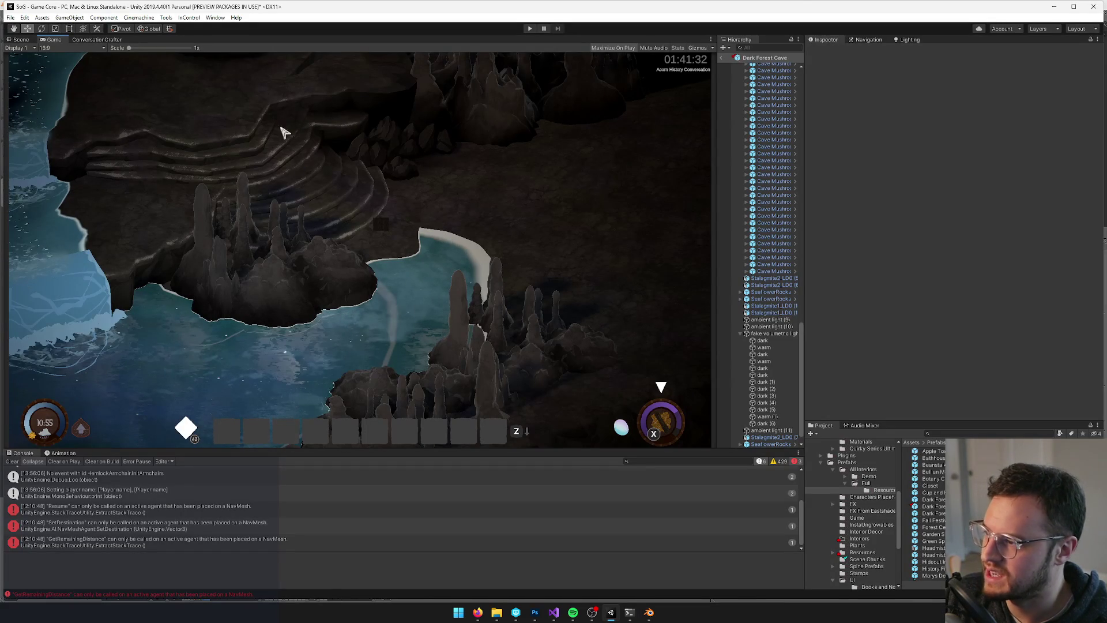
# Undo the stray vertex-paint stroke on the ledge strip, save, and check Unity
pyautogui.hotkey('alt', 'Tab')
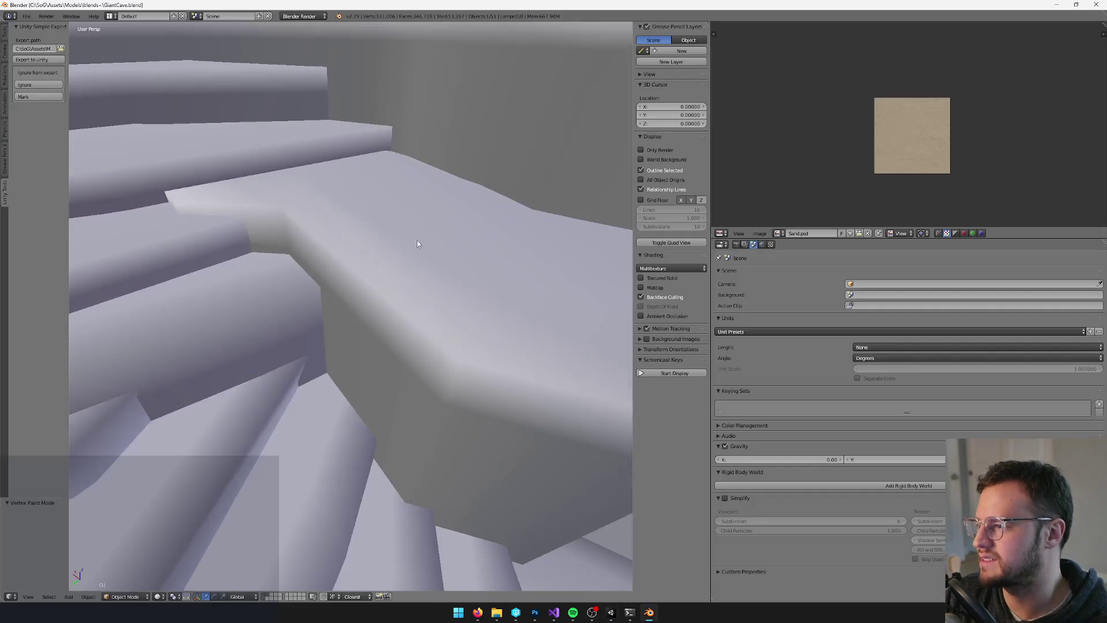
pyautogui.press('Tab')
pyautogui.press('Tab')
pyautogui.press('v')
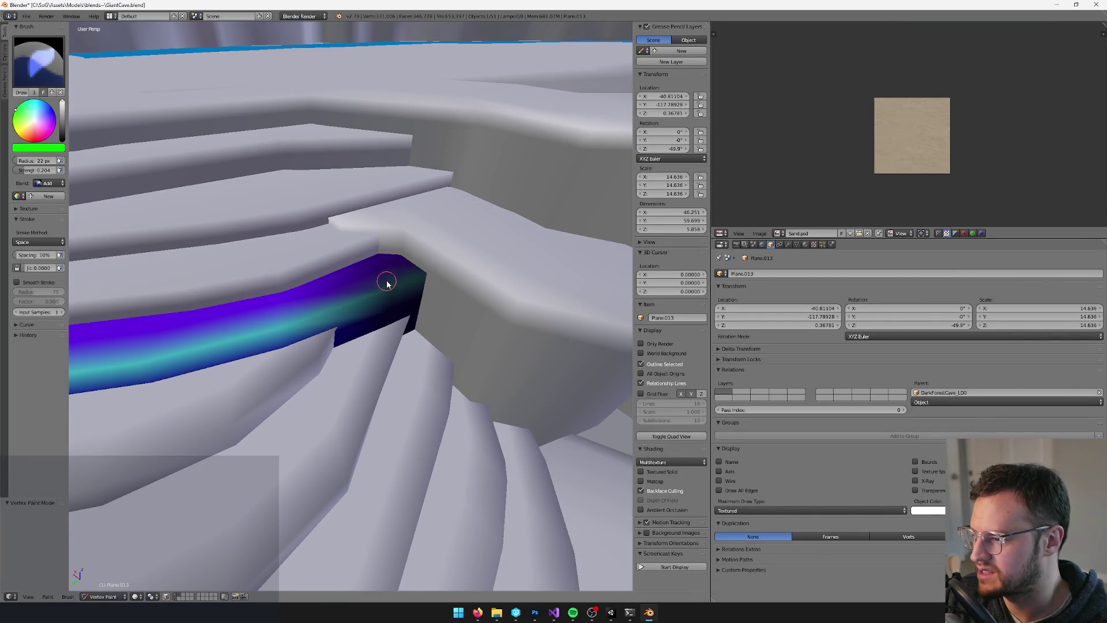
pyautogui.scroll(2, 383, 288)
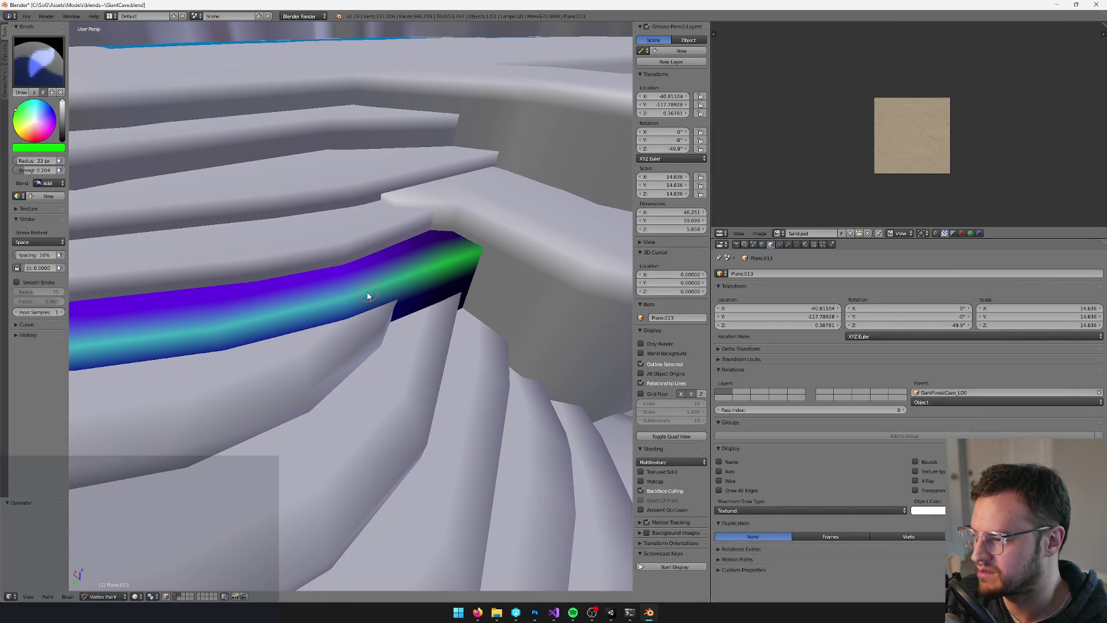
pyautogui.hotkey('ctrl', 'z')
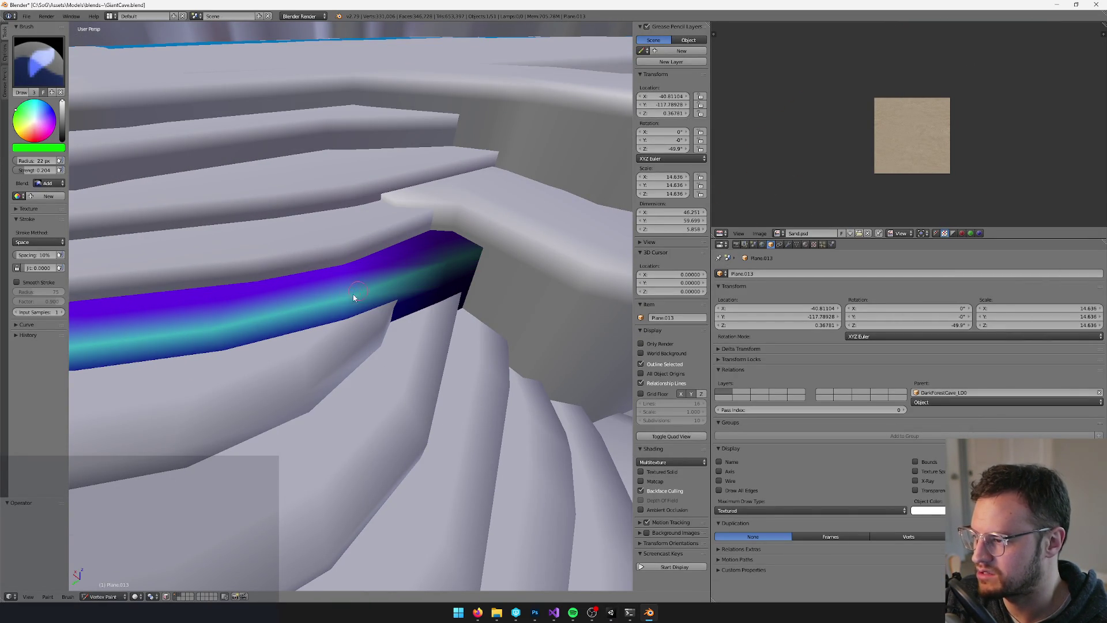
pyautogui.scroll(2, 398, 291)
pyautogui.moveTo(430, 325); pyautogui.dragTo(348, 317)
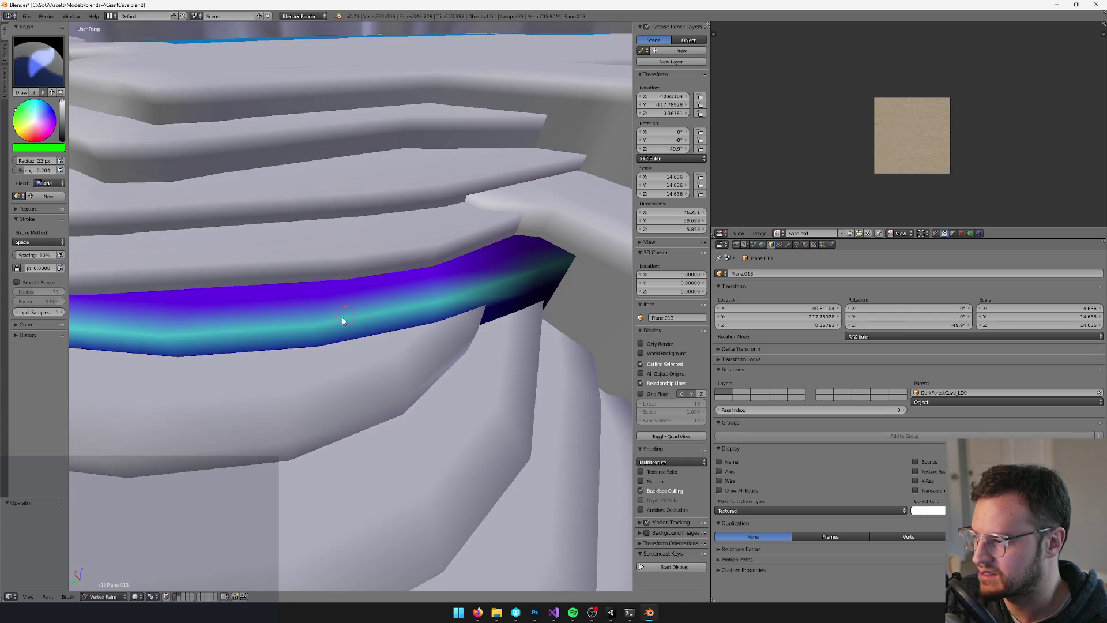
pyautogui.scroll(-3, 346, 305)
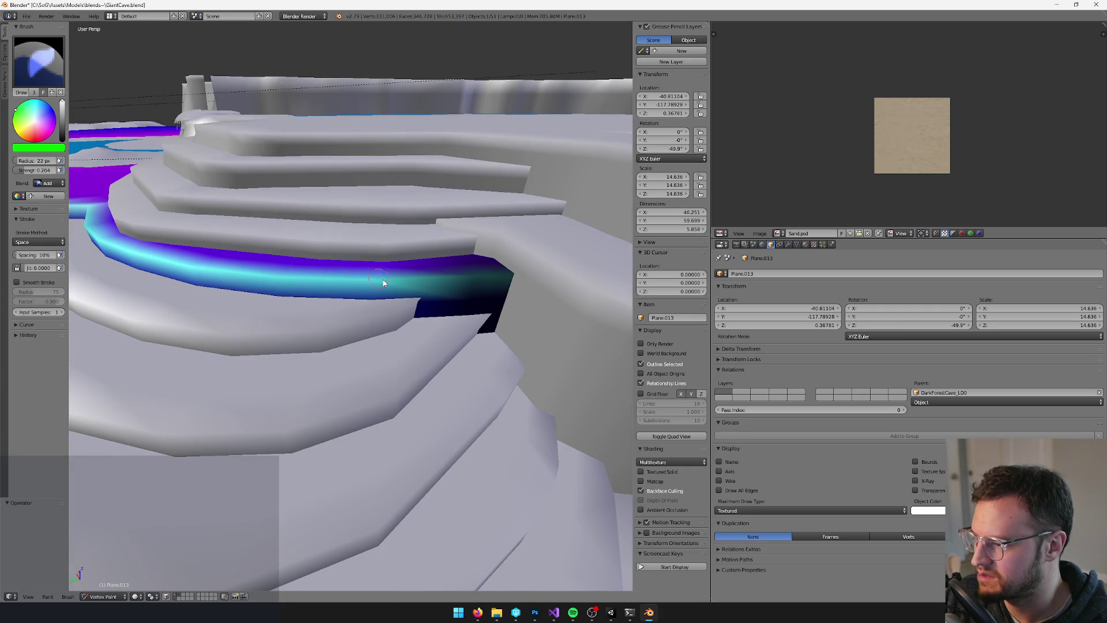
pyautogui.press('v')
pyautogui.hotkey('ctrl', 's')
pyautogui.hotkey('alt', 'Tab')
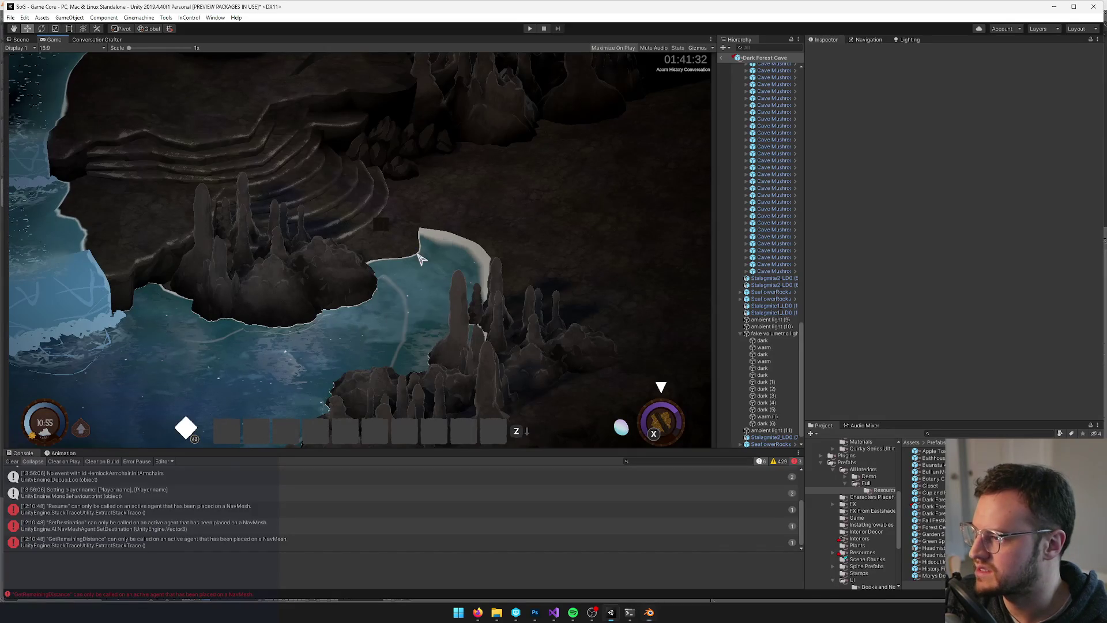
# Select all faces of the upper ledge, unwrap its UVs and scale the islands down
pyautogui.hotkey('alt', 'Tab')
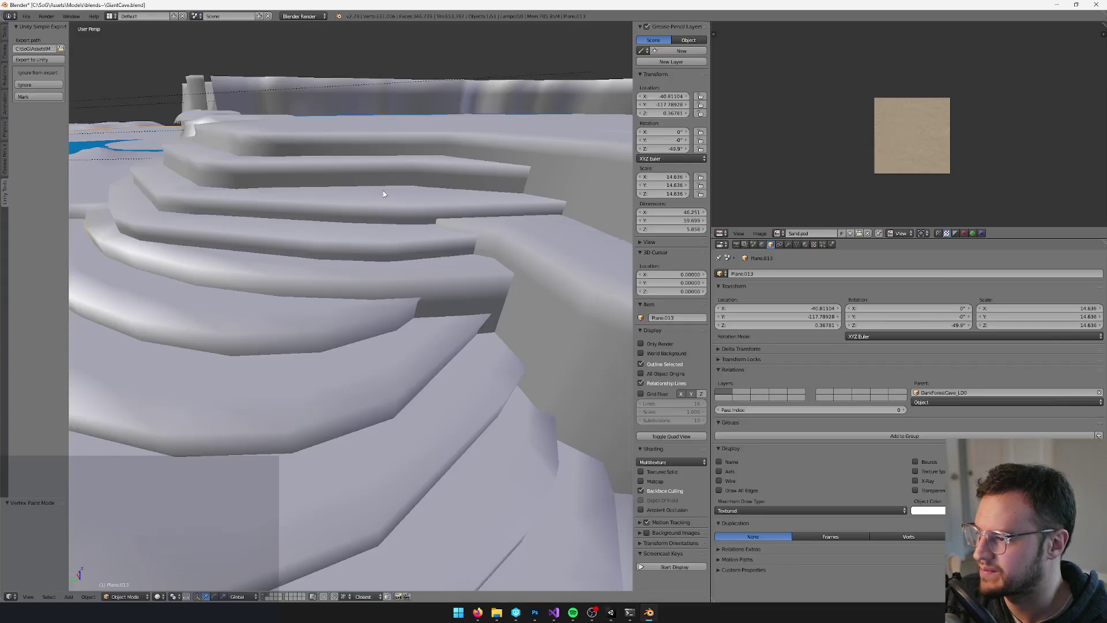
pyautogui.press('Tab')
pyautogui.press('Tab')
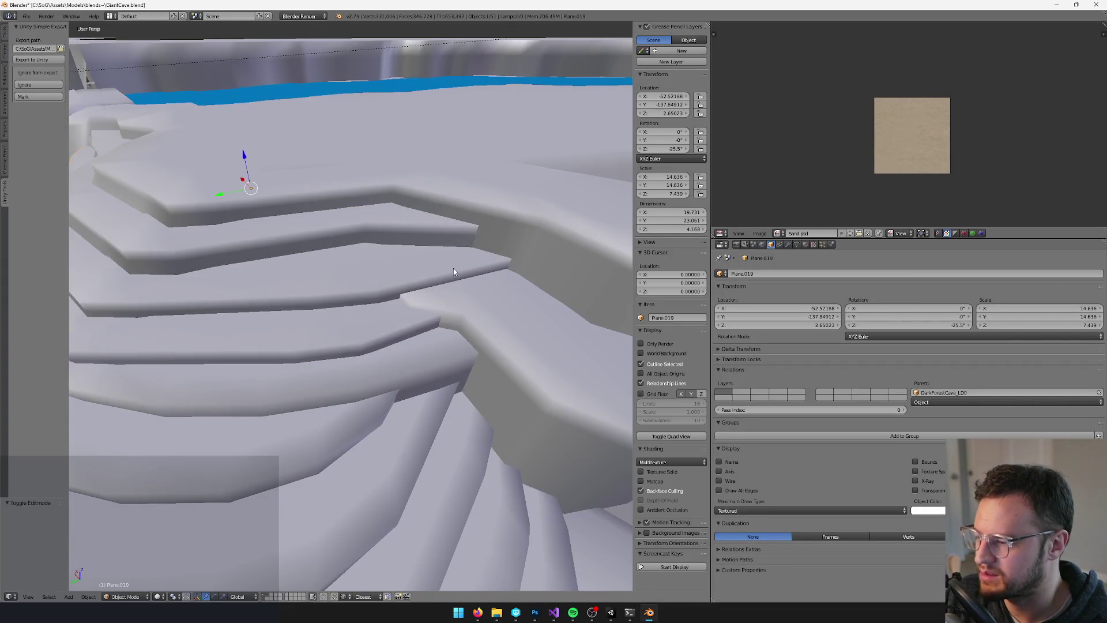
pyautogui.press('v')
pyautogui.moveTo(389, 285); pyautogui.dragTo(338, 298)
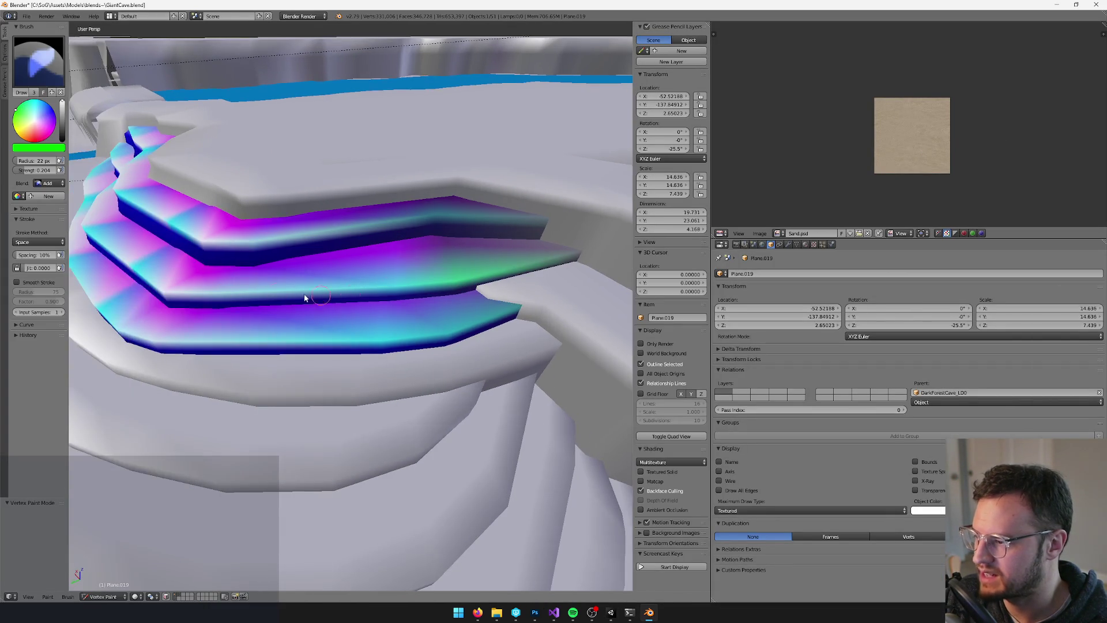
pyautogui.moveTo(166, 295)
pyautogui.mouseDown()
pyautogui.moveTo(375, 291)
pyautogui.moveTo(369, 277)
pyautogui.mouseUp()
pyautogui.press('Tab')
pyautogui.press('a')
pyautogui.press('a')
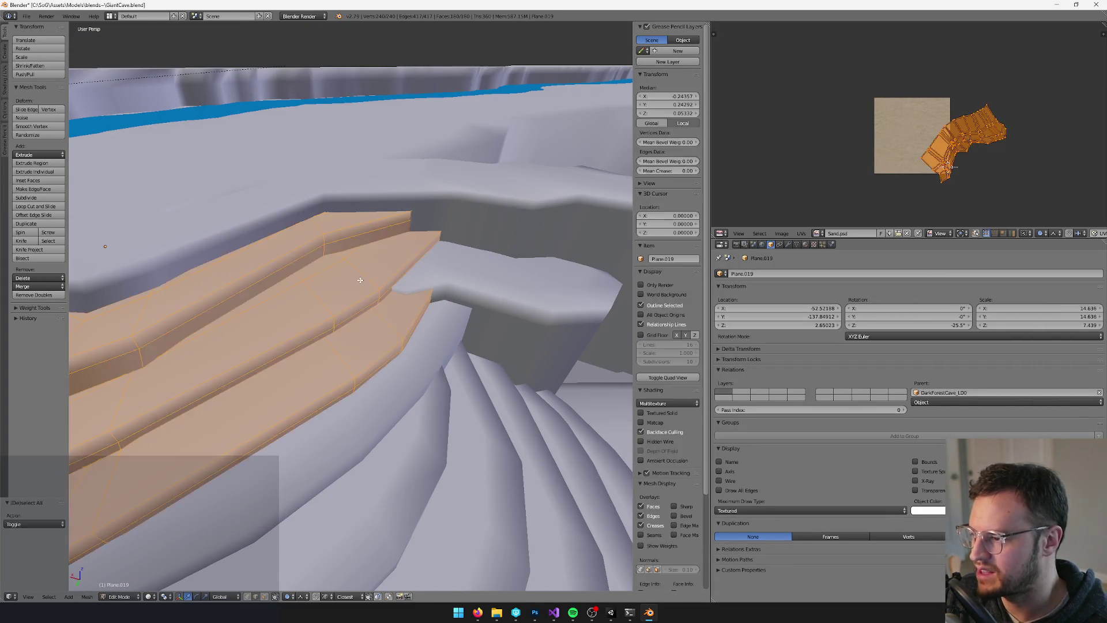
pyautogui.press('u')
pyautogui.click(365, 289)
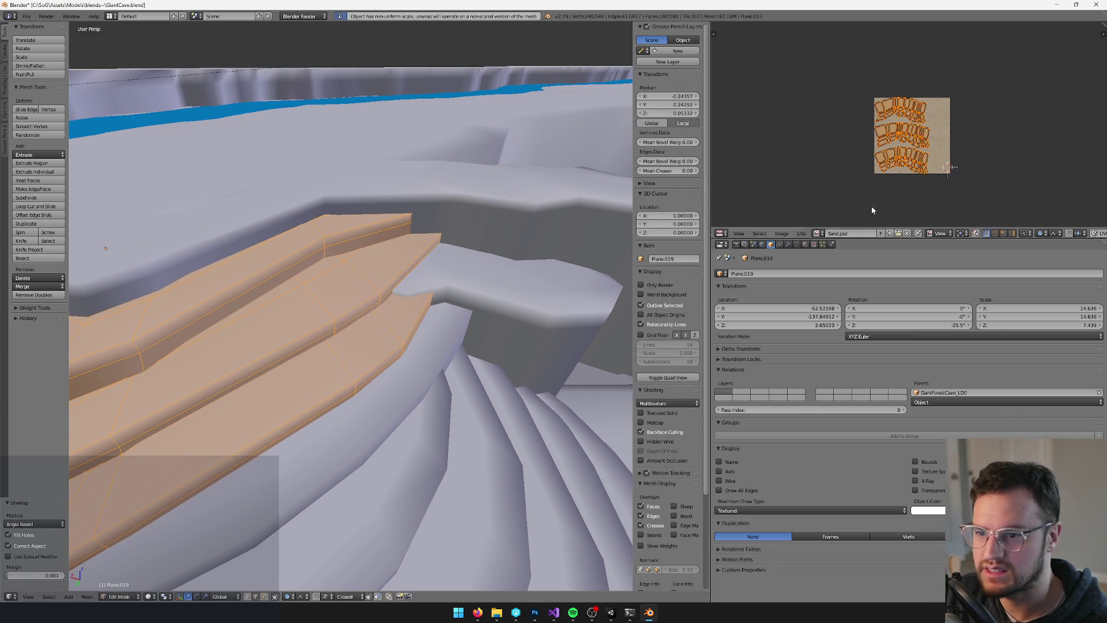
pyautogui.press('s')
pyautogui.click(938, 68)
# Save the blend file over the existing one and check the import in Unity
pyautogui.press('Tab')
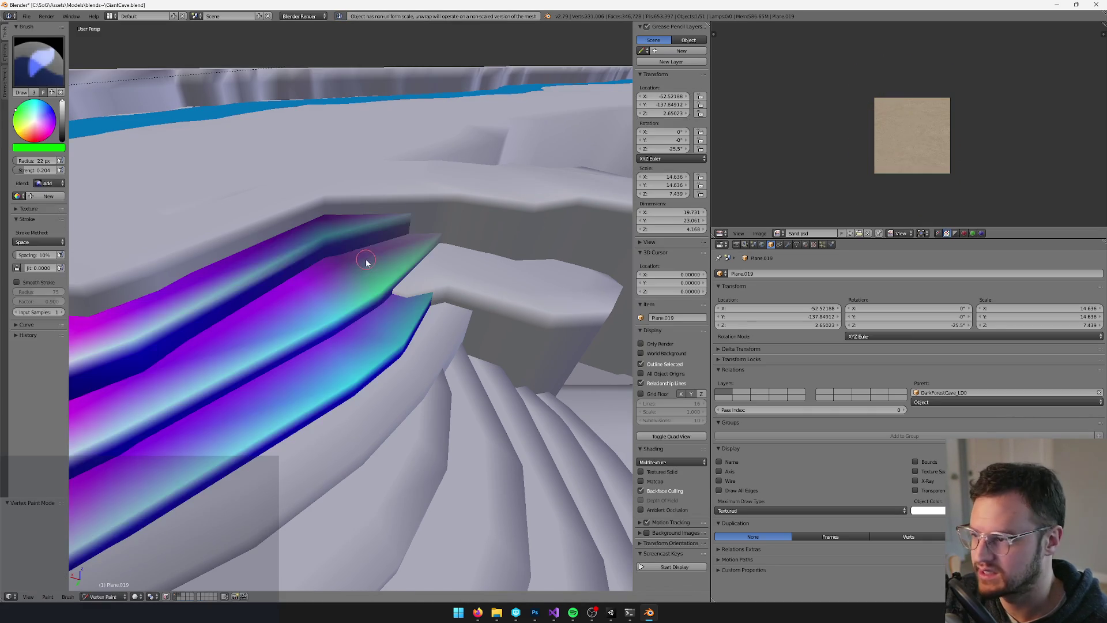
pyautogui.press('Tab')
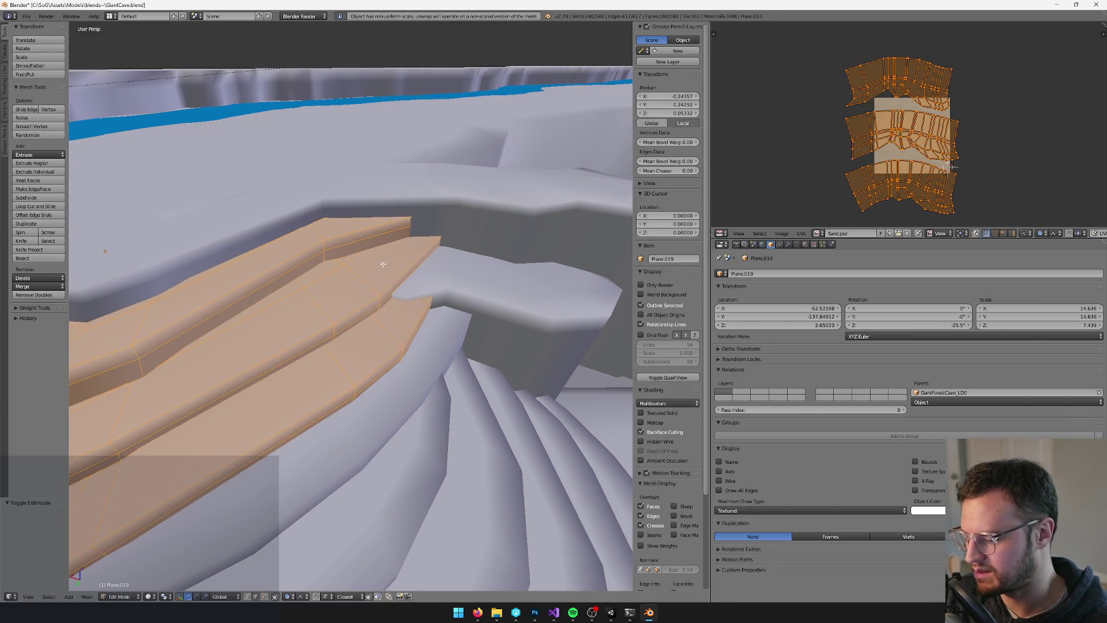
pyautogui.press('Tab')
pyautogui.press('v')
pyautogui.hotkey('ctrl', 's')
pyautogui.click(382, 267)
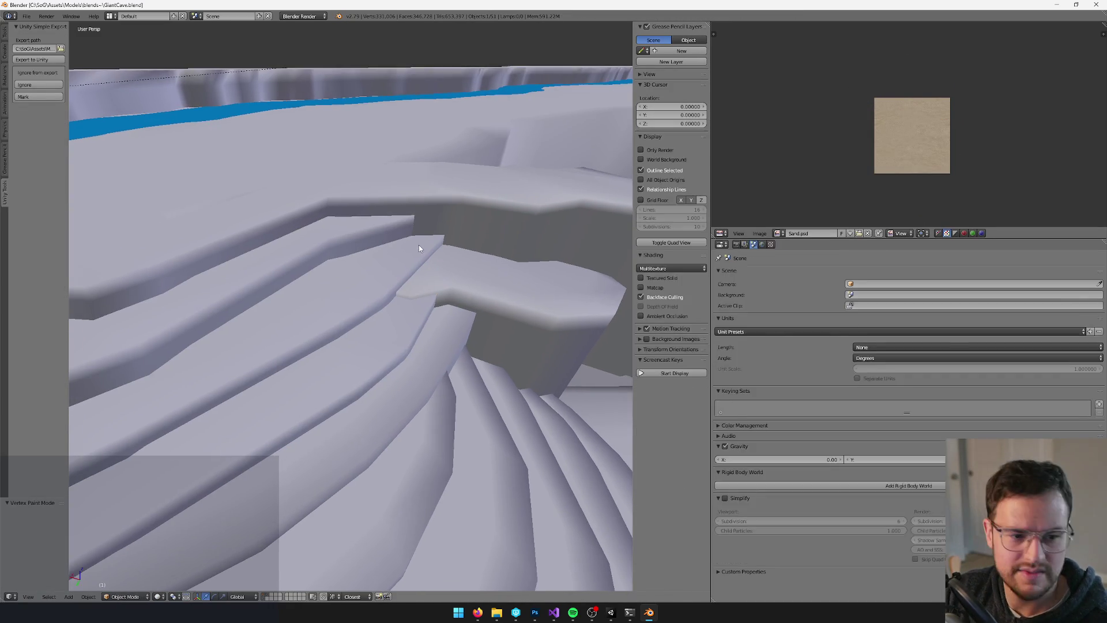
pyautogui.hotkey('alt', 'Tab')
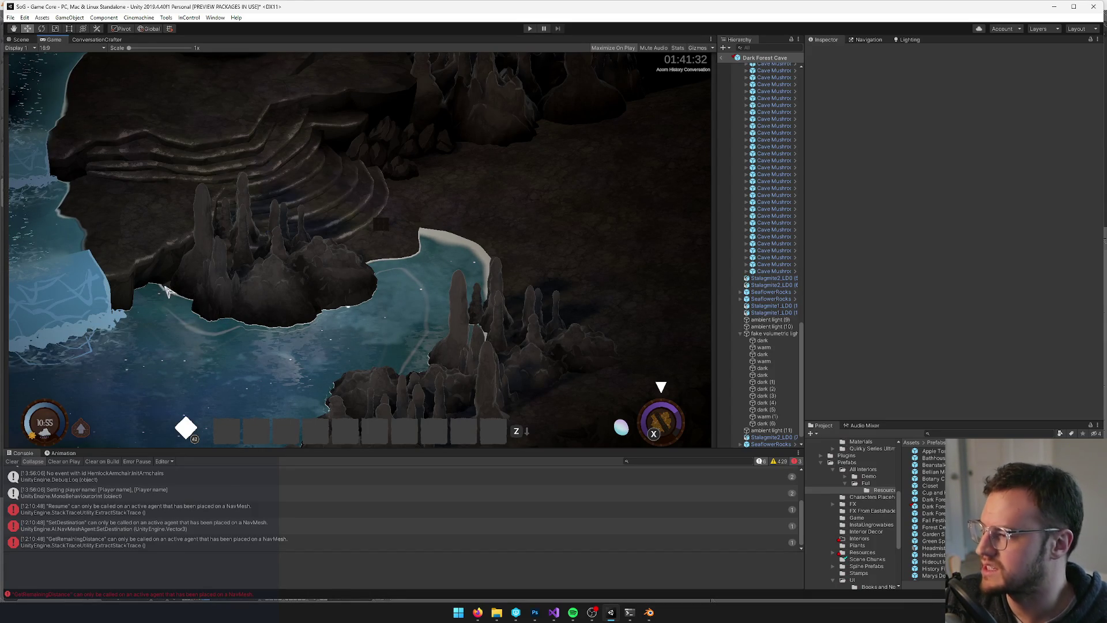
pyautogui.hotkey('alt', 'Tab')
# Select the curved stairs mesh Plane.022 and enter Edit Mode from a low viewing angle
pyautogui.scroll(-3, 378, 262)
pyautogui.scroll(3, 440, 361)
pyautogui.rightClick(440, 361)
pyautogui.press('Tab')
pyautogui.scroll(-5, 447, 357)
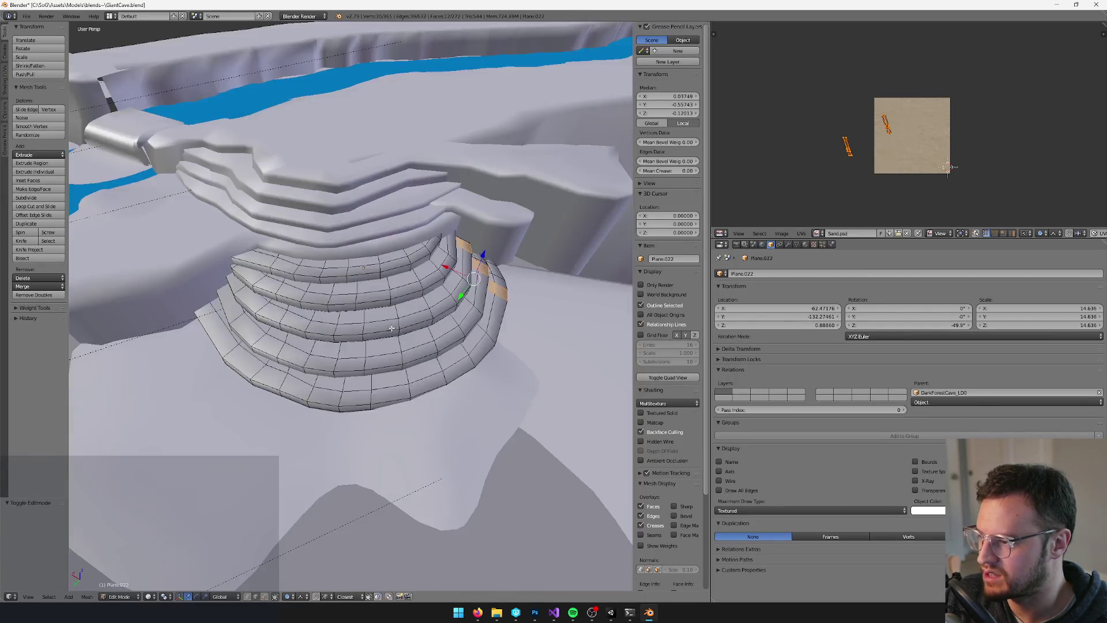
pyautogui.scroll(2, 360, 461)
pyautogui.moveTo(359, 460)
pyautogui.mouseDown()
pyautogui.moveTo(425, 460)
pyautogui.moveTo(444, 440)
pyautogui.moveTo(432, 455)
pyautogui.moveTo(389, 456)
pyautogui.mouseUp()
pyautogui.hotkey('ctrl', 'r')
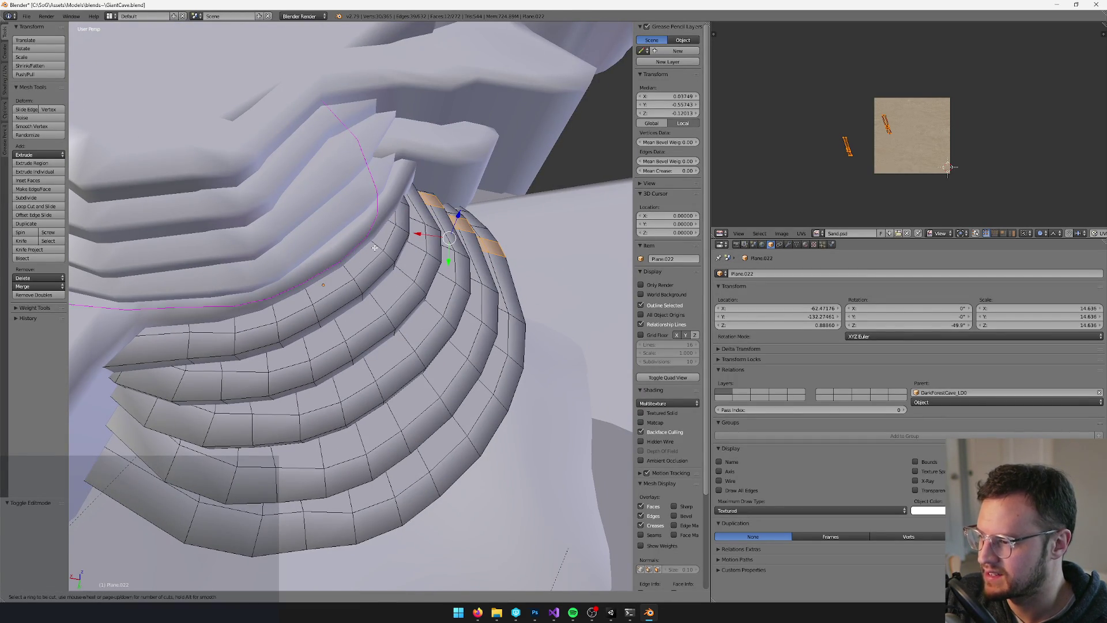
pyautogui.press('Escape')
pyautogui.moveTo(374, 247)
pyautogui.mouseDown()
pyautogui.moveTo(395, 242)
pyautogui.moveTo(381, 279)
pyautogui.mouseUp()
pyautogui.press('v')
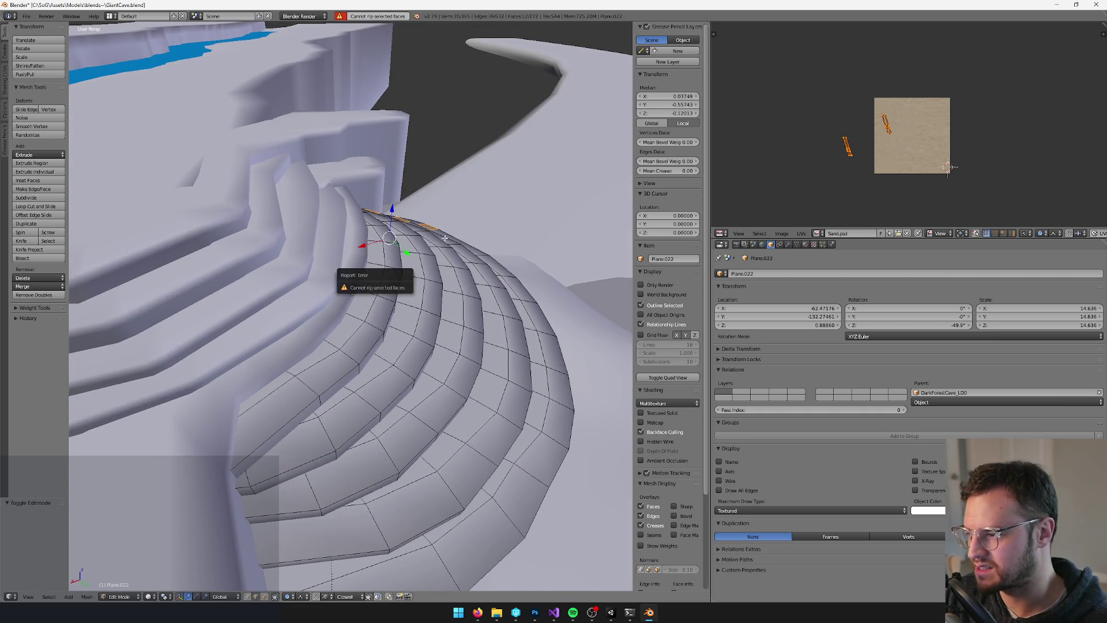
pyautogui.press('Tab')
pyautogui.press('Tab')
# Re-enter Edit Mode on the stairs and select one step's linked ring of faces
pyautogui.press('KP_Decimal')
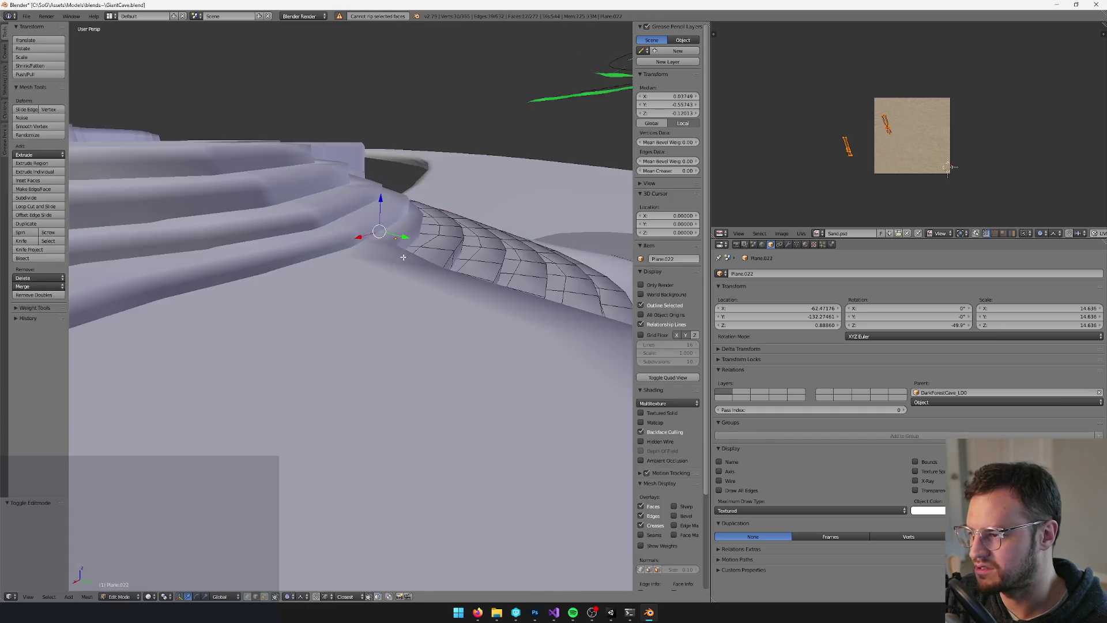
pyautogui.scroll(-5, 411, 259)
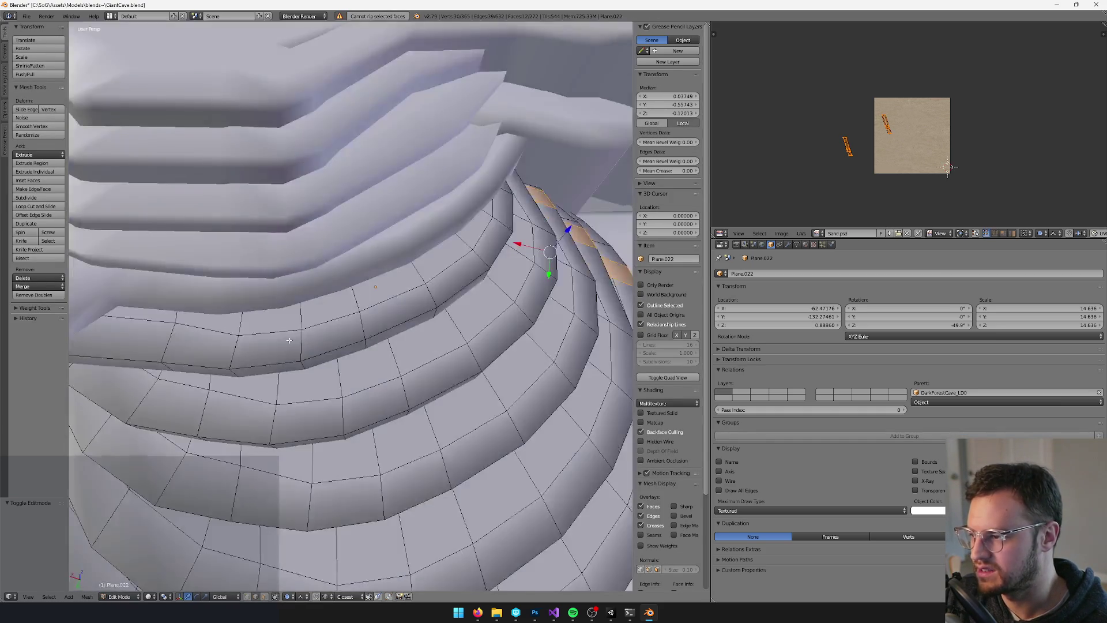
pyautogui.press('Tab')
pyautogui.press('Tab')
pyautogui.moveTo(343, 328); pyautogui.dragTo(385, 259)
pyautogui.press('Tab')
pyautogui.press('Tab')
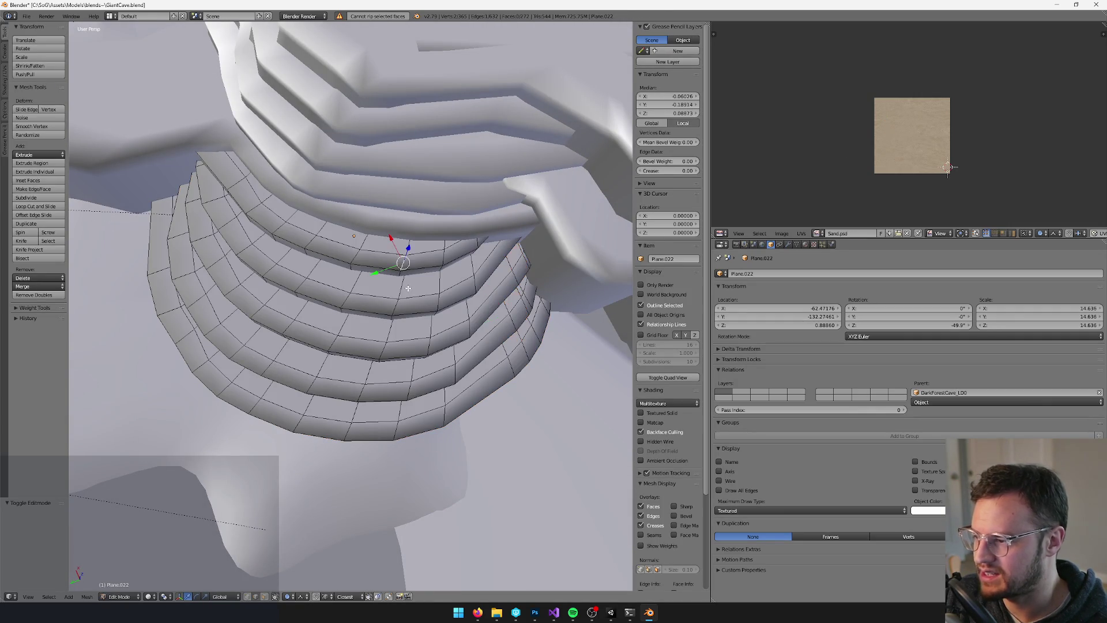
pyautogui.hotkey('ctrl', 'Tab')
pyautogui.click(408, 289)
pyautogui.press('Tab')
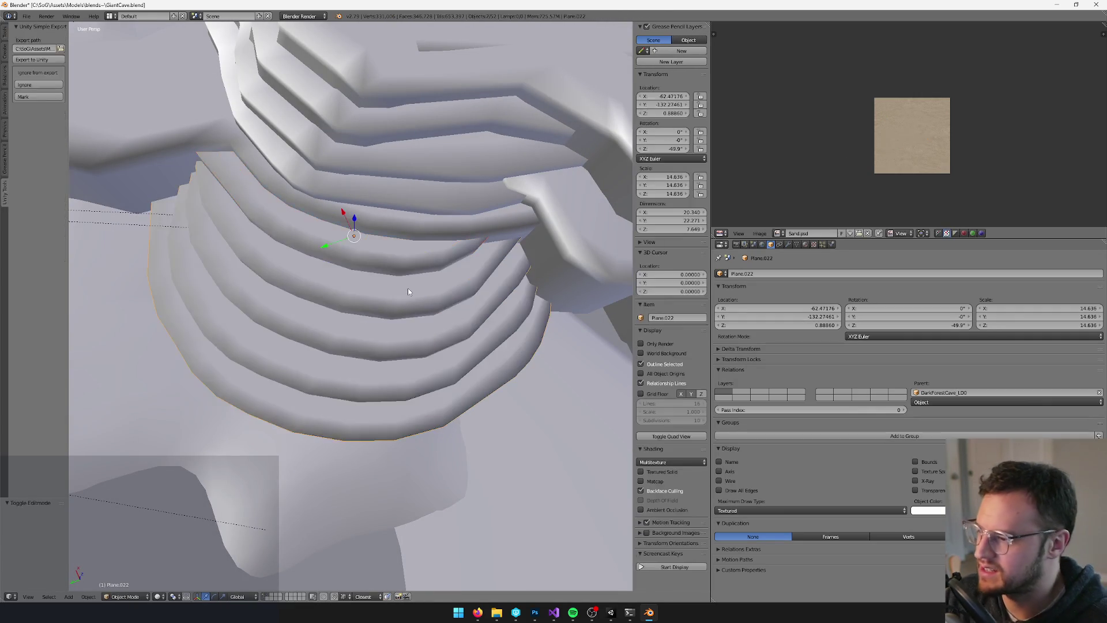
pyautogui.press('Tab')
pyautogui.hotkey('ctrl', 'l')
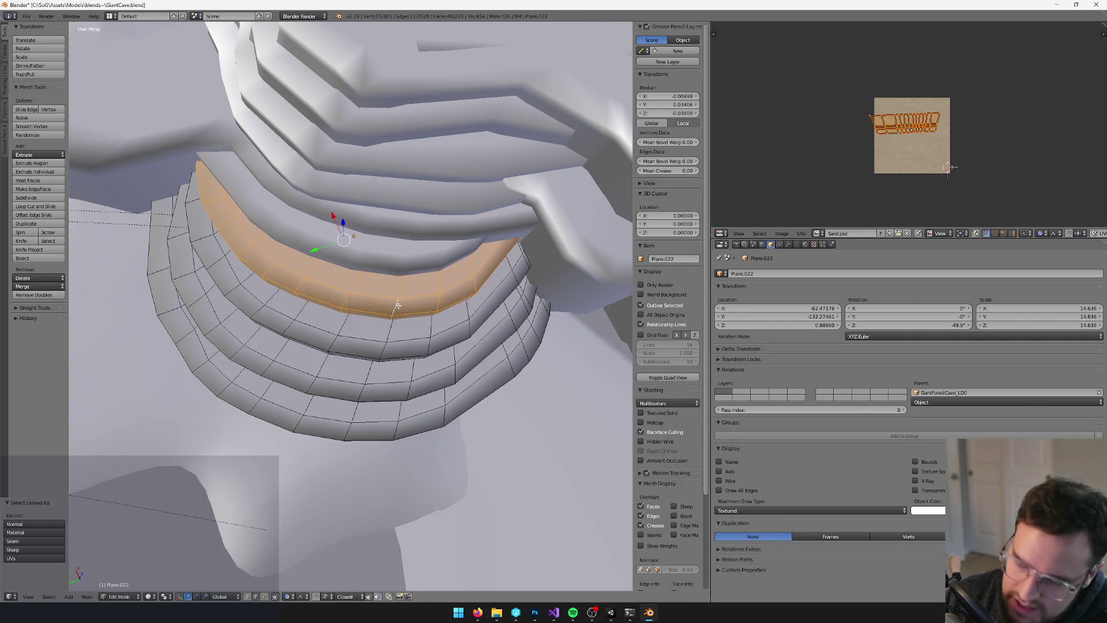
# Select one step's linked faces and separate them into their own object
pyautogui.press('a')
pyautogui.press('Tab')
pyautogui.press('Tab')
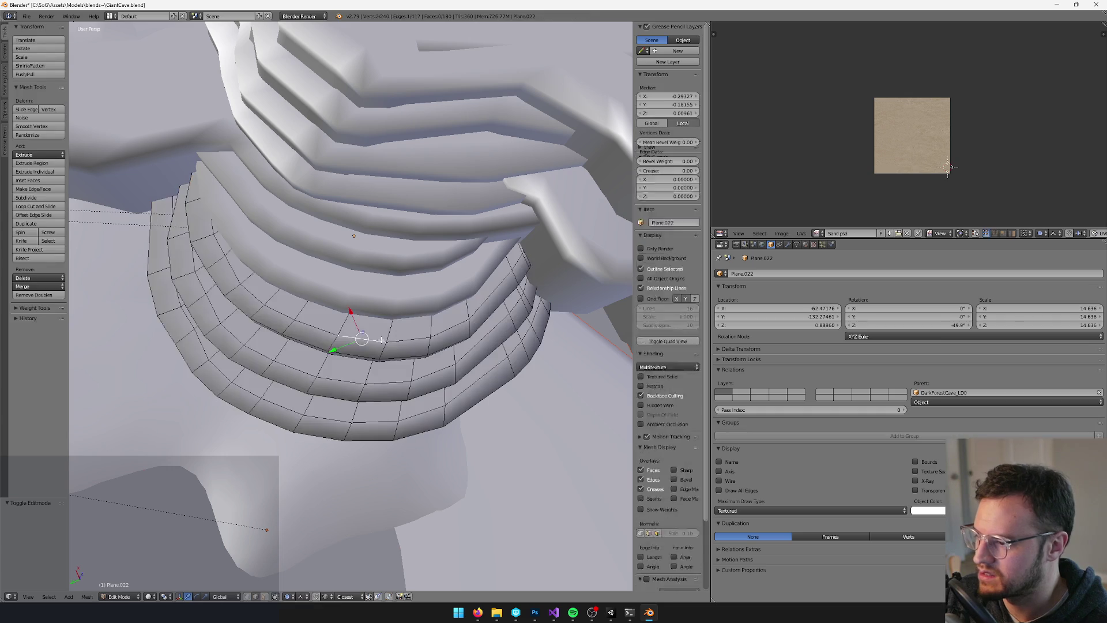
pyautogui.press('l')
pyautogui.press('p')
pyautogui.press('Return')
pyautogui.press('Tab')
pyautogui.press('Tab')
pyautogui.press('l')
pyautogui.press('p')
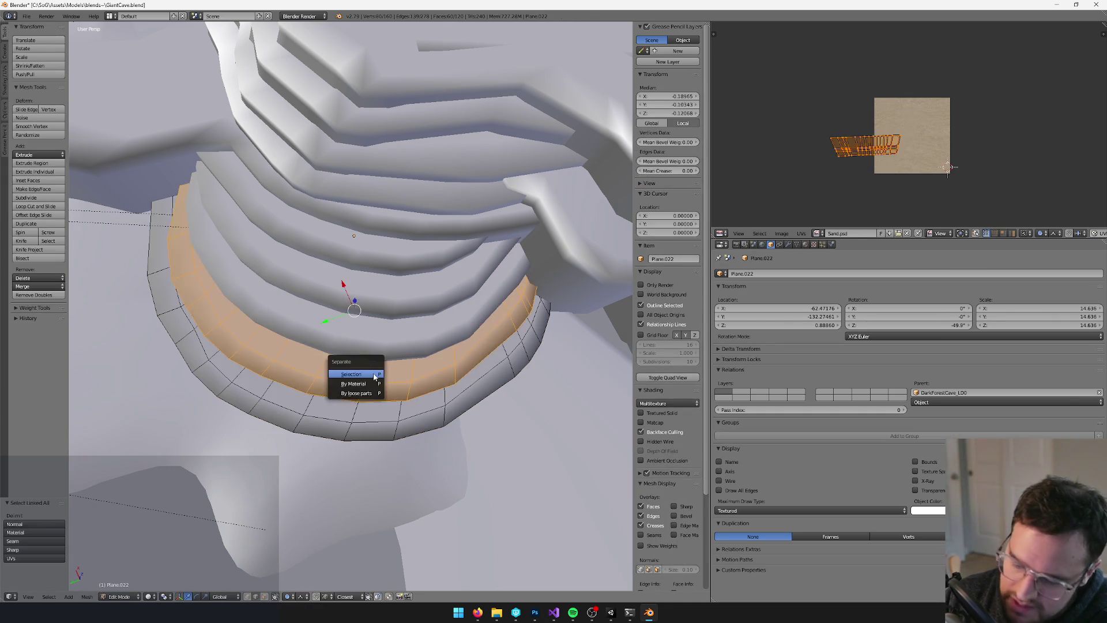
pyautogui.press('Return')
pyautogui.press('Tab')
# Add a centred loop cut along the split-off step Plane.021
pyautogui.rightClick(380, 252)
pyautogui.press('Tab')
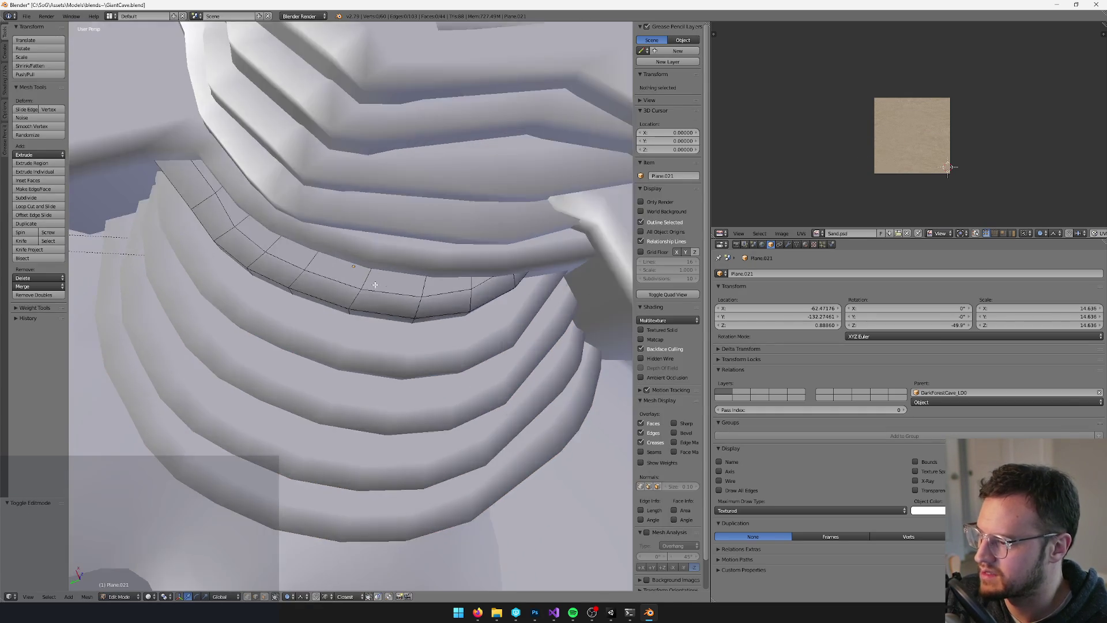
pyautogui.hotkey('ctrl', 'r')
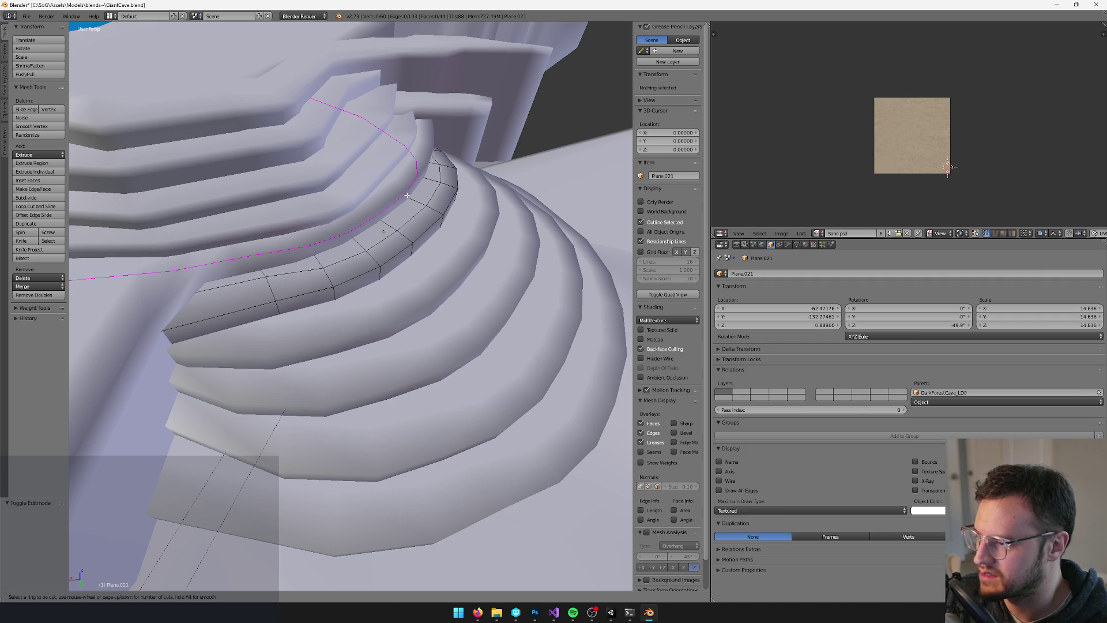
pyautogui.click(406, 196)
pyautogui.rightClick(329, 571)
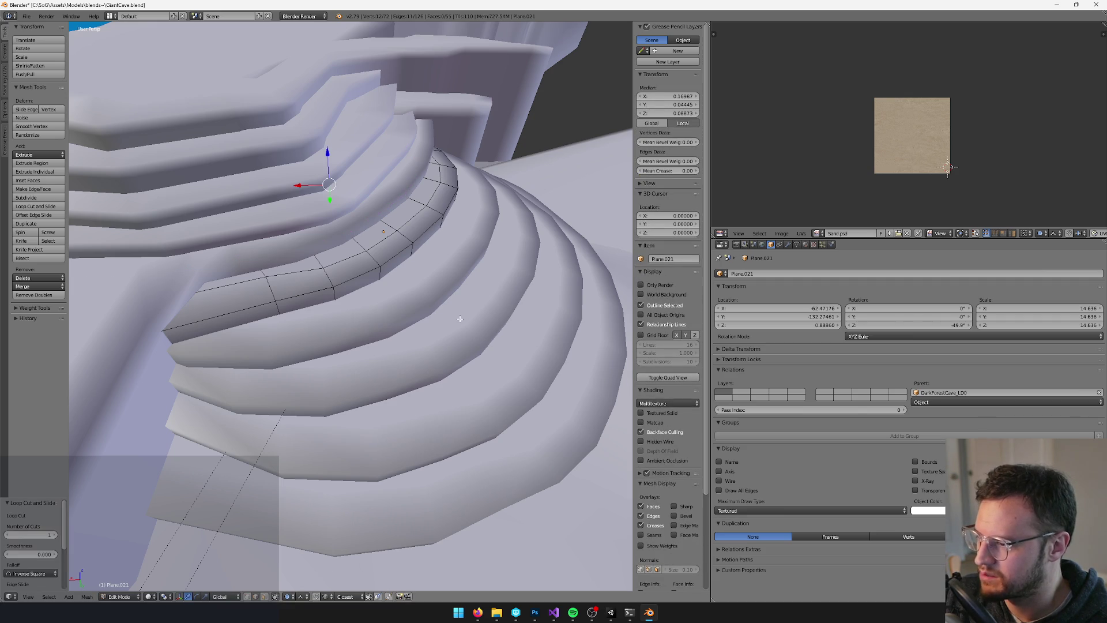
pyautogui.press('Tab')
pyautogui.press('Tab')
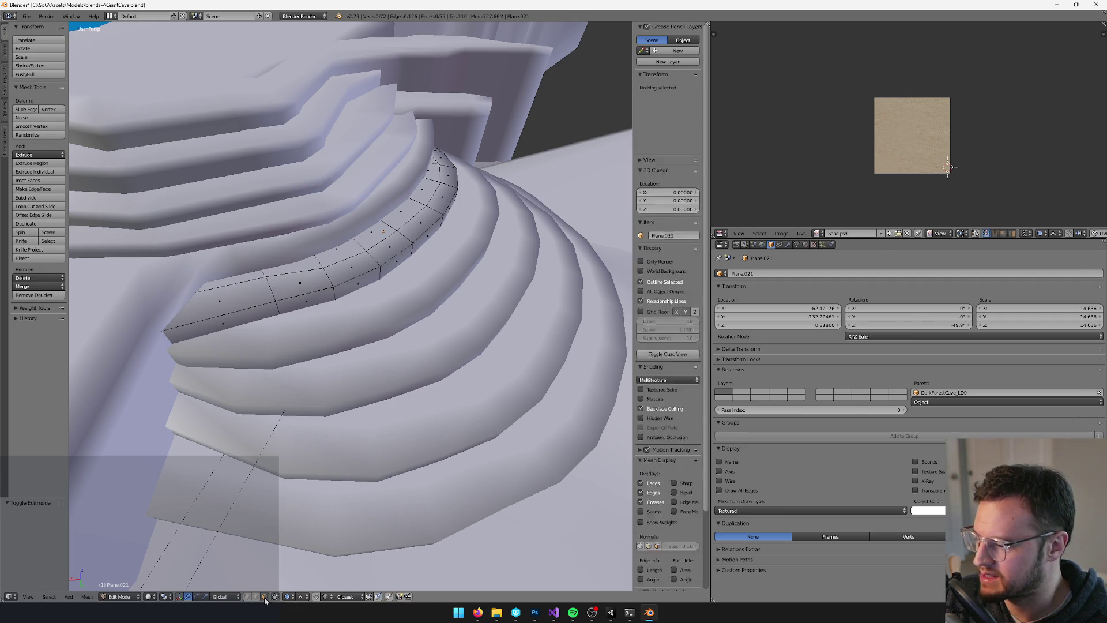
pyautogui.press('a')
# Enter Vertex Paint on the step and darken the brush colour to black
pyautogui.hotkey('shift', 'f')
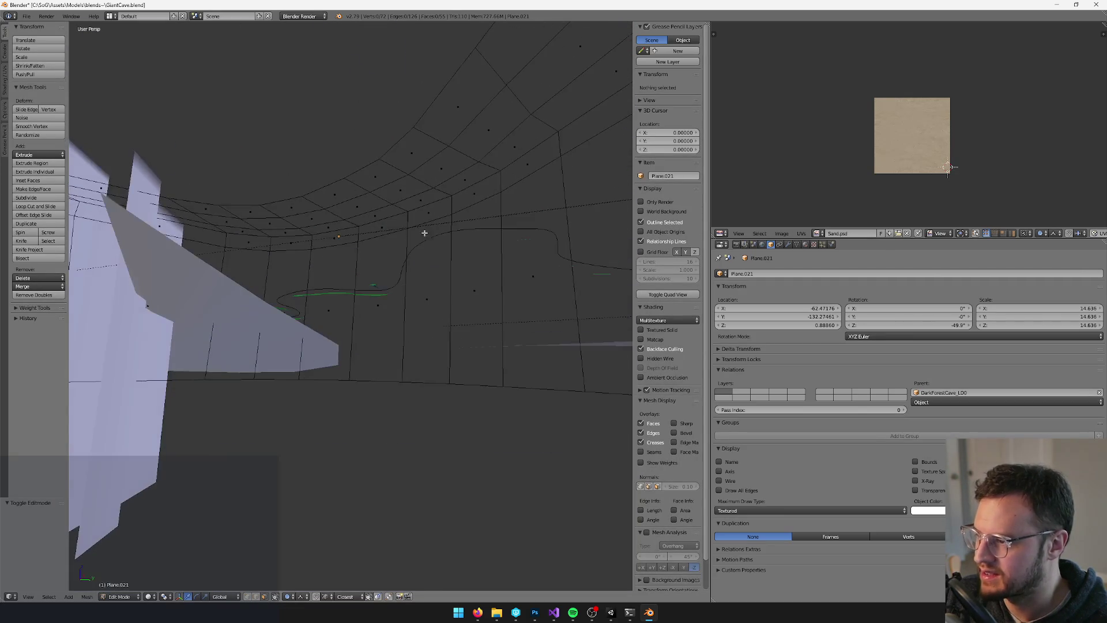
pyautogui.press('Tab')
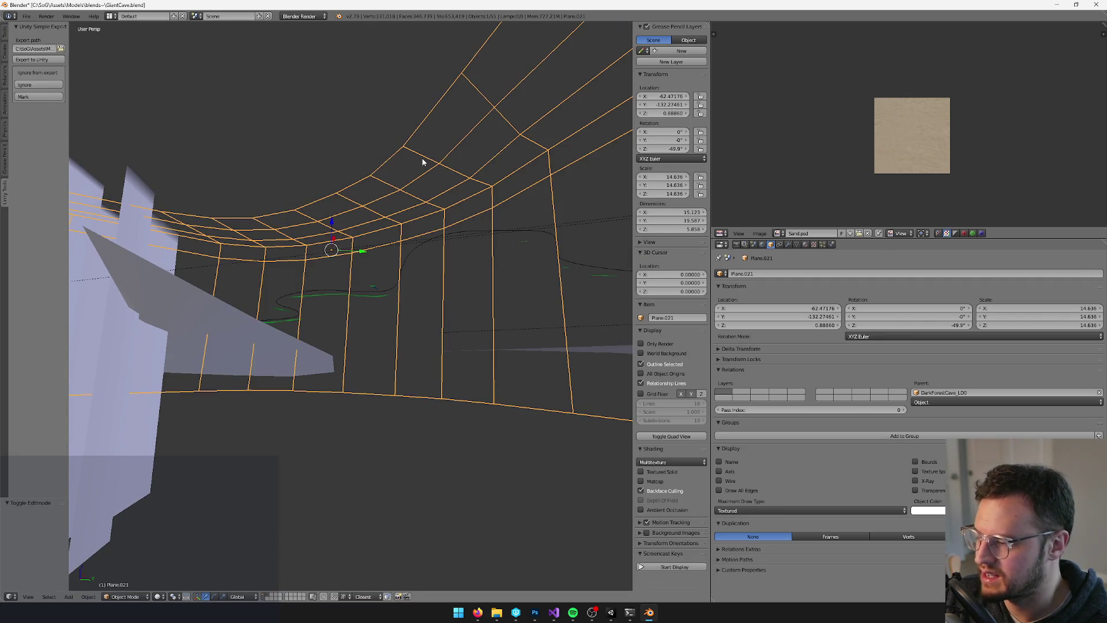
pyautogui.press('v')
pyautogui.moveTo(65, 126); pyautogui.dragTo(63, 143)
pyautogui.press('KP_Decimal')
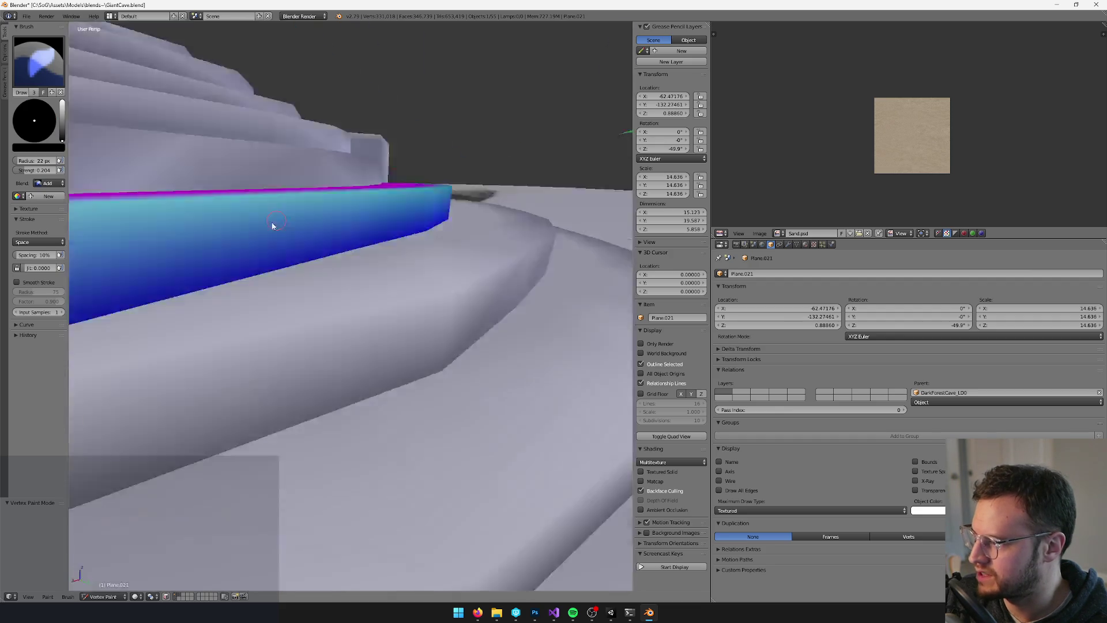
# Delete the step's extra edge loop after disabling Limit Selection to Visible
pyautogui.click(177, 596)
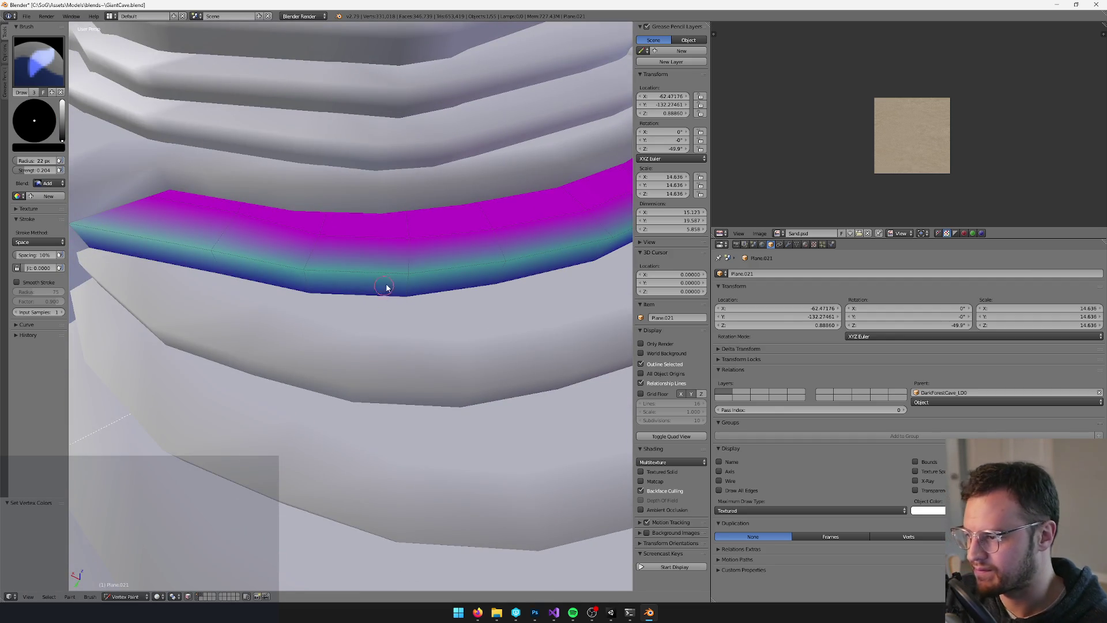
pyautogui.press('Tab')
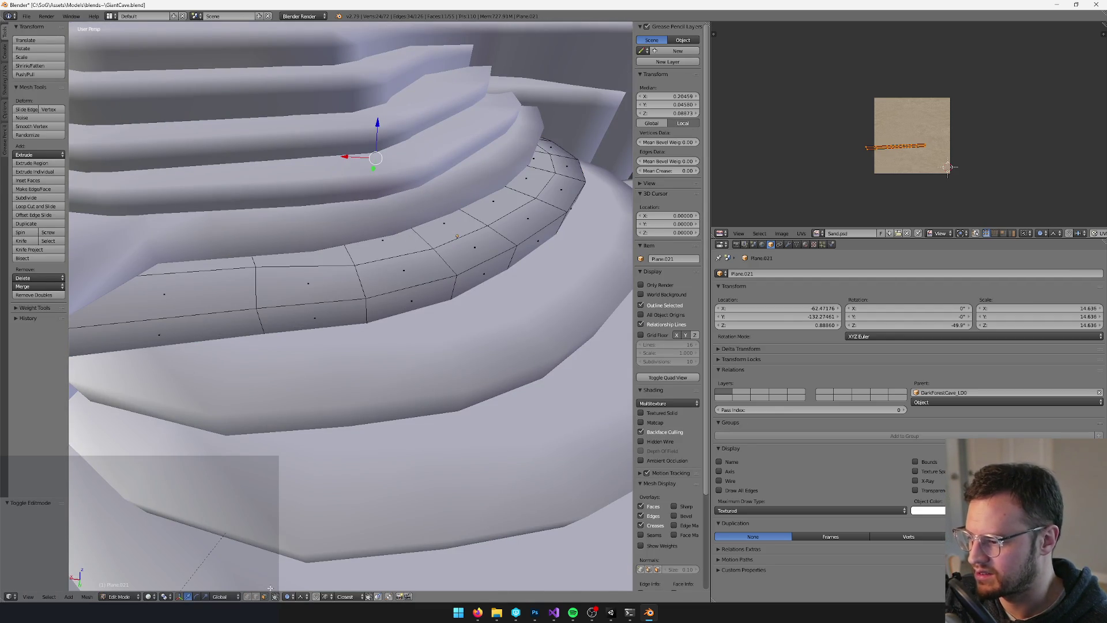
pyautogui.click(276, 596)
pyautogui.rightClick(397, 219)
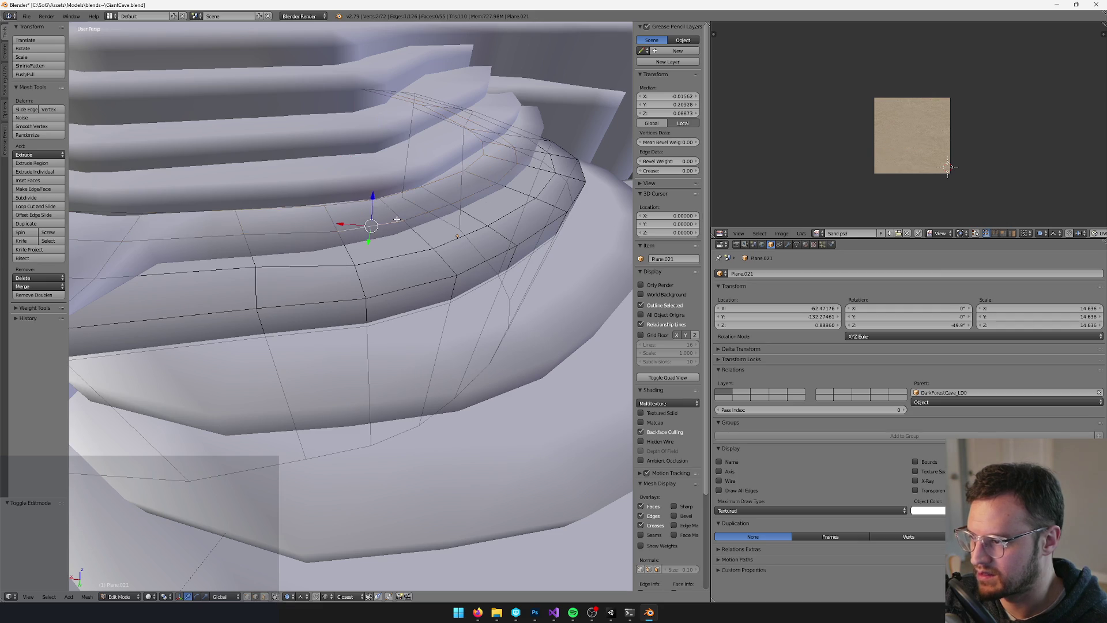
pyautogui.press('x')
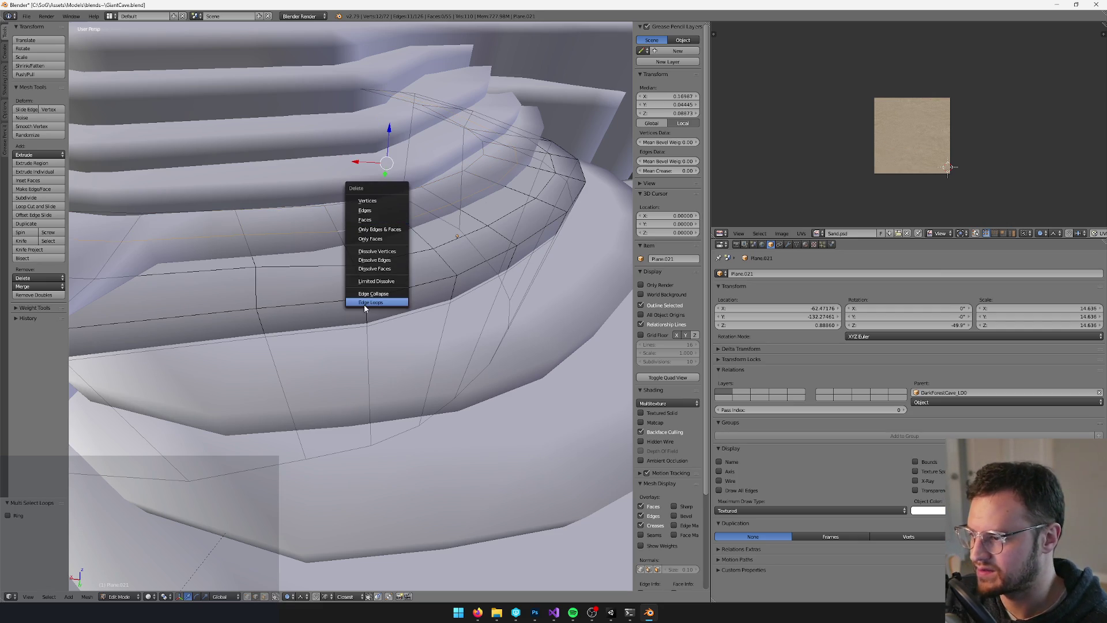
pyautogui.click(367, 304)
# Save and reimport the step in Unity, then select the stairs mesh in Edit Mode
pyautogui.press('Tab')
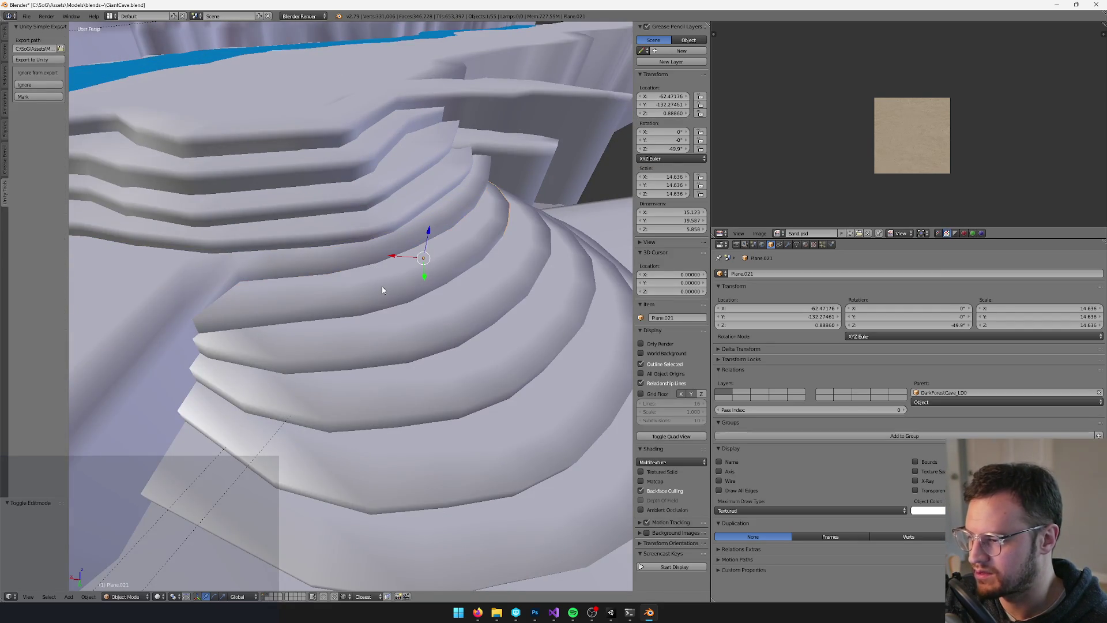
pyautogui.press('v')
pyautogui.scroll(1, 396, 285)
pyautogui.press('v')
pyautogui.scroll(-2, 396, 285)
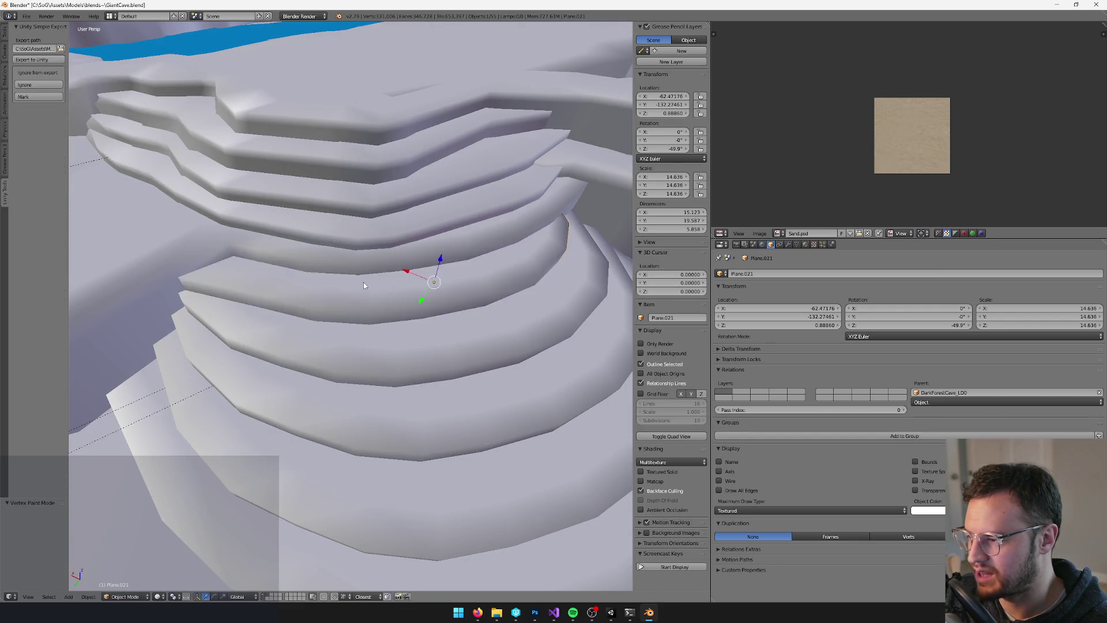
pyautogui.hotkey('ctrl', 's')
pyautogui.hotkey('alt', 'Tab')
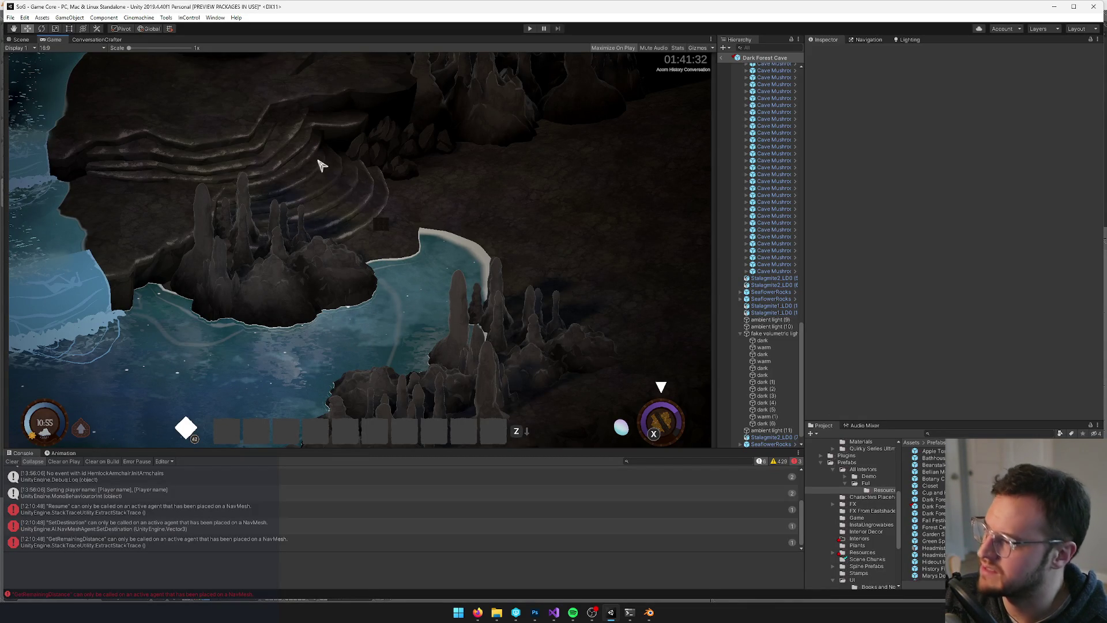
pyautogui.hotkey('alt', 'Tab')
pyautogui.rightClick(398, 277)
pyautogui.press('Tab')
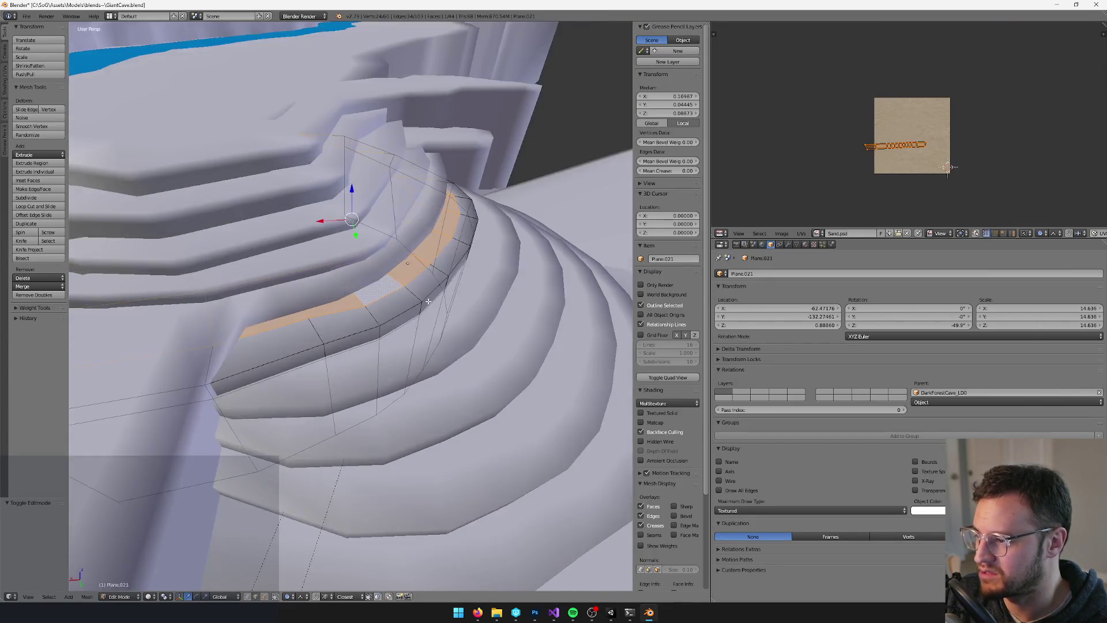
# Add a new loop cut through the selected face strip
pyautogui.moveTo(429, 300)
pyautogui.mouseDown()
pyautogui.moveTo(349, 282)
pyautogui.moveTo(358, 298)
pyautogui.moveTo(419, 234)
pyautogui.mouseUp()
pyautogui.hotkey('ctrl', 'r')
pyautogui.click(421, 233)
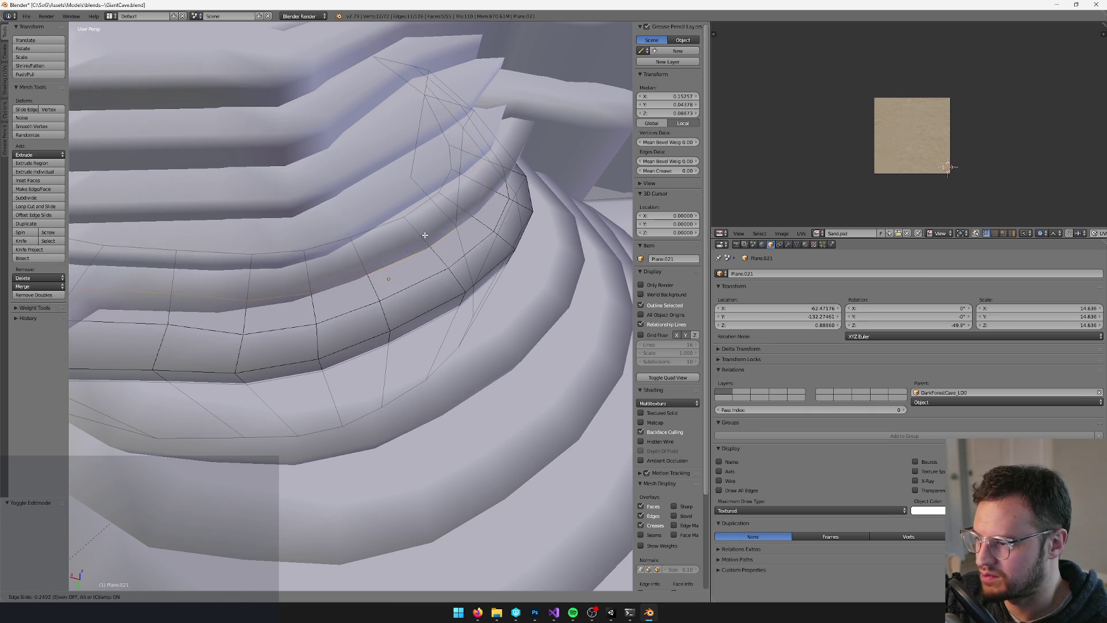
pyautogui.click(413, 246)
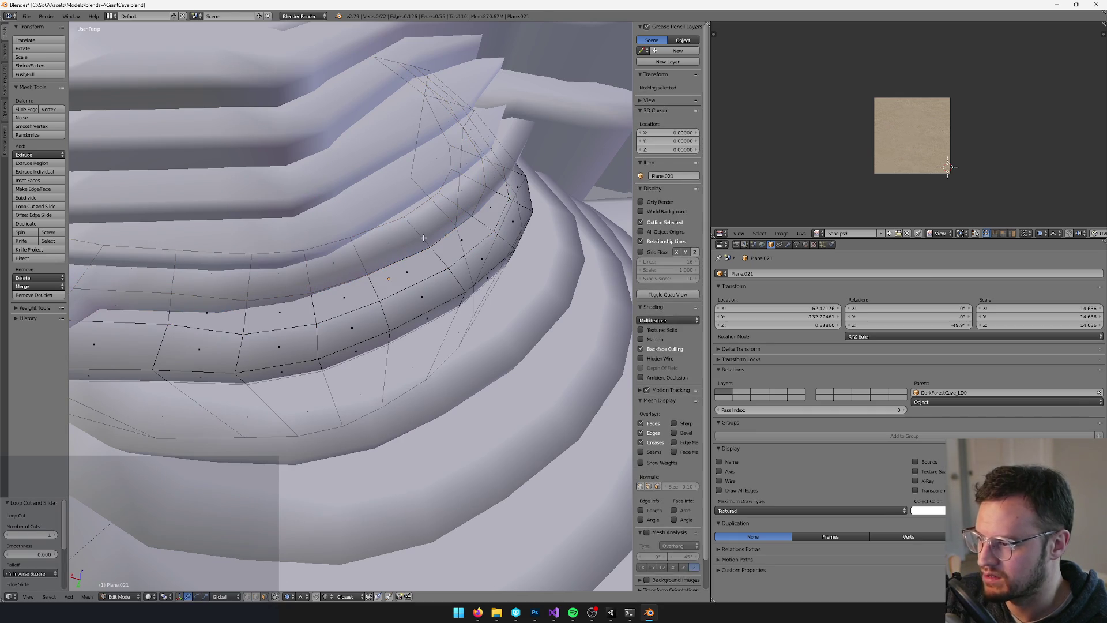
pyautogui.press('Tab')
# In Vertex Paint, turn off face masking, set blending to Mix and enlarge the brush to 31 px
pyautogui.press('v')
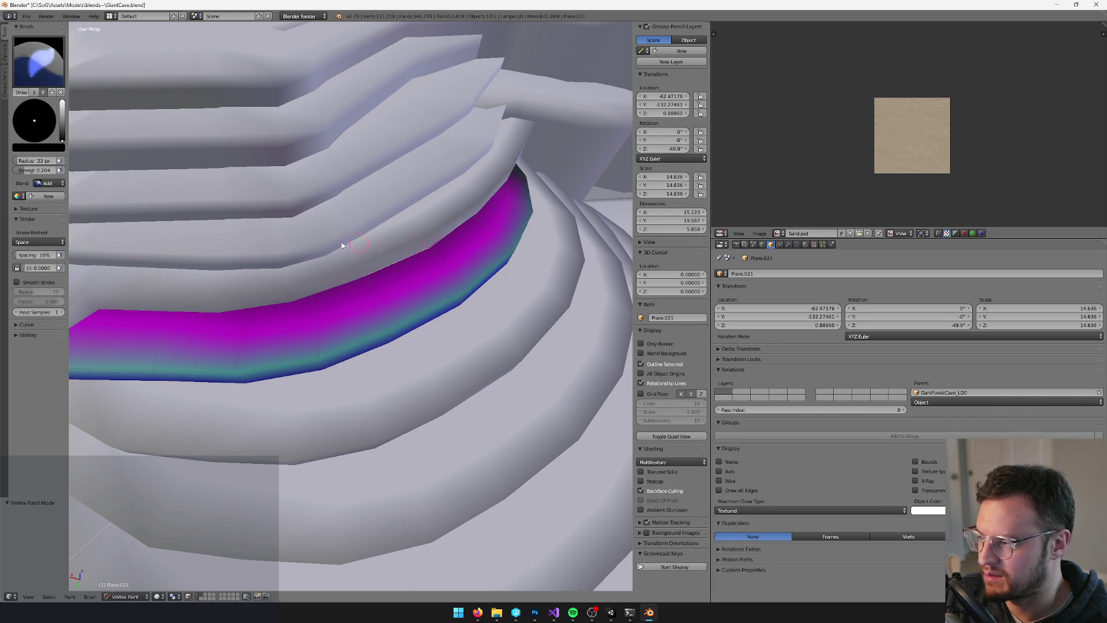
pyautogui.click(188, 597)
pyautogui.click(48, 182)
pyautogui.click(46, 172)
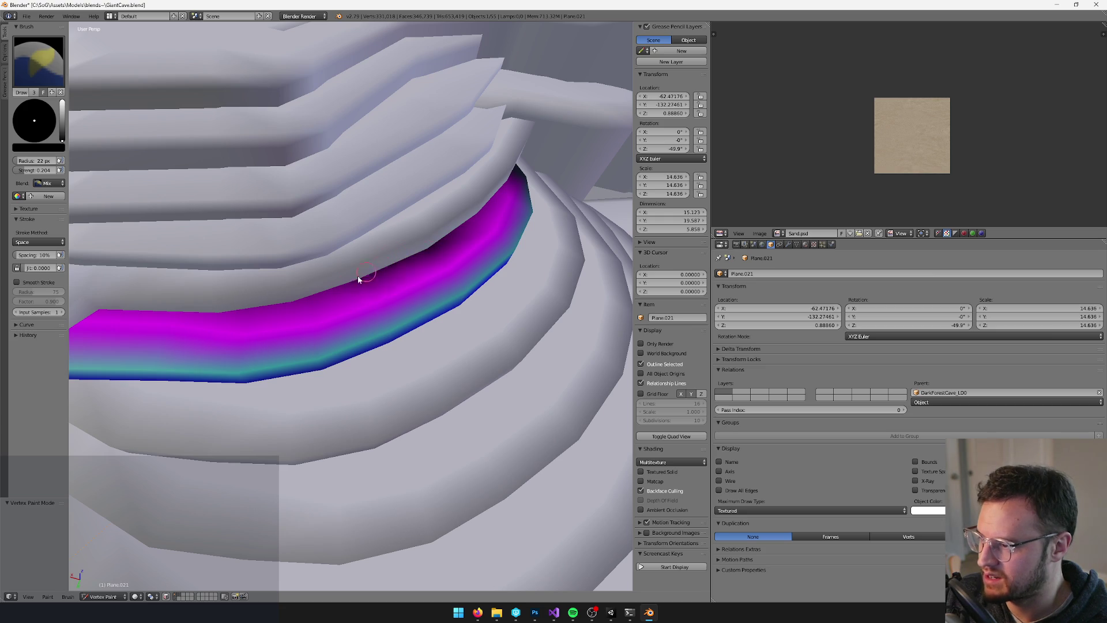
pyautogui.moveTo(304, 301); pyautogui.dragTo(283, 305)
pyautogui.moveTo(344, 269)
pyautogui.mouseDown()
pyautogui.moveTo(441, 260)
pyautogui.moveTo(307, 233)
pyautogui.moveTo(225, 160)
pyautogui.mouseUp()
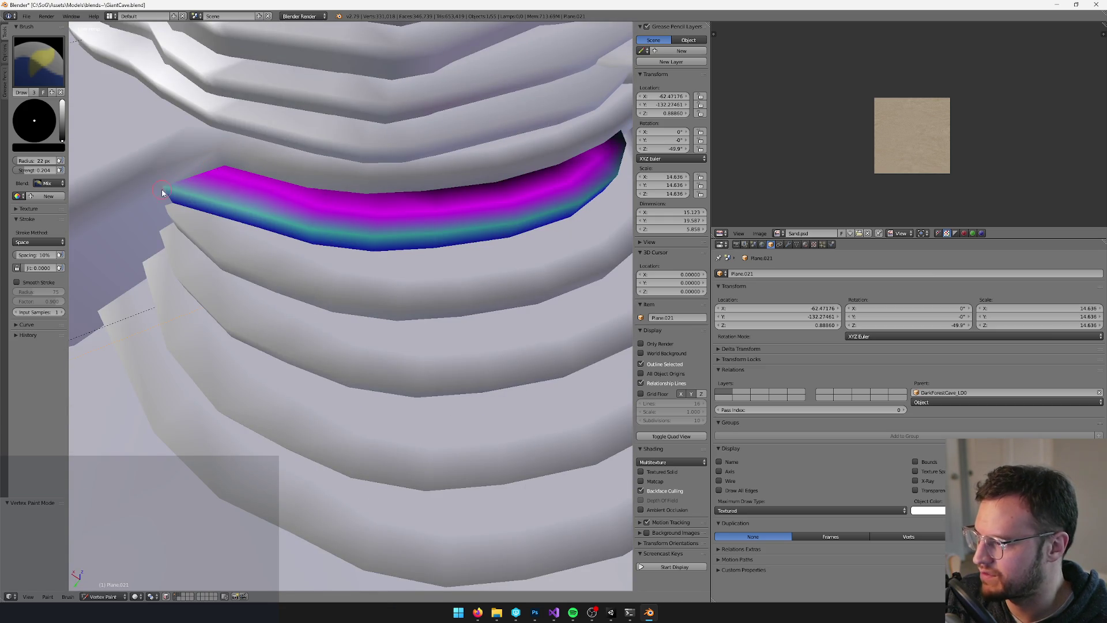
pyautogui.press(']')
pyautogui.press(']')
pyautogui.press(']')
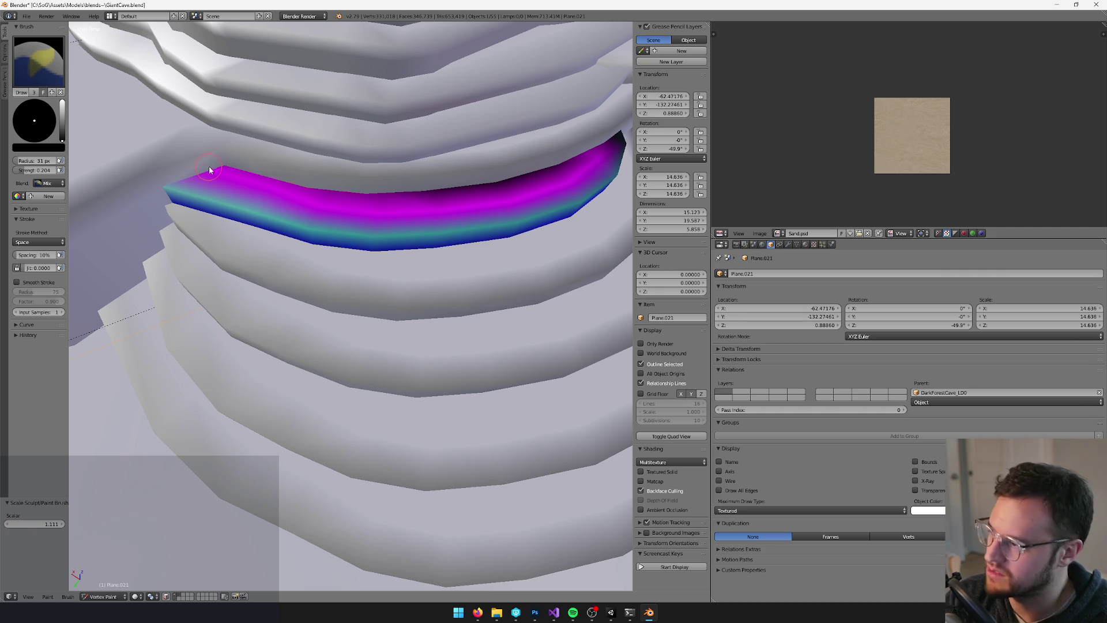
pyautogui.moveTo(210, 166)
pyautogui.mouseDown()
pyautogui.moveTo(329, 98)
pyautogui.moveTo(370, 143)
pyautogui.moveTo(398, 144)
pyautogui.moveTo(349, 213)
pyautogui.moveTo(369, 294)
pyautogui.moveTo(248, 287)
pyautogui.mouseUp()
# Select the next step mesh, Plane.023, and enter Edit Mode
pyautogui.press('v')
pyautogui.moveTo(469, 345)
pyautogui.mouseDown()
pyautogui.moveTo(482, 328)
pyautogui.moveTo(357, 303)
pyautogui.mouseUp()
pyautogui.rightClick(388, 315)
pyautogui.press('Tab')
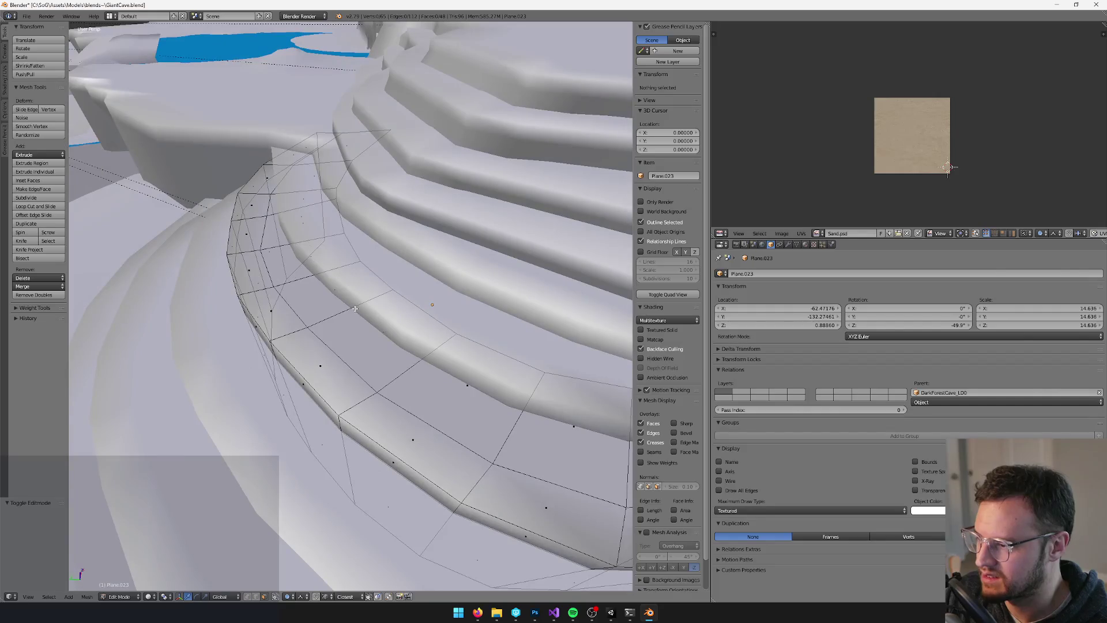
# Add a loop cut across Plane.023 and inspect its magenta band in Vertex Paint
pyautogui.hotkey('ctrl', 'r')
pyautogui.click(356, 303)
pyautogui.click(357, 303)
pyautogui.press('Tab')
pyautogui.press('v')
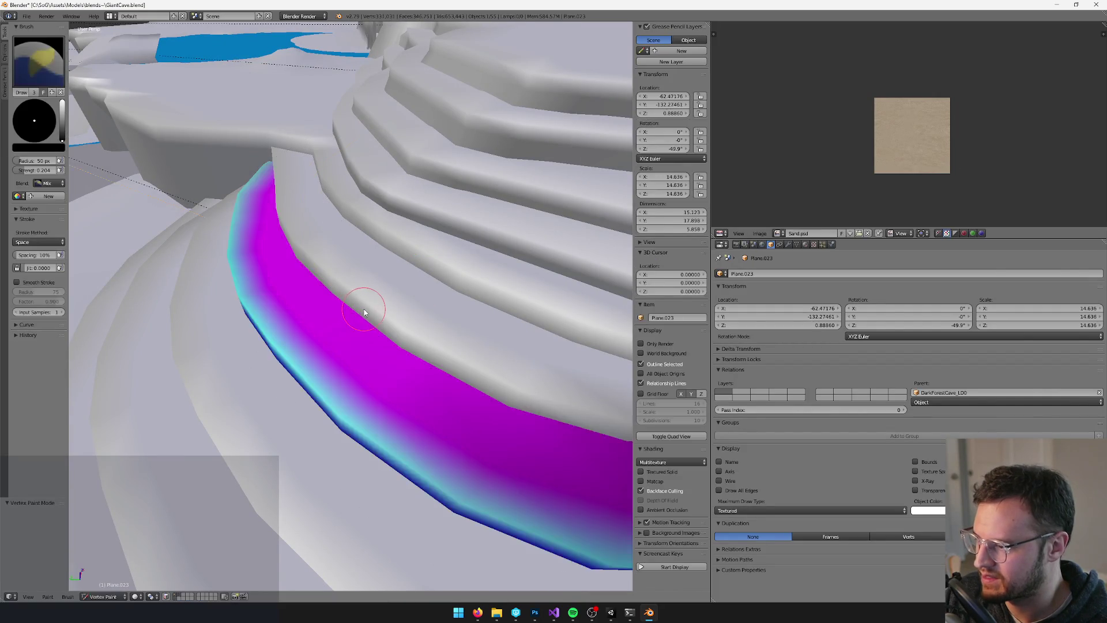
pyautogui.moveTo(347, 313)
pyautogui.mouseDown()
pyautogui.moveTo(365, 291)
pyautogui.moveTo(347, 281)
pyautogui.mouseUp()
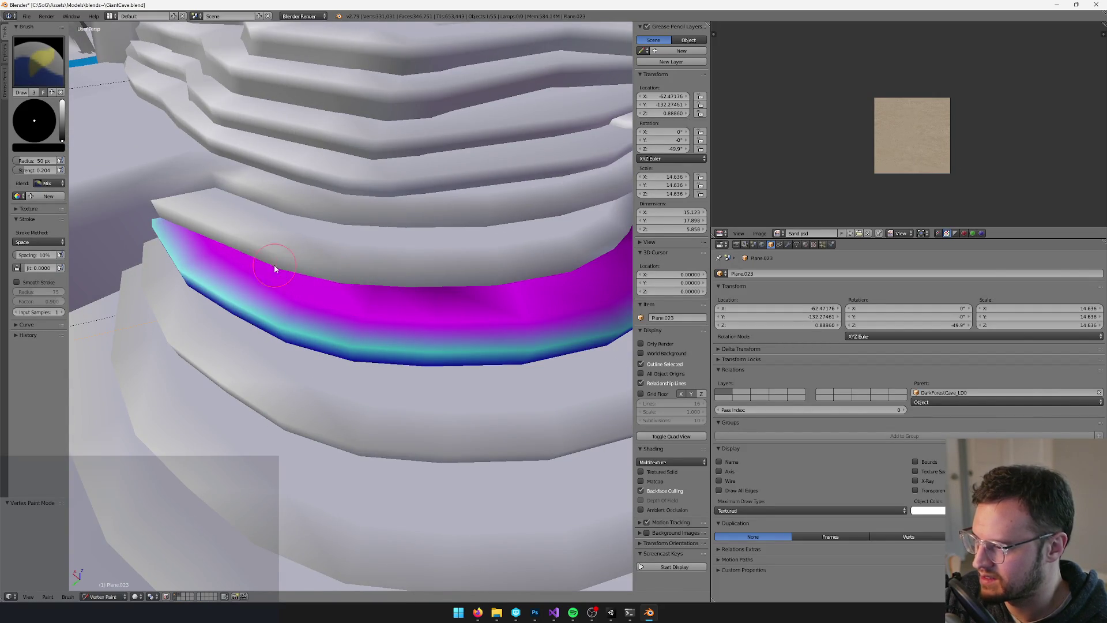
pyautogui.moveTo(247, 242)
pyautogui.mouseDown()
pyautogui.moveTo(140, 254)
pyautogui.moveTo(301, 247)
pyautogui.moveTo(415, 272)
pyautogui.moveTo(461, 245)
pyautogui.mouseUp()
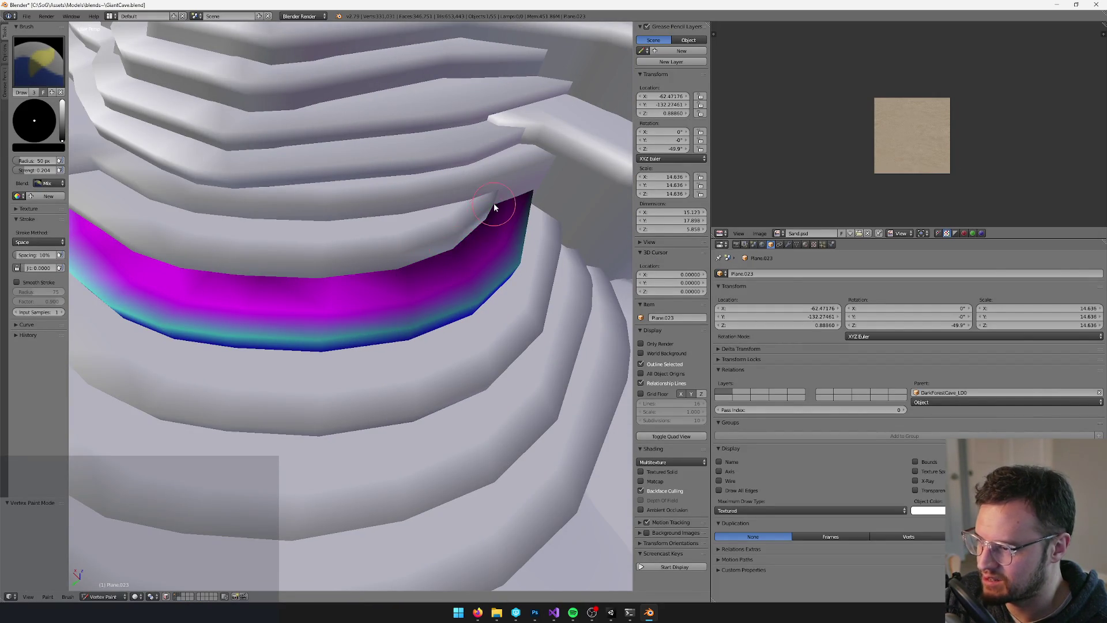
pyautogui.moveTo(493, 206); pyautogui.dragTo(440, 279)
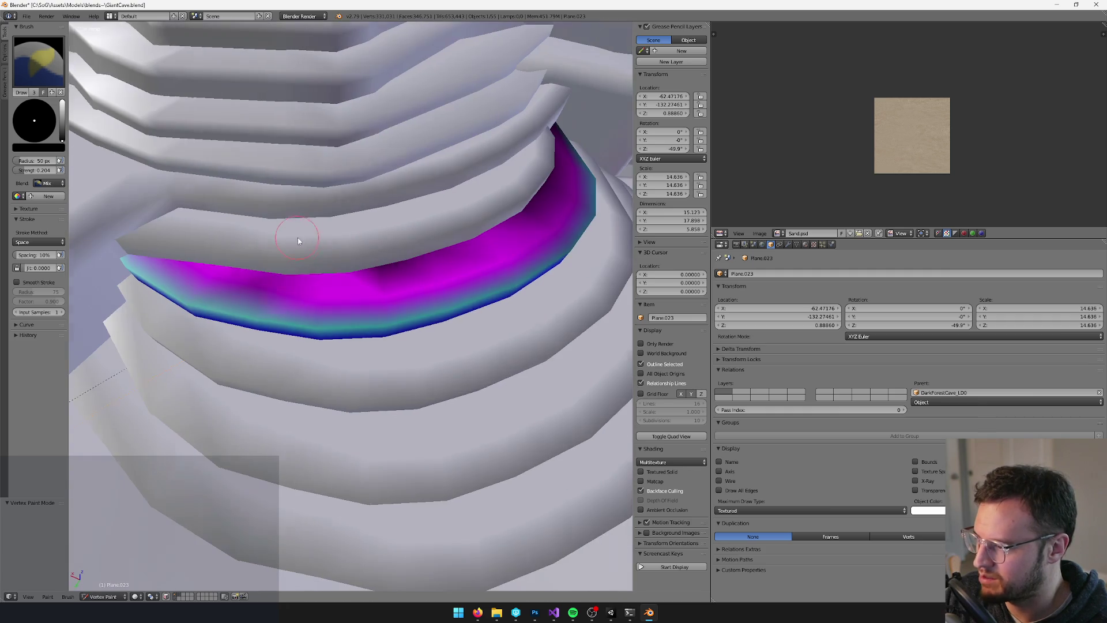
pyautogui.moveTo(297, 236); pyautogui.dragTo(325, 277)
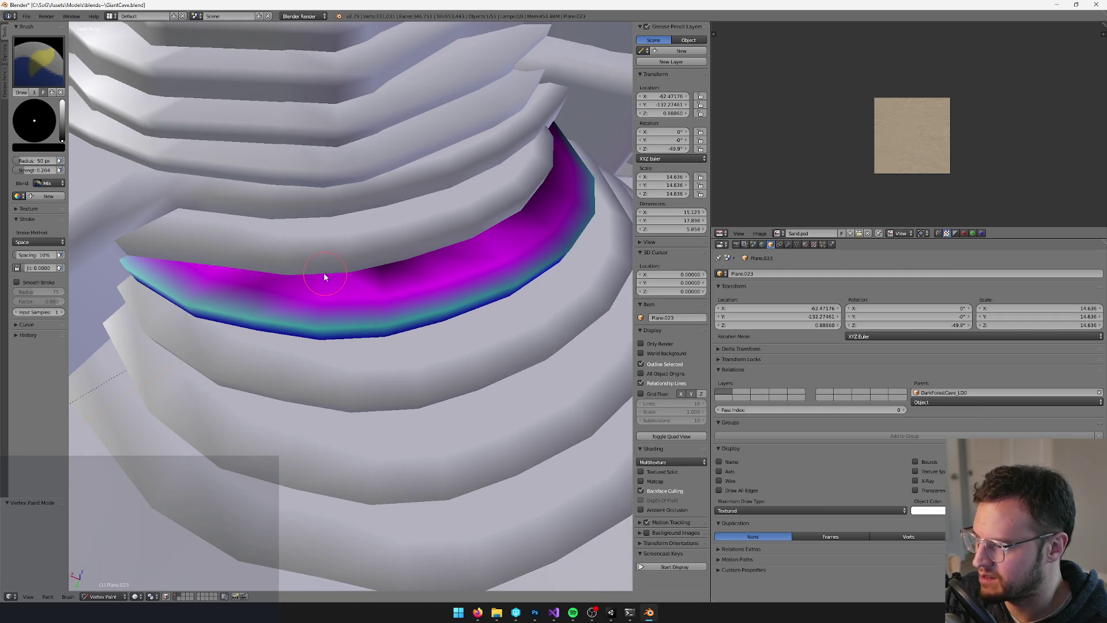
pyautogui.moveTo(313, 411)
pyautogui.mouseDown()
pyautogui.moveTo(425, 328)
pyautogui.moveTo(371, 383)
pyautogui.moveTo(390, 321)
pyautogui.moveTo(335, 294)
pyautogui.mouseUp()
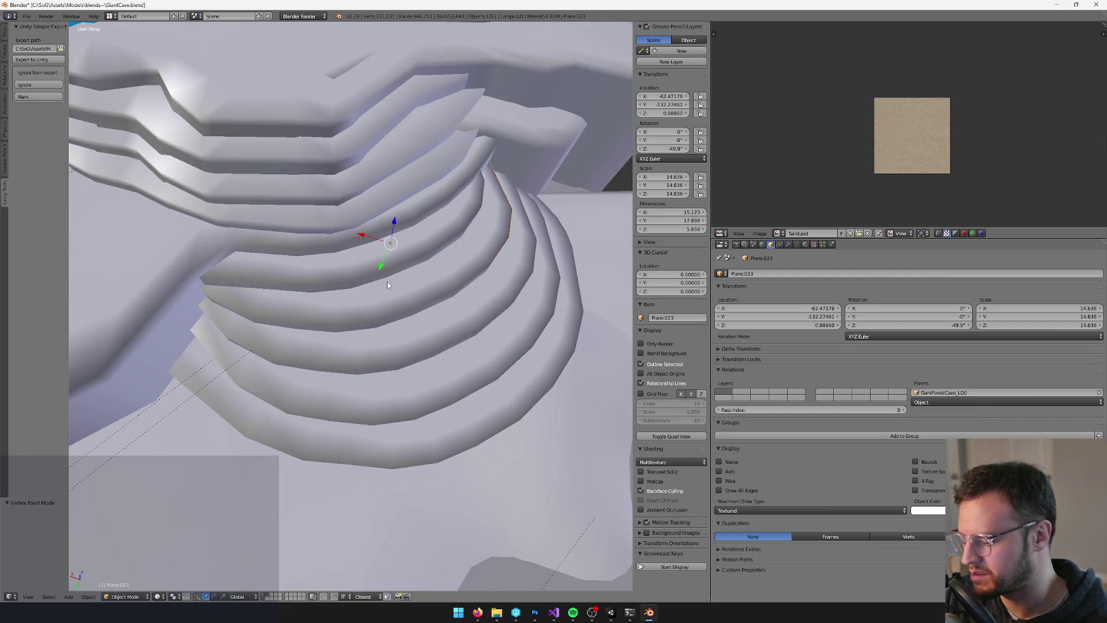
# Move the step to an empty layer and show only that layer
pyautogui.press('m')
pyautogui.click(462, 306)
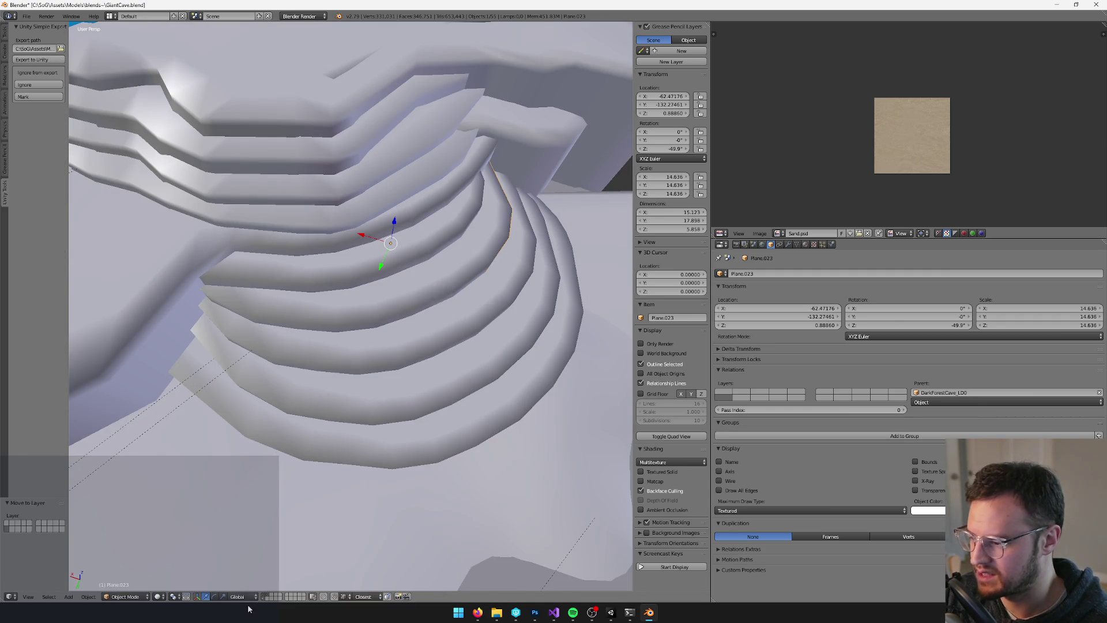
pyautogui.click(266, 598)
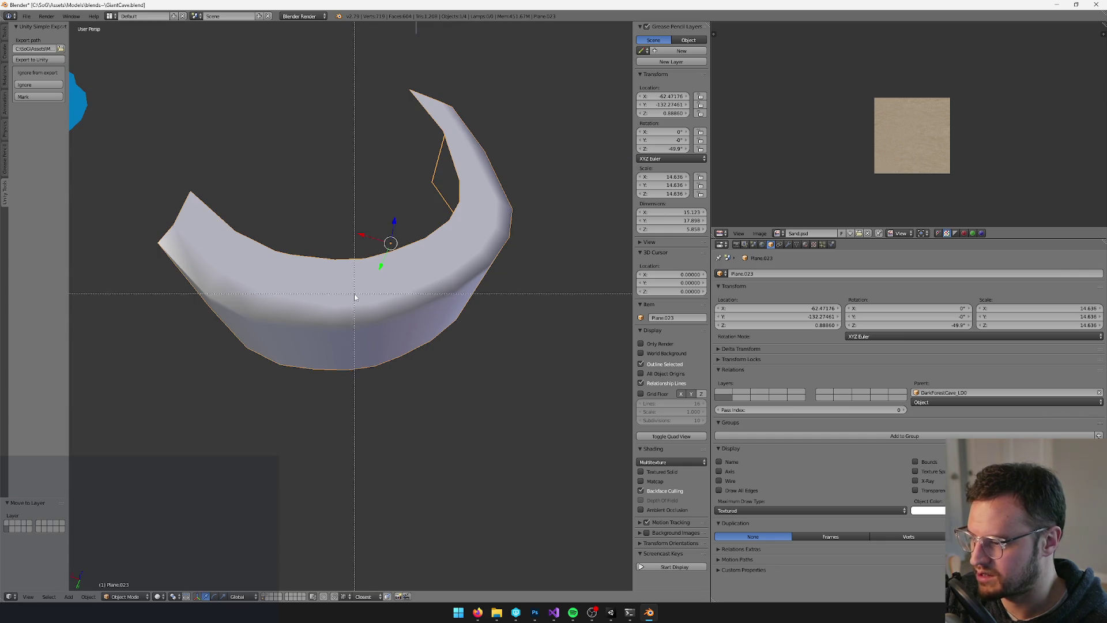
# Paint dark streaks across the magenta band, then reimport the step in Unity
pyautogui.press('v')
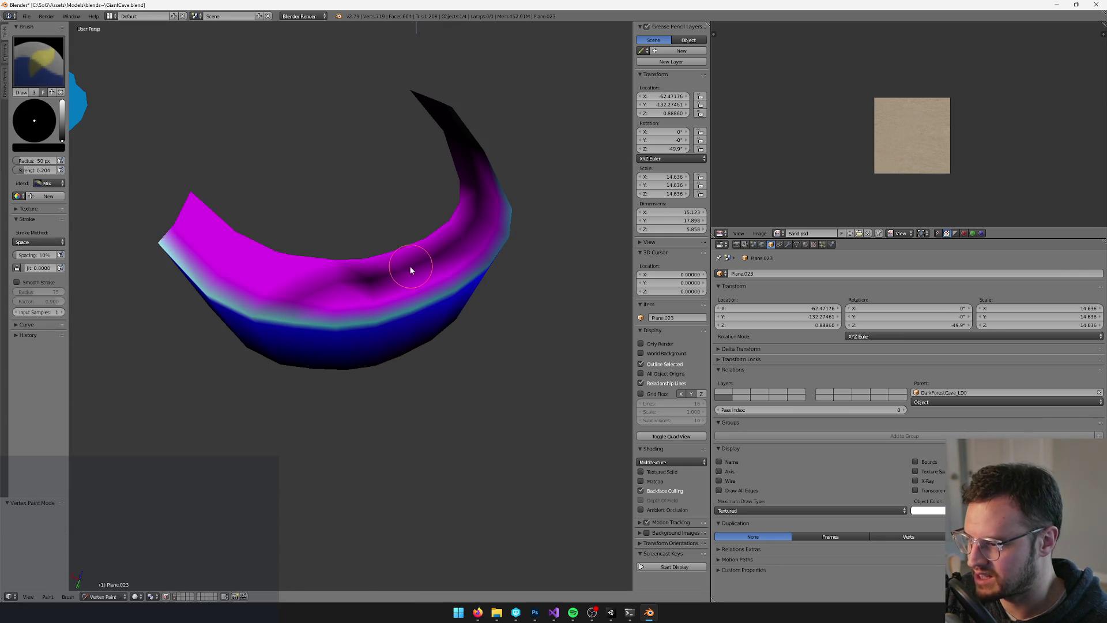
pyautogui.moveTo(413, 267); pyautogui.dragTo(282, 275)
pyautogui.moveTo(185, 207)
pyautogui.mouseDown()
pyautogui.moveTo(378, 254)
pyautogui.moveTo(457, 200)
pyautogui.mouseUp()
pyautogui.moveTo(344, 255); pyautogui.dragTo(182, 195)
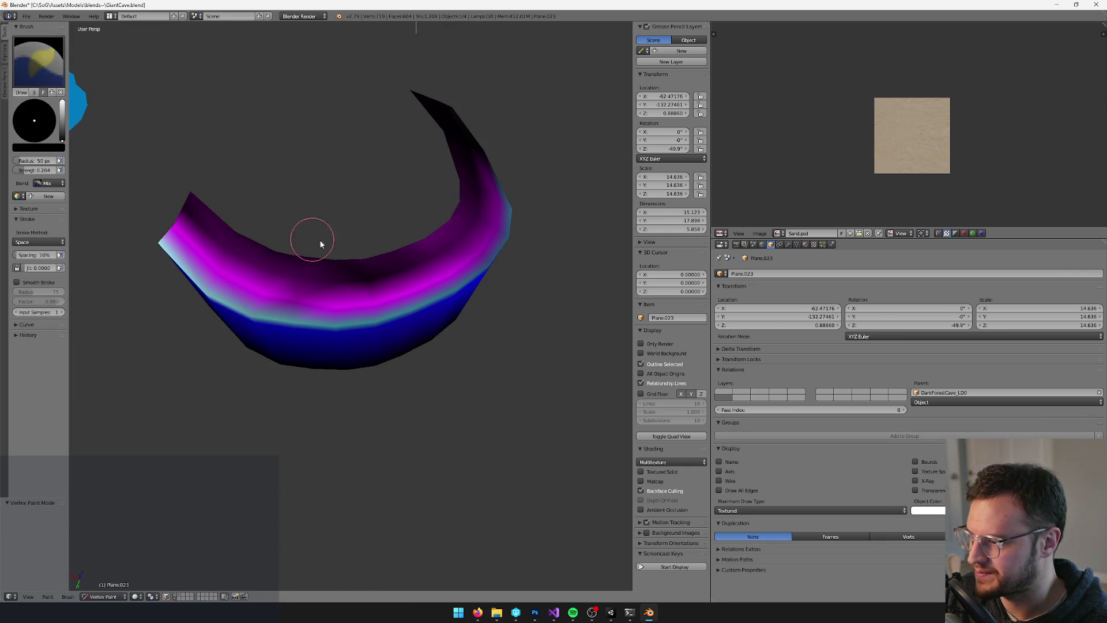
pyautogui.press('v')
pyautogui.hotkey('alt', 'Tab')
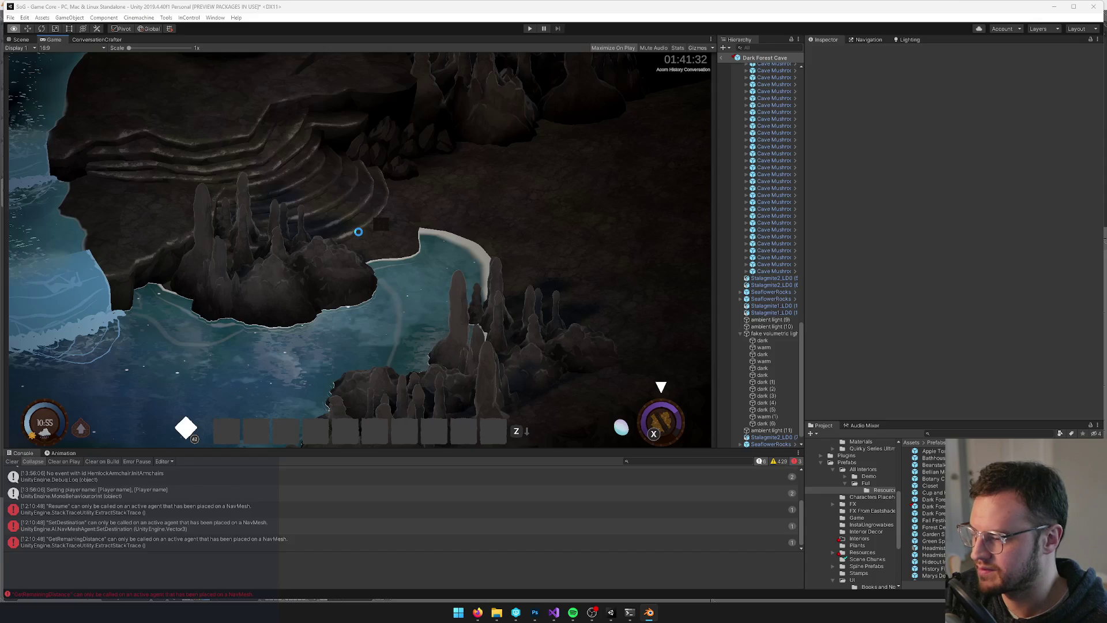
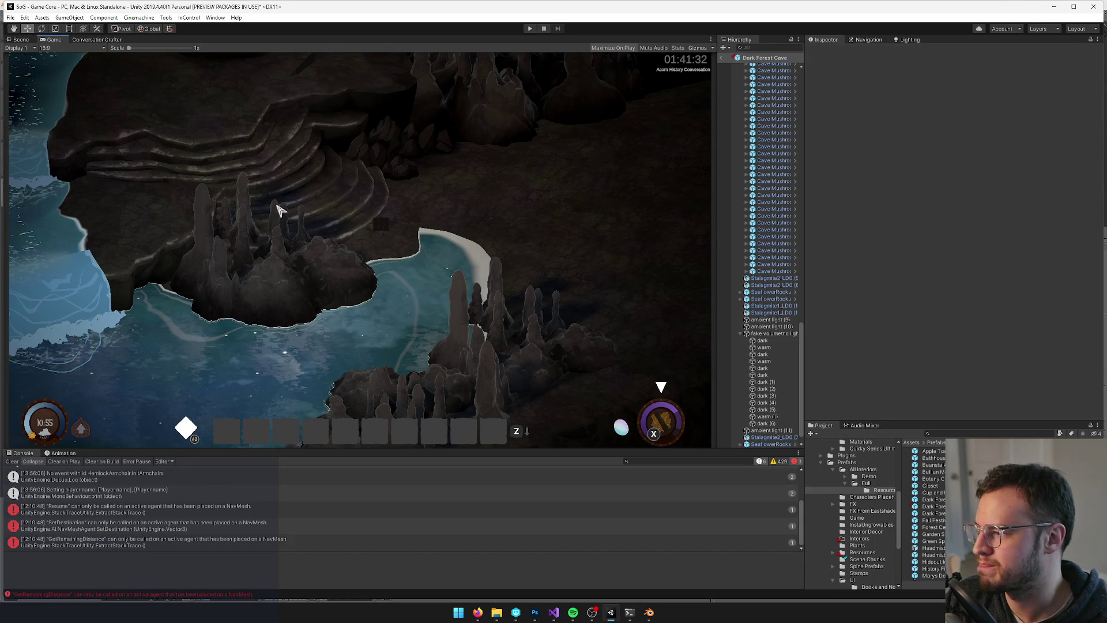
# Set the vertex paint brush blending to Add and raise the colour's value
pyautogui.hotkey('alt', 'Tab')
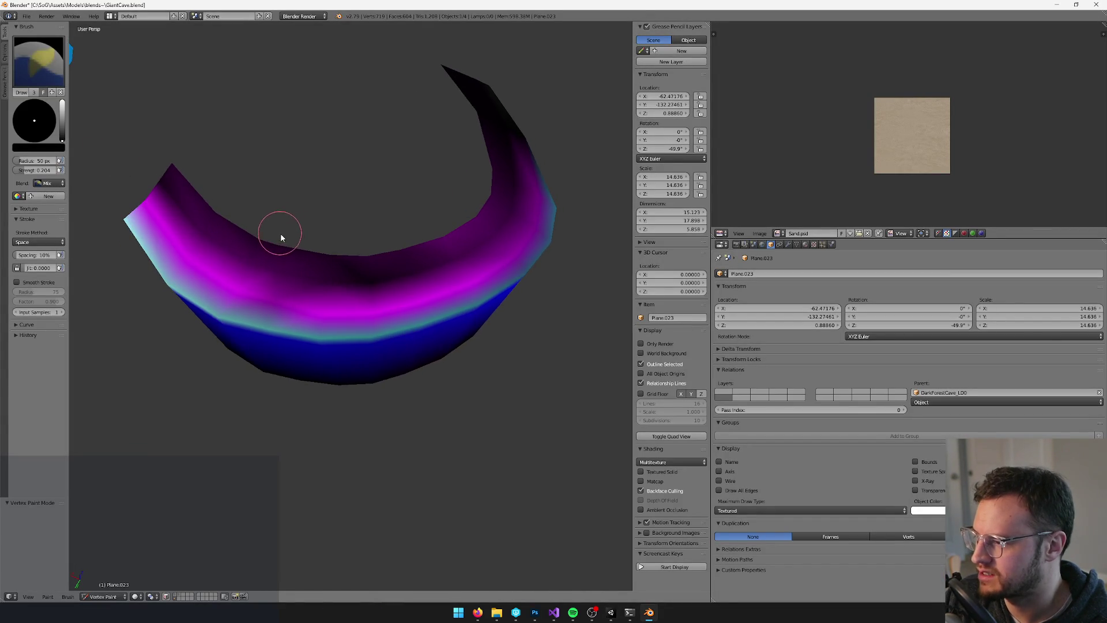
pyautogui.scroll(2, 279, 231)
pyautogui.click(51, 183)
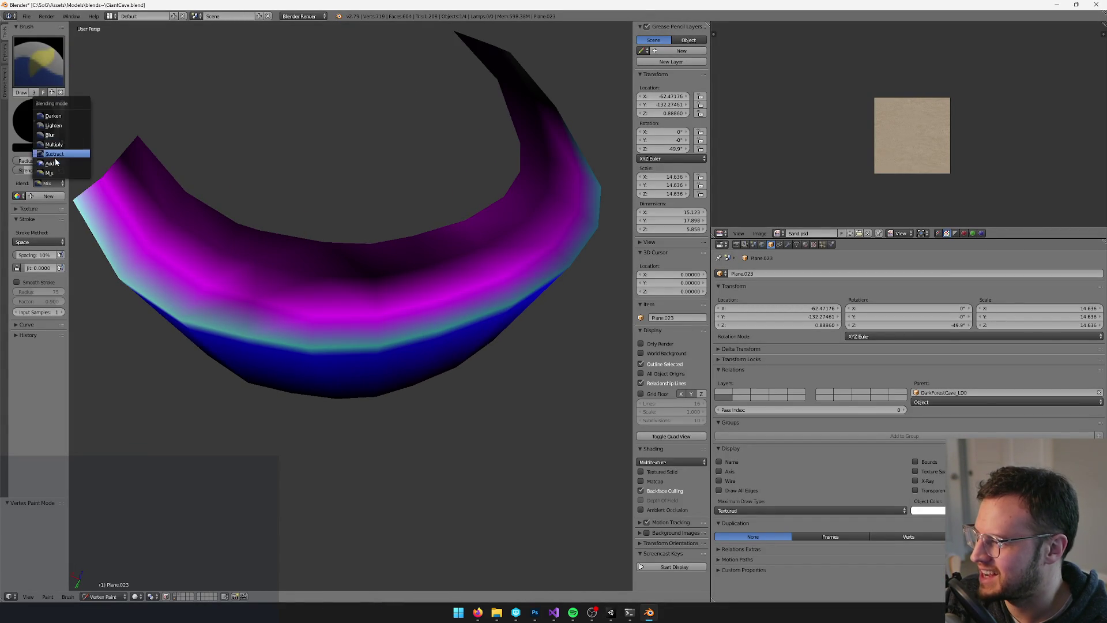
pyautogui.click(56, 144)
pyautogui.click(62, 127)
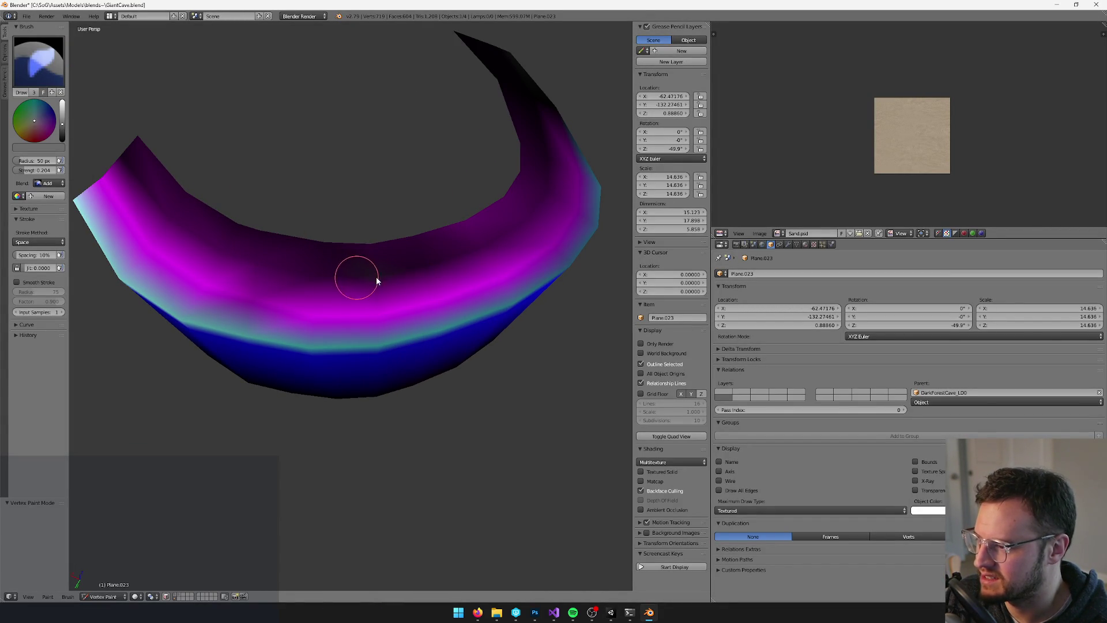
# Save over the cave file and check the reimported cave in Unity
pyautogui.hotkey('ctrl', 'alt', 'z')
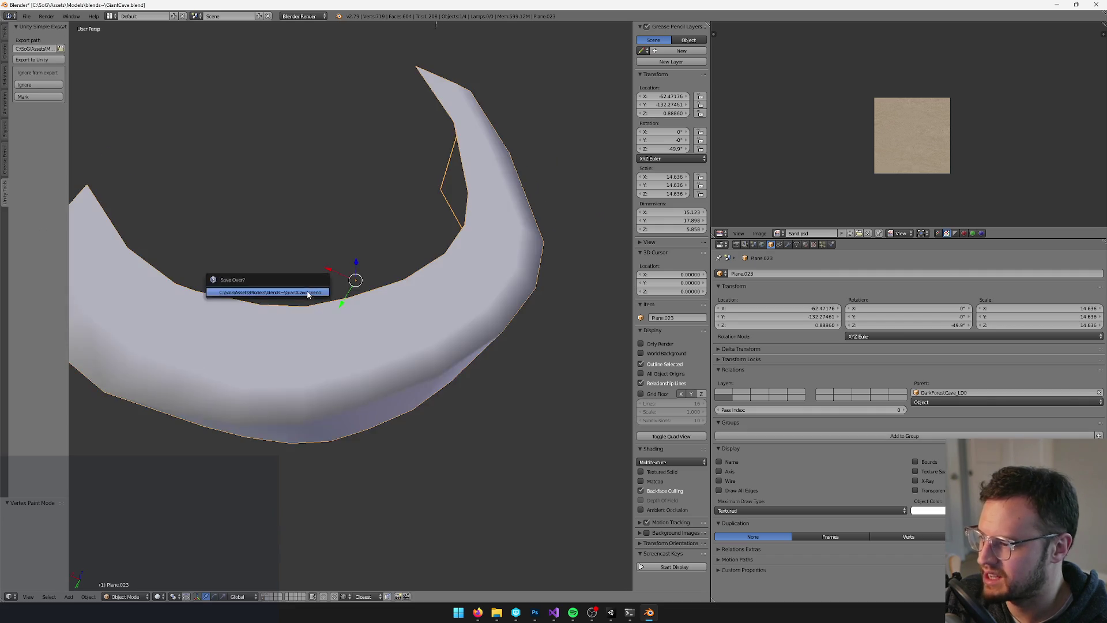
pyautogui.click(276, 303)
pyautogui.hotkey('alt', 'Tab')
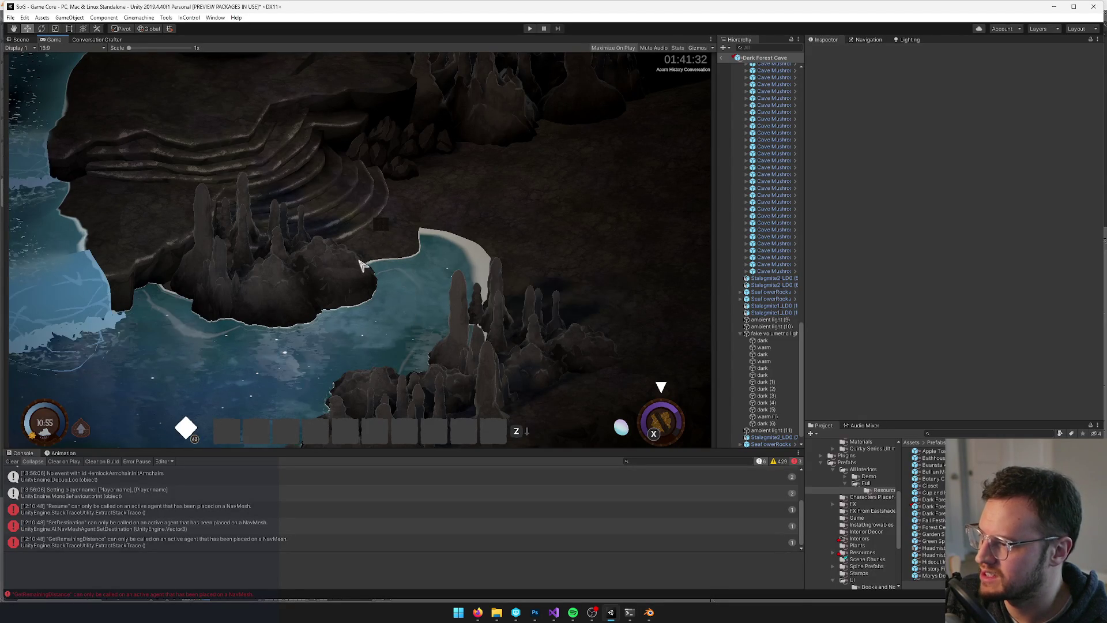
pyautogui.hotkey('alt', 'Tab')
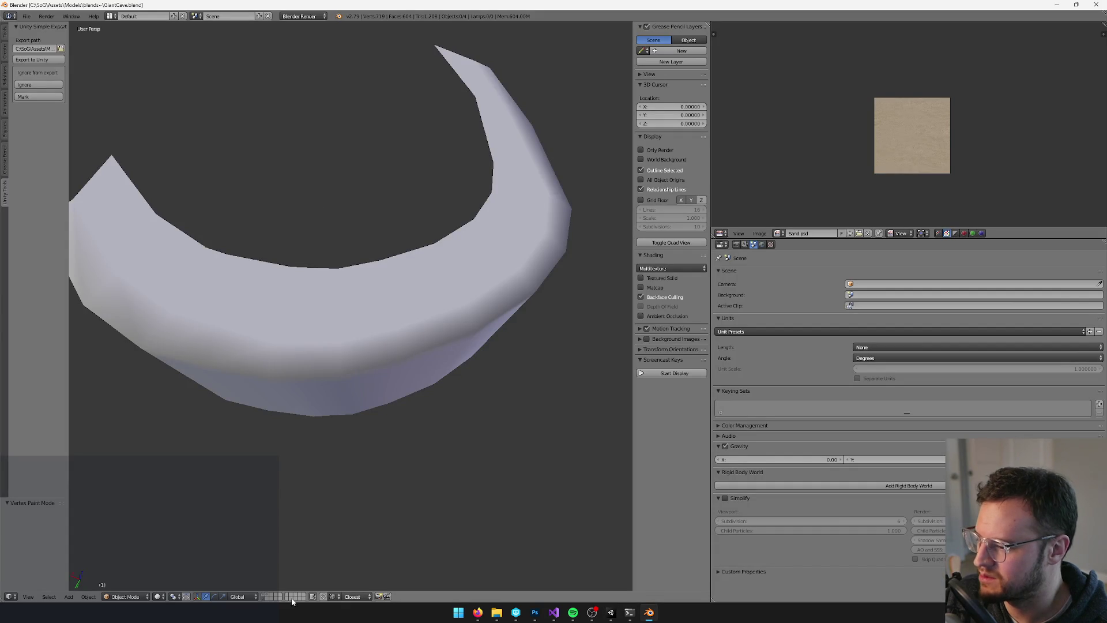
# Exit the isolated view and resume vertex painting, orbiting to inspect the painted ledge
pyautogui.press('KP_Divide')
pyautogui.press('Tab')
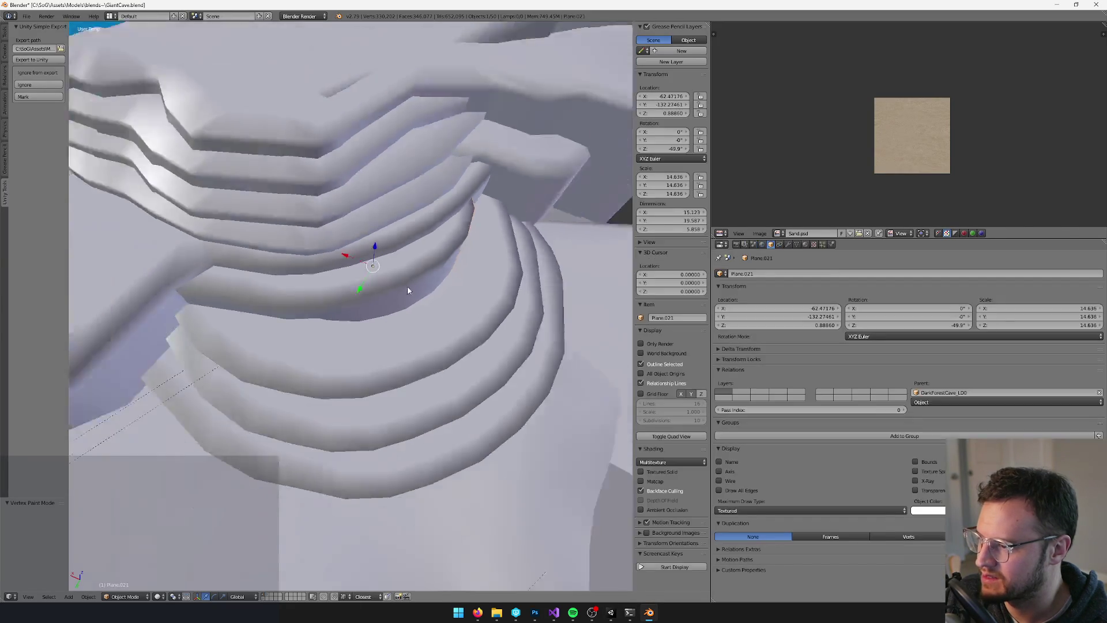
pyautogui.press('Tab')
pyautogui.press('v')
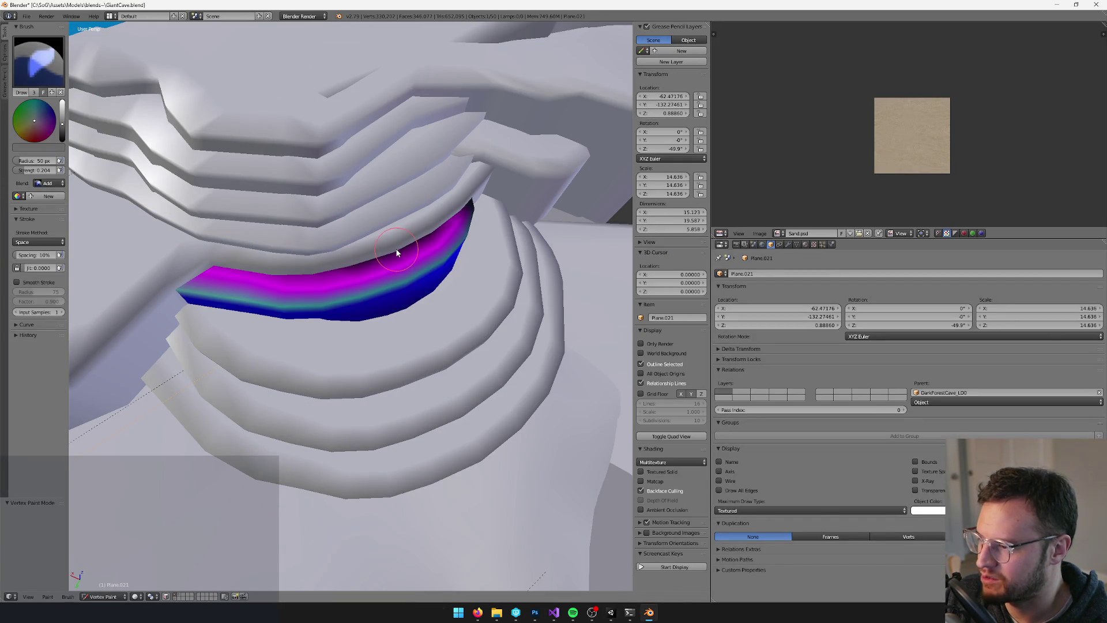
pyautogui.moveTo(420, 234)
pyautogui.mouseDown()
pyautogui.moveTo(439, 228)
pyautogui.moveTo(437, 257)
pyautogui.mouseUp()
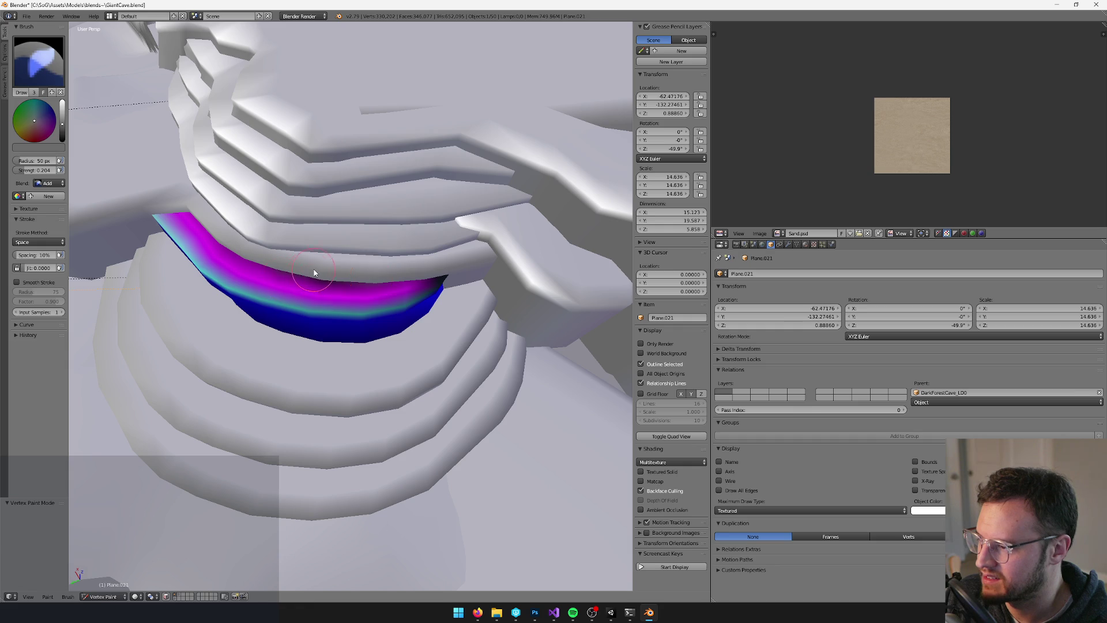
# Save the cave file again so Unity loads the updated ledge highlights
pyautogui.press('v')
pyautogui.press('x')
pyautogui.click(351, 260)
pyautogui.hotkey('ctrl', 's')
pyautogui.hotkey('alt', 'Tab')
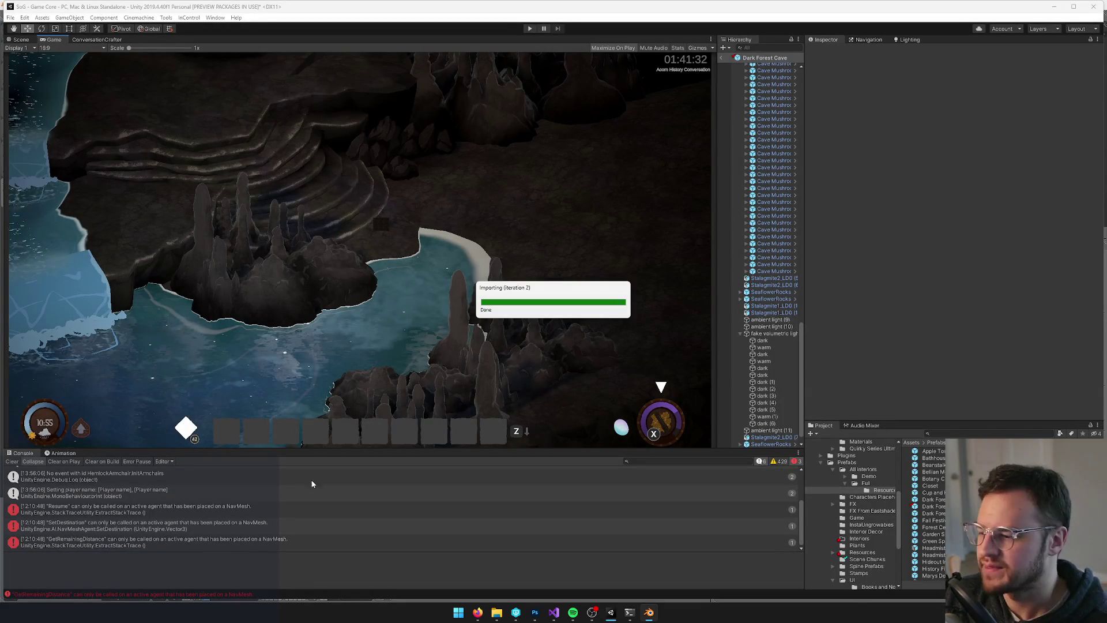
# Wait for Unity to finish importing Dark Forest Cave.prefab
pyautogui.moveTo(477, 613)
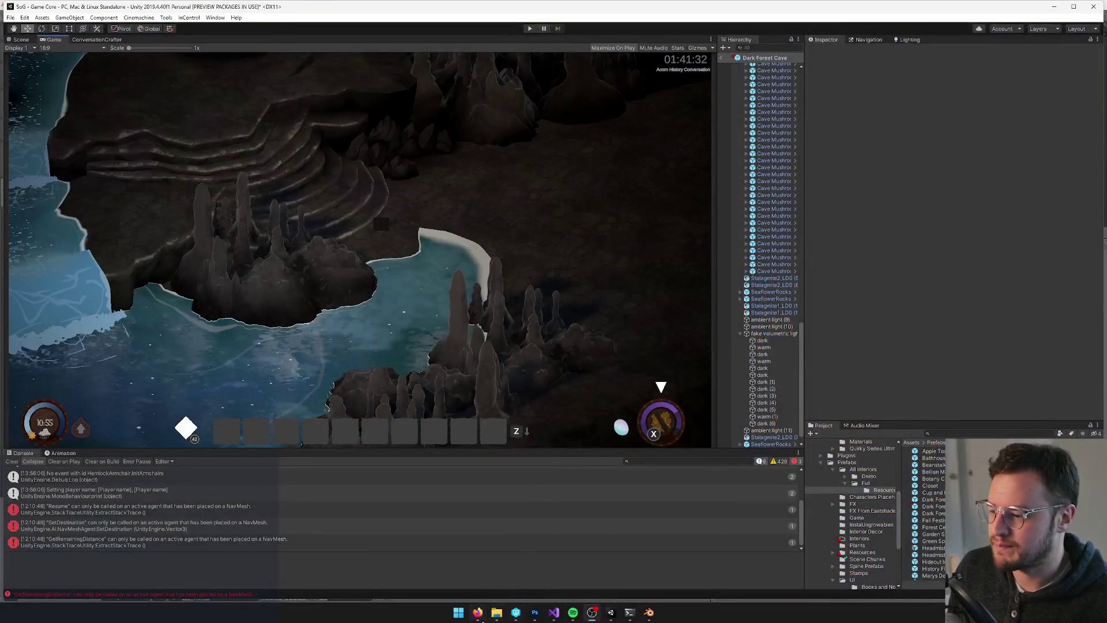
pyautogui.moveTo(478, 612)
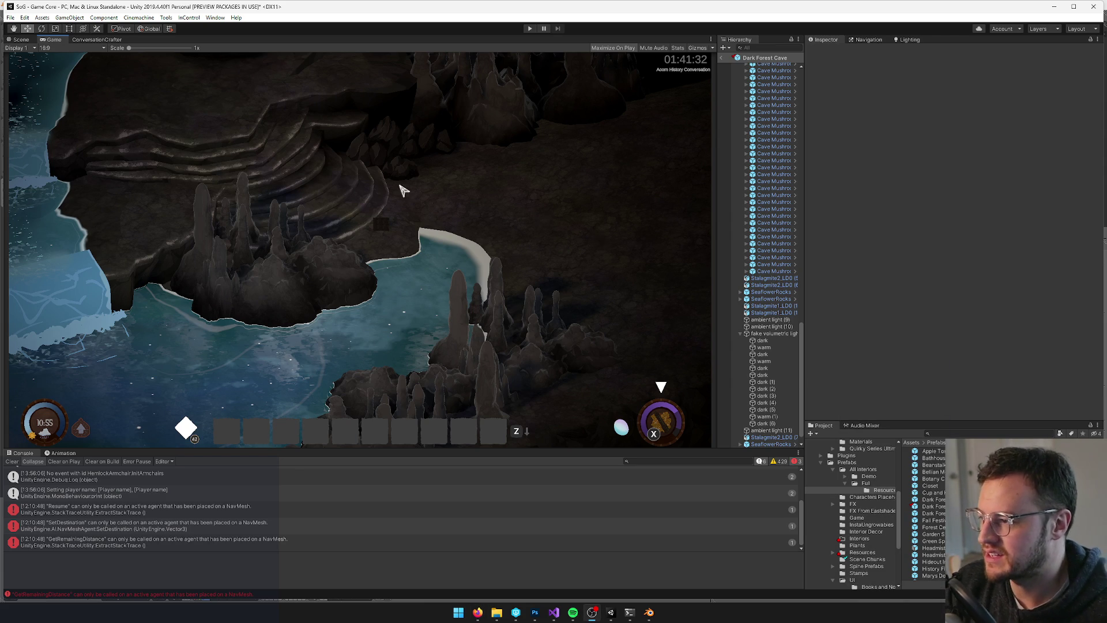
# In Edit Mode, turn off proportional editing and slide the ledge-end vertex along X
pyautogui.click(648, 612)
pyautogui.press('Tab')
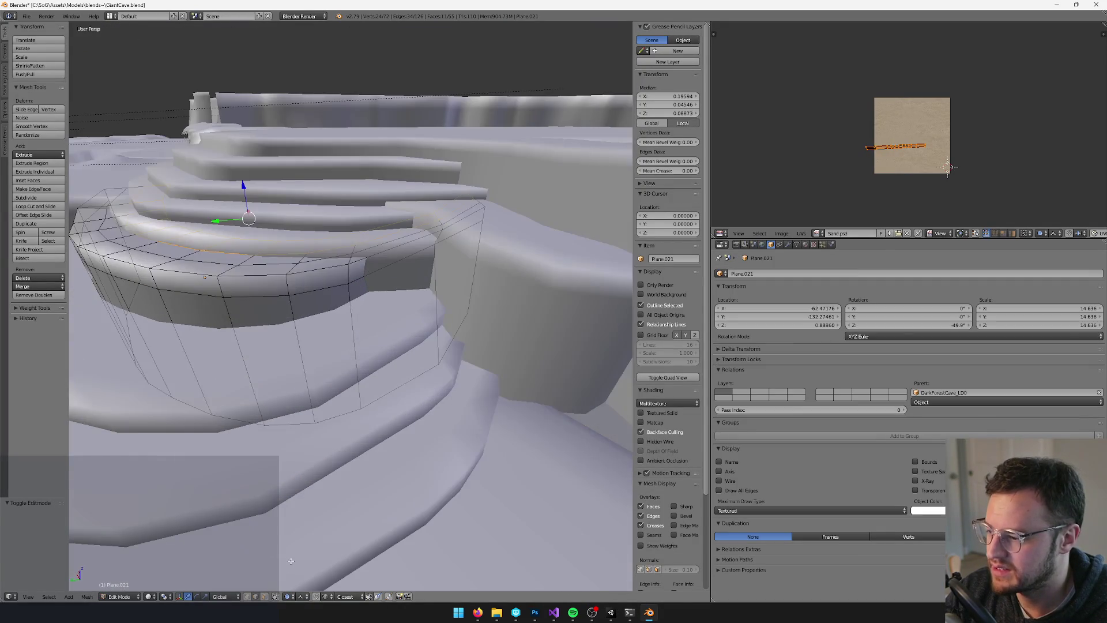
pyautogui.rightClick(464, 248)
pyautogui.moveTo(464, 248); pyautogui.dragTo(404, 346)
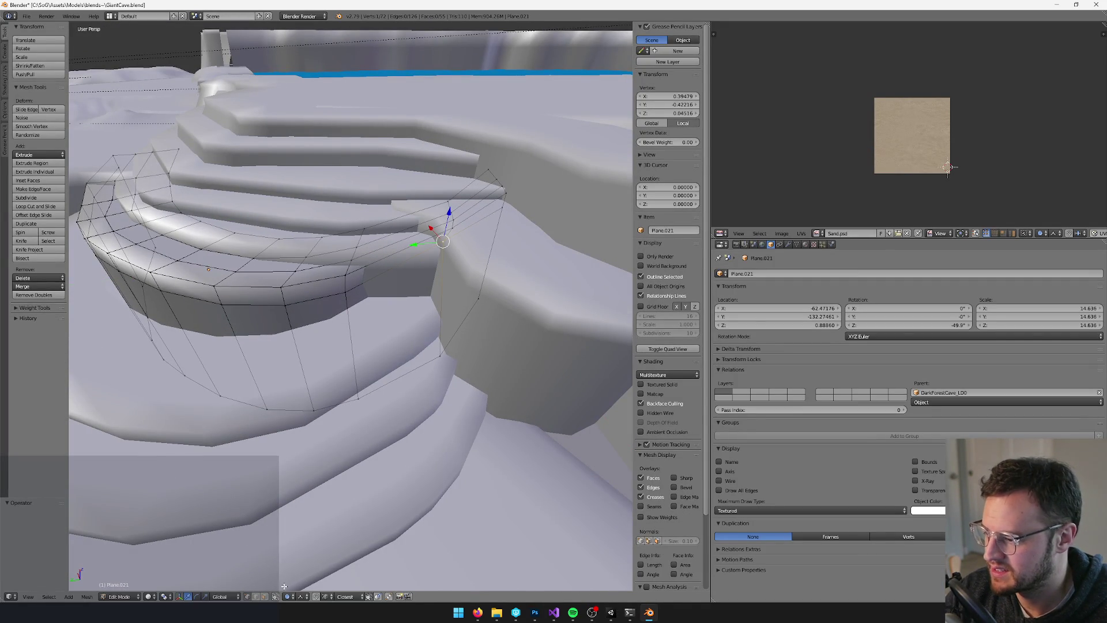
pyautogui.press('o')
pyautogui.press('g')
pyautogui.press('x')
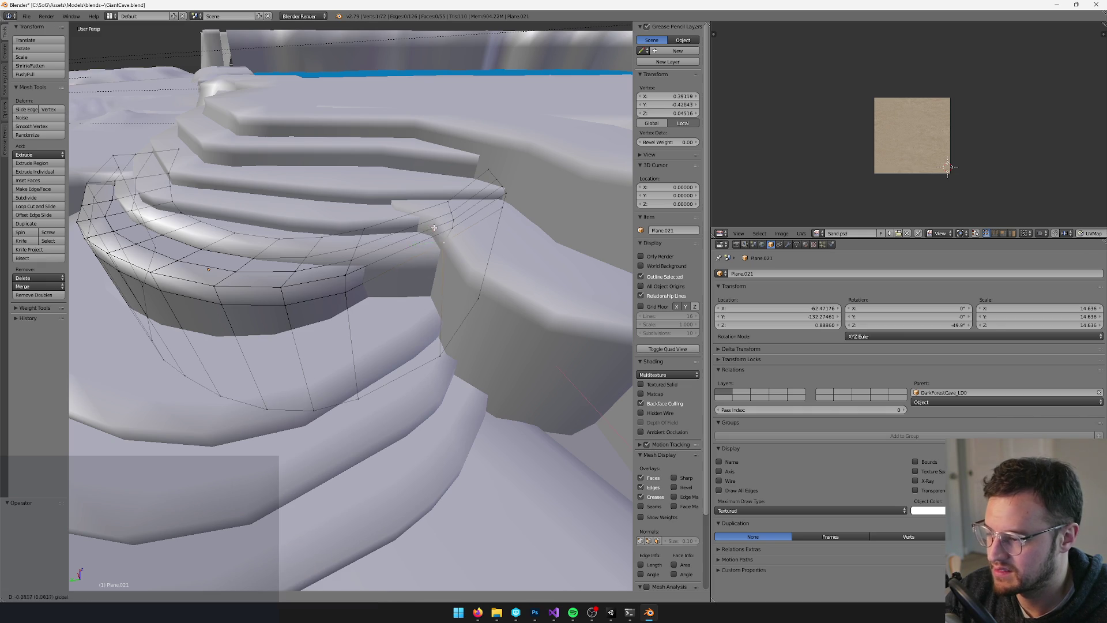
pyautogui.click(438, 231)
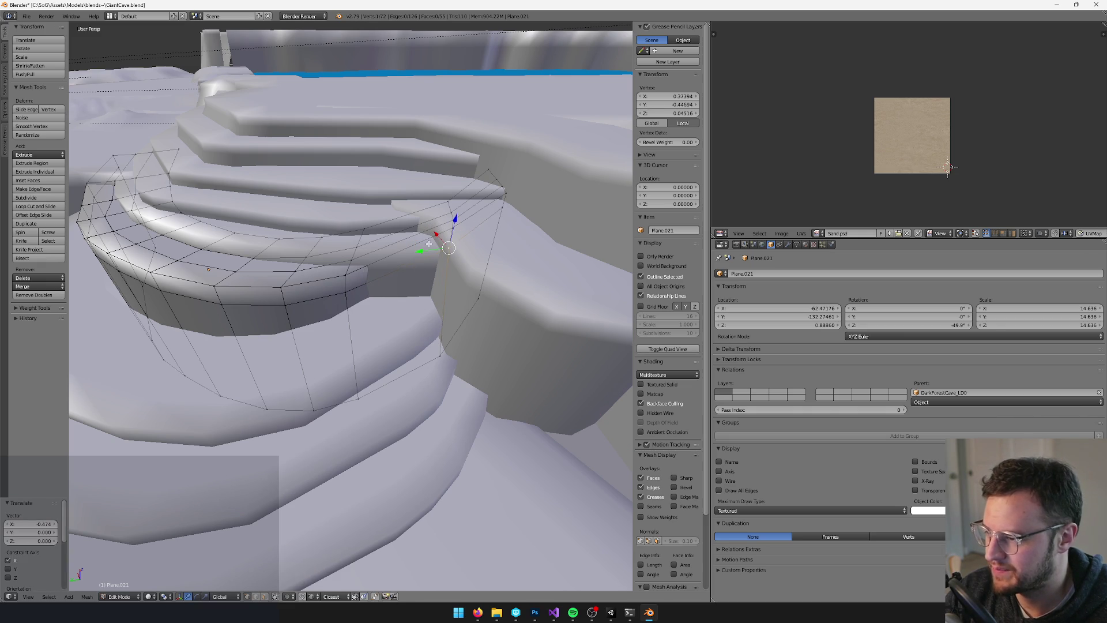
pyautogui.press('g')
pyautogui.press('x')
pyautogui.press('Return')
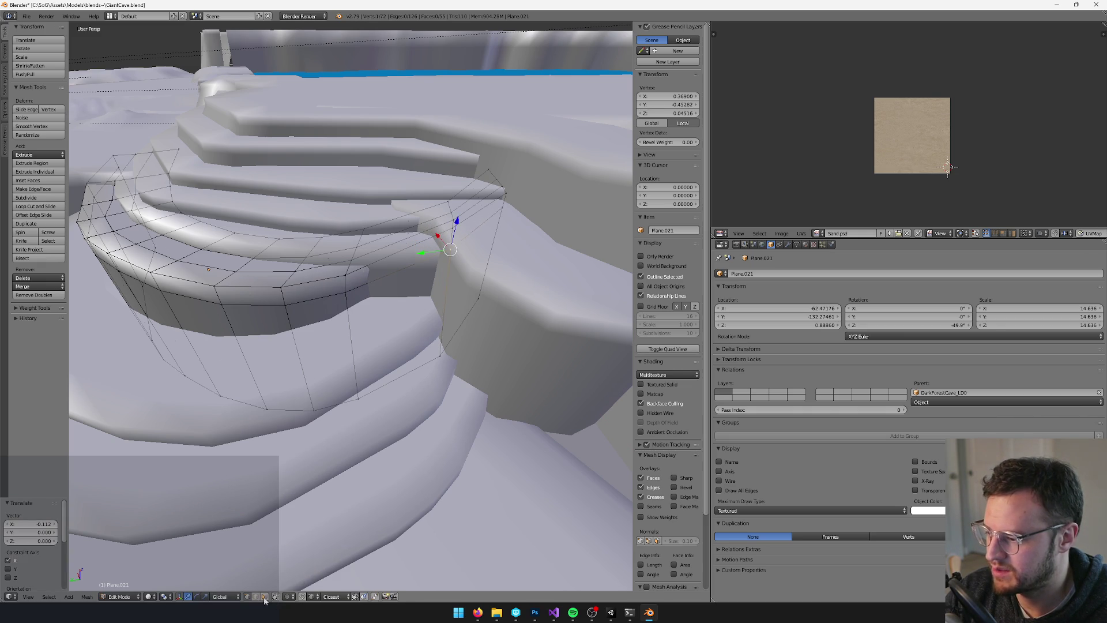
# In face select mode, shift the ledge-end face strip along X
pyautogui.click(264, 596)
pyautogui.keyDown('alt'); pyautogui.click(467, 242); pyautogui.keyUp('alt')
pyautogui.press('g')
pyautogui.press('x')
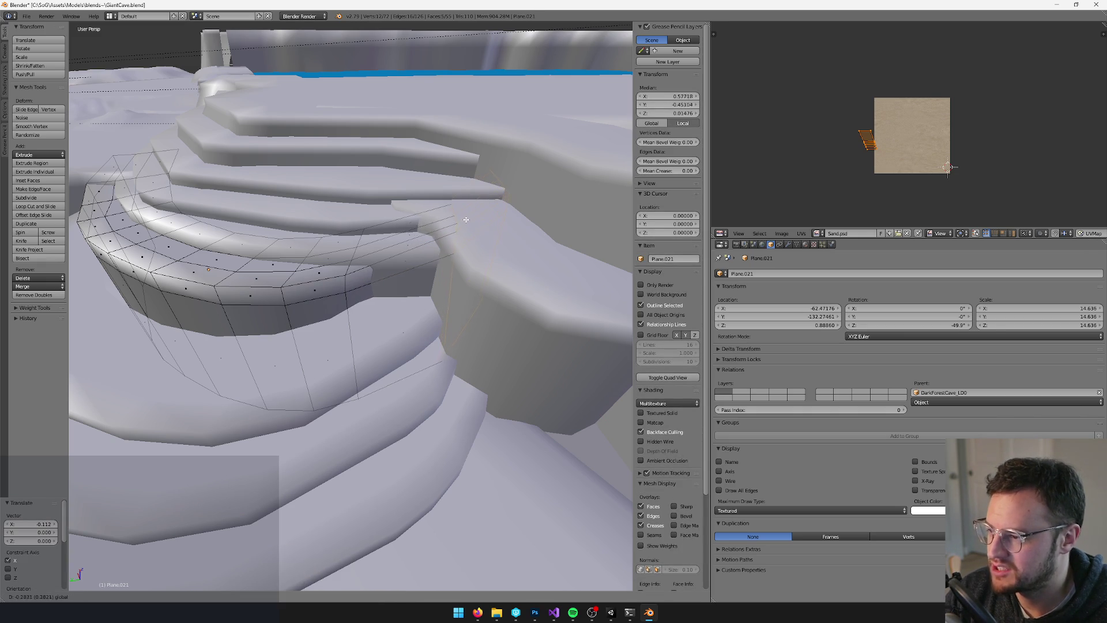
pyautogui.press('Return')
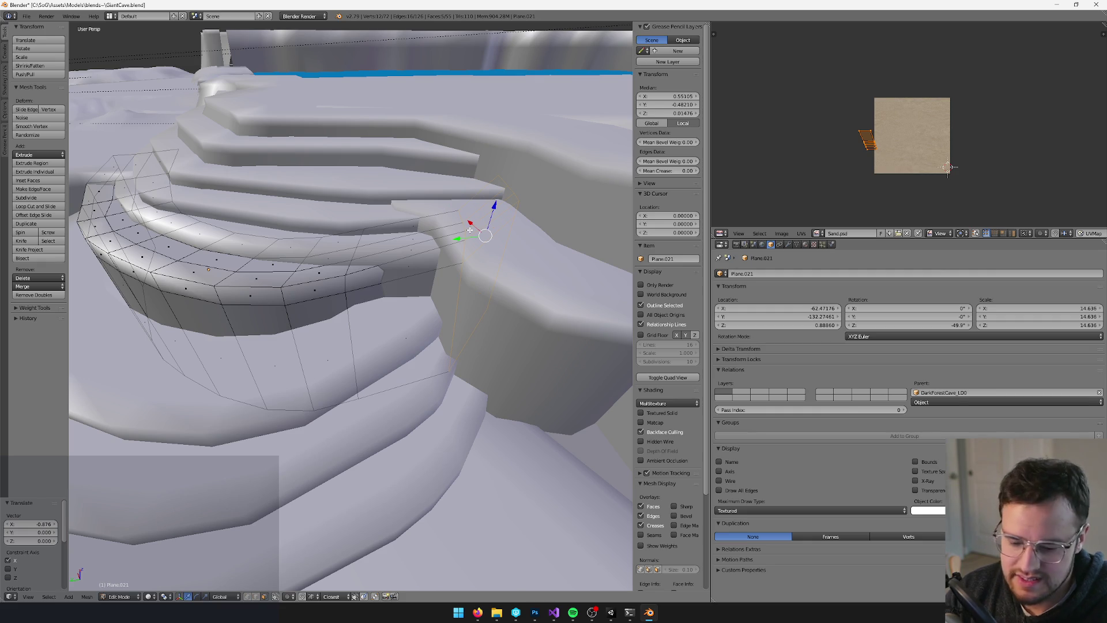
# Grow the face selection by one ring and move it further along X
pyautogui.press('ctrl+KP_Add')
pyautogui.press('g')
pyautogui.press('x')
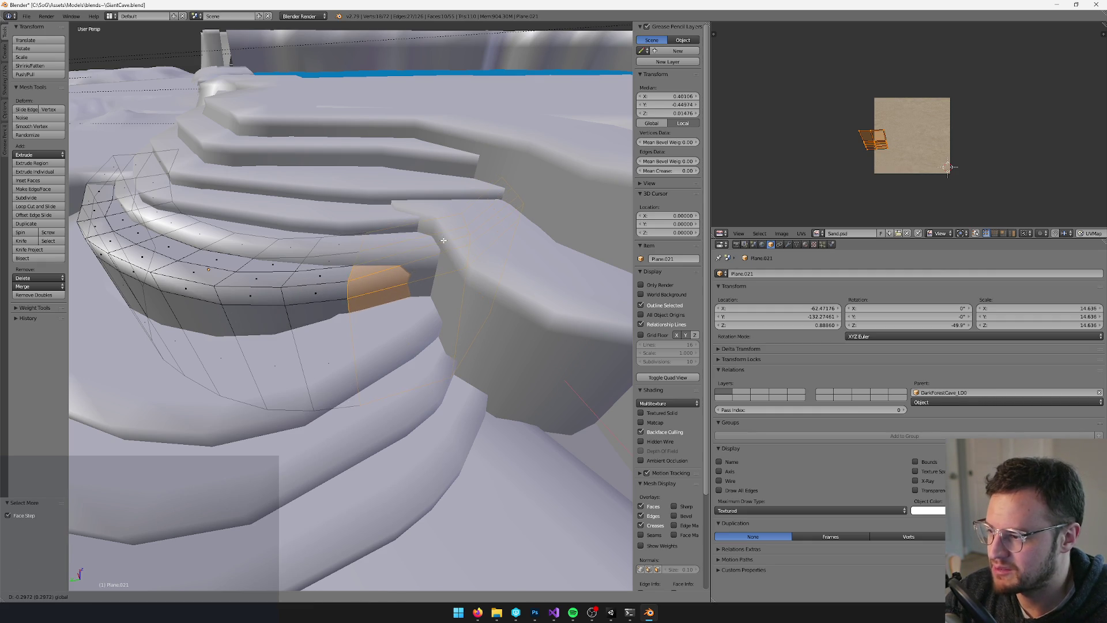
pyautogui.press('Return')
pyautogui.moveTo(422, 260)
pyautogui.mouseDown()
pyautogui.moveTo(469, 276)
pyautogui.moveTo(381, 222)
pyautogui.moveTo(403, 231)
pyautogui.mouseUp()
pyautogui.press('g')
pyautogui.press('x')
pyautogui.click(375, 218)
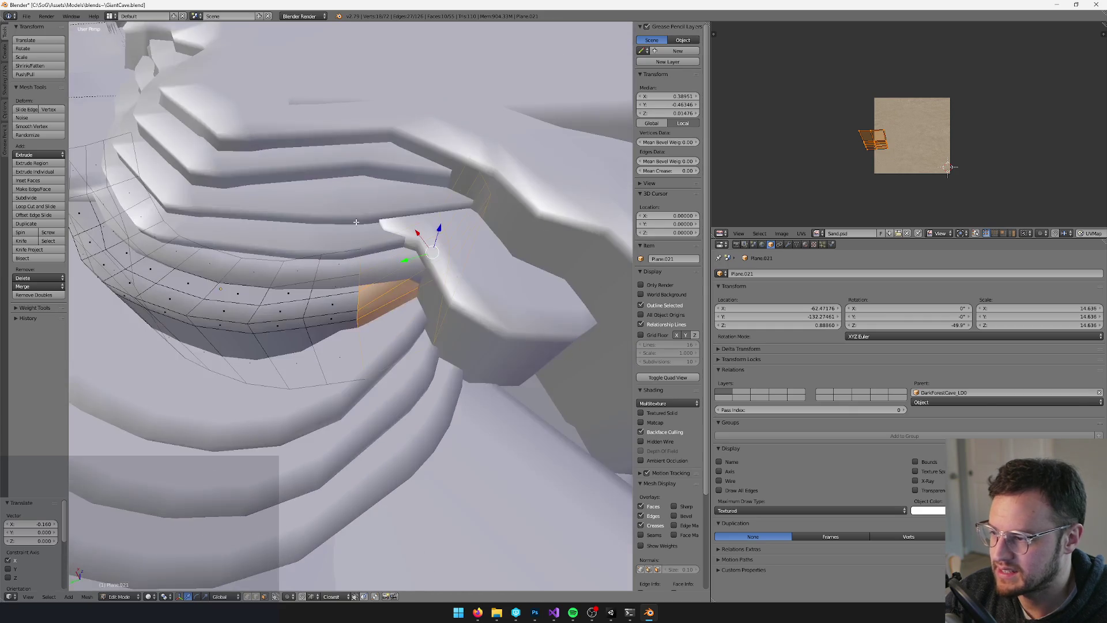
# Delete the unneeded edges at the inner face strip and return to object mode
pyautogui.keyDown('alt'); pyautogui.click(470, 231); pyautogui.keyUp('alt')
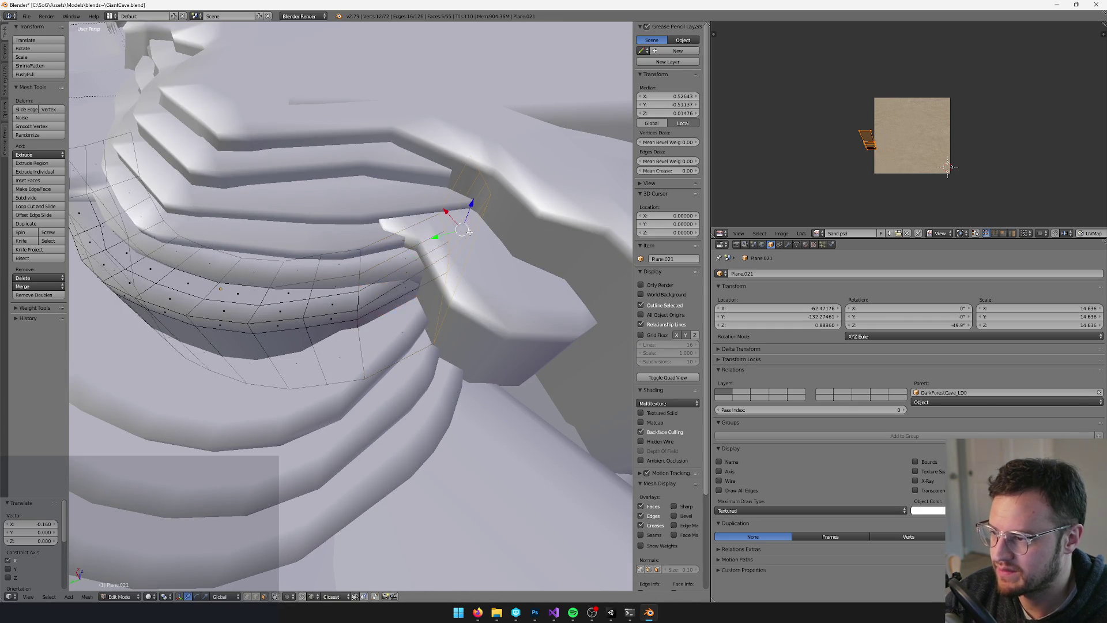
pyautogui.press('x')
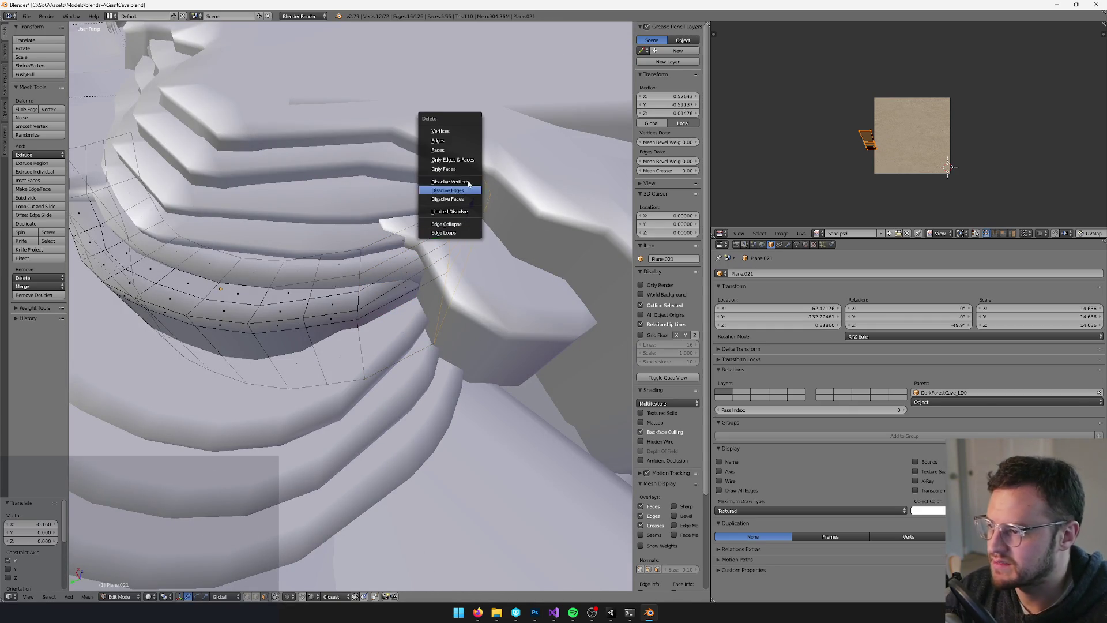
pyautogui.click(441, 142)
pyautogui.press('Tab')
pyautogui.scroll(-3, 388, 236)
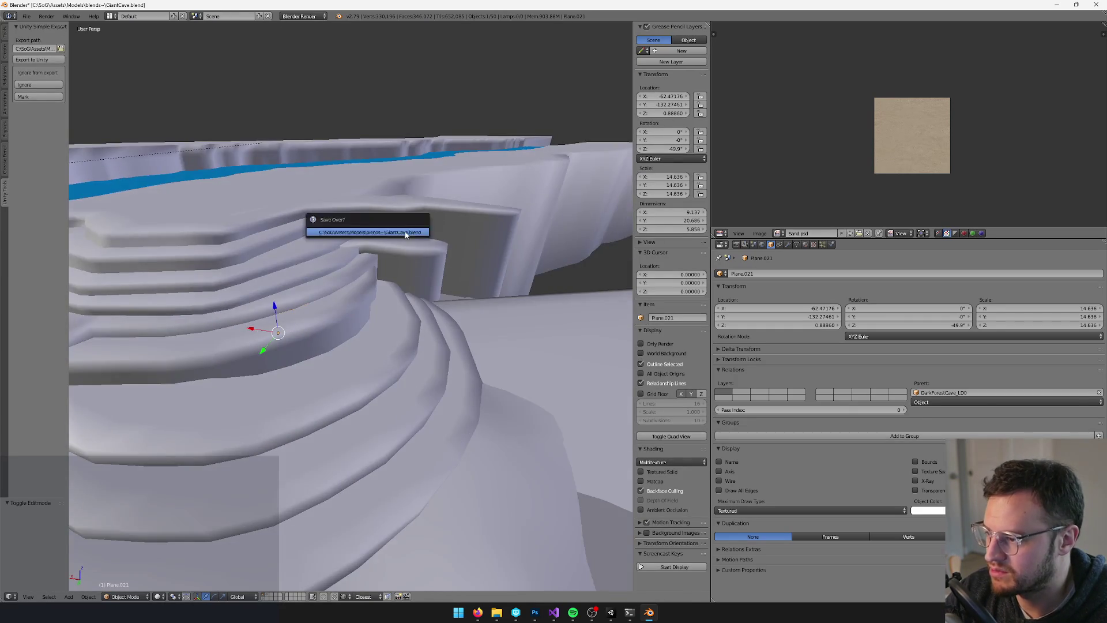
pyautogui.press('Tab')
pyautogui.scroll(2, 328, 291)
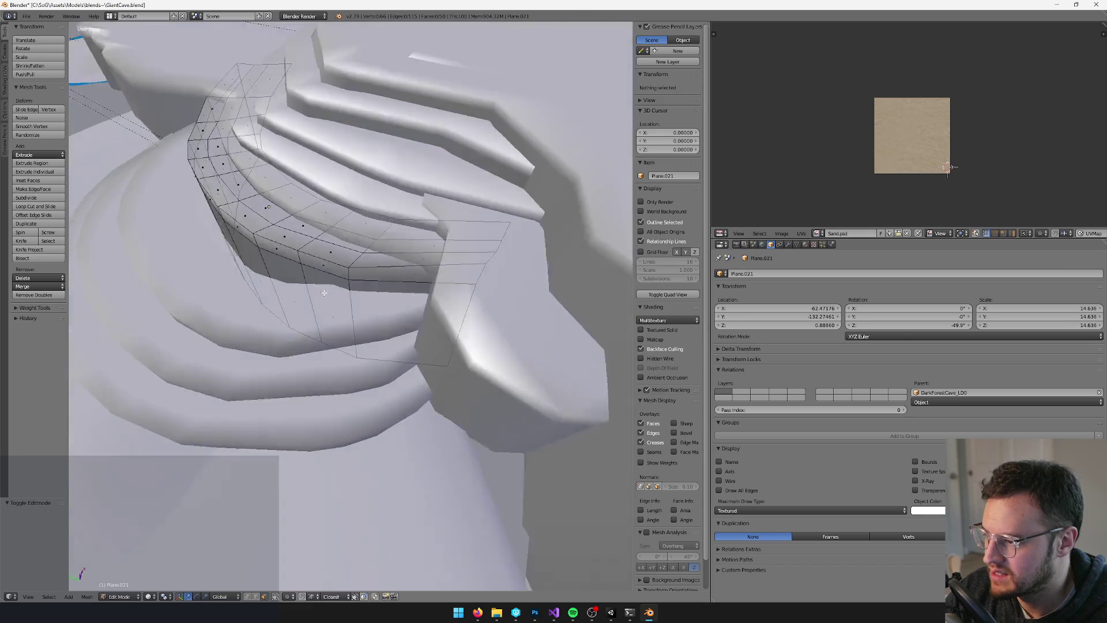
pyautogui.press('Tab')
pyautogui.scroll(-4, 328, 291)
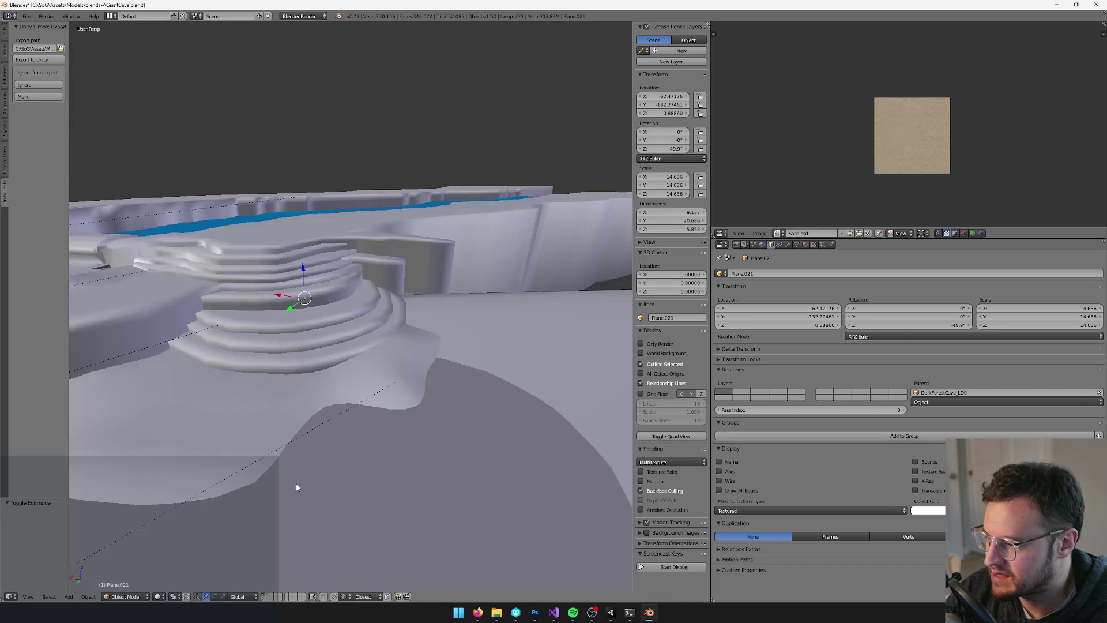
# Unhide the other objects, edit Plane.023, and slide a vertical edge loop along X
pyautogui.keyDown('shift'); pyautogui.click(263, 599); pyautogui.keyUp('shift')
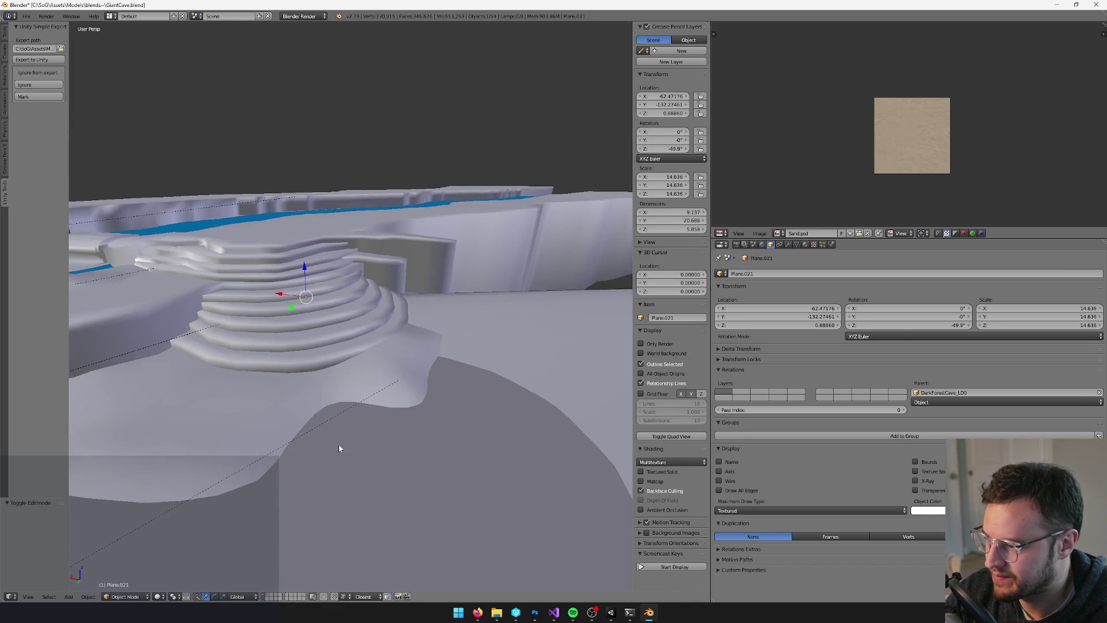
pyautogui.scroll(4, 337, 465)
pyautogui.rightClick(339, 406)
pyautogui.press('Tab')
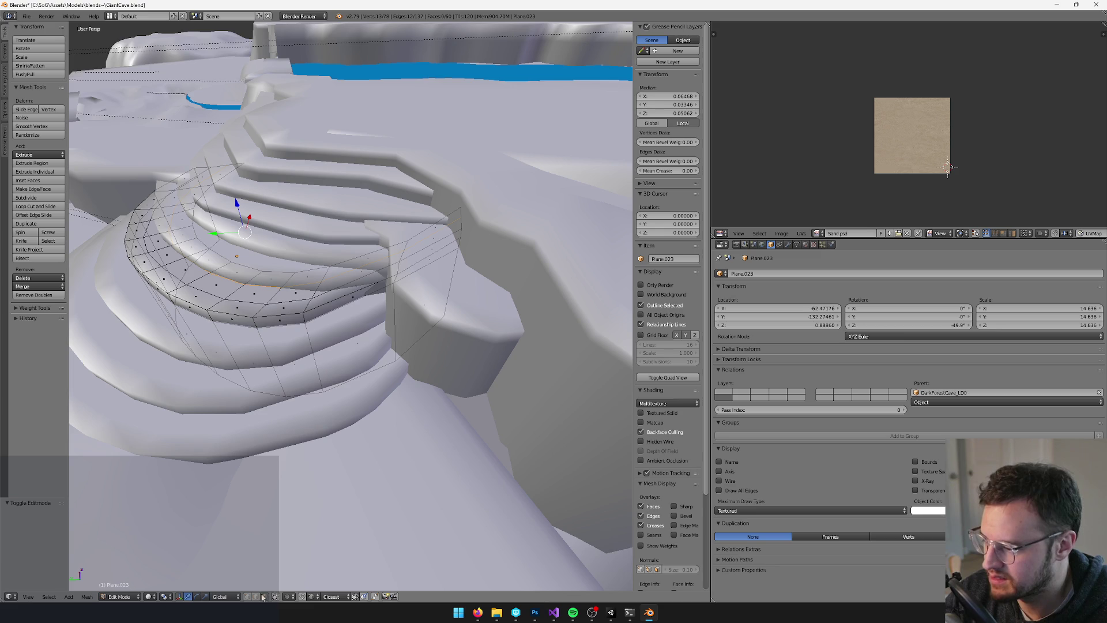
pyautogui.rightClick(396, 310)
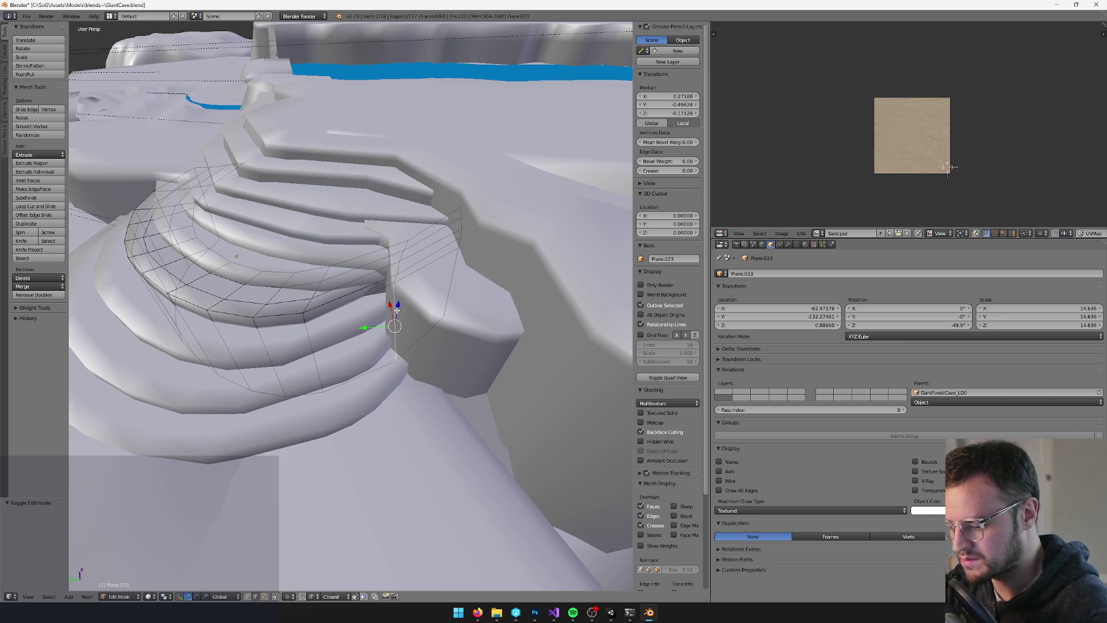
pyautogui.hotkey('ctrl', 'e')
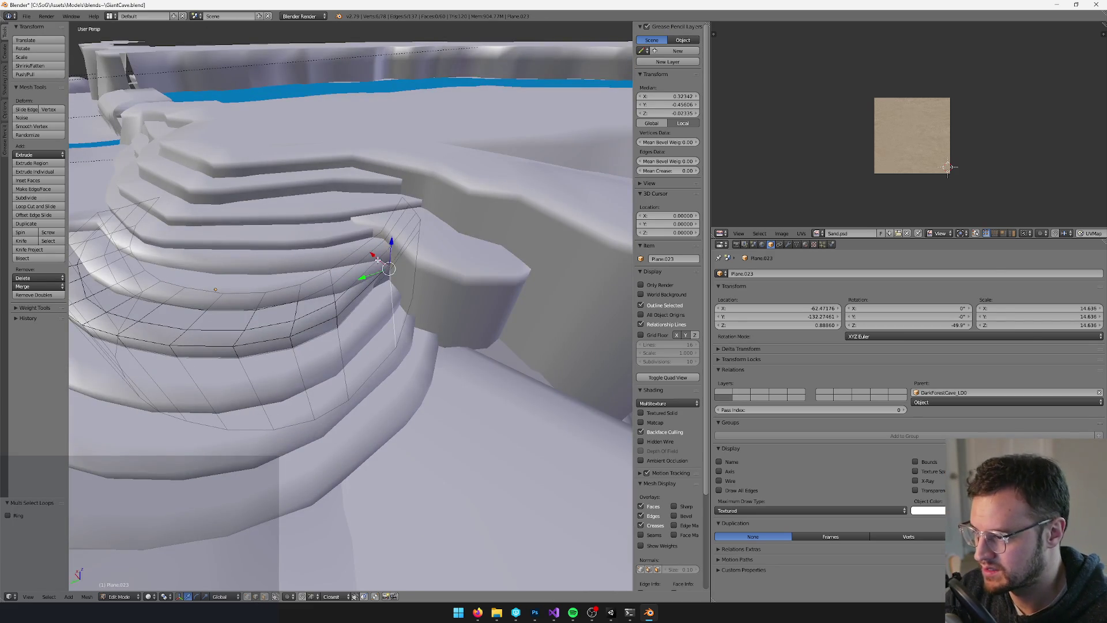
pyautogui.press('g')
pyautogui.press('x')
pyautogui.press('Return')
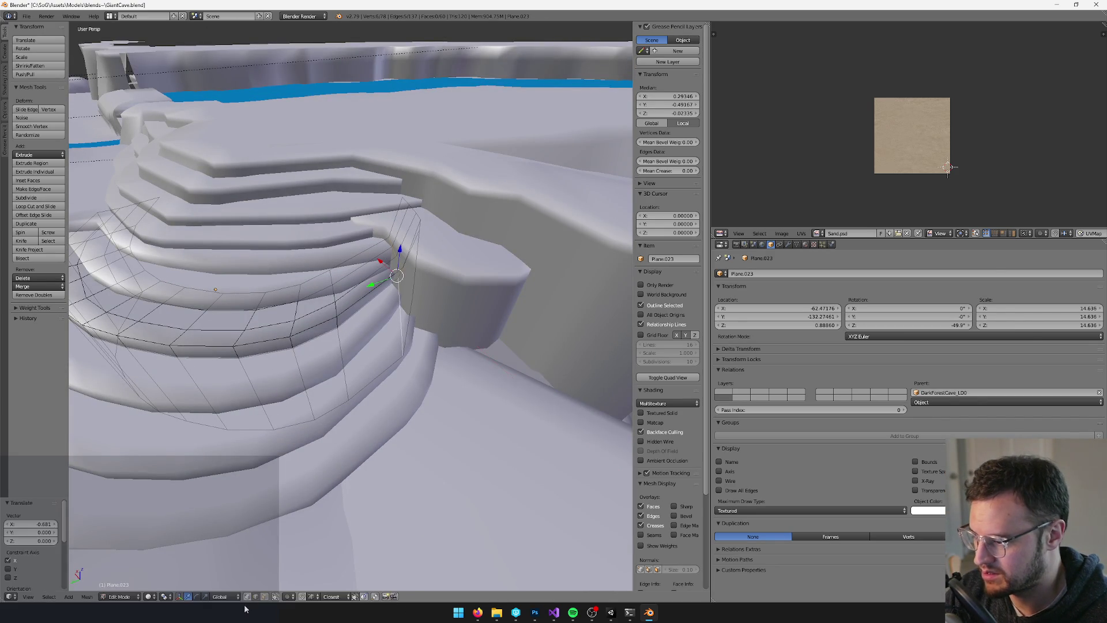
# Delete the five-face strip on Plane.023 and return to object mode
pyautogui.press('a')
pyautogui.press('l')
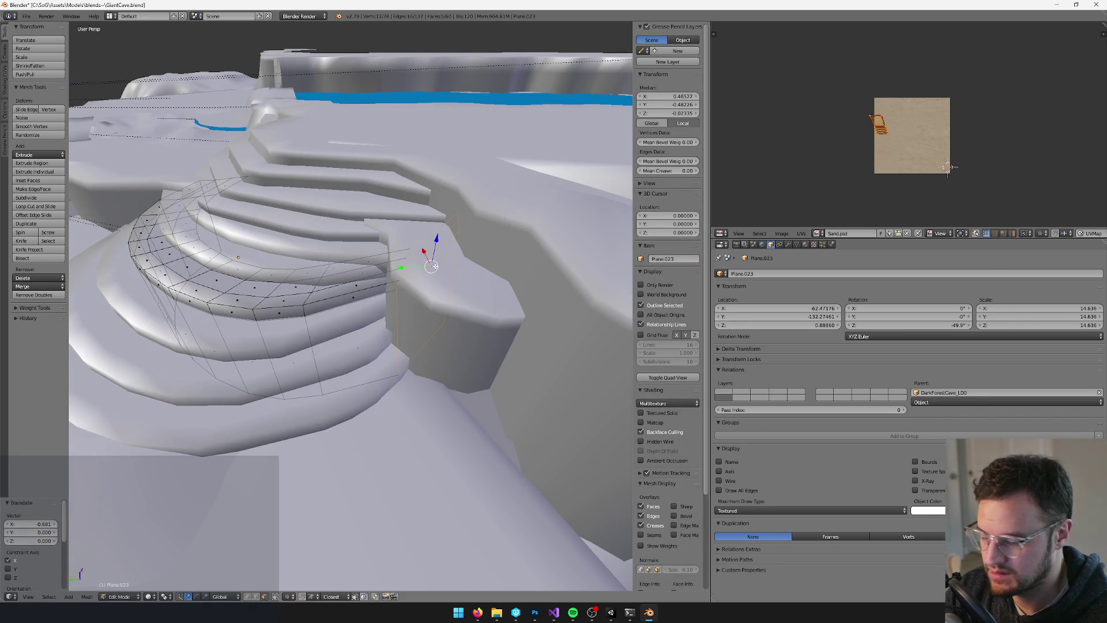
pyautogui.press('x')
pyautogui.click(435, 266)
pyautogui.press('Tab')
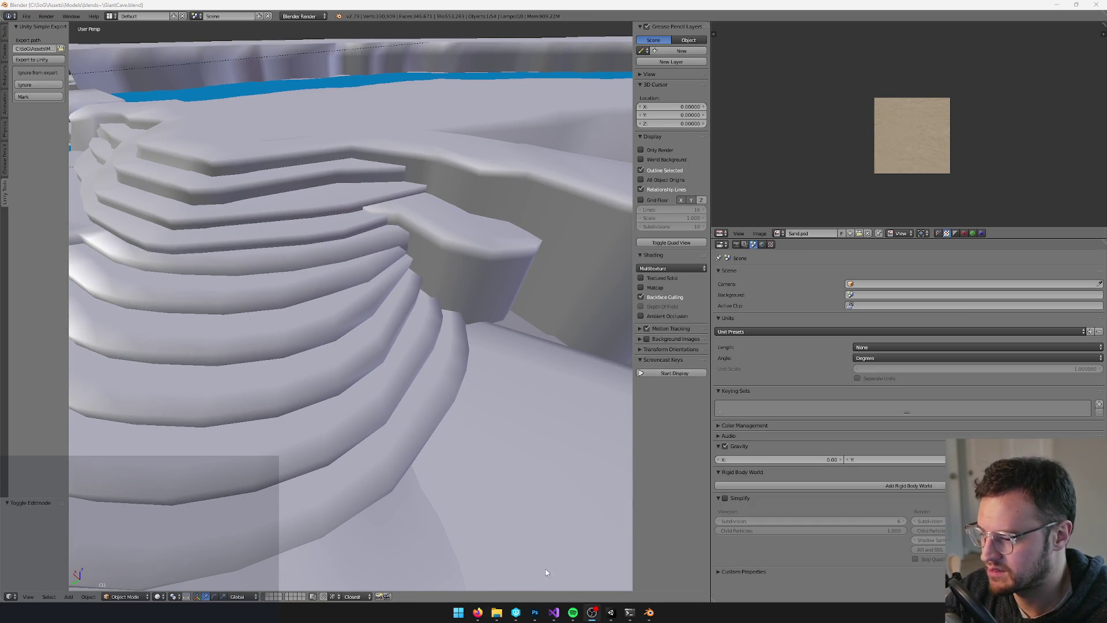
pyautogui.click(612, 614)
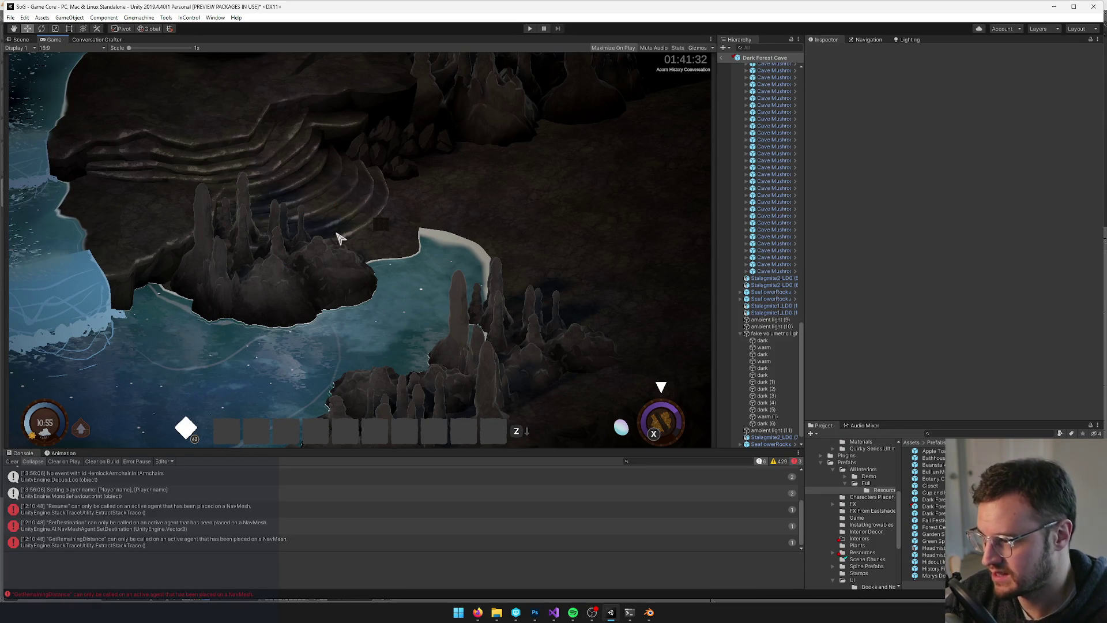
# Compare the imported terraces in Unity with the Plane.023 step piece framed in Blender
pyautogui.hotkey('alt', 'Tab')
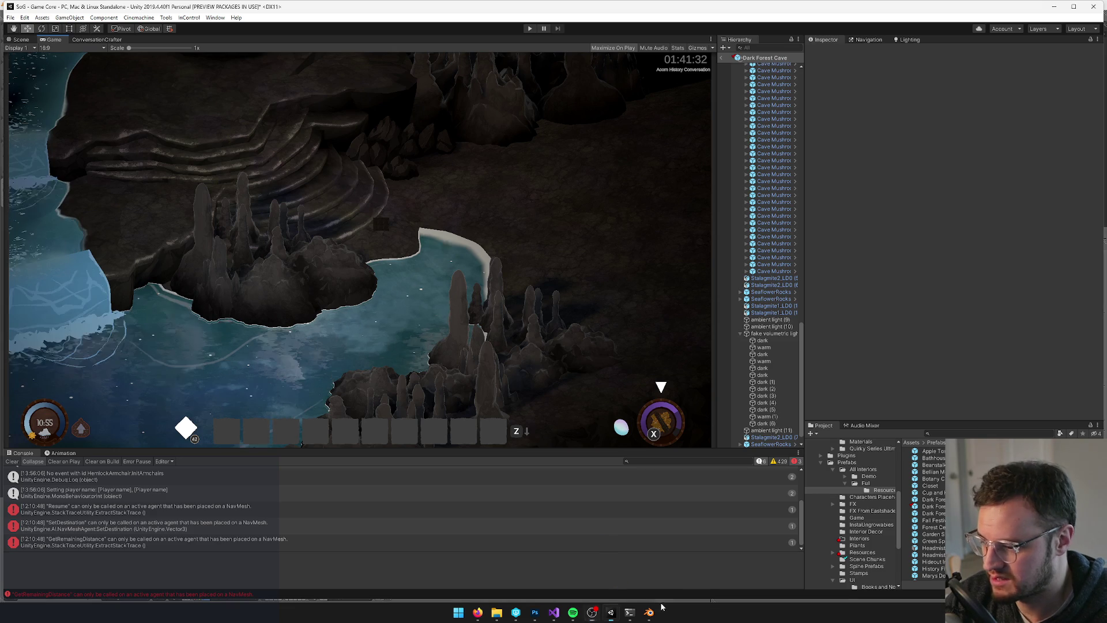
pyautogui.click(649, 611)
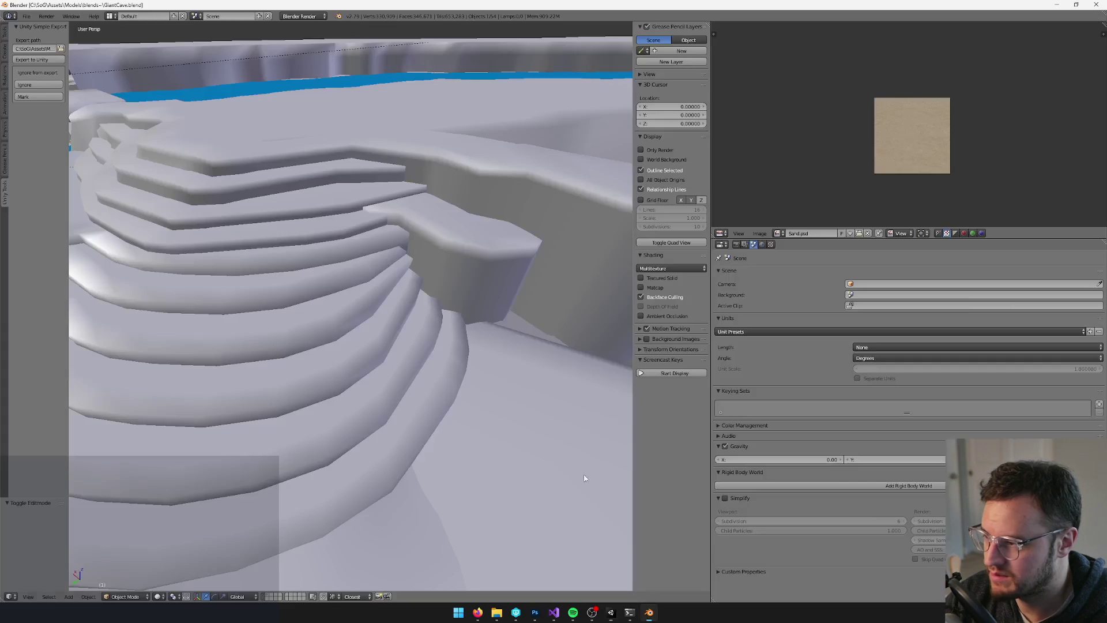
pyautogui.rightClick(303, 306)
pyautogui.press('KP_Decimal')
pyautogui.press('Tab')
pyautogui.press('Tab')
pyautogui.hotkey('alt', 'Tab')
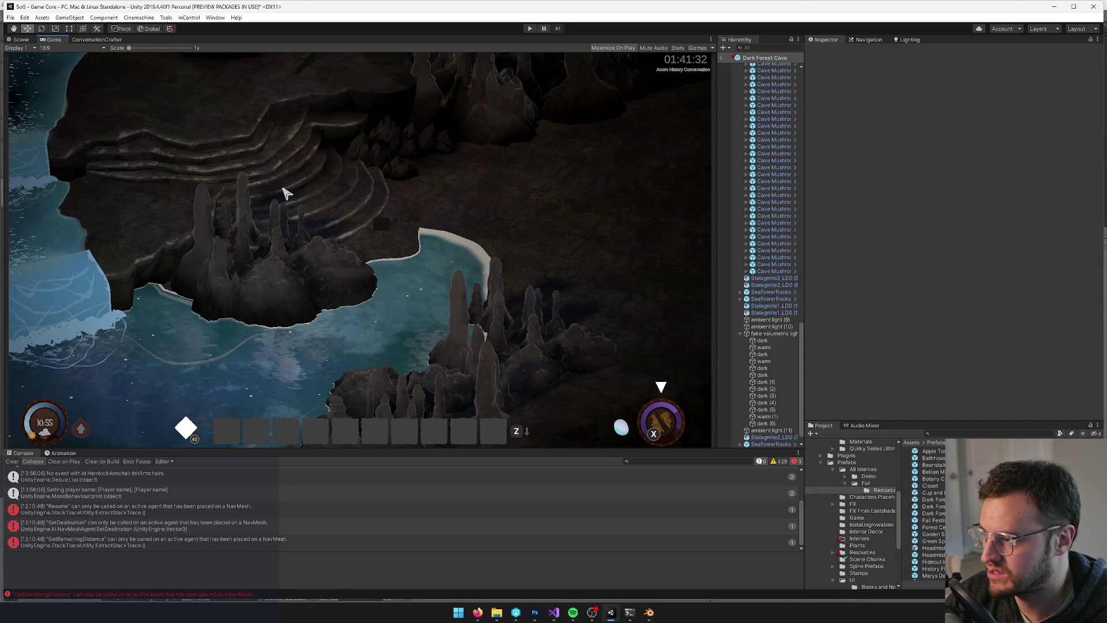
pyautogui.hotkey('alt', 'Tab')
pyautogui.scroll(-3, 383, 313)
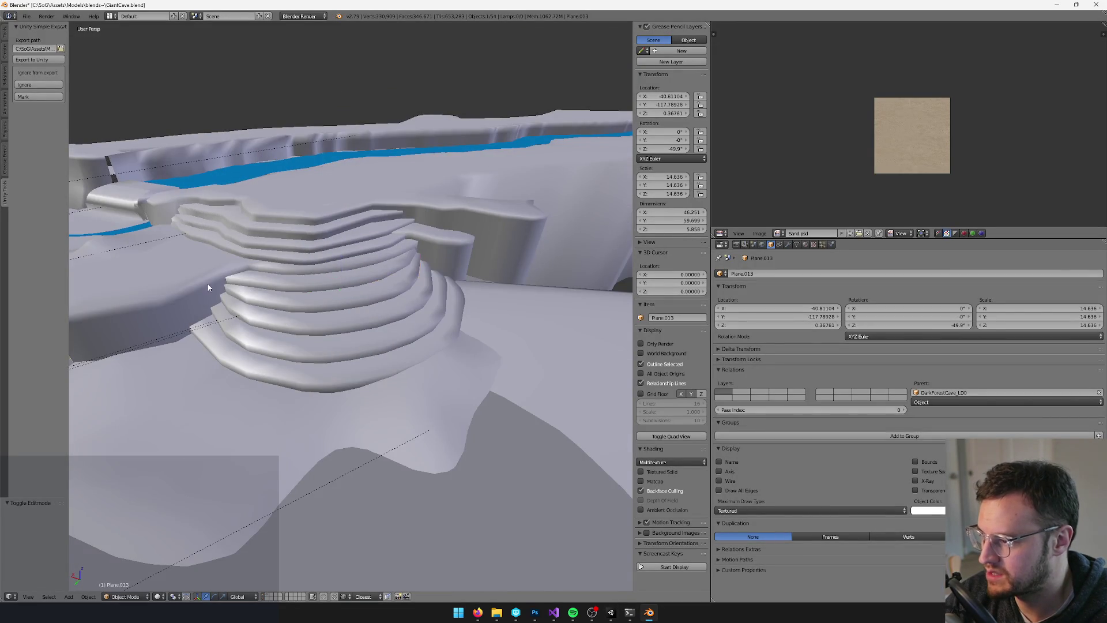
# Set Plane.023's vertex paint brush to green with blue 0 and a 25 px radius
pyautogui.scroll(2, 230, 292)
pyautogui.rightClick(289, 281)
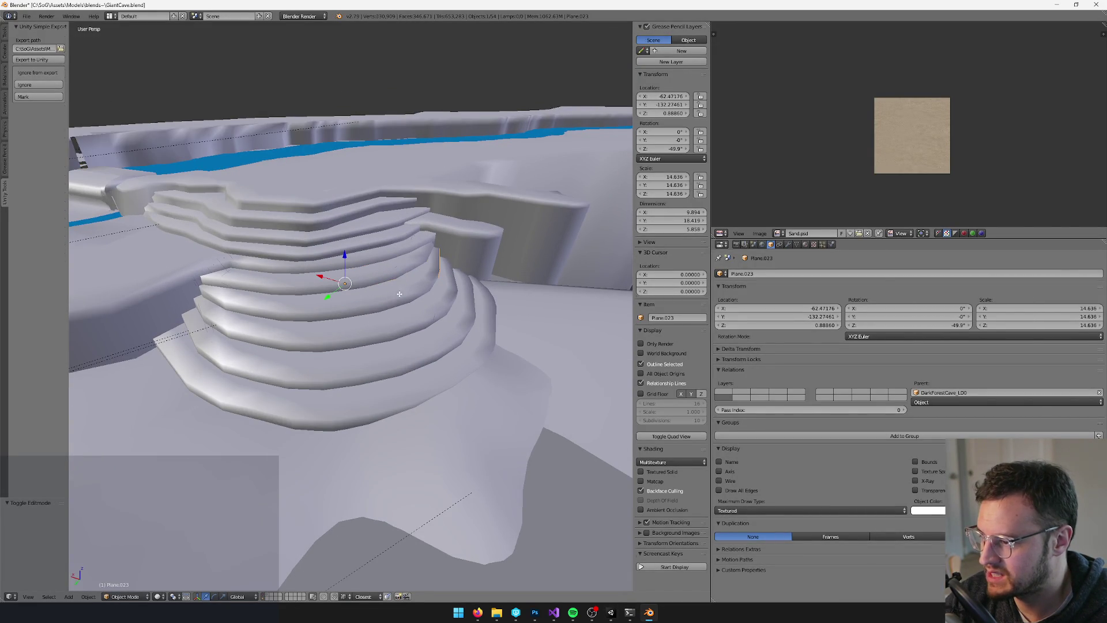
pyautogui.press('v')
pyautogui.scroll(4, 398, 297)
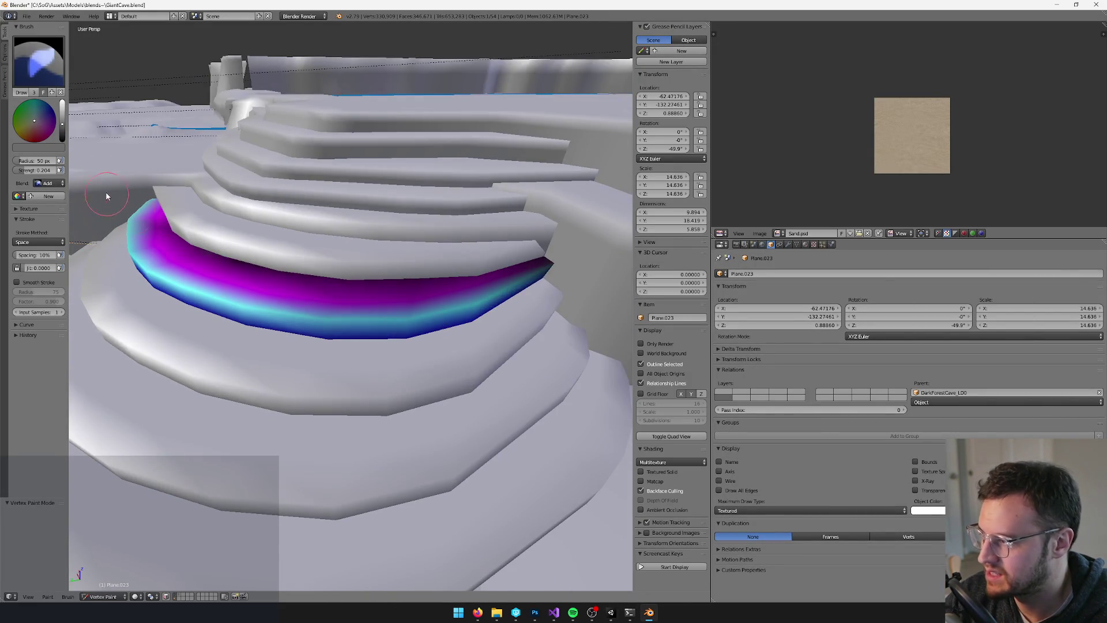
pyautogui.click(23, 108)
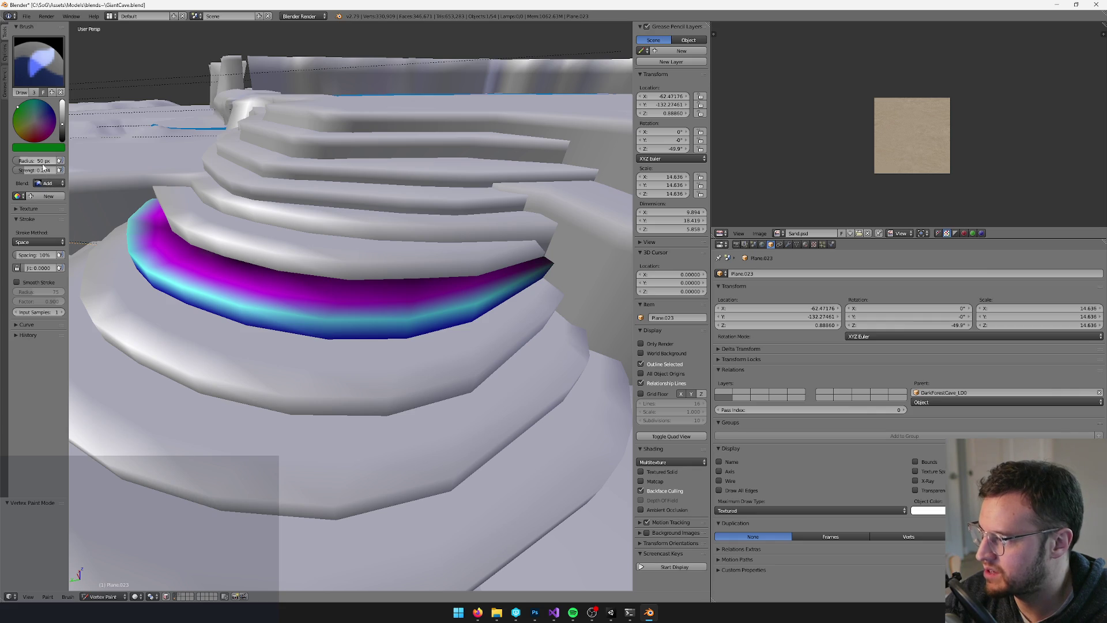
pyautogui.click(57, 147)
pyautogui.click(59, 135)
pyautogui.press('Return')
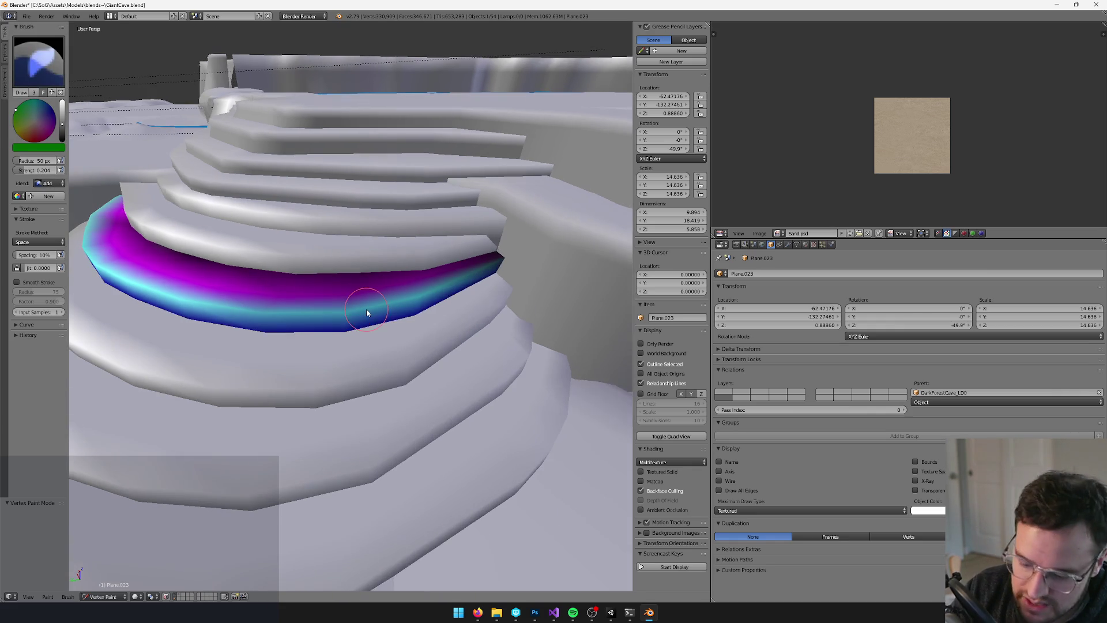
pyautogui.press('[')
pyautogui.press('[')
pyautogui.press('[')
# Save the painted band over the blend file and let Unity import the update
pyautogui.scroll(3, 346, 315)
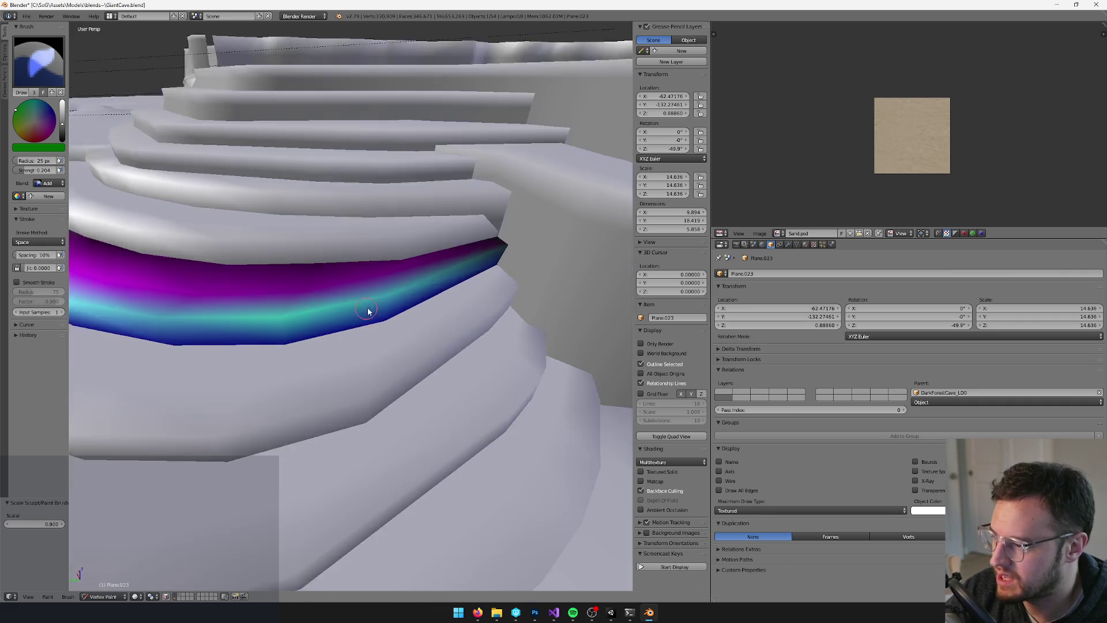
pyautogui.scroll(-3, 374, 312)
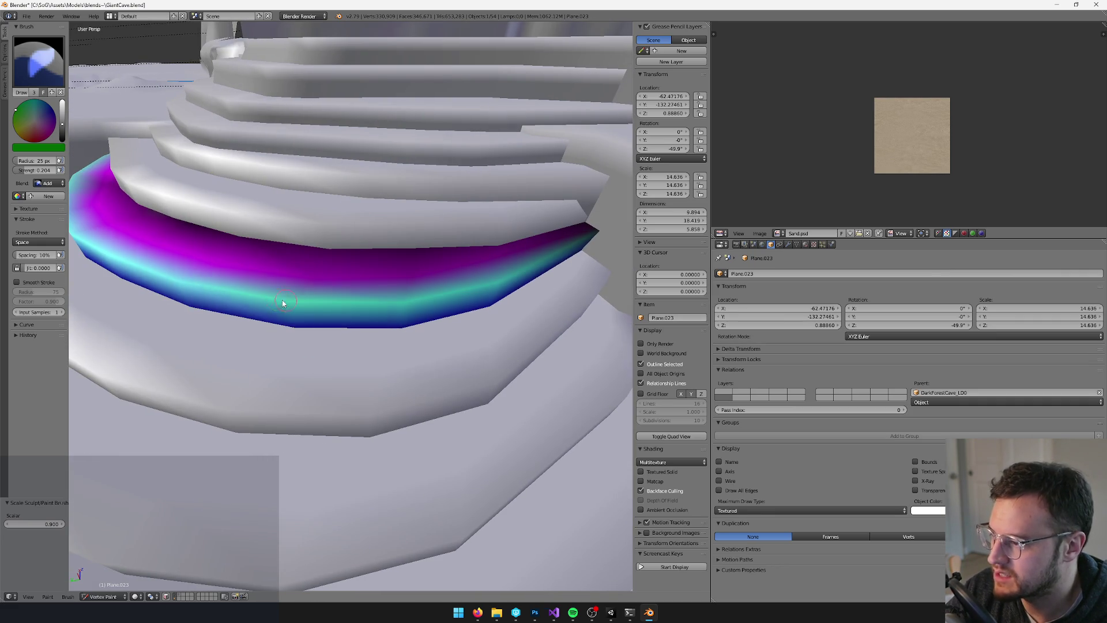
pyautogui.press('KP_6')
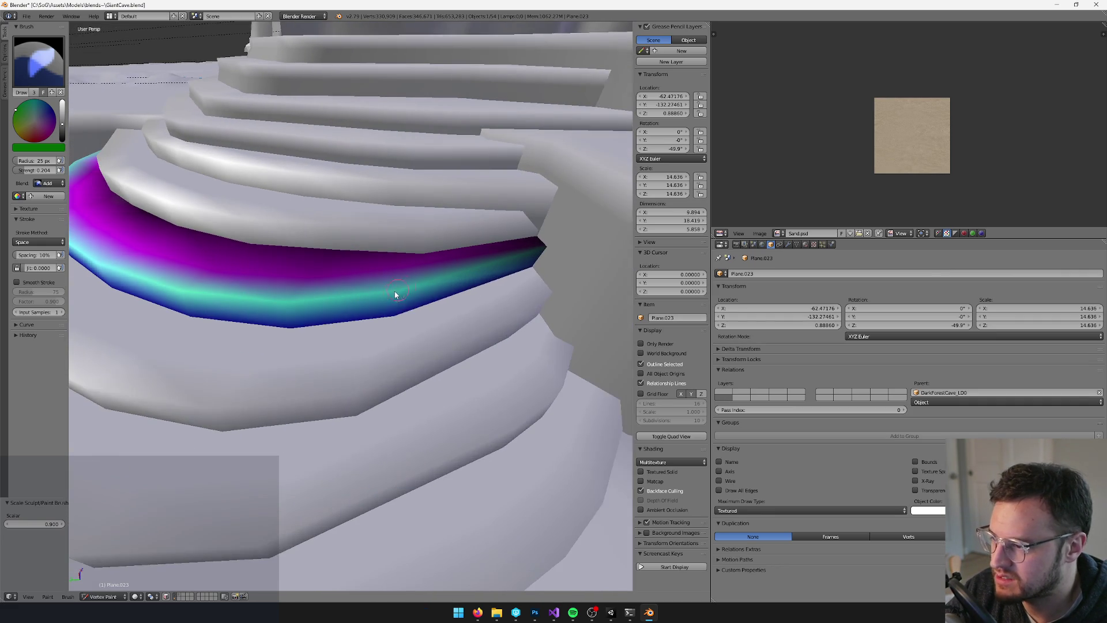
pyautogui.scroll(-3, 394, 292)
pyautogui.press('Tab')
pyautogui.press('Tab')
pyautogui.hotkey('ctrl', 's')
pyautogui.click(430, 279)
pyautogui.hotkey('alt', 'Tab')
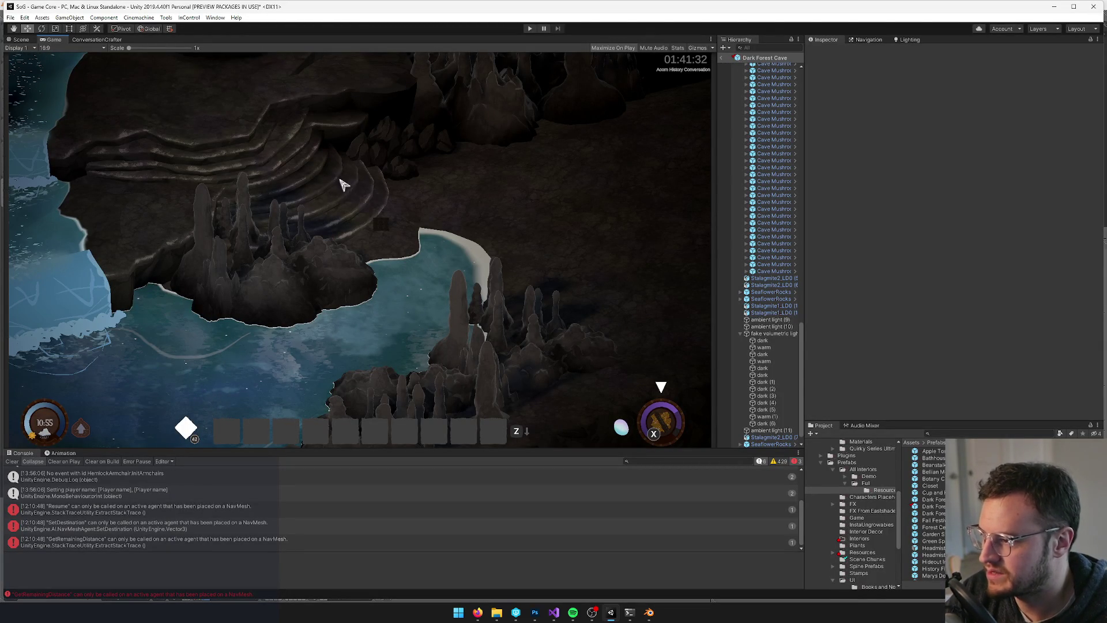
pyautogui.hotkey('alt', 'Tab')
# Select the Plane.024 step ring and inspect its painted band and mesh wireframe
pyautogui.press('v')
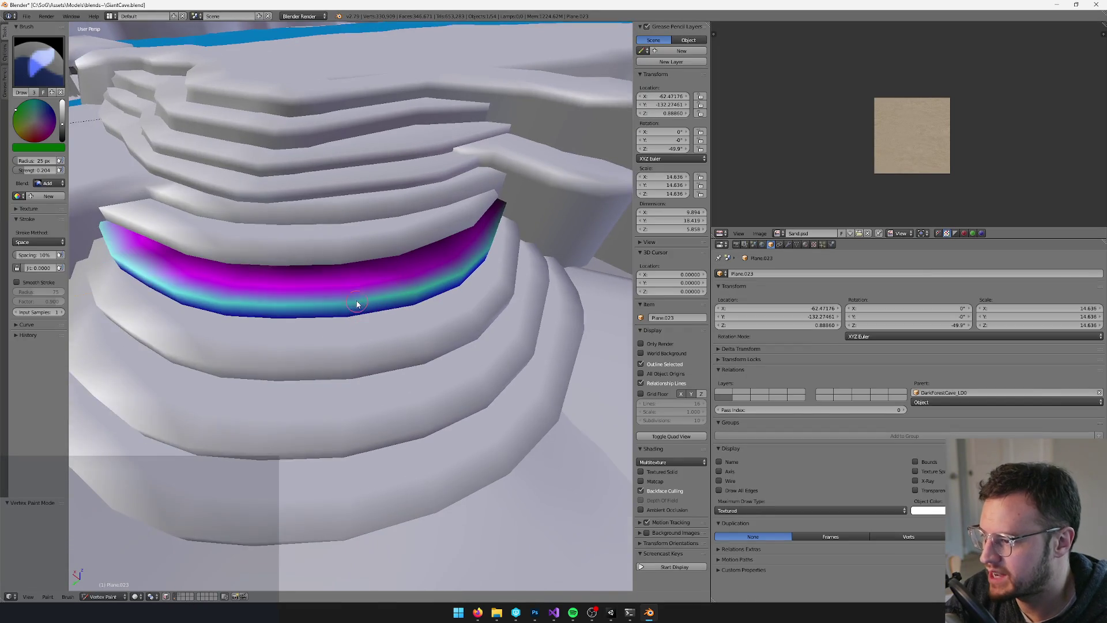
pyautogui.press('v')
pyautogui.rightClick(407, 289)
pyautogui.press('v')
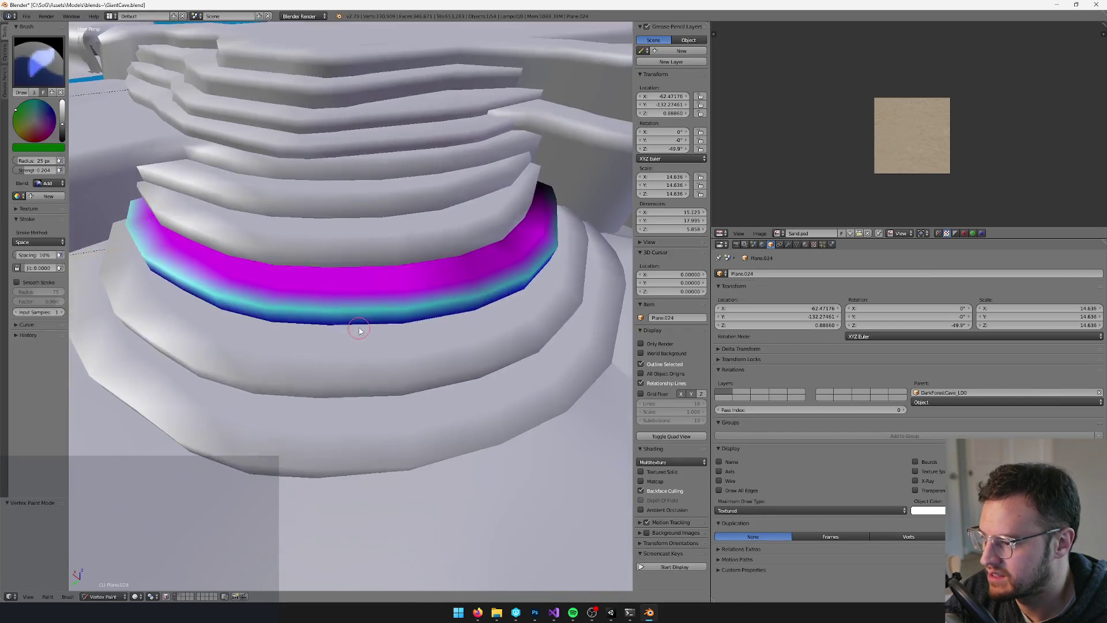
pyautogui.moveTo(419, 282)
pyautogui.mouseDown()
pyautogui.moveTo(329, 259)
pyautogui.moveTo(358, 272)
pyautogui.moveTo(284, 265)
pyautogui.moveTo(357, 298)
pyautogui.mouseUp()
pyautogui.press('Tab')
pyautogui.press('Tab')
pyautogui.press('Tab')
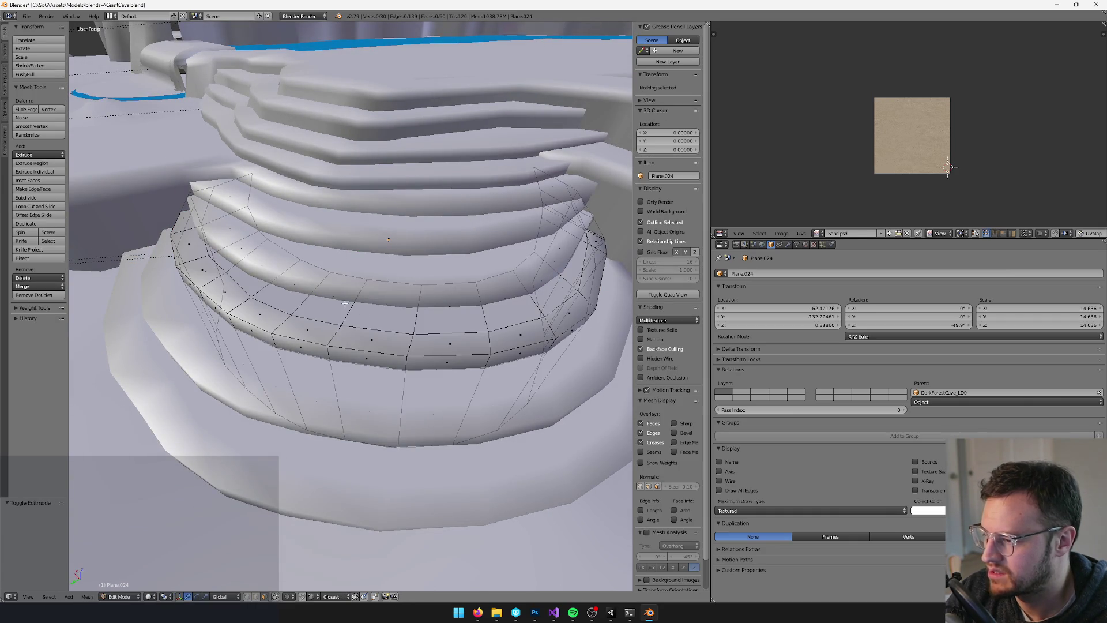
pyautogui.press('Tab')
pyautogui.press('v')
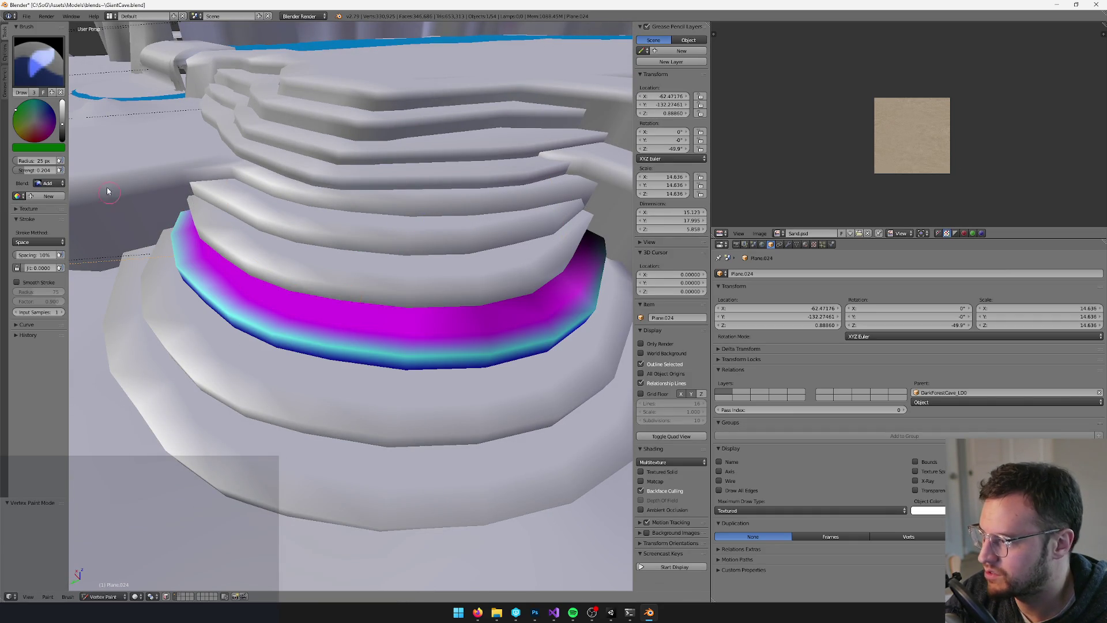
# Set brush blending to Mix, enlarge the brush radius, and adjust the colour brightness
pyautogui.moveTo(63, 136); pyautogui.dragTo(63, 101)
pyautogui.click(49, 182)
pyautogui.click(46, 173)
pyautogui.click(62, 148)
pyautogui.press(']')
pyautogui.press(']')
pyautogui.press(']')
pyautogui.press(']')
pyautogui.press(']')
pyautogui.press(']')
pyautogui.moveTo(65, 132); pyautogui.dragTo(63, 102)
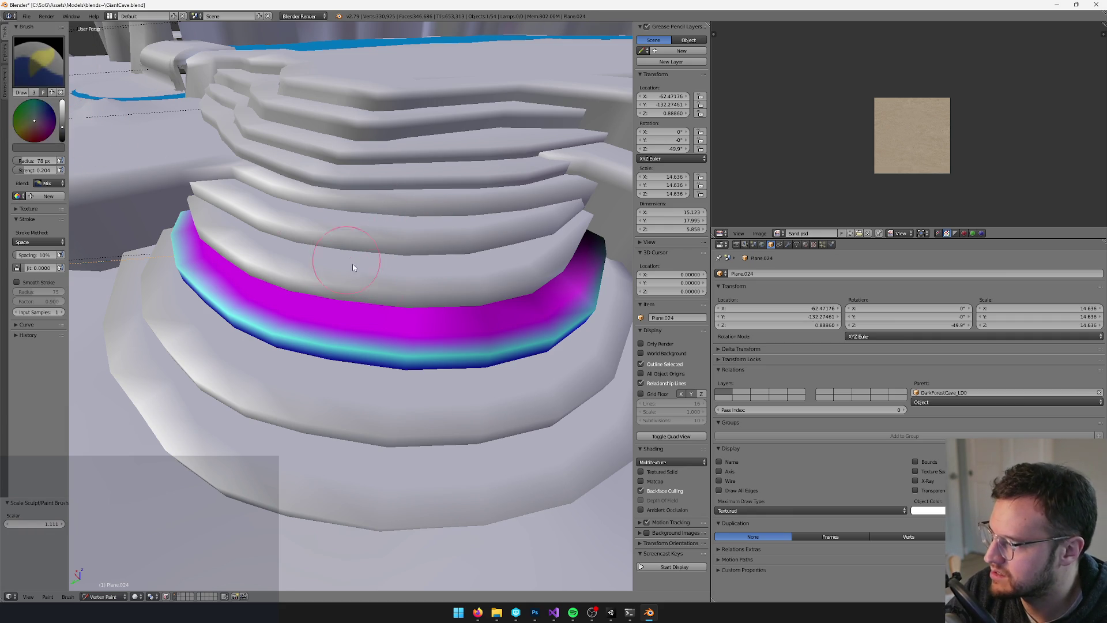
# Orbit and zoom around the band to inspect it, then enter Edit Mode on the step piece
pyautogui.press('KP_4')
pyautogui.press('KP_4')
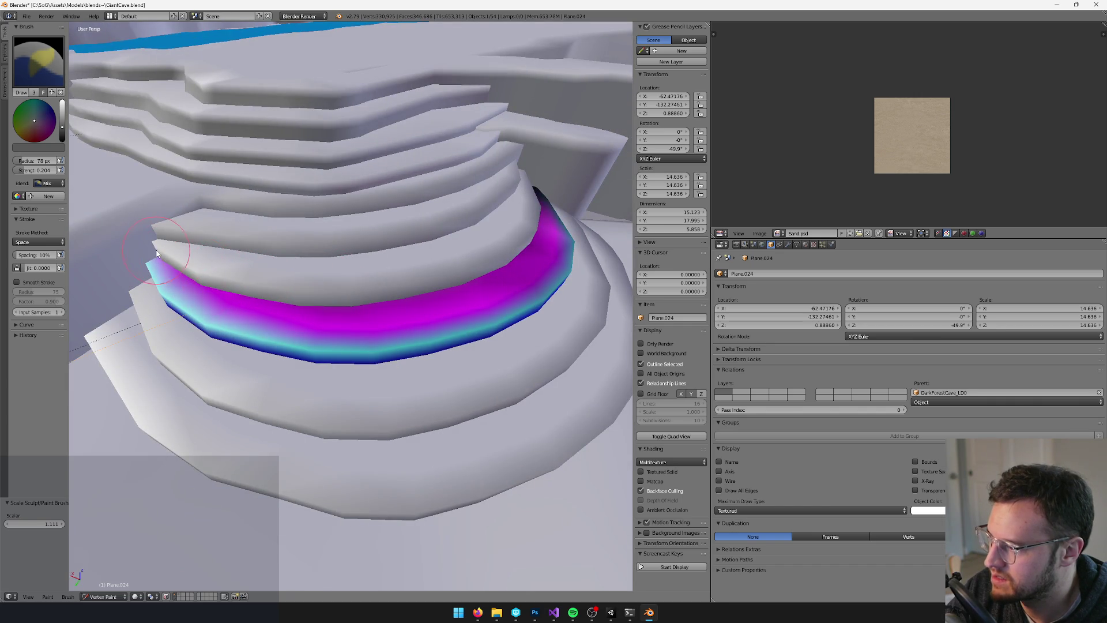
pyautogui.press('KP_8')
pyautogui.press('KP_2')
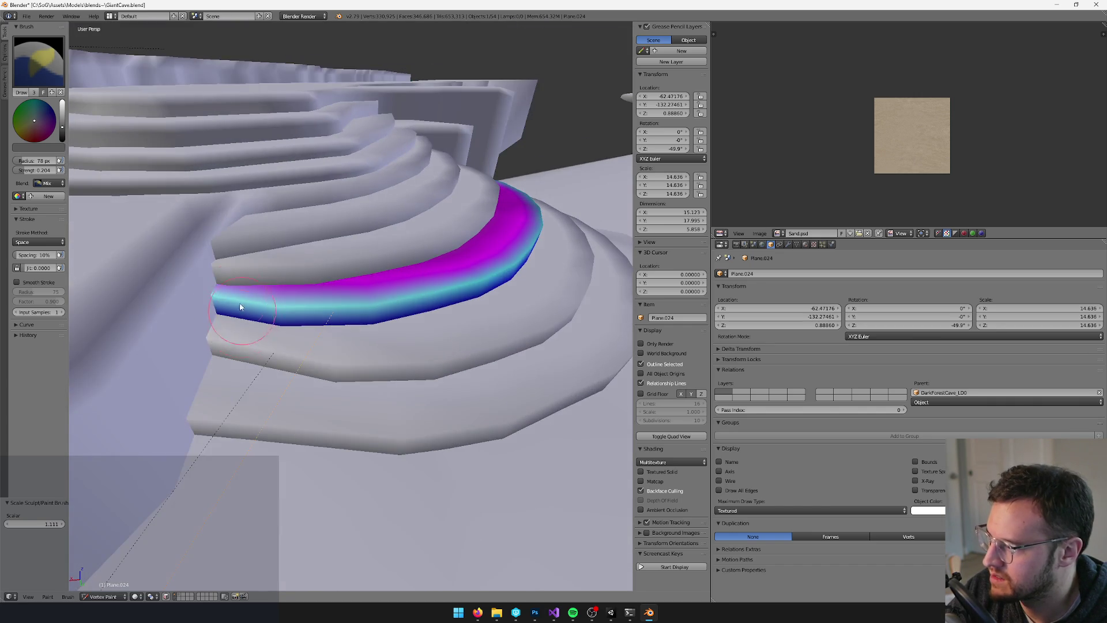
pyautogui.press('KP_8')
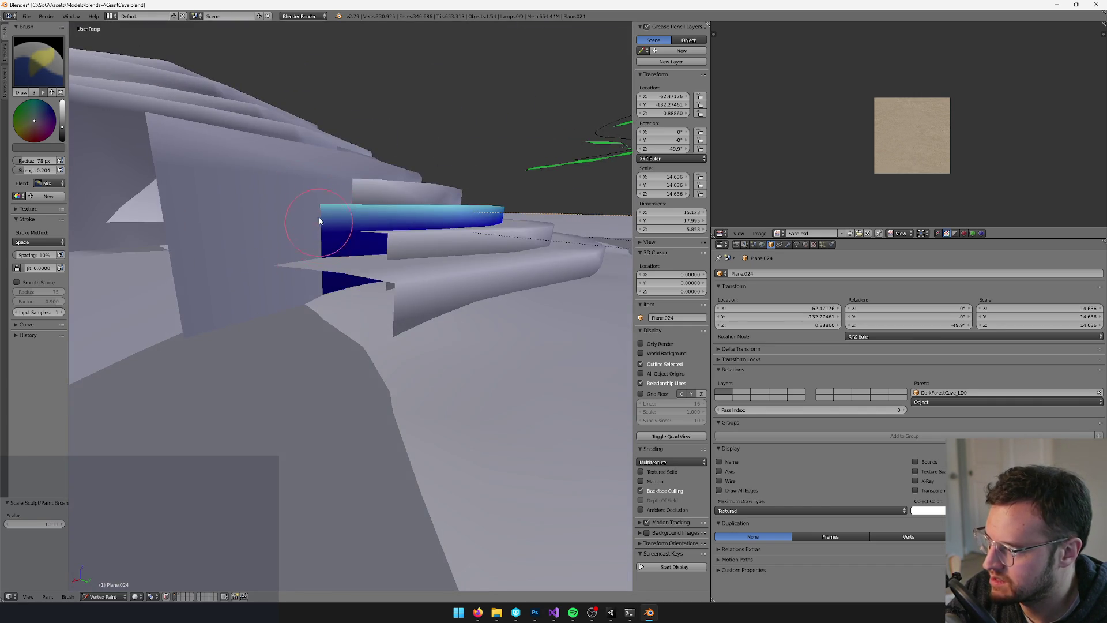
pyautogui.press('KP_2')
pyautogui.scroll(3, 327, 276)
pyautogui.scroll(-3, 326, 423)
pyautogui.scroll(3, 339, 388)
pyautogui.scroll(-3, 274, 272)
pyautogui.scroll(3, 275, 272)
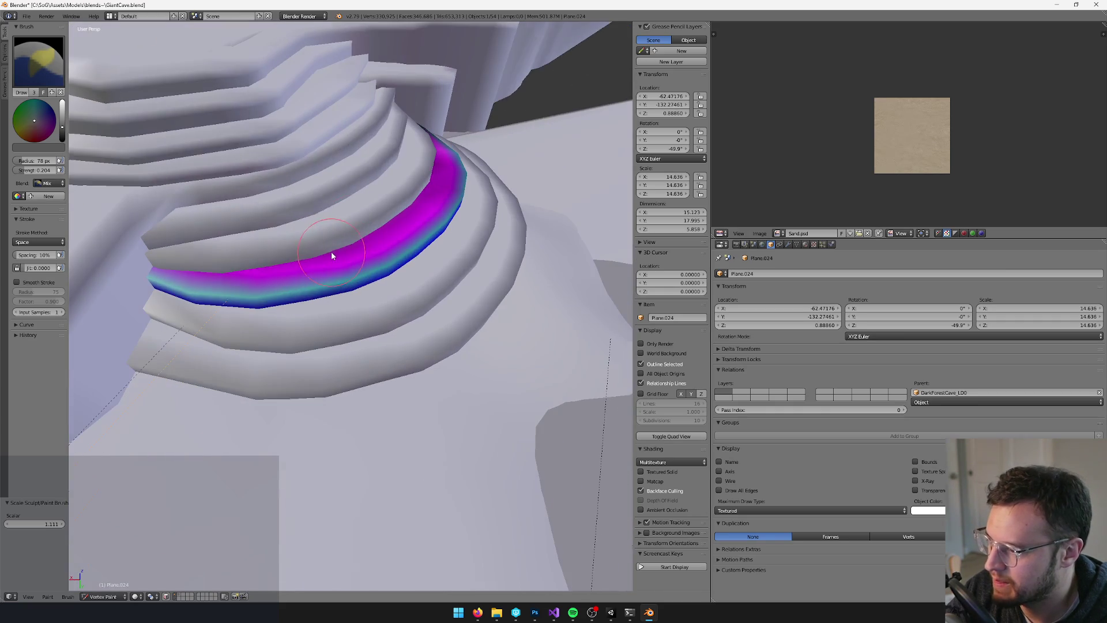
pyautogui.scroll(2, 284, 247)
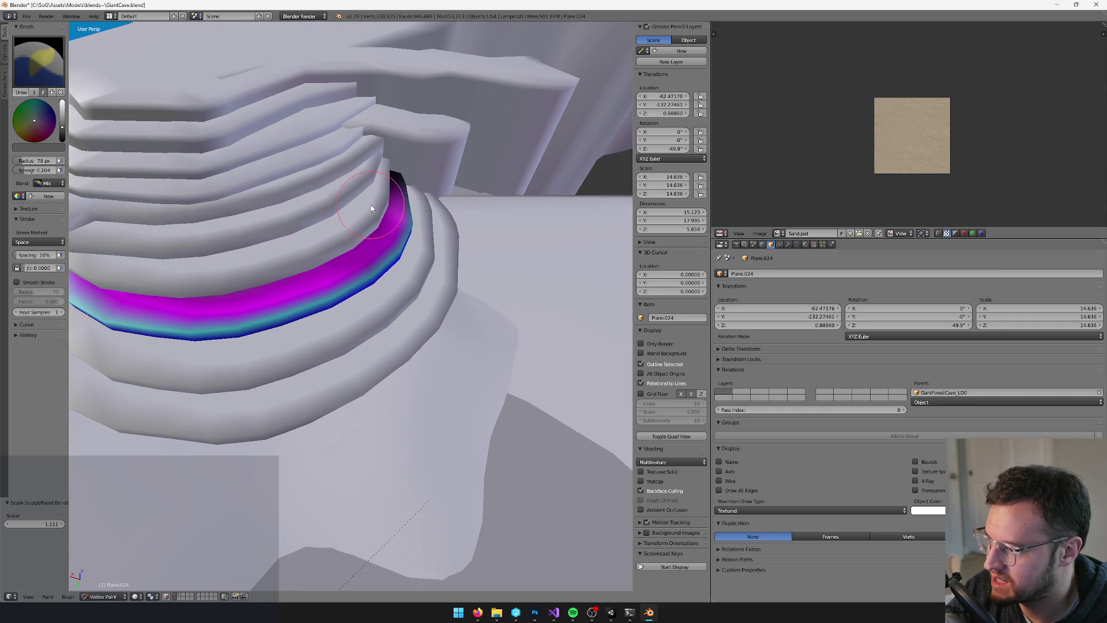
pyautogui.press('v')
pyautogui.press('Tab')
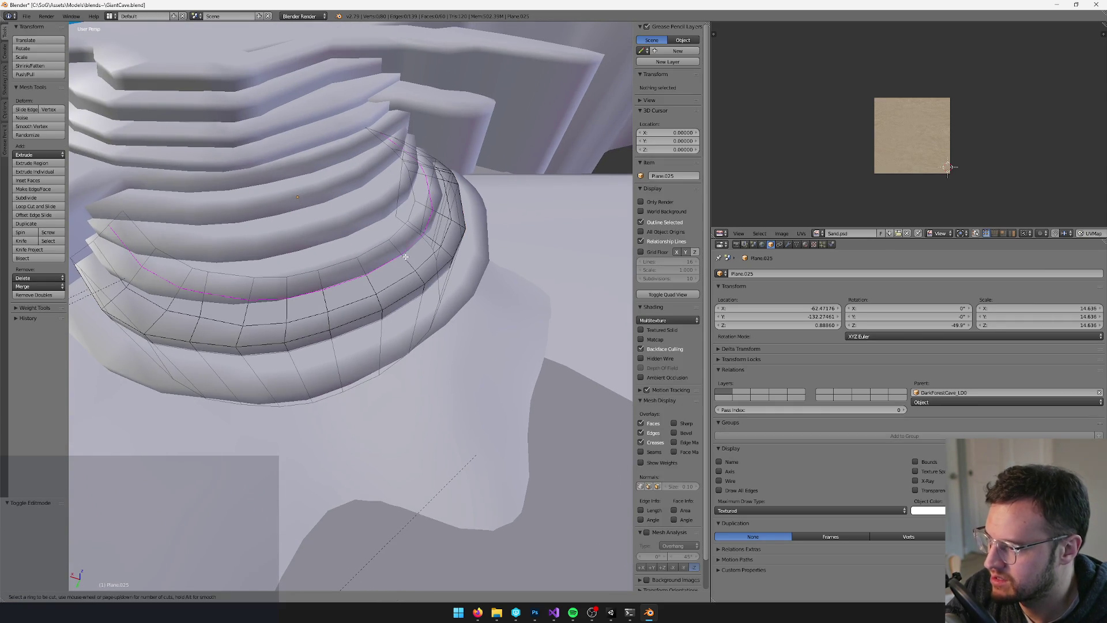
# Inspect the current ring's painted magenta band from several angles
pyautogui.press('Tab')
pyautogui.press('v')
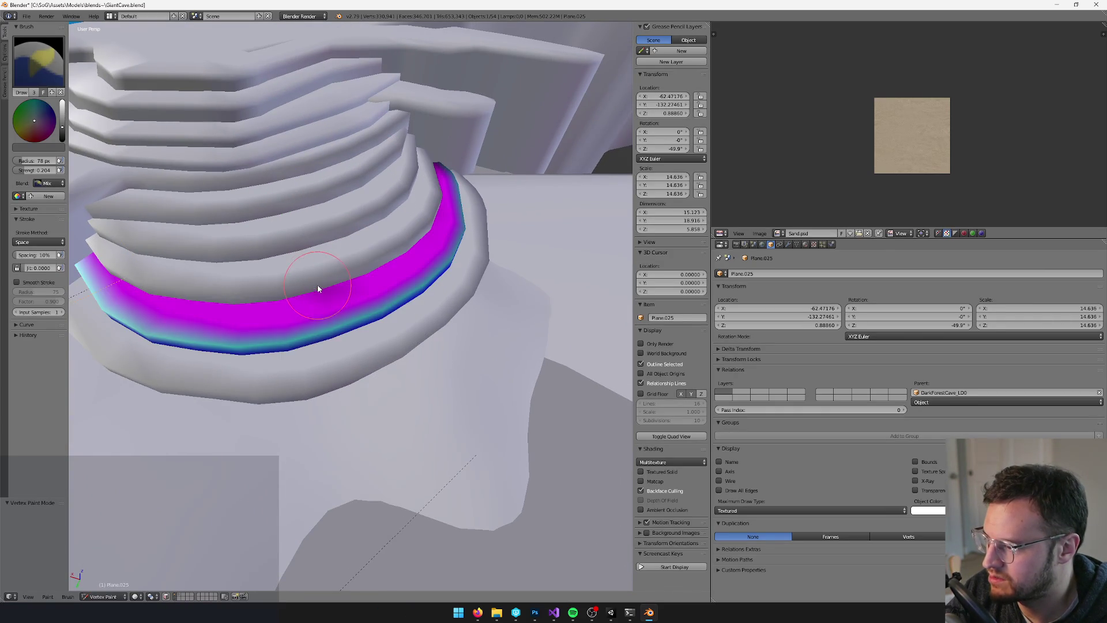
pyautogui.moveTo(318, 289); pyautogui.dragTo(386, 268)
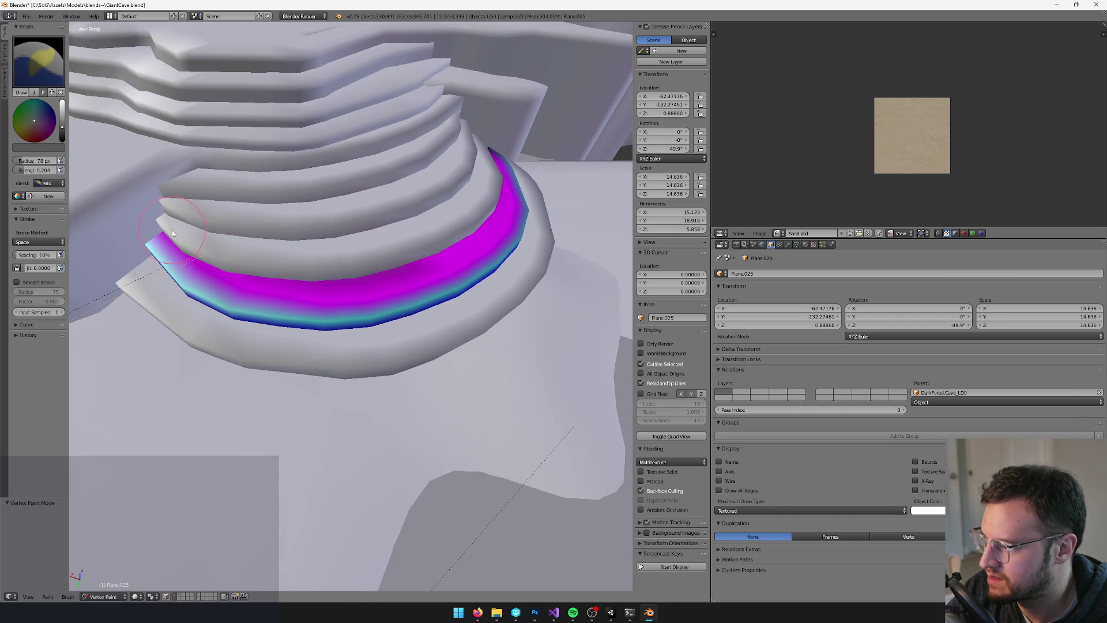
pyautogui.moveTo(171, 232); pyautogui.dragTo(393, 259)
pyautogui.moveTo(493, 234)
pyautogui.mouseDown()
pyautogui.moveTo(469, 306)
pyautogui.moveTo(450, 296)
pyautogui.moveTo(477, 257)
pyautogui.moveTo(483, 216)
pyautogui.mouseUp()
pyautogui.press('v')
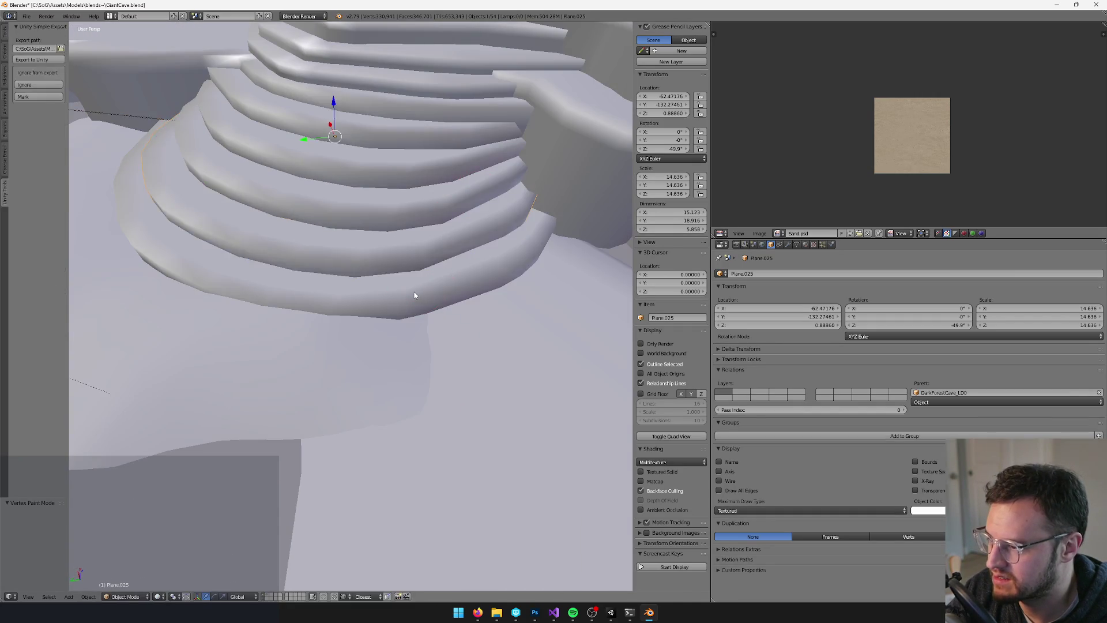
# Vertex paint Plane.022 with the brush blending switched to Blur
pyautogui.rightClick(415, 294)
pyautogui.press('v')
pyautogui.moveTo(339, 262)
pyautogui.mouseDown()
pyautogui.moveTo(434, 240)
pyautogui.moveTo(173, 190)
pyautogui.mouseUp()
pyautogui.click(49, 182)
pyautogui.click(57, 137)
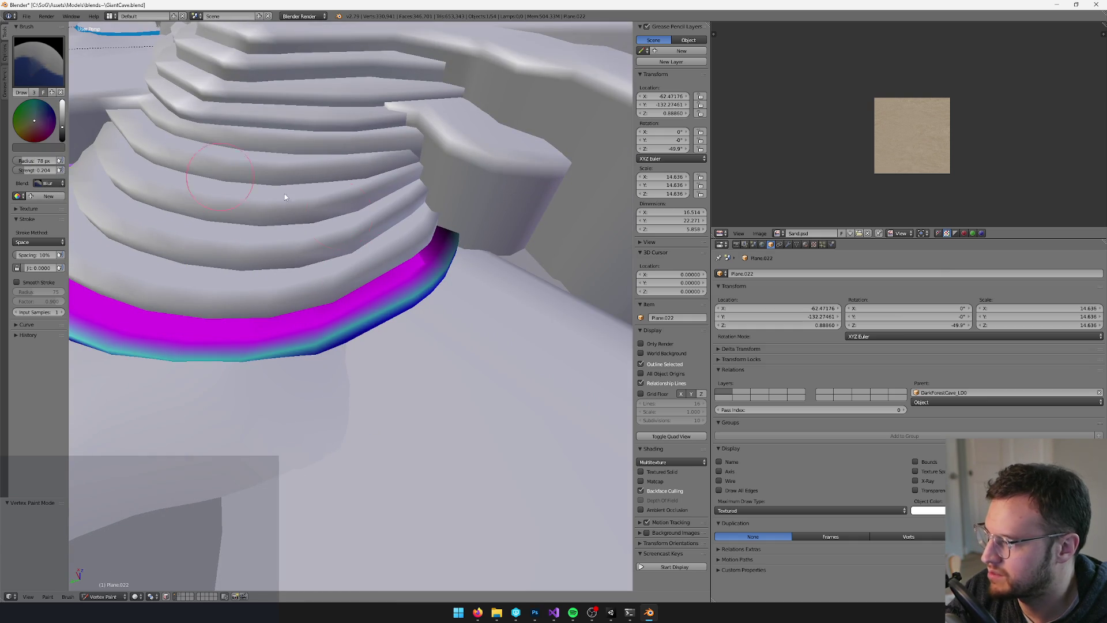
pyautogui.moveTo(269, 234); pyautogui.dragTo(144, 219)
# Return blending to Mix, darken the brush colour, and enter Edit Mode on the ring
pyautogui.click(53, 180)
pyautogui.click(51, 178)
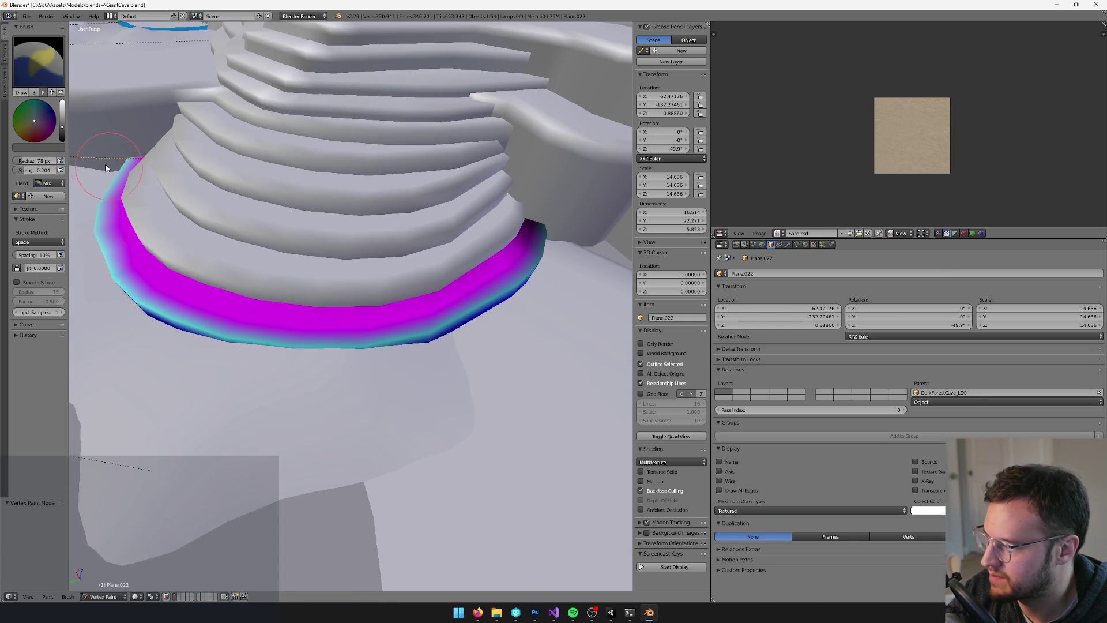
pyautogui.click(63, 134)
pyautogui.scroll(2, 382, 291)
pyautogui.scroll(2, 400, 295)
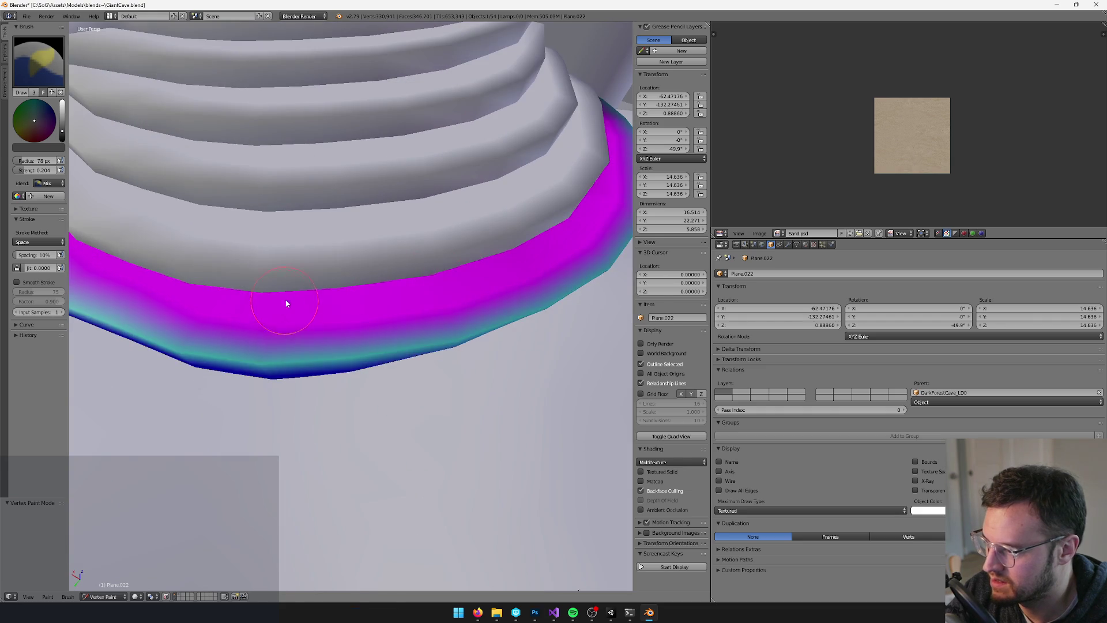
pyautogui.press('Tab')
pyautogui.press('Tab')
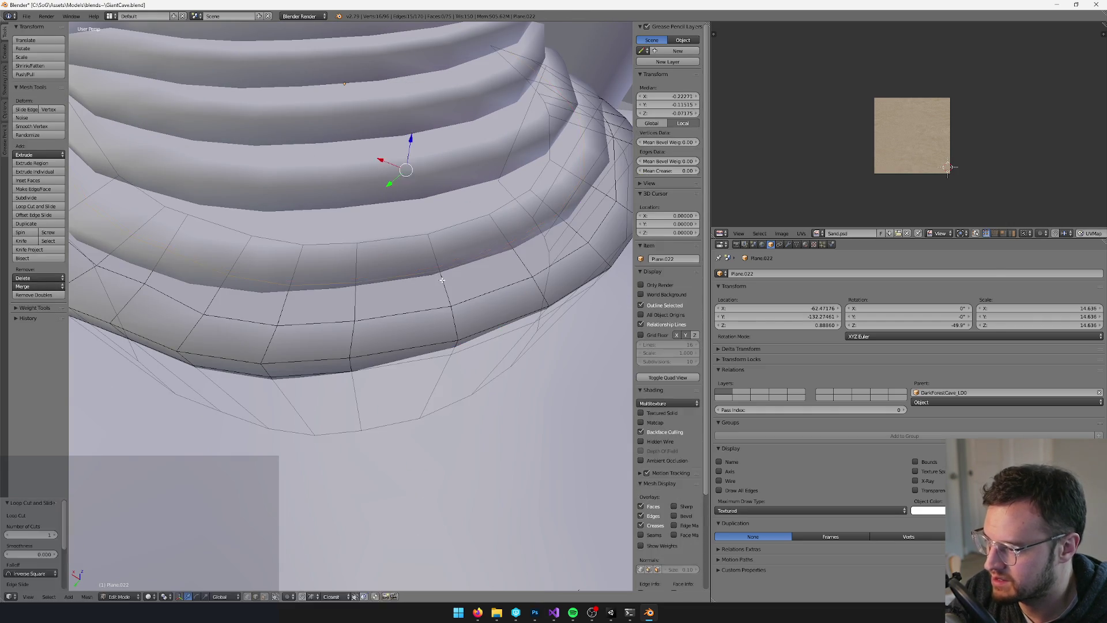
# Inspect the magenta band on the Plane.022 ring in Vertex Paint and Edit Mode
pyautogui.press('v')
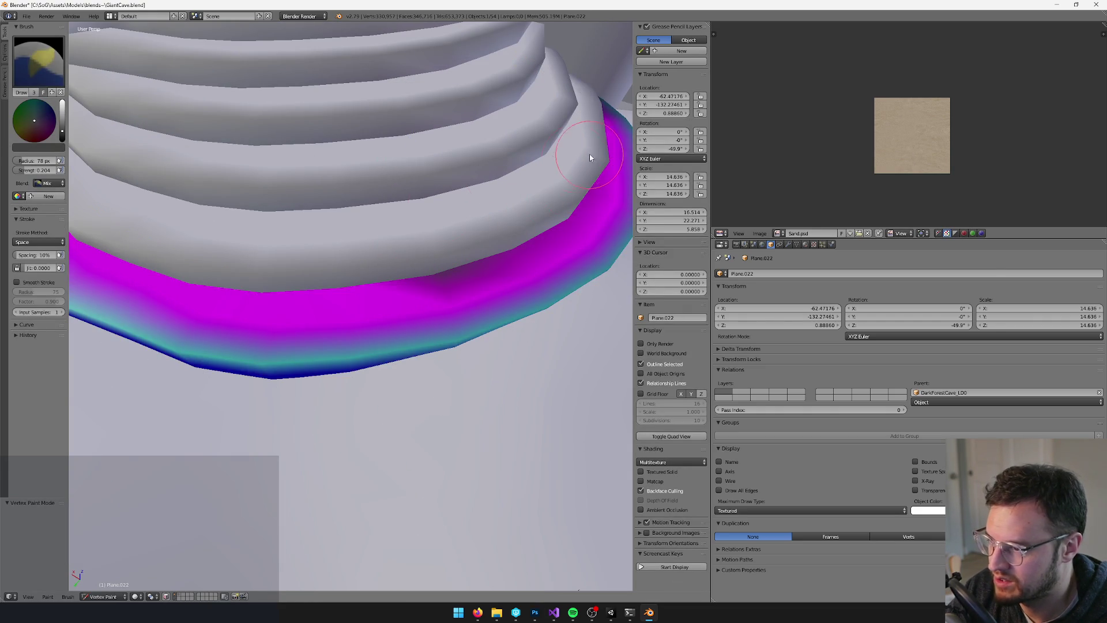
pyautogui.moveTo(577, 190); pyautogui.dragTo(479, 251)
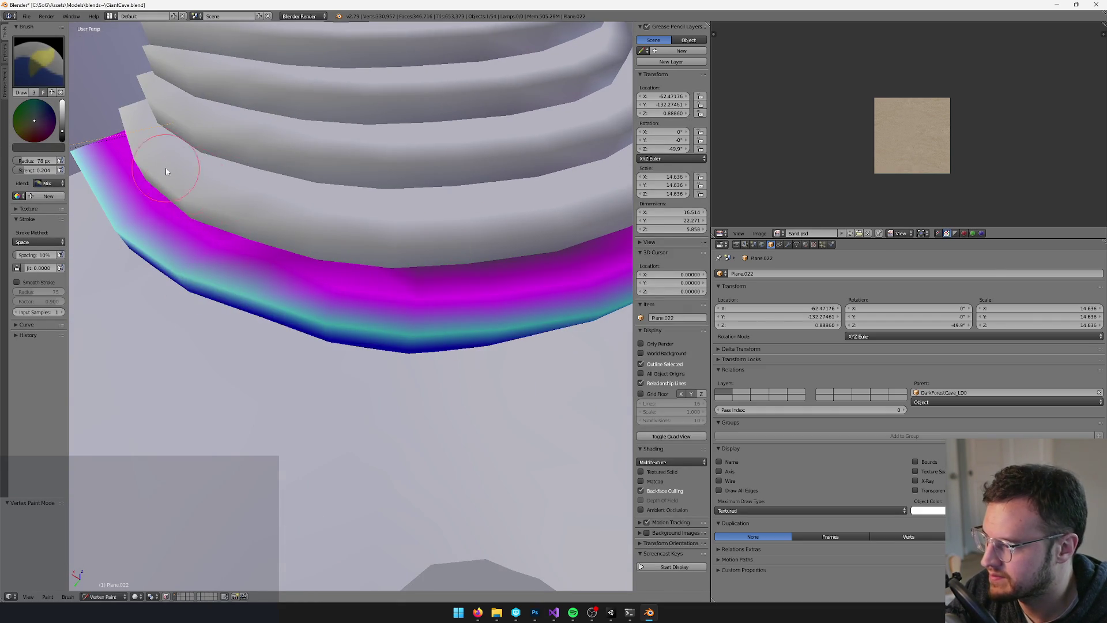
pyautogui.press('v')
pyautogui.scroll(-3, 380, 285)
pyautogui.press('Tab')
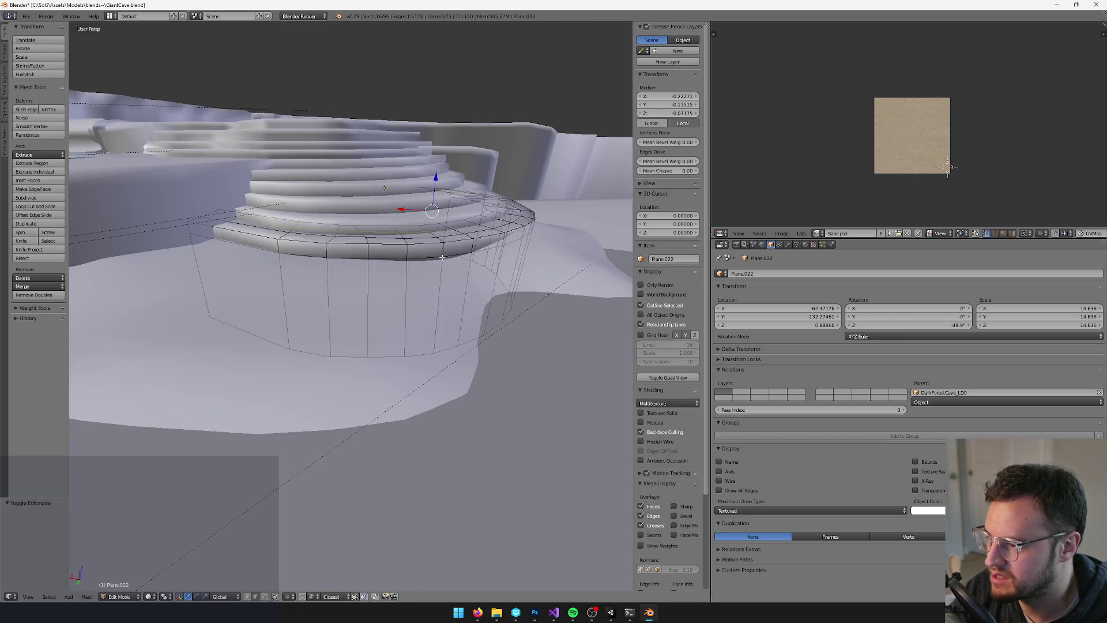
pyautogui.press('Tab')
pyautogui.press('Tab')
pyautogui.scroll(4, 469, 291)
# Loop-cut Plane.022 and delete the wall faces below the new loop
pyautogui.hotkey('ctrl', 'r')
pyautogui.click(428, 354)
pyautogui.click(435, 280)
pyautogui.keyDown('alt'); pyautogui.keyDown('shift'); pyautogui.rightClick(411, 383); pyautogui.keyUp('shift'); pyautogui.keyUp('alt')
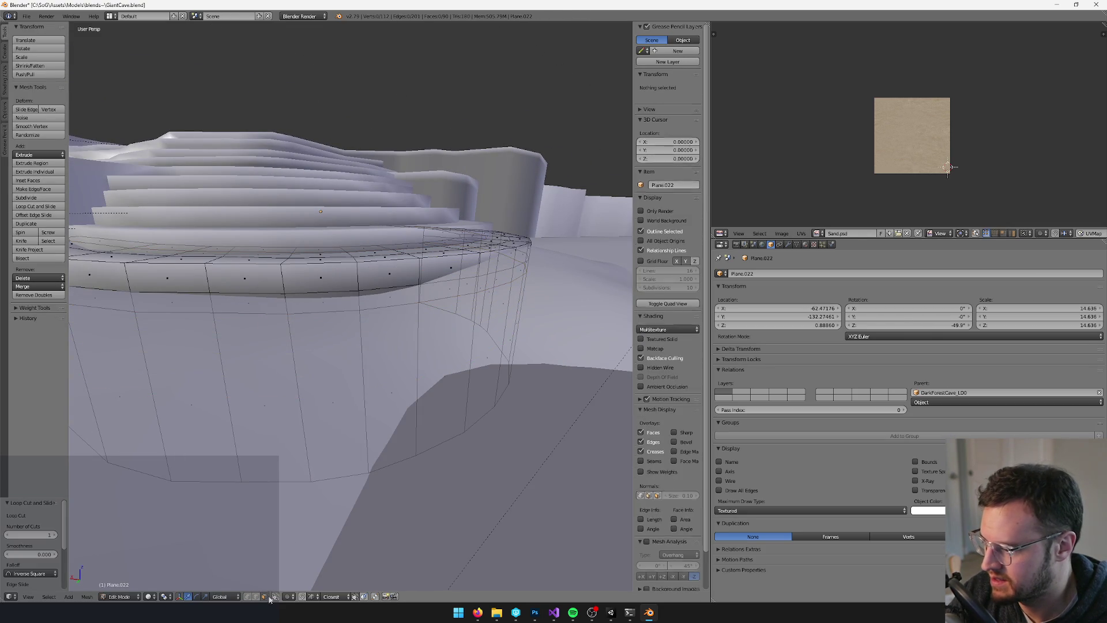
pyautogui.press('w')
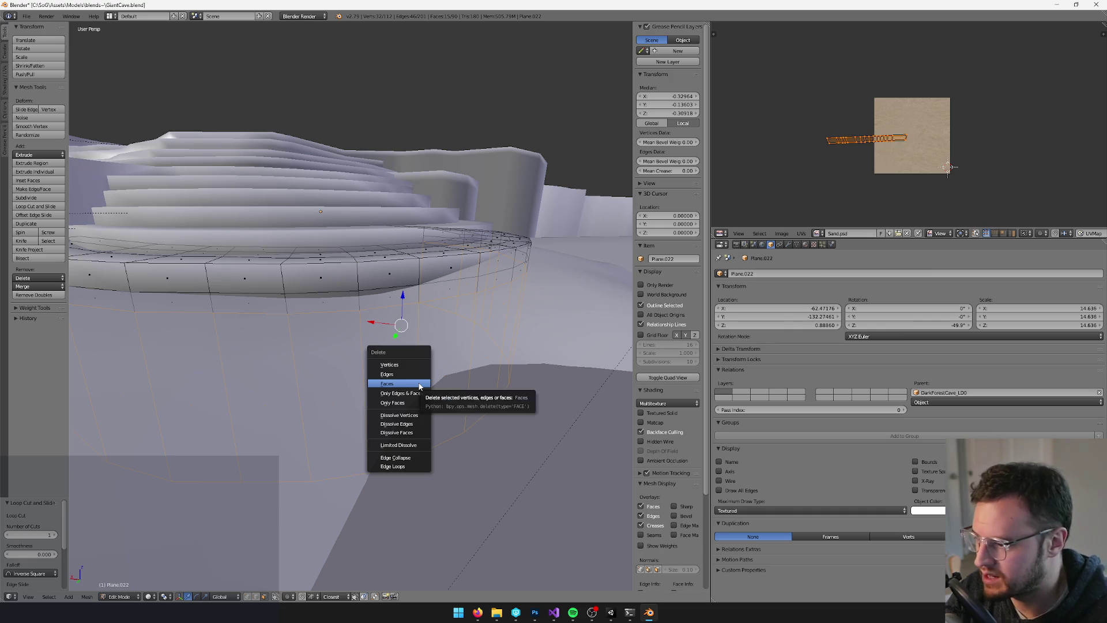
pyautogui.click(415, 382)
pyautogui.press('Tab')
# Darken the vertex paint brush colour, then select the upper step ring Plane.025
pyautogui.press('v')
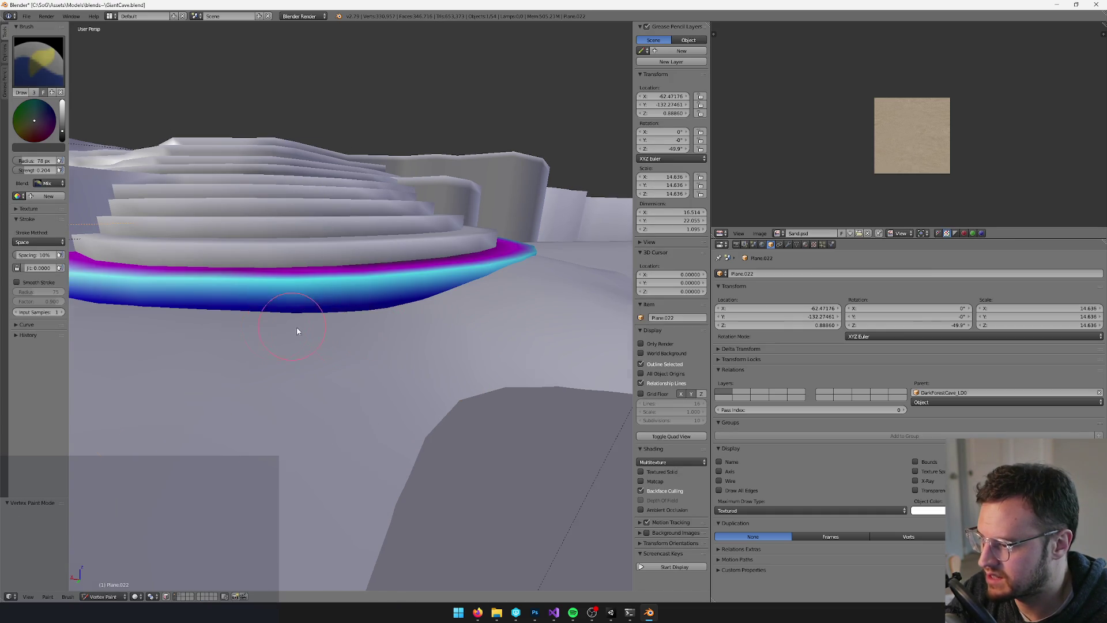
pyautogui.moveTo(312, 342); pyautogui.dragTo(85, 195)
pyautogui.click(63, 136)
pyautogui.moveTo(419, 311)
pyautogui.mouseDown()
pyautogui.moveTo(425, 346)
pyautogui.moveTo(535, 340)
pyautogui.mouseUp()
pyautogui.press('v')
pyautogui.rightClick(346, 285)
# Frame Plane.025 and check its painted blue ring colours
pyautogui.press('v')
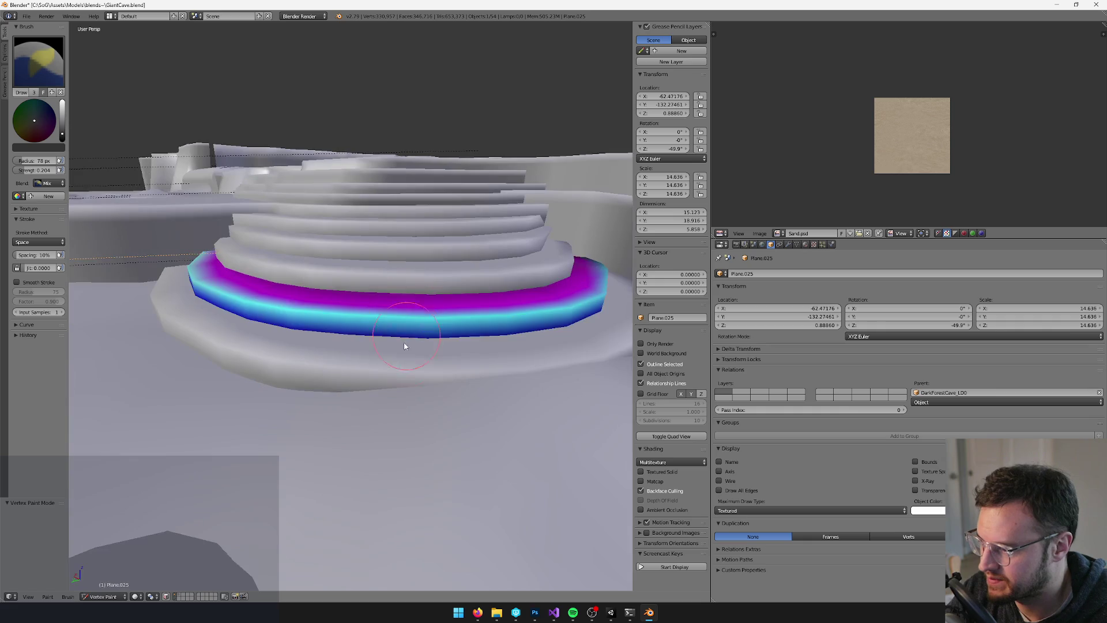
pyautogui.press('KP_Decimal')
pyautogui.press('Tab')
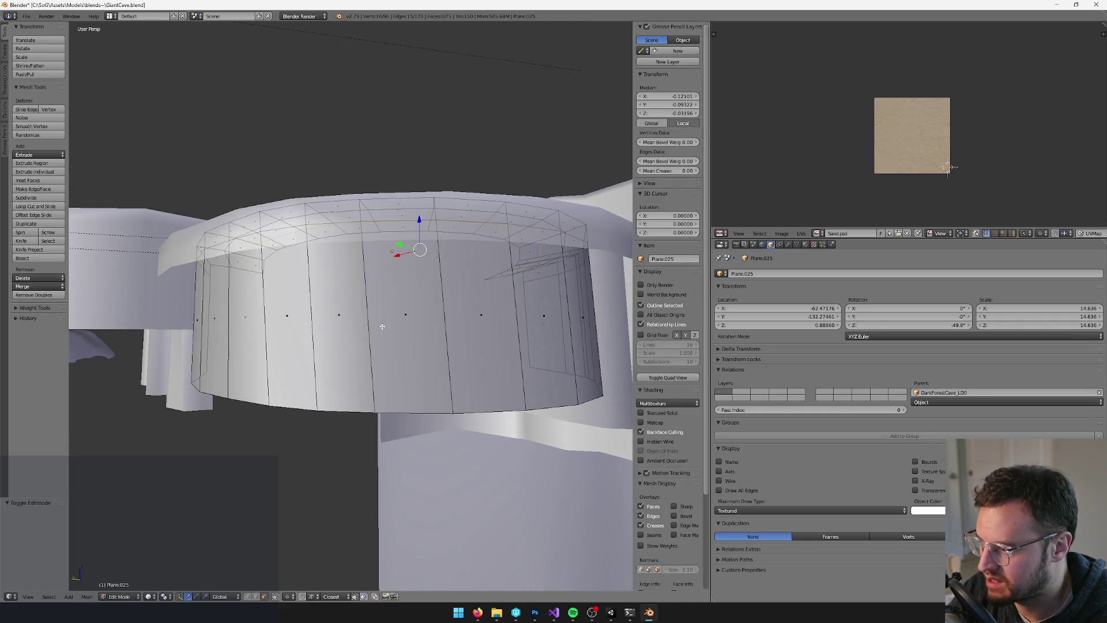
pyautogui.press('Tab')
pyautogui.press('v')
pyautogui.moveTo(427, 371); pyautogui.dragTo(444, 375)
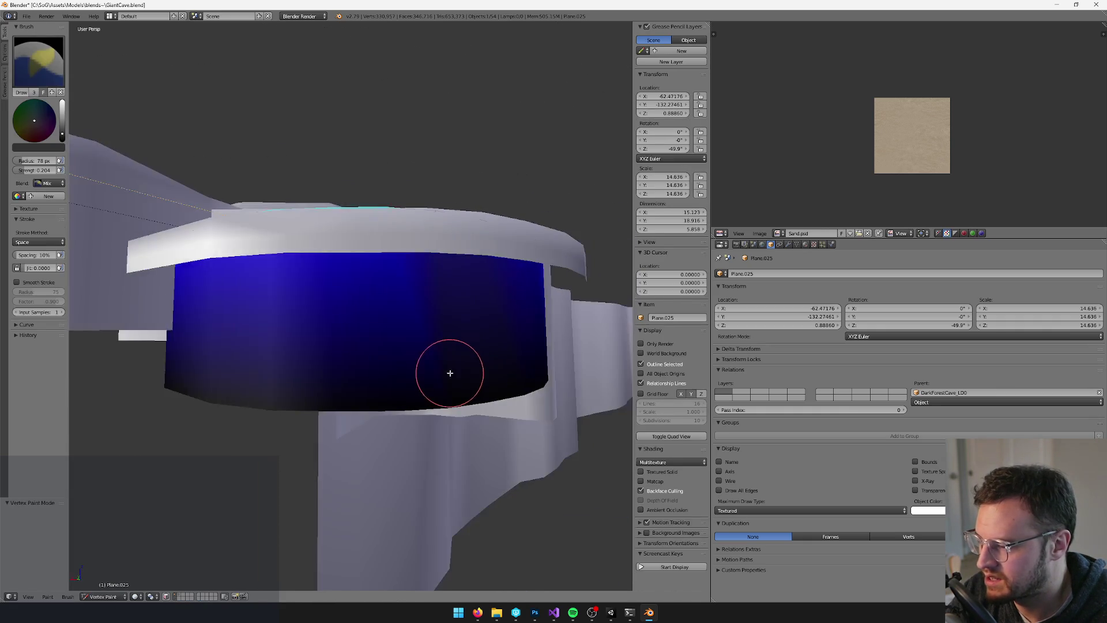
# Raise Plane.025's bottom edge loop along Z to thin its coloured band
pyautogui.press('Tab')
pyautogui.rightClick(366, 411)
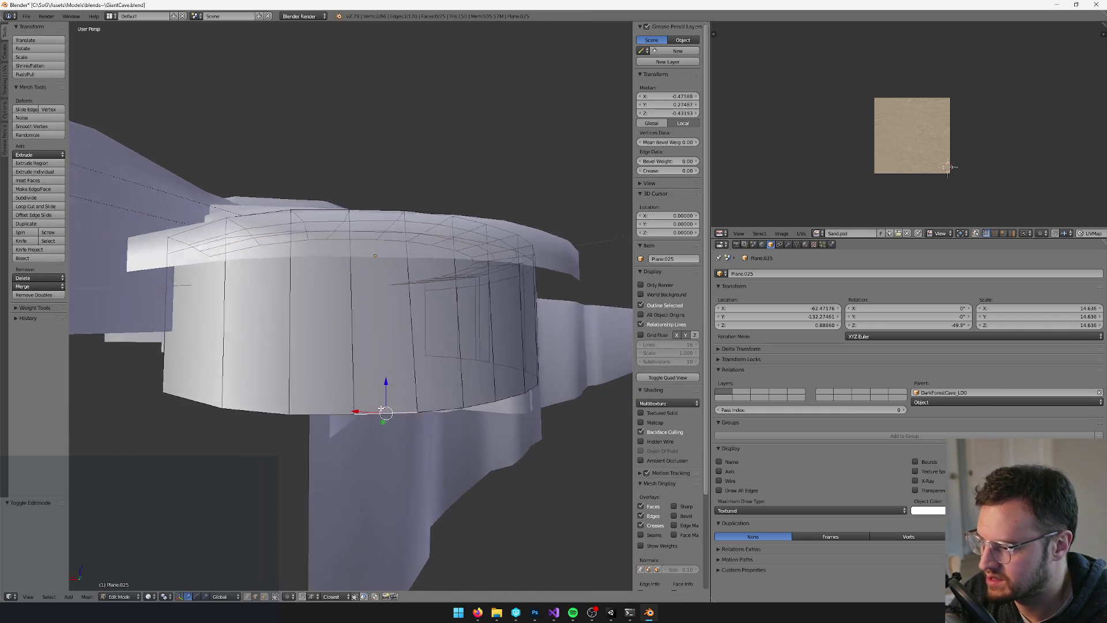
pyautogui.hotkey('ctrl', 'e')
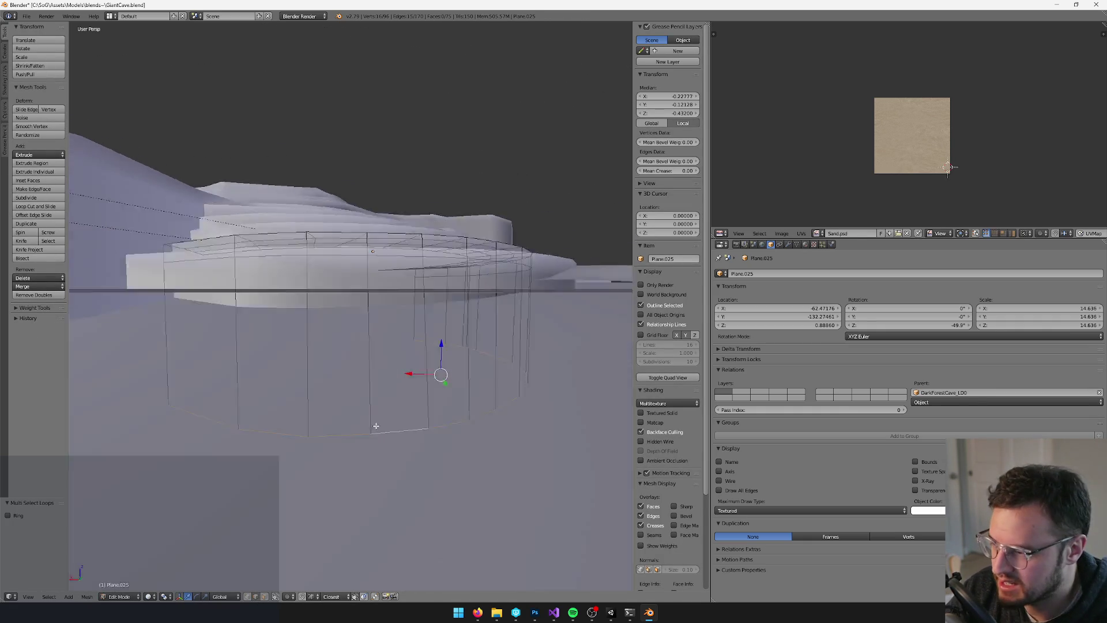
pyautogui.press('g')
pyautogui.press('z')
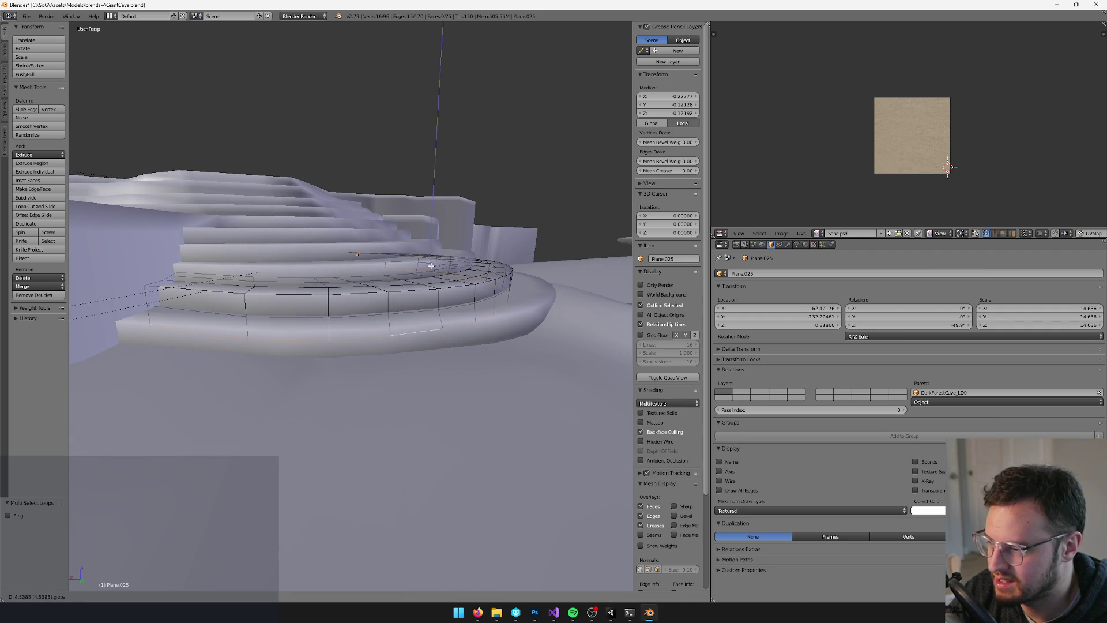
pyautogui.click(428, 266)
# Review the band in Vertex Paint, then check the reimported cave in Unity and return
pyautogui.rightClick(438, 297)
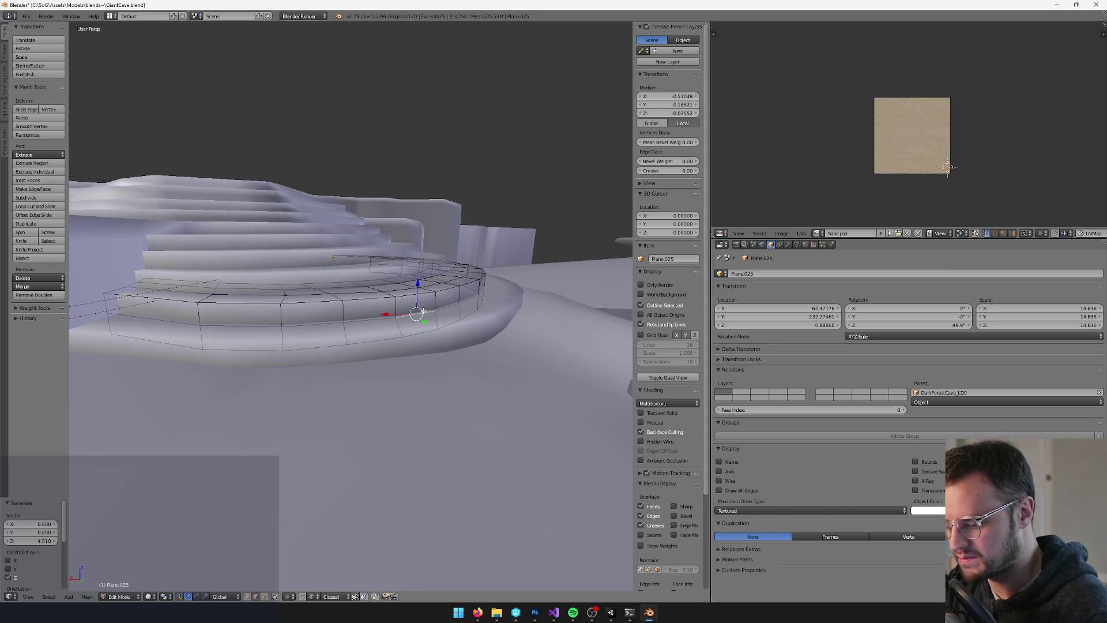
pyautogui.hotkey('ctrl', 'Tab')
pyautogui.click(406, 382)
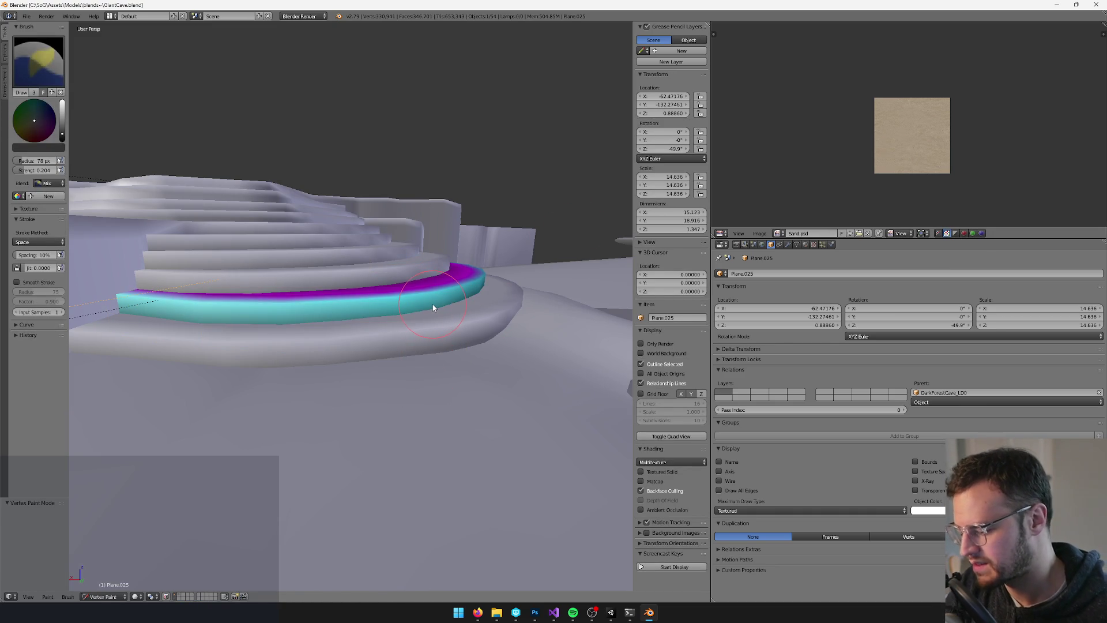
pyautogui.press('v')
pyautogui.hotkey('alt', 'Tab')
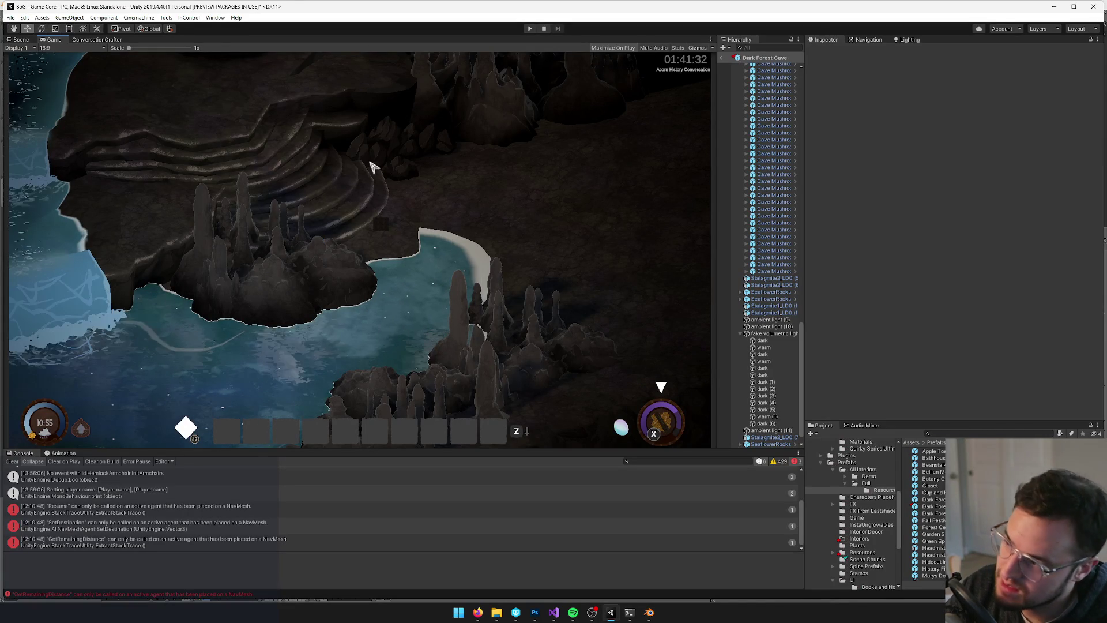
pyautogui.hotkey('alt', 'Tab')
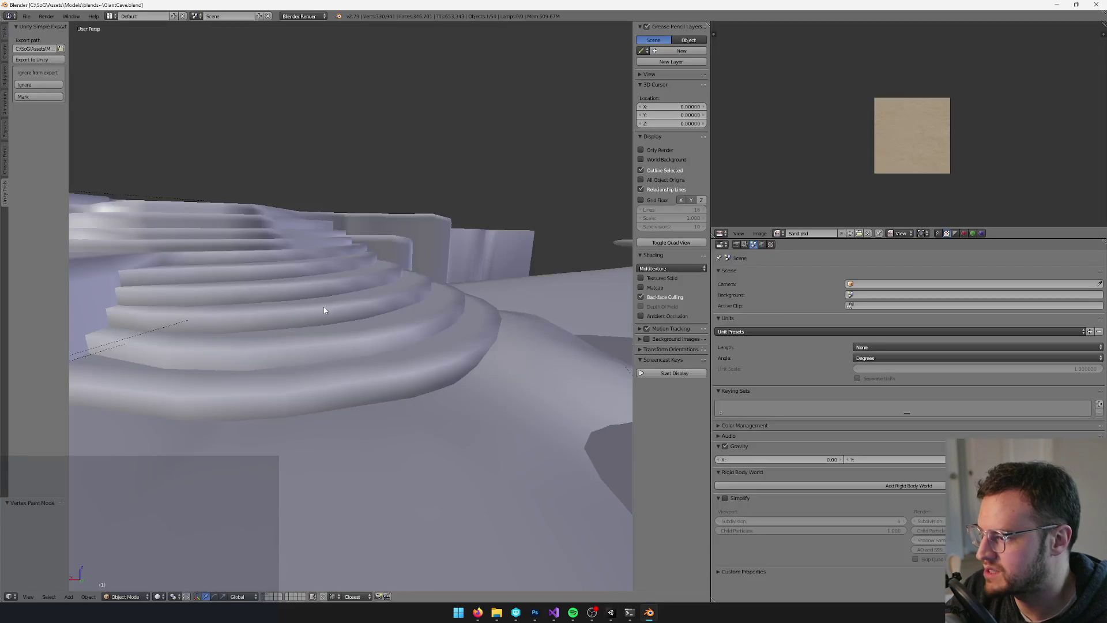
# Select step ring Plane.024 and enter Edit Mode to show its tall wall loops
pyautogui.rightClick(374, 317)
pyautogui.press('Tab')
pyautogui.press('Tab')
pyautogui.rightClick(345, 308)
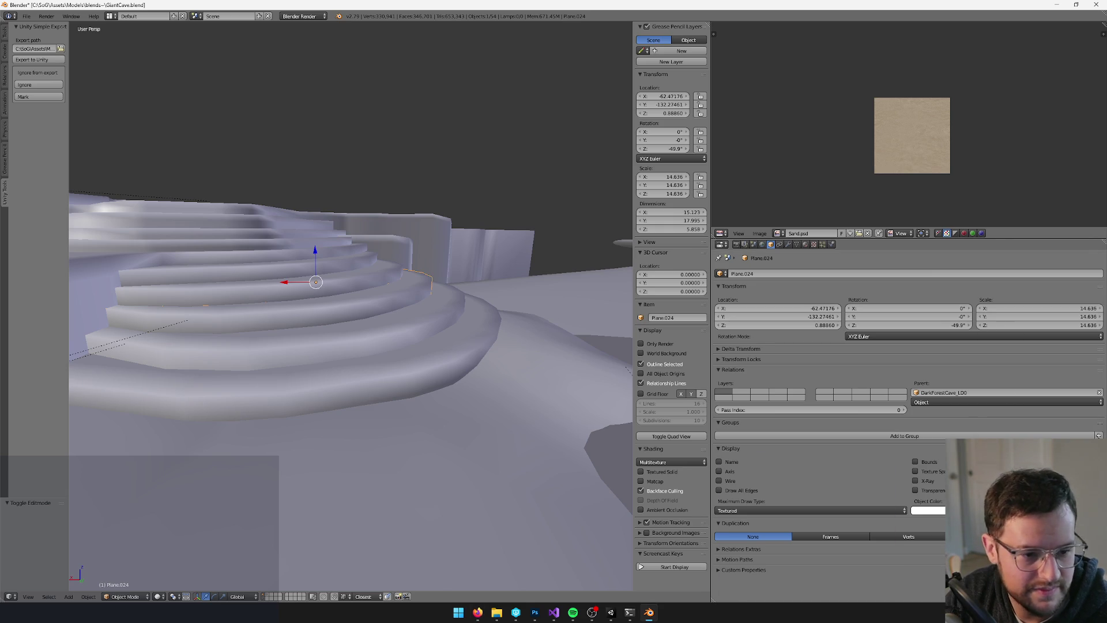
pyautogui.press('Tab')
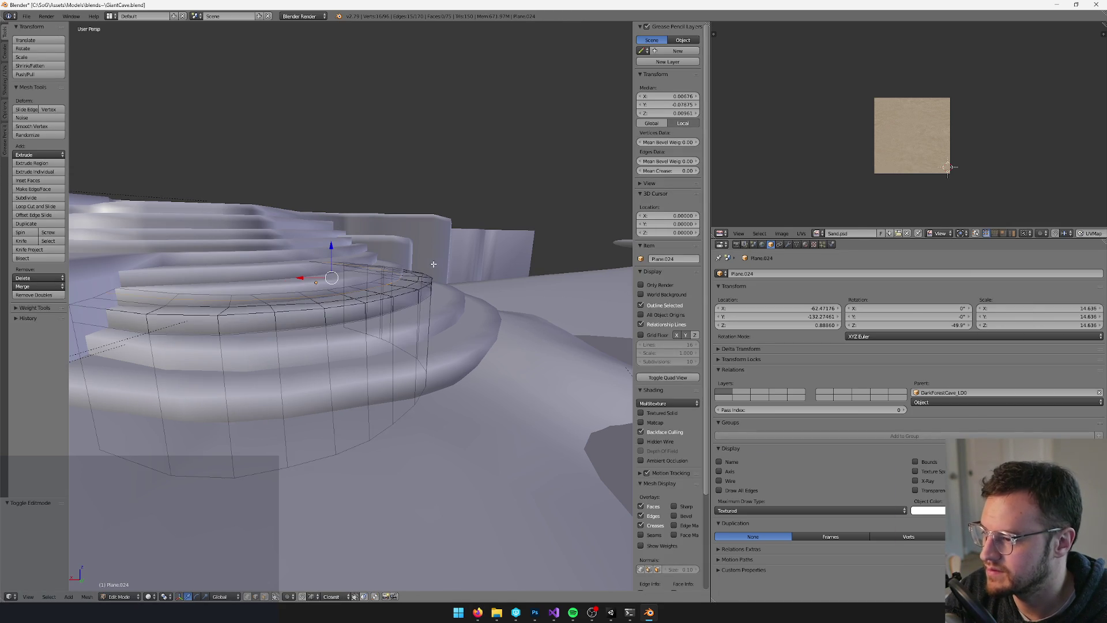
# Check Plane.024's vertex colours, then return to editing its mesh
pyautogui.press('Tab')
pyautogui.scroll(3, 387, 271)
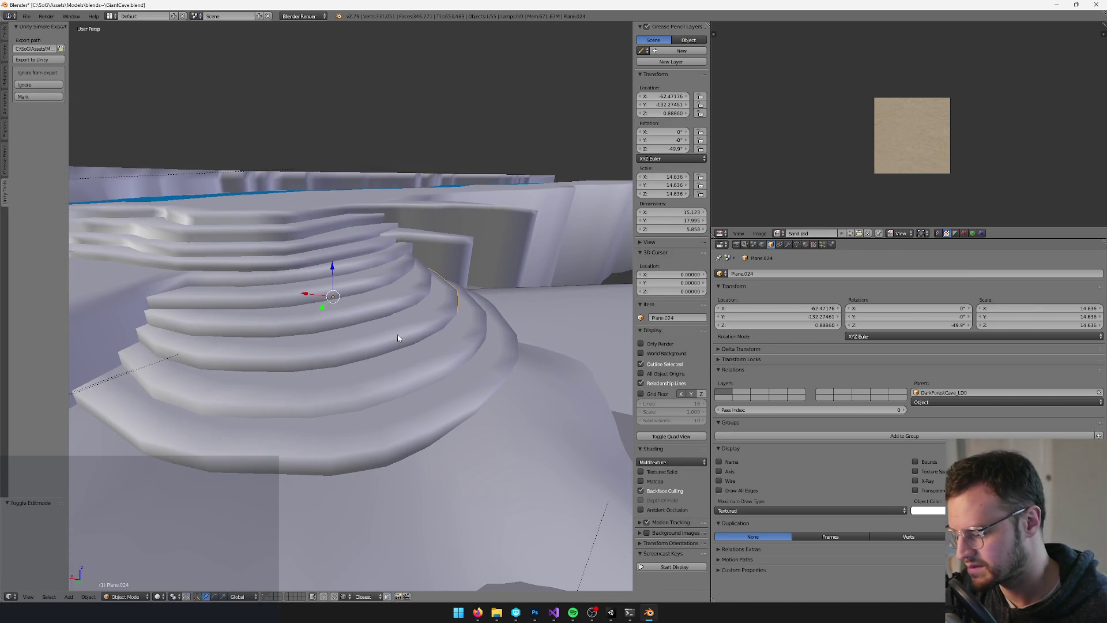
pyautogui.press('v')
pyautogui.scroll(5, 390, 331)
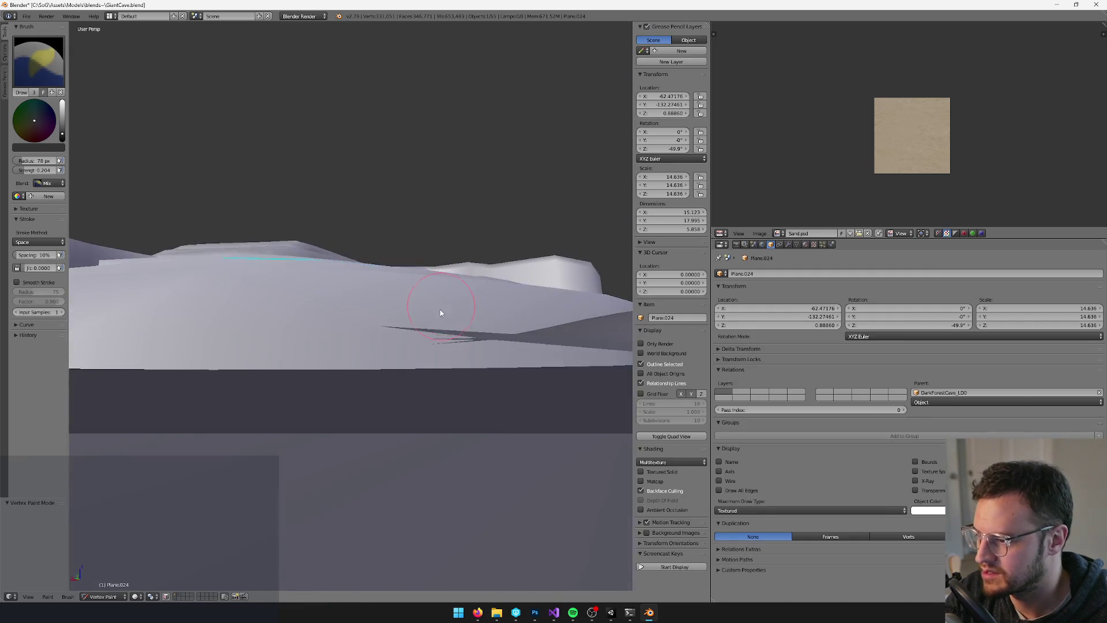
pyautogui.scroll(-3, 447, 328)
pyautogui.press('Tab')
pyautogui.scroll(-3, 453, 355)
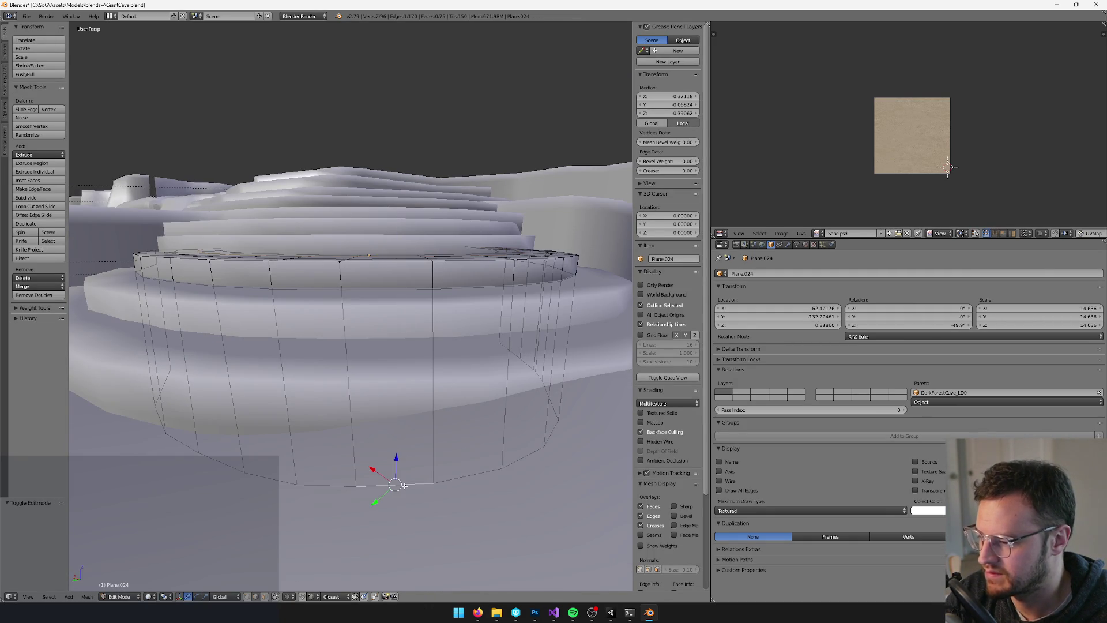
# Dissolve an extra edge loop on Plane.024 and select its bottom rim loop
pyautogui.rightClick(404, 486)
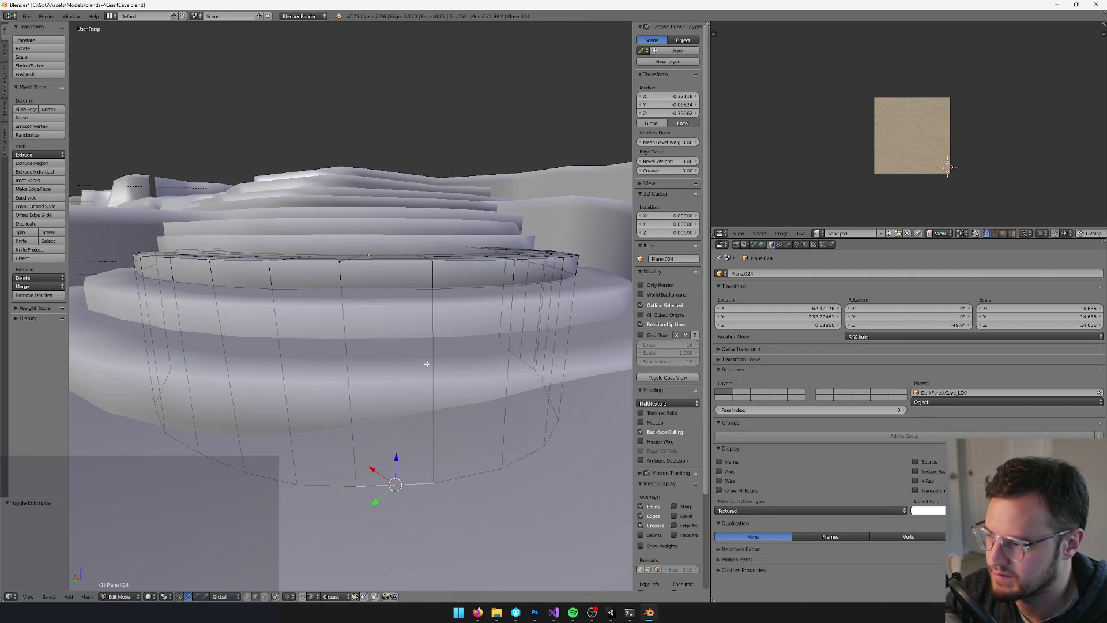
pyautogui.rightClick(411, 289)
pyautogui.press('x')
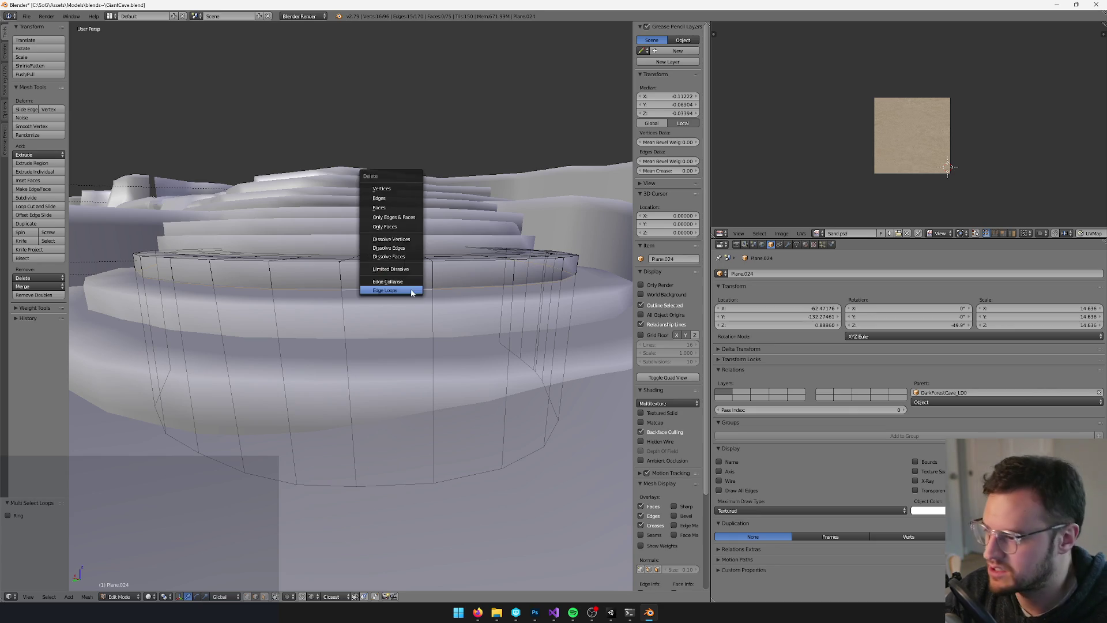
pyautogui.click(411, 289)
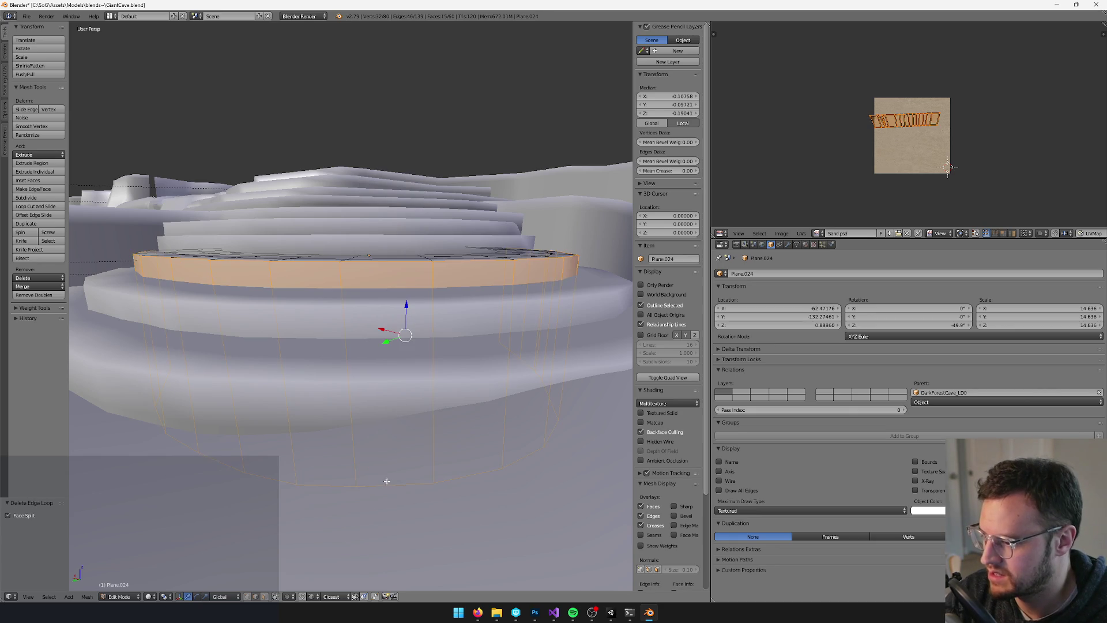
pyautogui.rightClick(387, 482)
pyautogui.hotkey('ctrl', 'alt', 'e')
pyautogui.moveTo(386, 483); pyautogui.dragTo(433, 361)
# Review Plane.024's painted band, then open ring Plane.023 for mesh editing
pyautogui.press('Tab')
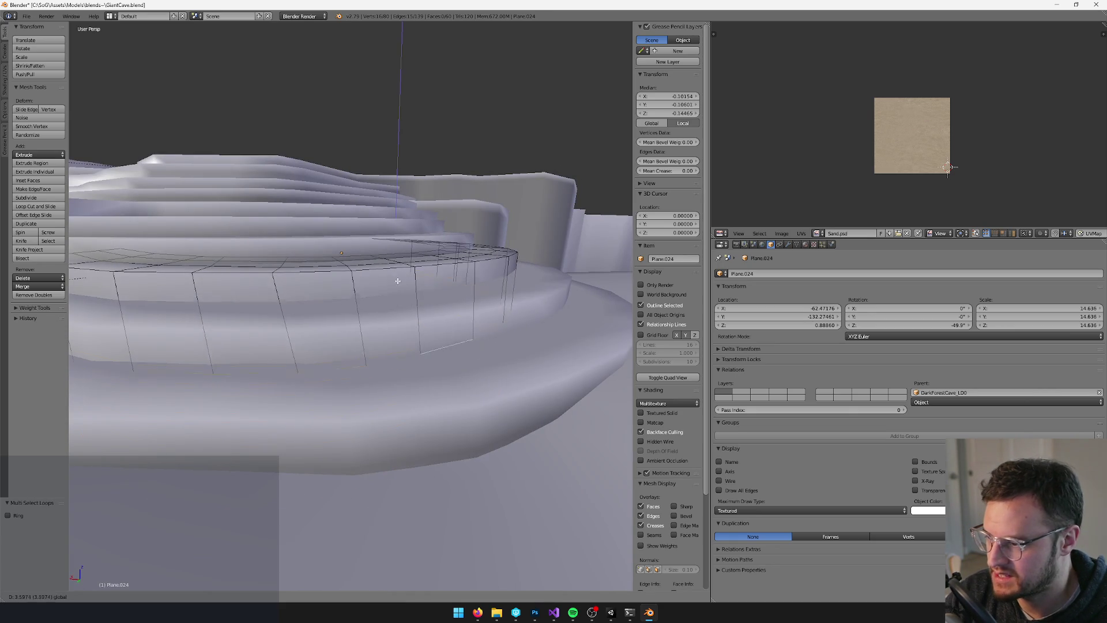
pyautogui.press('v')
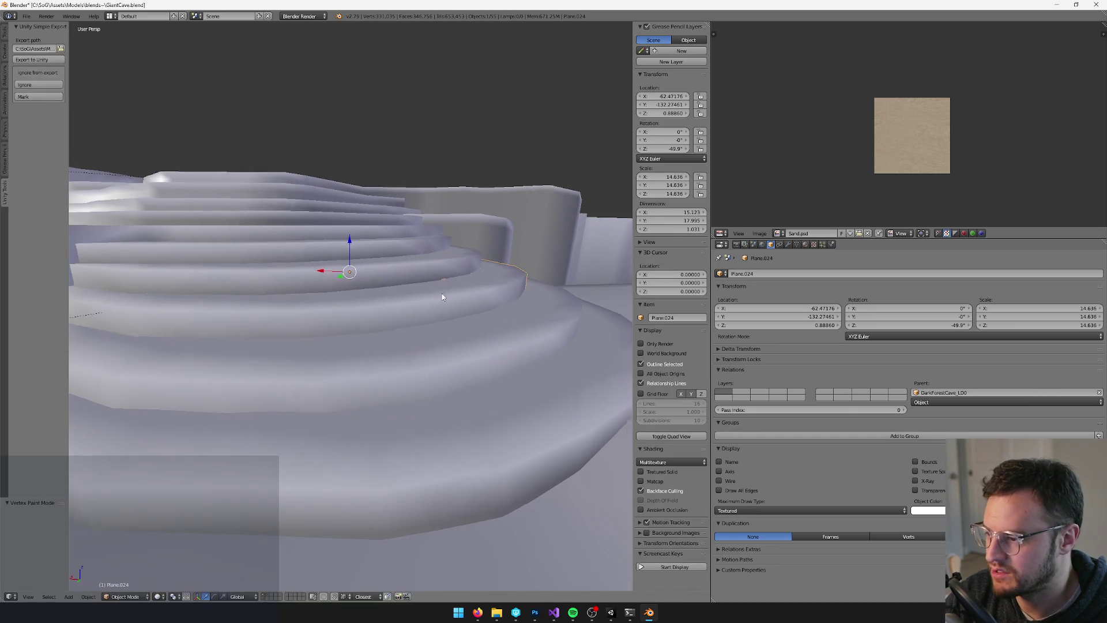
pyautogui.scroll(5, 400, 274)
pyautogui.scroll(-5, 427, 283)
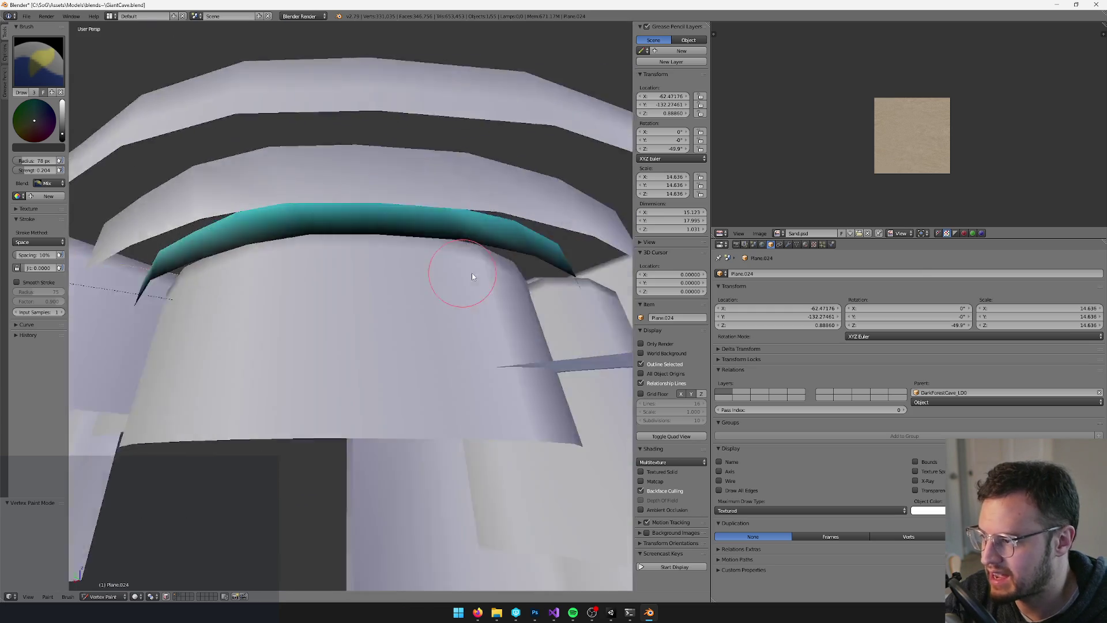
pyautogui.press('v')
pyautogui.press('Tab')
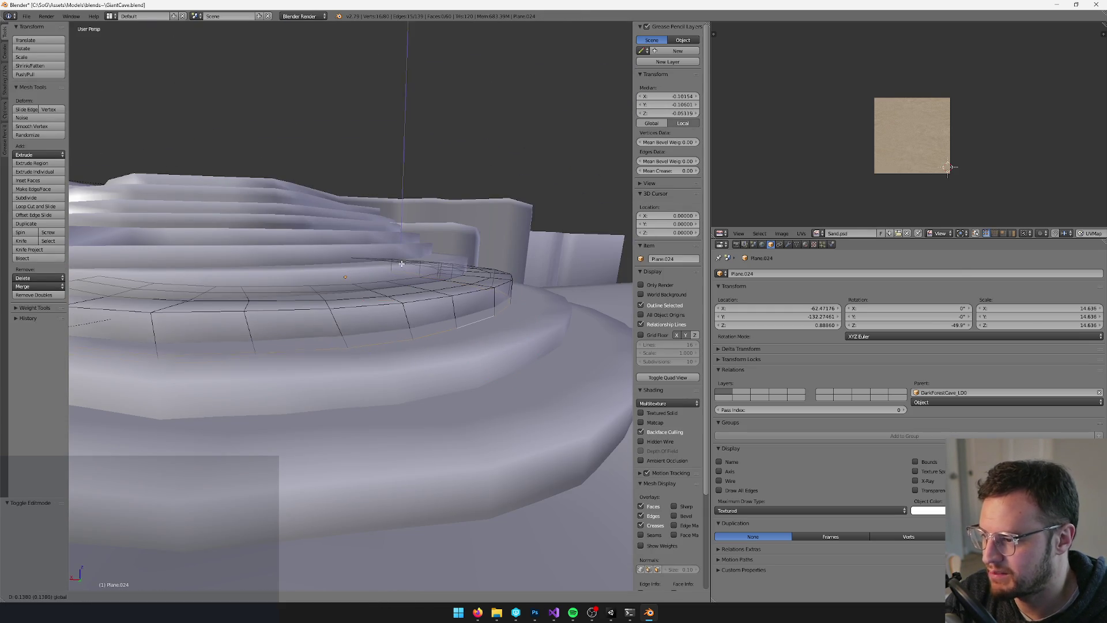
pyautogui.press('Tab')
pyautogui.rightClick(411, 288)
pyautogui.press('Tab')
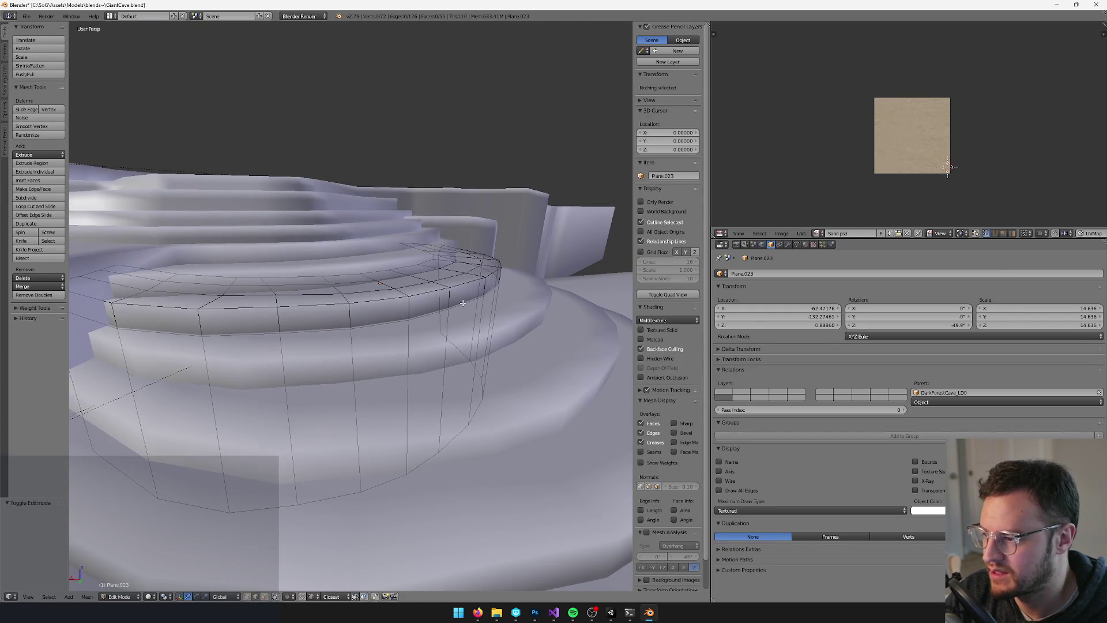
# Dissolve an edge loop on the Plane.023 ring wall
pyautogui.rightClick(445, 309)
pyautogui.keyDown('alt'); pyautogui.rightClick(445, 309); pyautogui.keyUp('alt')
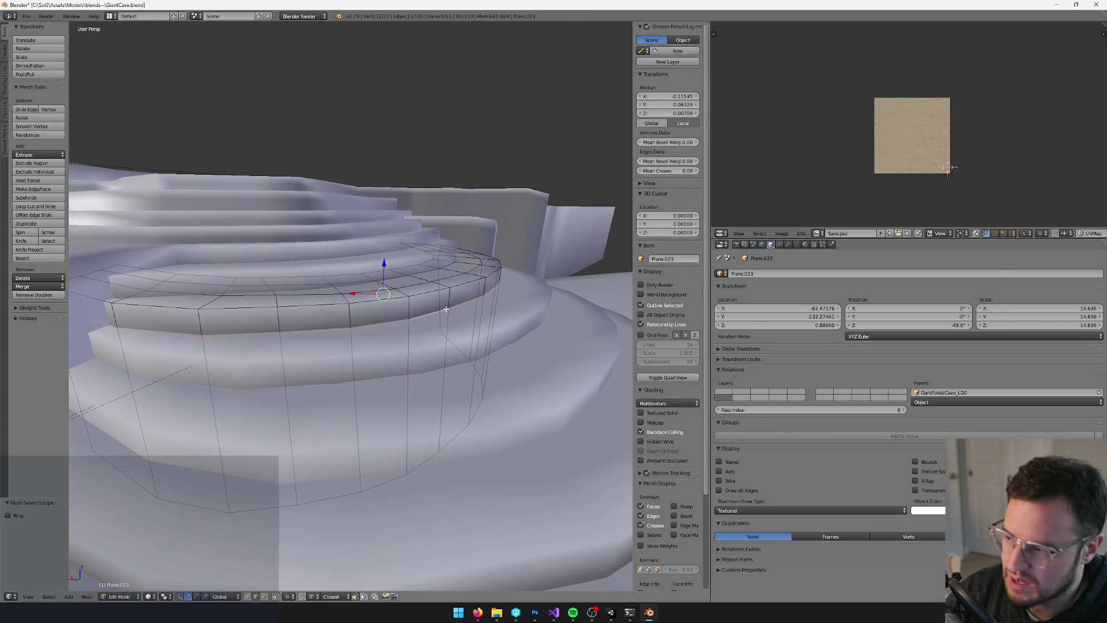
pyautogui.press('x')
pyautogui.click(443, 309)
# Raise Plane.023's bottom edge loop vertically to shorten its wall
pyautogui.rightClick(393, 473)
pyautogui.keyDown('alt'); pyautogui.rightClick(396, 473); pyautogui.keyUp('alt')
pyautogui.press('g')
pyautogui.press('z')
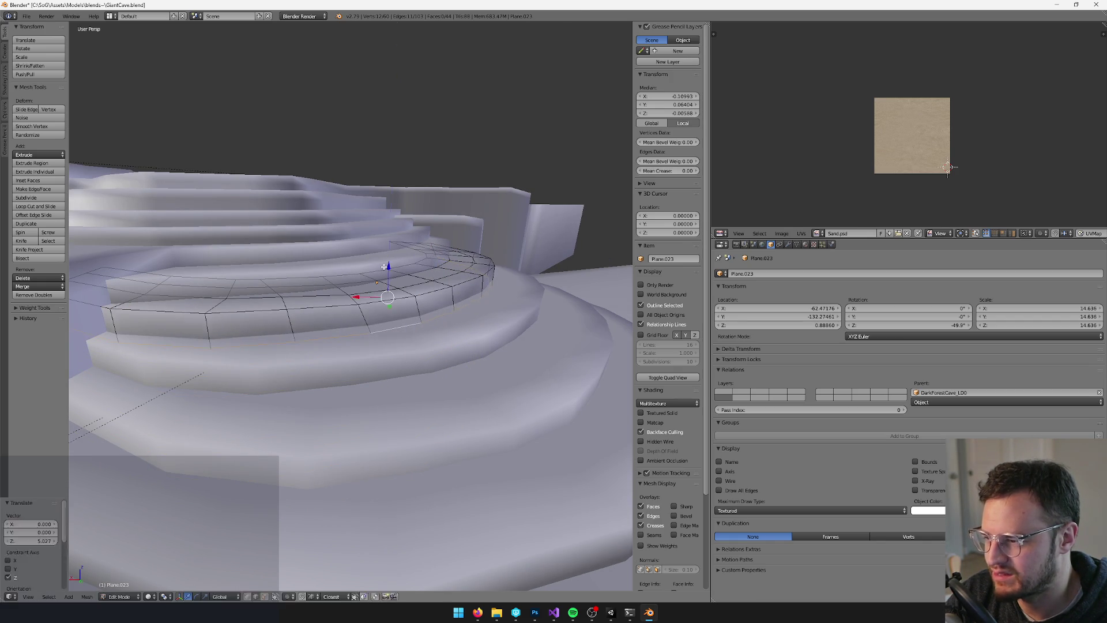
pyautogui.click(383, 267)
pyautogui.press('Tab')
# Select ledge Plane.021, check its vertex colours, and return to Edit Mode
pyautogui.rightClick(467, 284)
pyautogui.press('Tab')
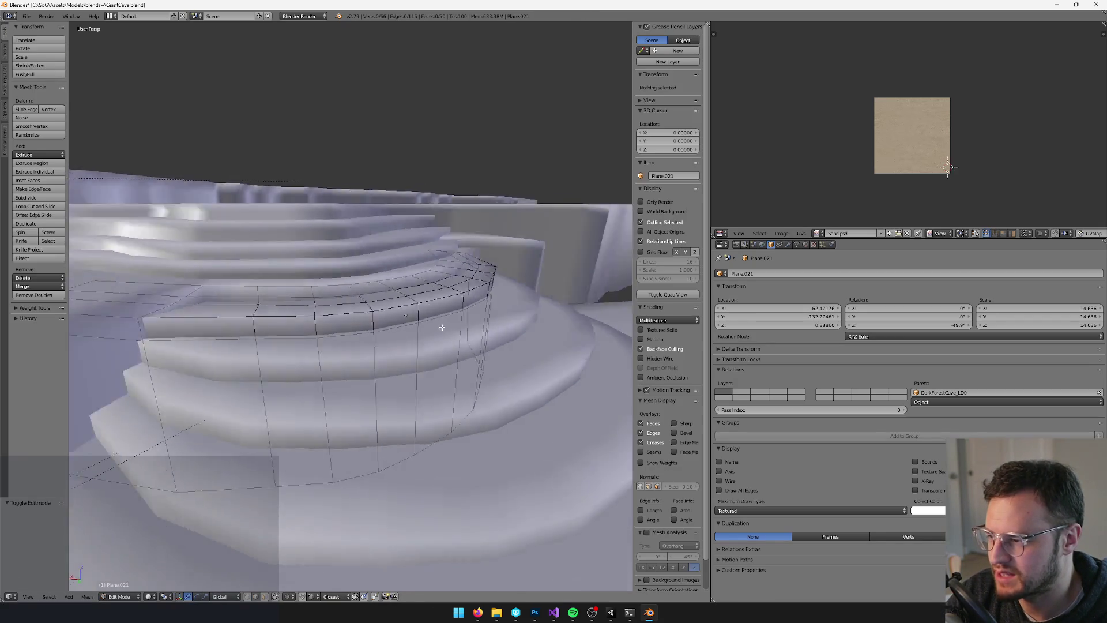
pyautogui.press('Tab')
pyautogui.press('v')
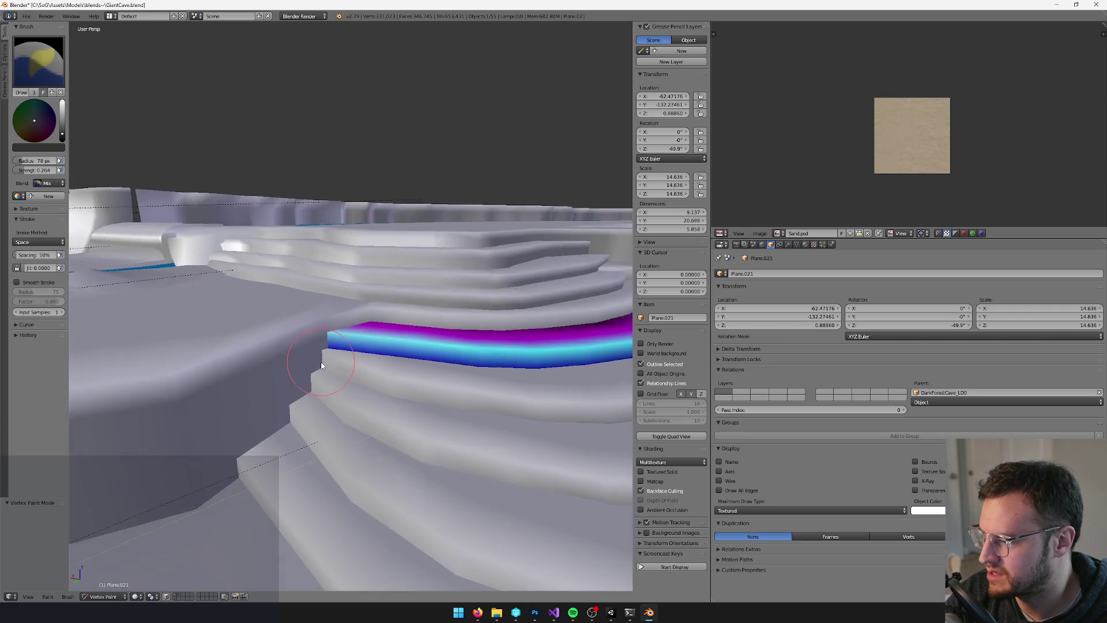
pyautogui.press('Tab')
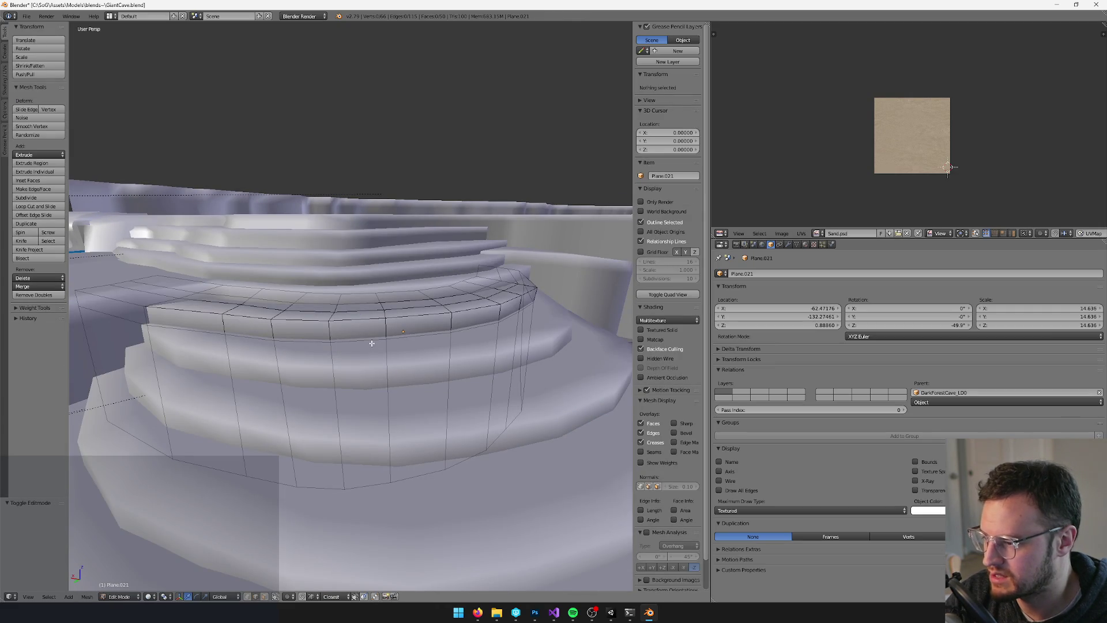
# Dissolve an edge loop on Plane.021 and raise its bottom loop straight up
pyautogui.keyDown('alt'); pyautogui.rightClick(372, 343); pyautogui.keyUp('alt')
pyautogui.press('x')
pyautogui.click(346, 344)
pyautogui.rightClick(365, 486)
pyautogui.hotkey('ctrl', 'e')
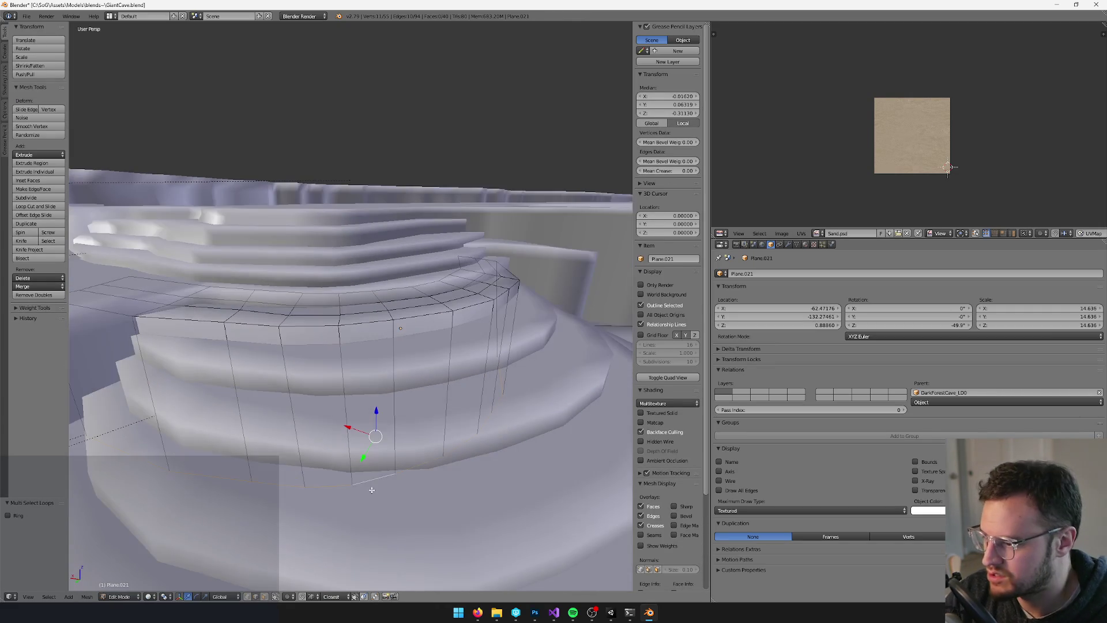
pyautogui.moveTo(373, 412); pyautogui.dragTo(399, 300)
# Preview Plane.021's trimmed band in Vertex Paint mode
pyautogui.press('Tab')
pyautogui.press('v')
pyautogui.press('Tab')
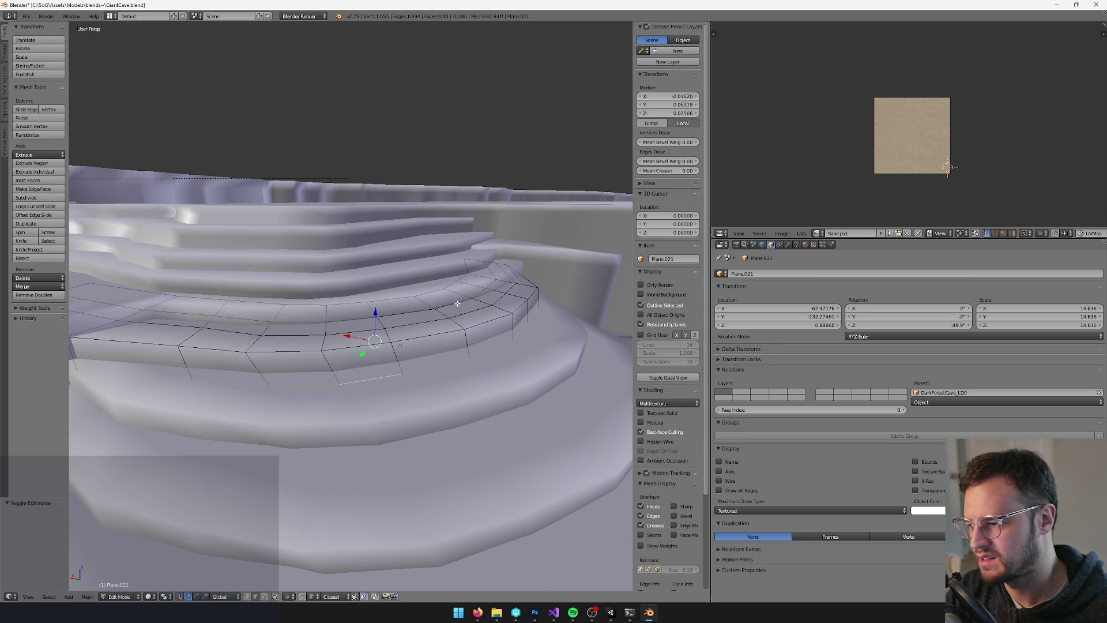
pyautogui.press('Tab')
# Orbit around ledge Plane.013 to inspect its blue, magenta and cyan band
pyautogui.press('v')
pyautogui.press('v')
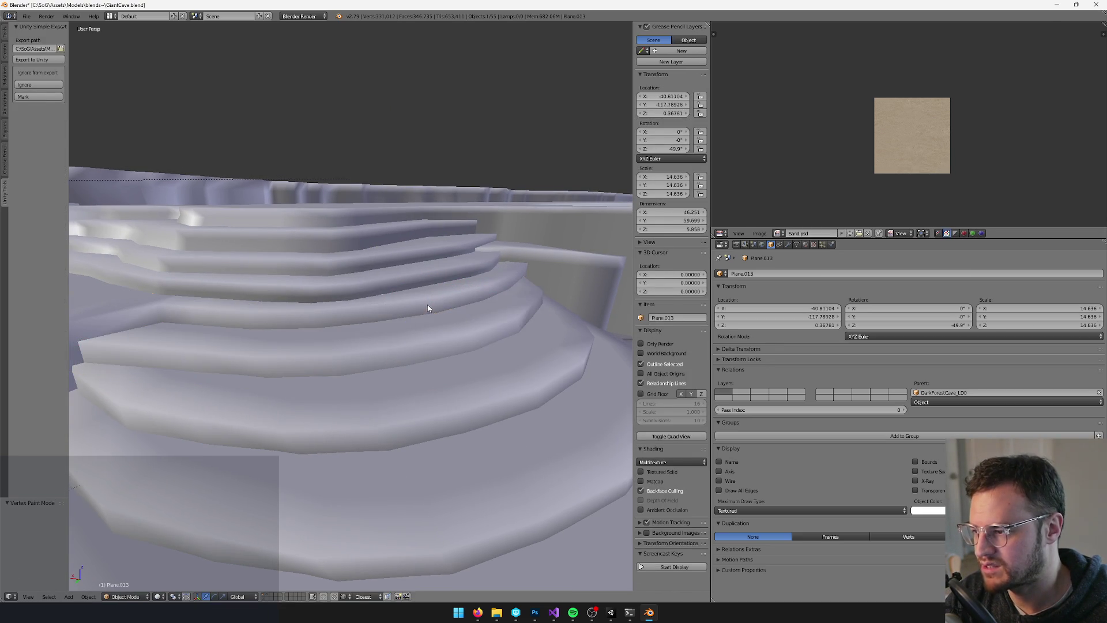
pyautogui.press('Tab')
pyautogui.press('Tab')
pyautogui.press('v')
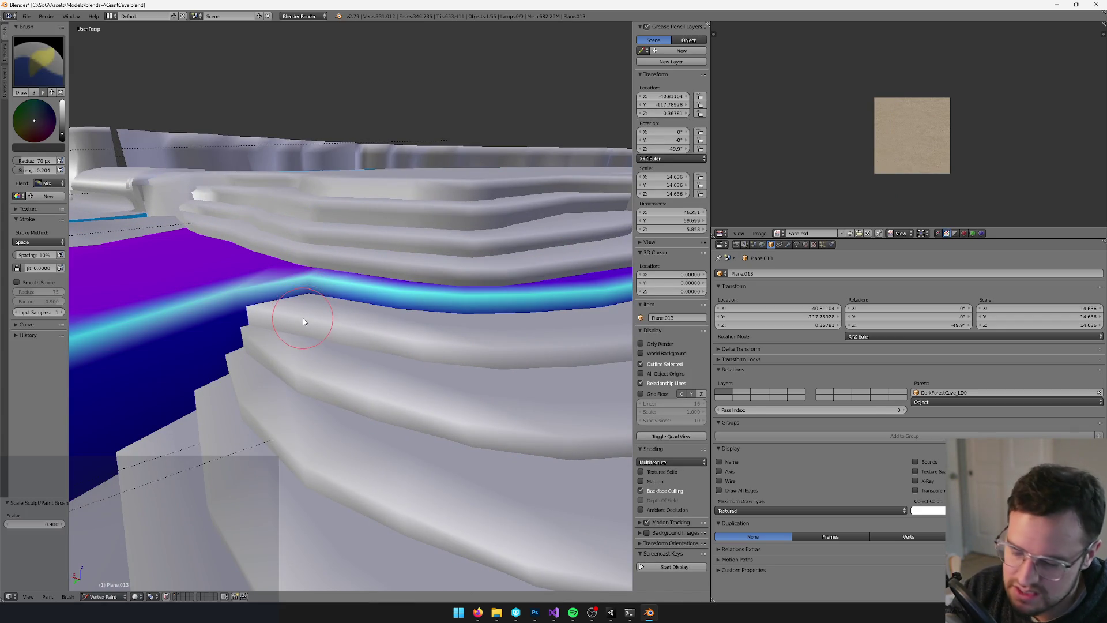
pyautogui.moveTo(321, 311)
pyautogui.mouseDown()
pyautogui.moveTo(392, 317)
pyautogui.moveTo(316, 331)
pyautogui.mouseUp()
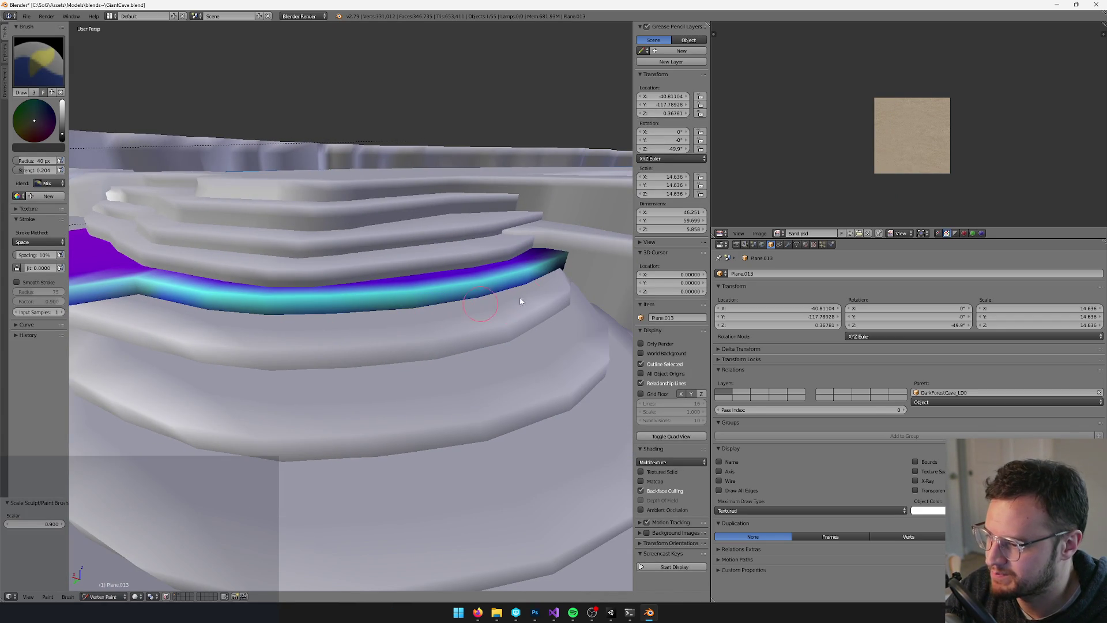
pyautogui.moveTo(396, 326); pyautogui.dragTo(601, 322)
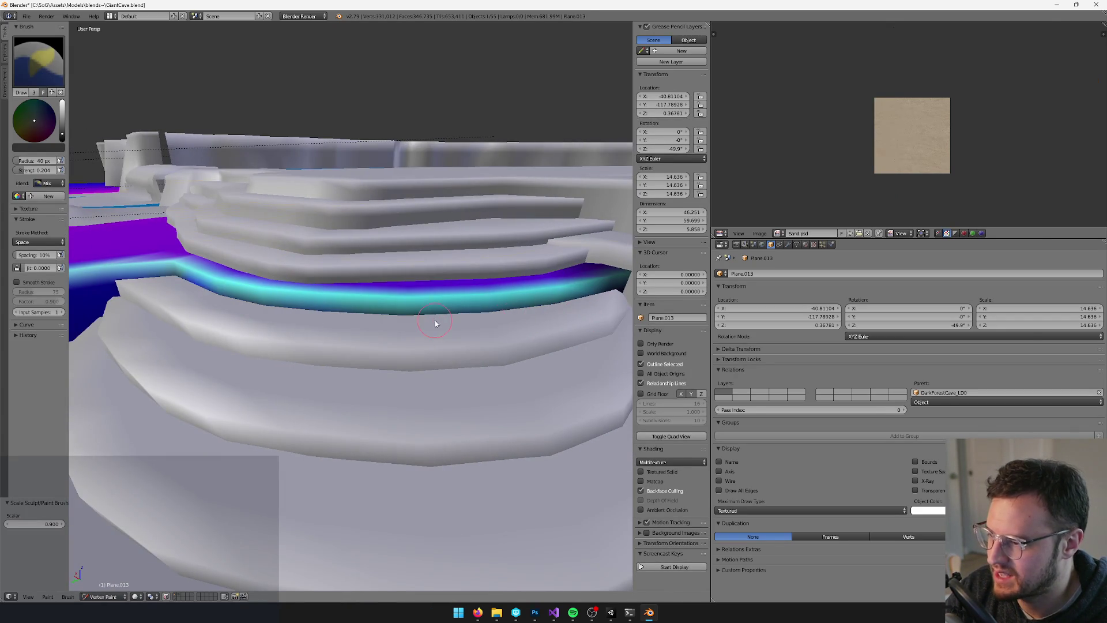
pyautogui.press('Tab')
pyautogui.moveTo(435, 323); pyautogui.dragTo(424, 303)
pyautogui.press('Tab')
pyautogui.press('v')
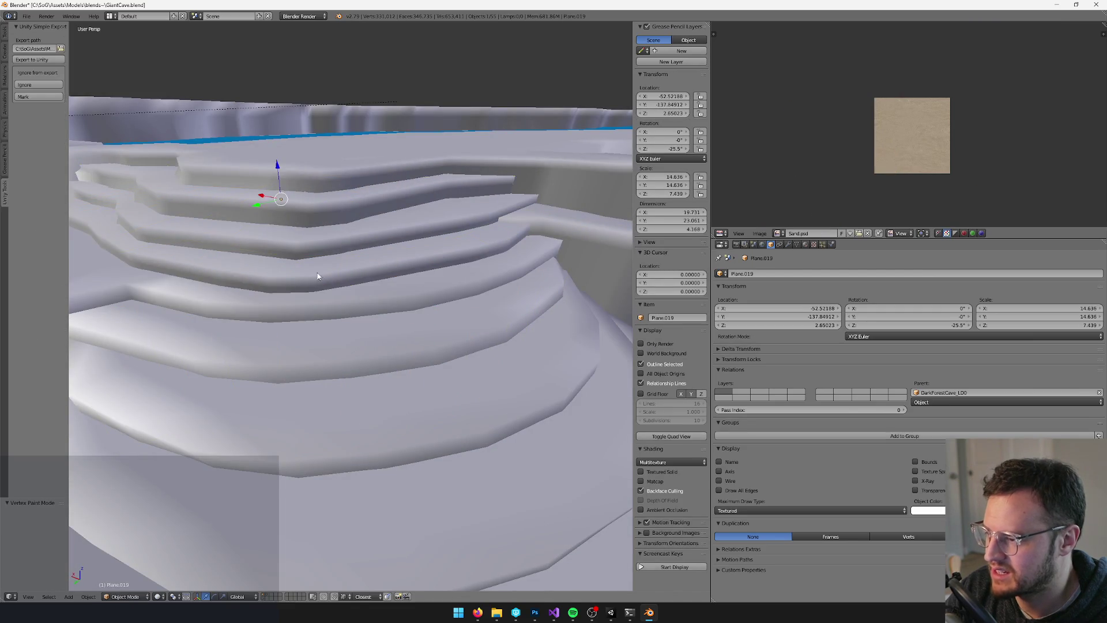
# Open stair piece Plane.019 in Edit Mode with selection limited to visible
pyautogui.press('Tab')
pyautogui.press('Tab')
pyautogui.press('Tab')
pyautogui.moveTo(424, 321)
pyautogui.mouseDown()
pyautogui.moveTo(382, 307)
pyautogui.moveTo(444, 330)
pyautogui.moveTo(531, 304)
pyautogui.moveTo(532, 293)
pyautogui.mouseUp()
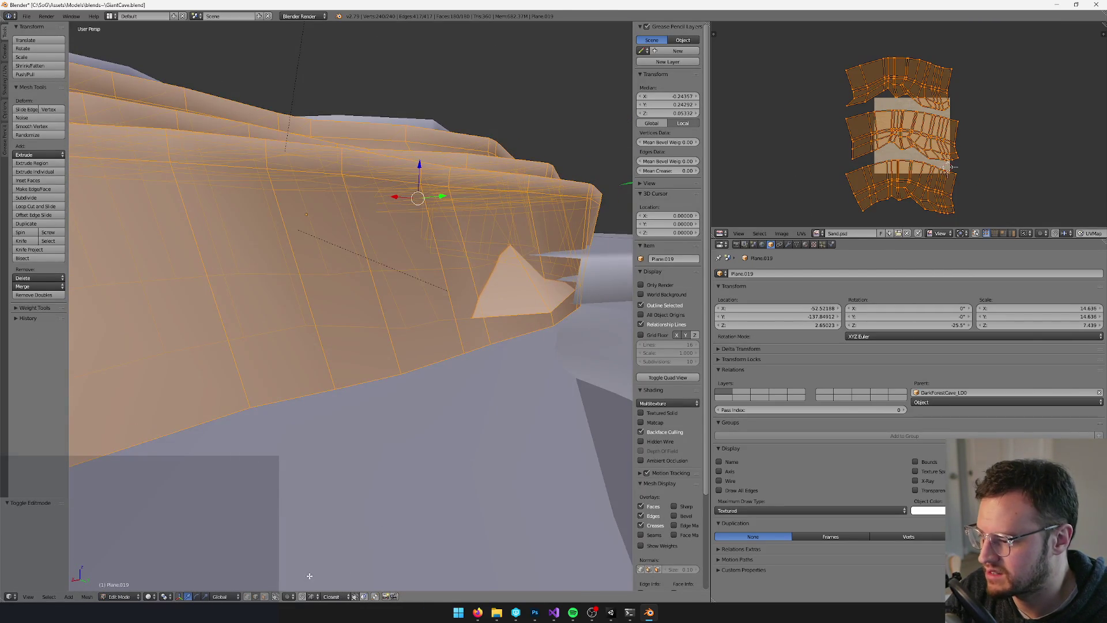
pyautogui.click(276, 597)
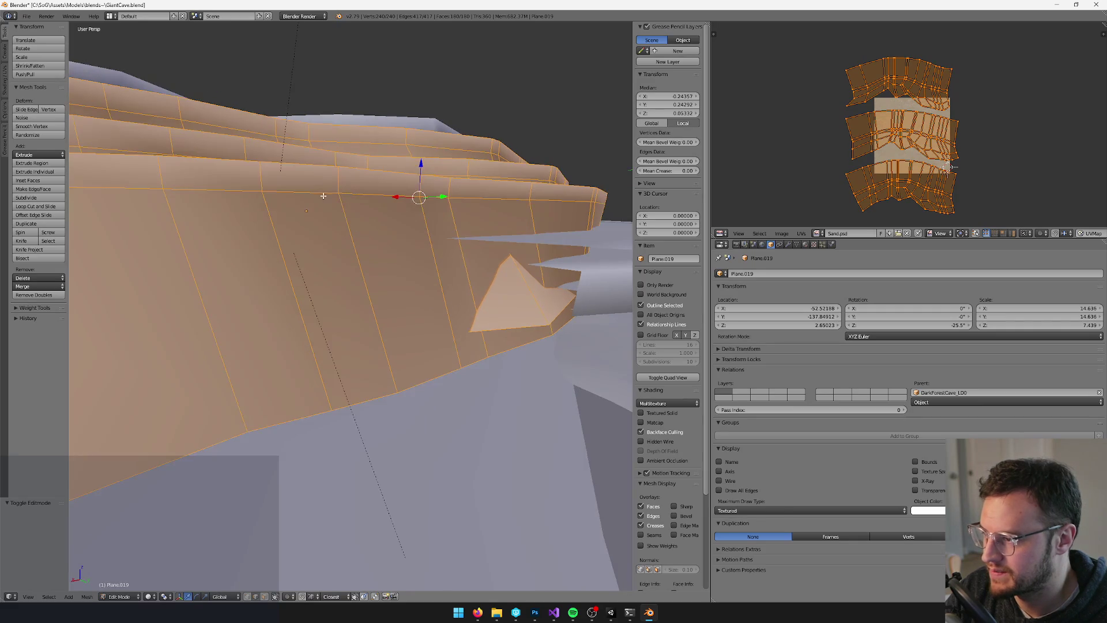
# Dissolve one edge loop on the Plane.019 stair wall
pyautogui.rightClick(332, 207)
pyautogui.press('KP_Decimal')
pyautogui.keyDown('alt'); pyautogui.rightClick(340, 295); pyautogui.keyUp('alt')
pyautogui.press('x')
pyautogui.click(346, 214)
pyautogui.press('KP_Decimal')
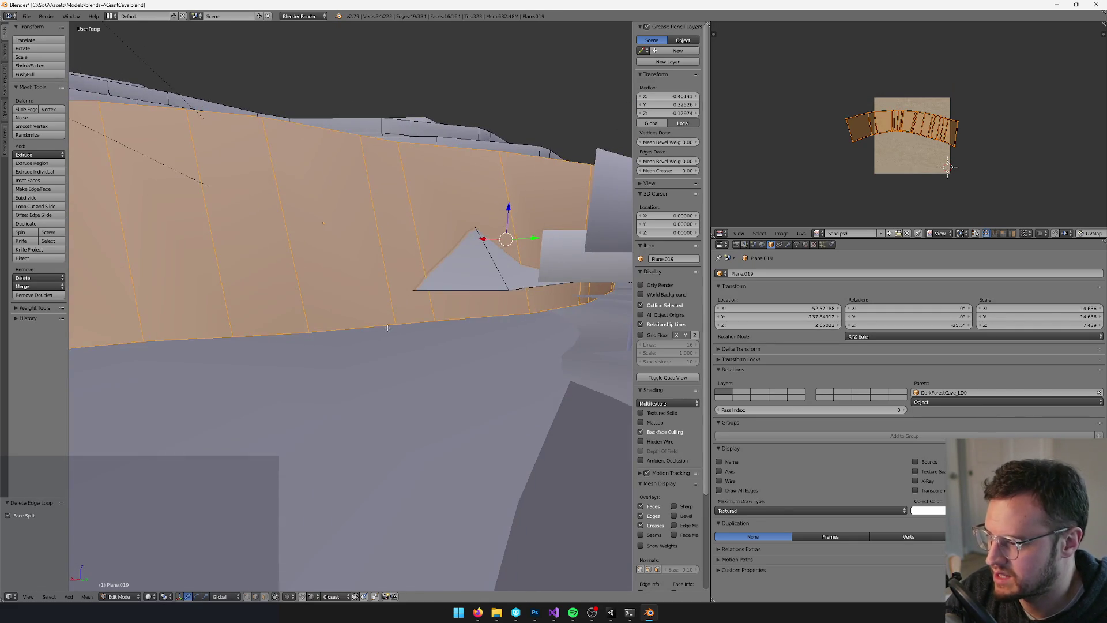
# Raise the bottom edge loops 2.296 along Z and nudge them slightly along X
pyautogui.rightClick(387, 328)
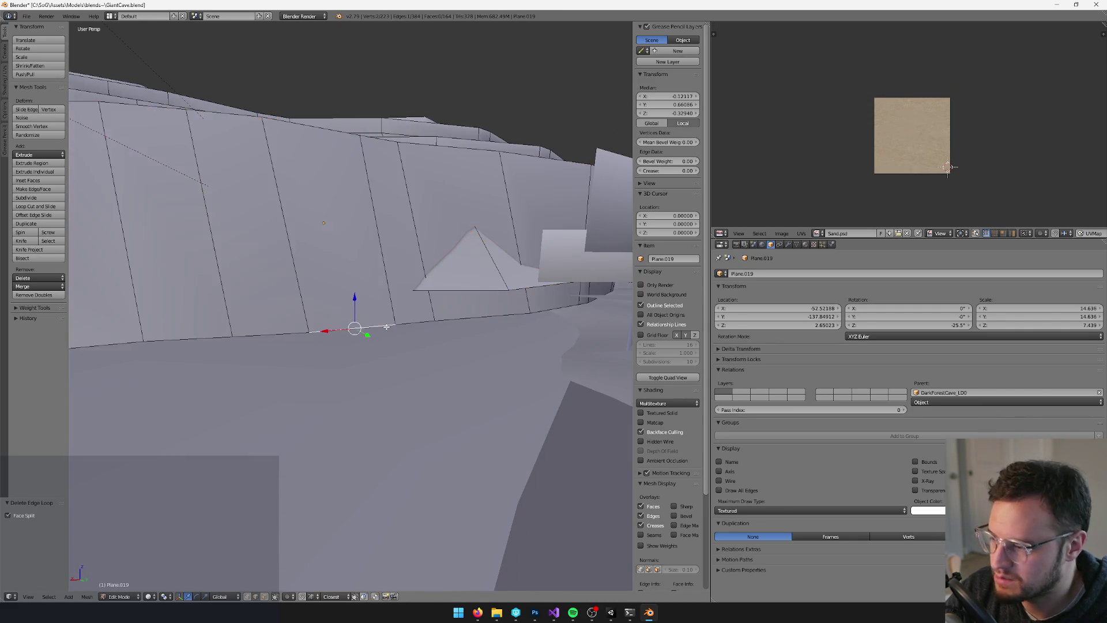
pyautogui.scroll(-5, 386, 327)
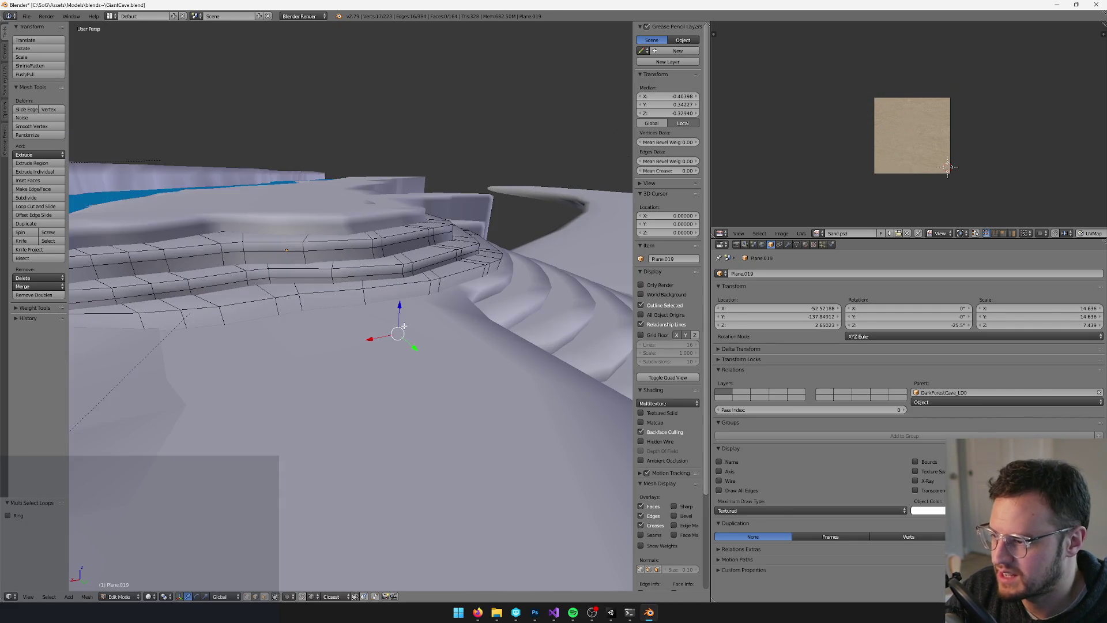
pyautogui.press('g')
pyautogui.press('z')
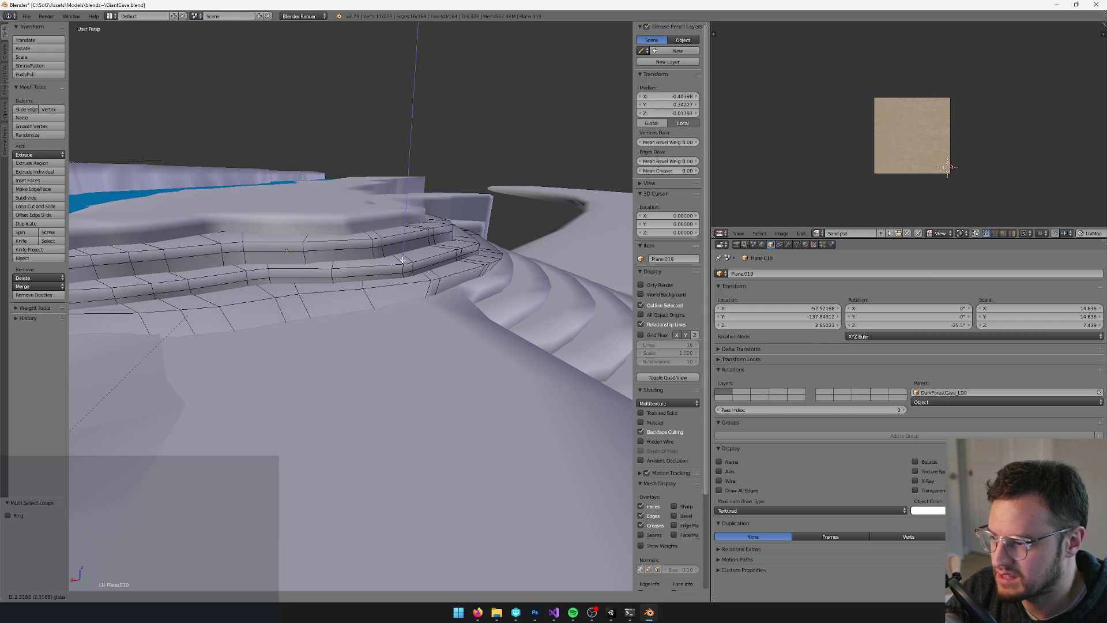
pyautogui.click(402, 259)
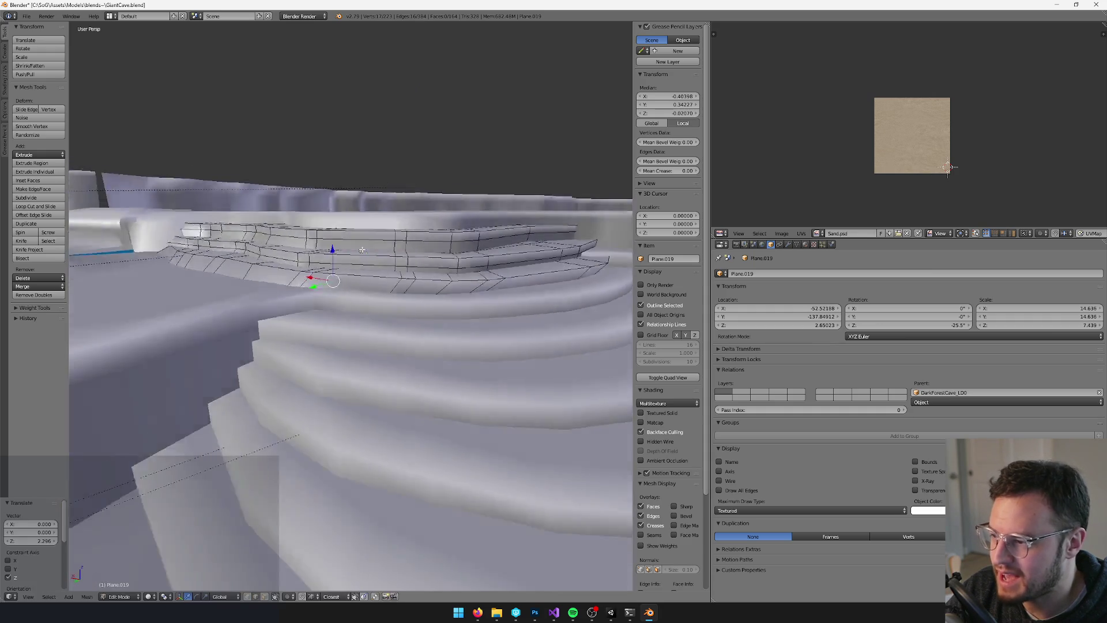
pyautogui.press('g')
pyautogui.press('x')
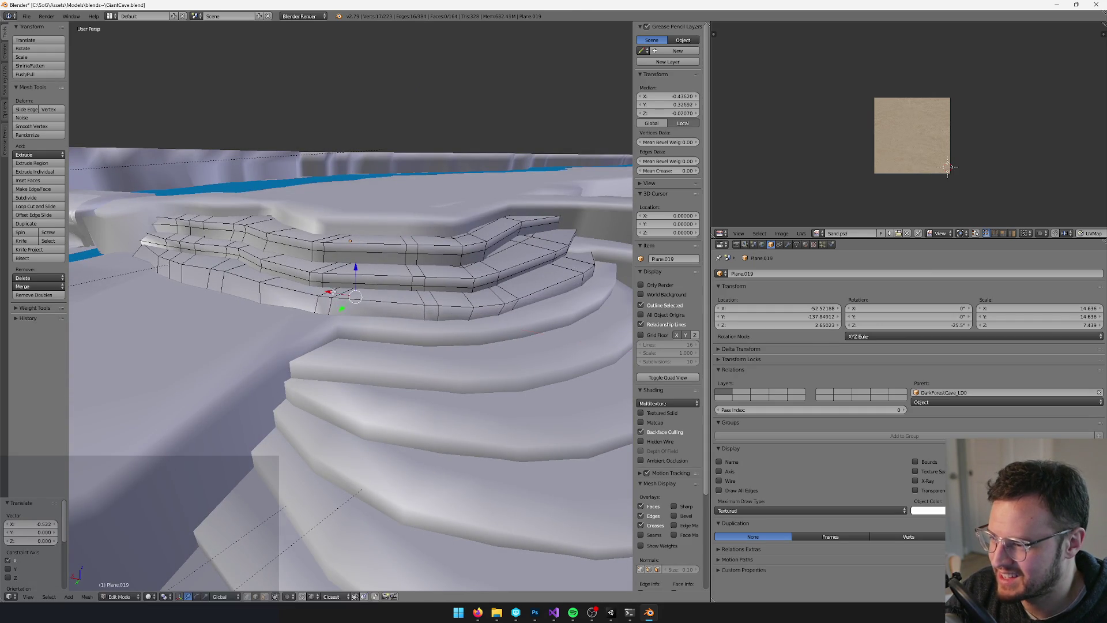
pyautogui.click(332, 292)
# Dissolve a second edge loop on a stair step
pyautogui.press('Tab')
pyautogui.press('Tab')
pyautogui.rightClick(464, 284)
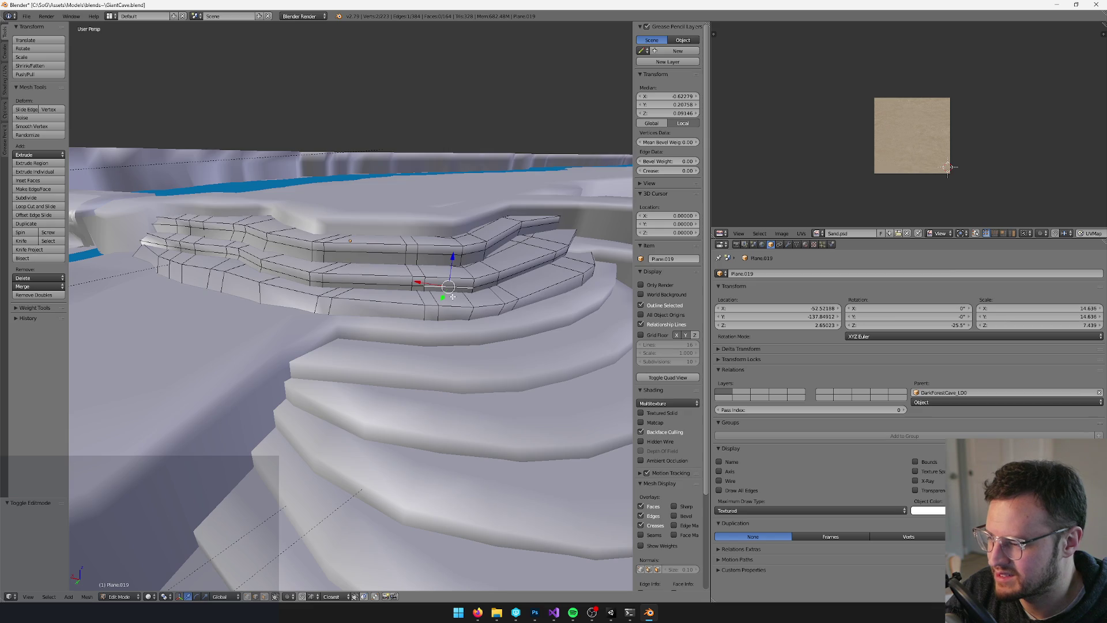
pyautogui.scroll(4, 453, 297)
pyautogui.press('x')
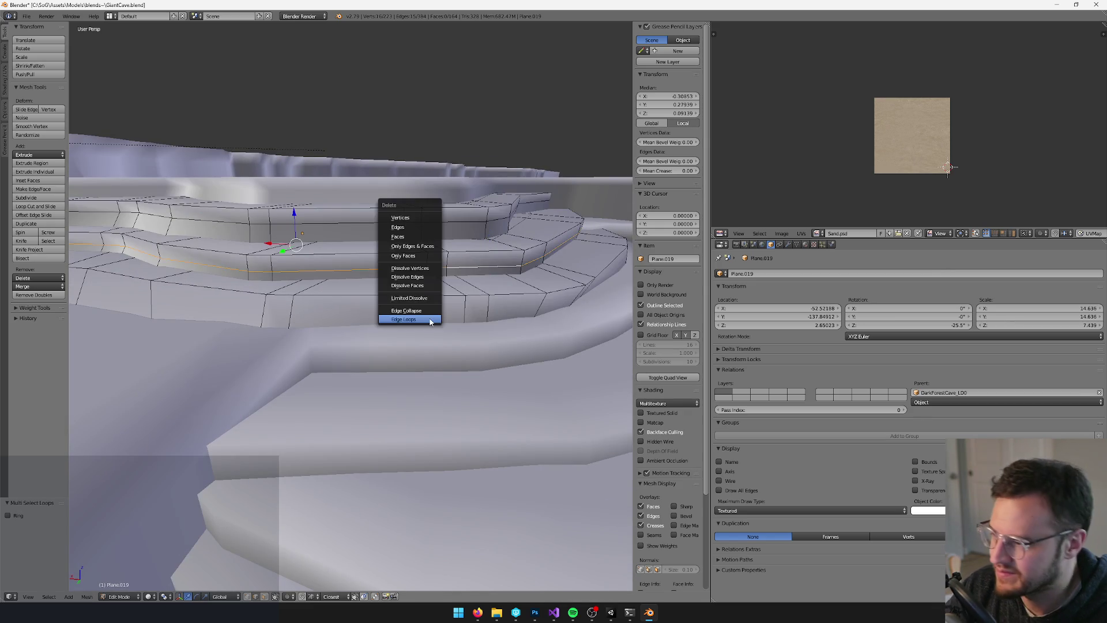
pyautogui.click(429, 317)
pyautogui.scroll(5, 430, 316)
pyautogui.scroll(-5, 405, 266)
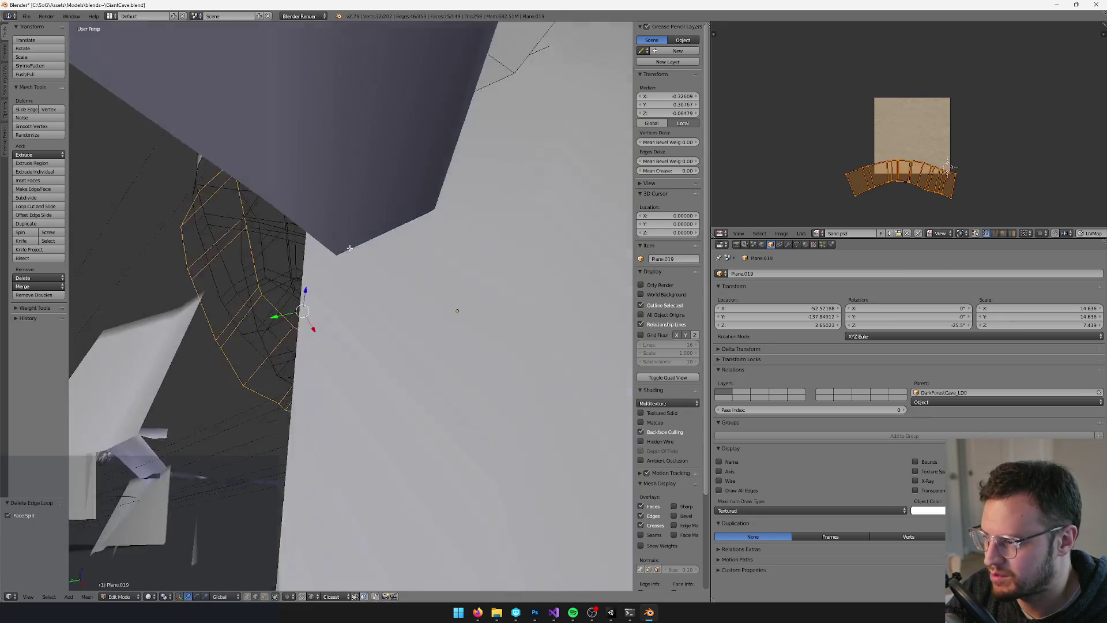
pyautogui.rightClick(220, 233)
pyautogui.scroll(-3, 261, 334)
pyautogui.moveTo(261, 335)
pyautogui.mouseDown()
pyautogui.moveTo(298, 357)
pyautogui.moveTo(349, 254)
pyautogui.moveTo(343, 341)
pyautogui.moveTo(460, 311)
pyautogui.moveTo(295, 302)
pyautogui.mouseUp()
# Extend the stair selection to full edge loops, raise them along Z and shift them along Y
pyautogui.hotkey('ctrl', 'e')
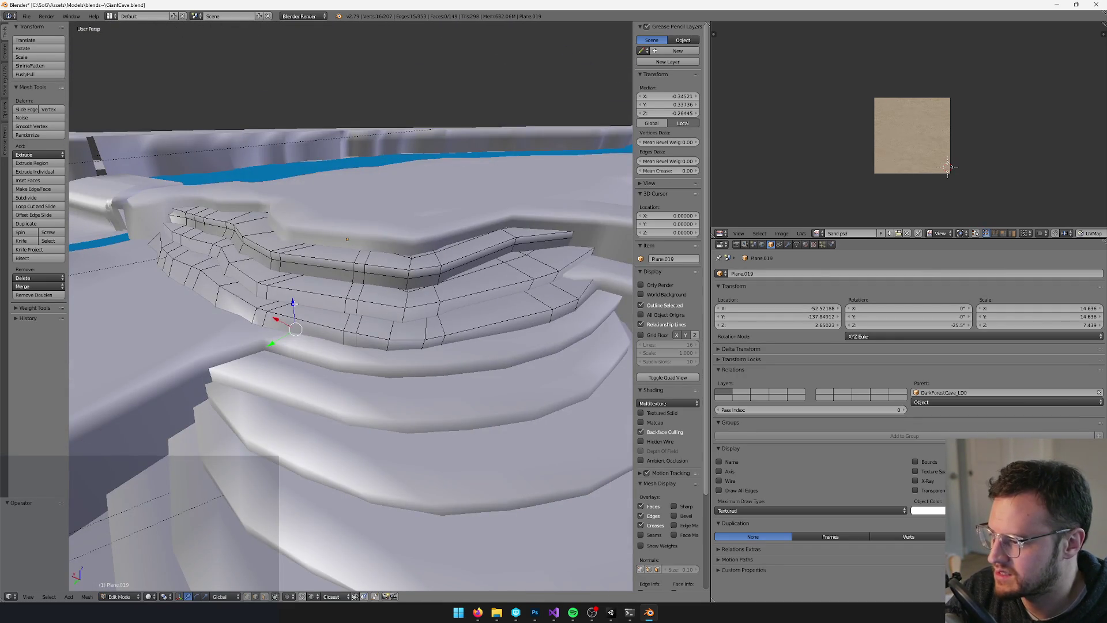
pyautogui.press('g')
pyautogui.press('z')
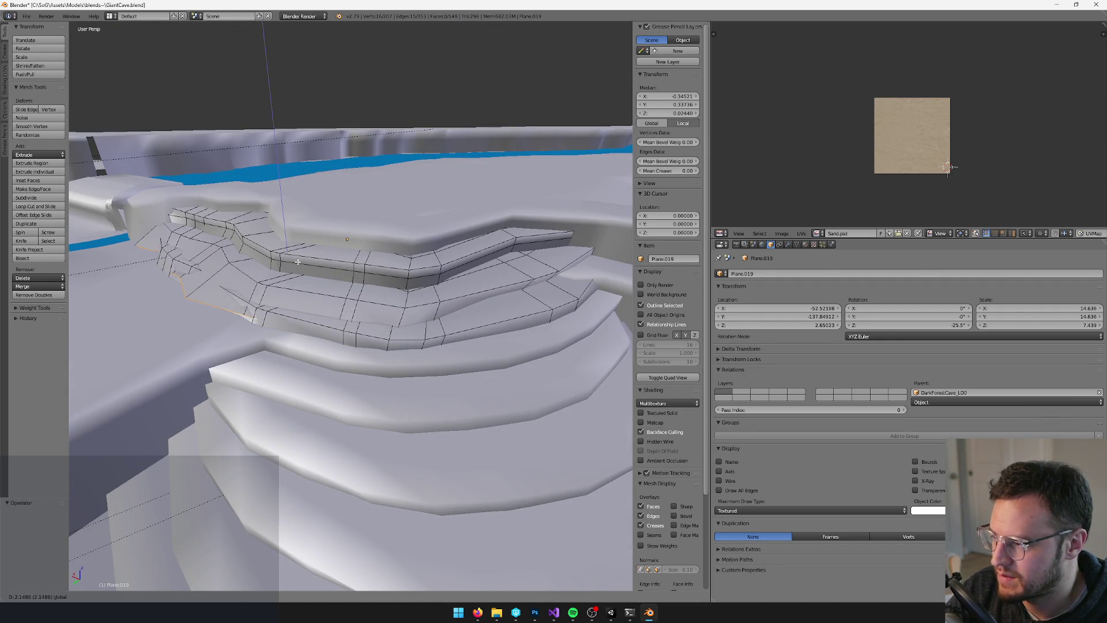
pyautogui.click(293, 265)
pyautogui.moveTo(293, 265); pyautogui.dragTo(265, 266)
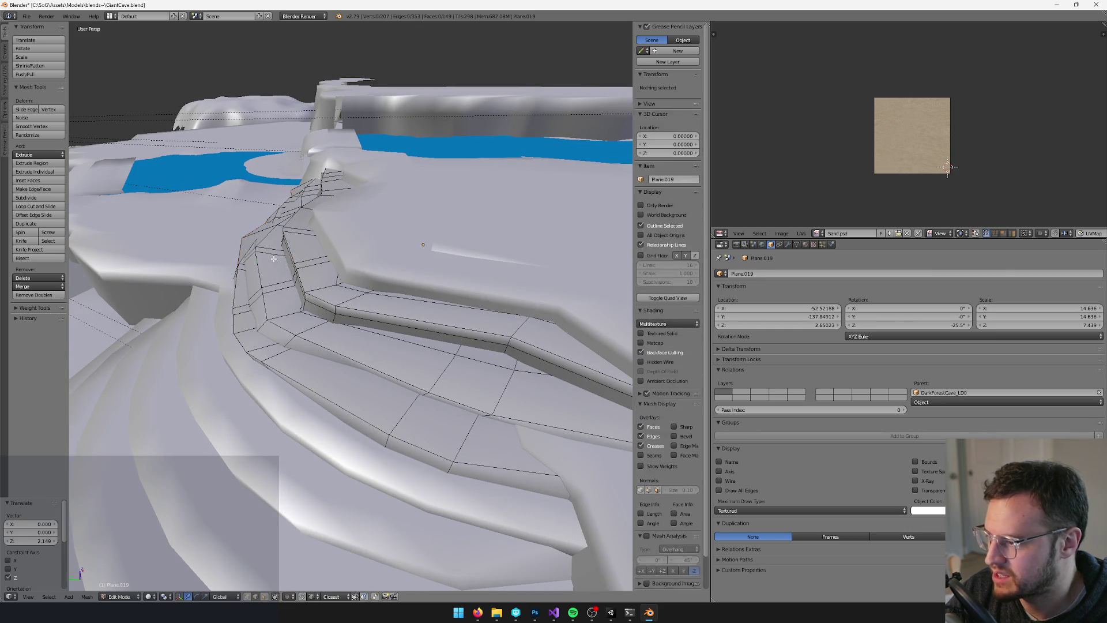
pyautogui.press('g')
pyautogui.press('y')
pyautogui.click(276, 264)
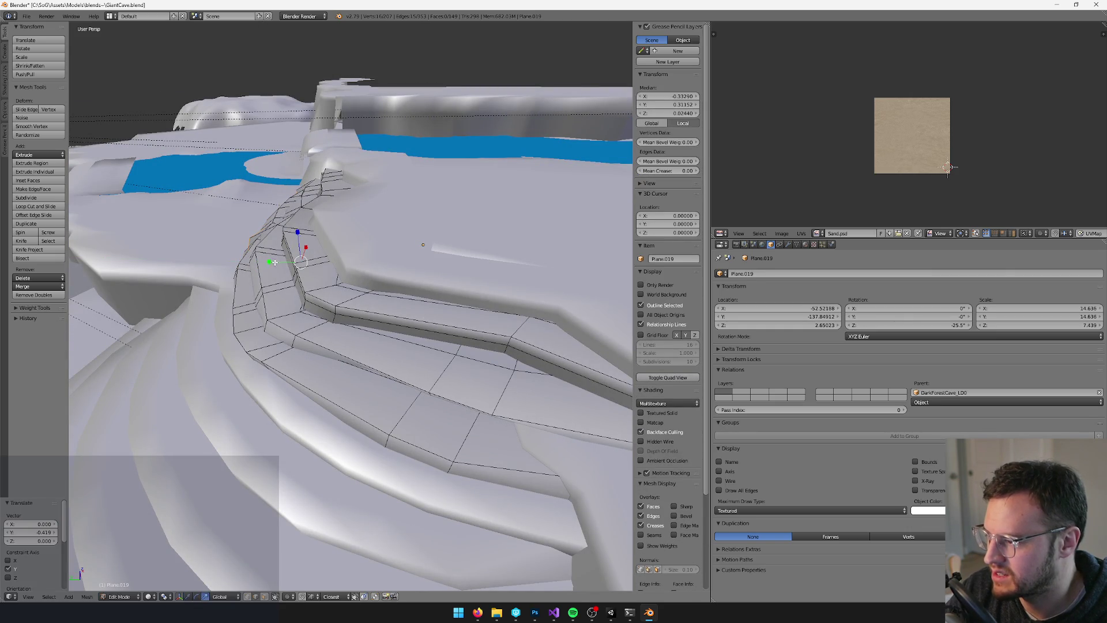
# Scale the stair edge loops down to 0.681 and nudge them slightly along Y
pyautogui.press('s')
pyautogui.click(279, 261)
pyautogui.moveTo(279, 261); pyautogui.dragTo(320, 275)
pyautogui.press('g')
pyautogui.press('y')
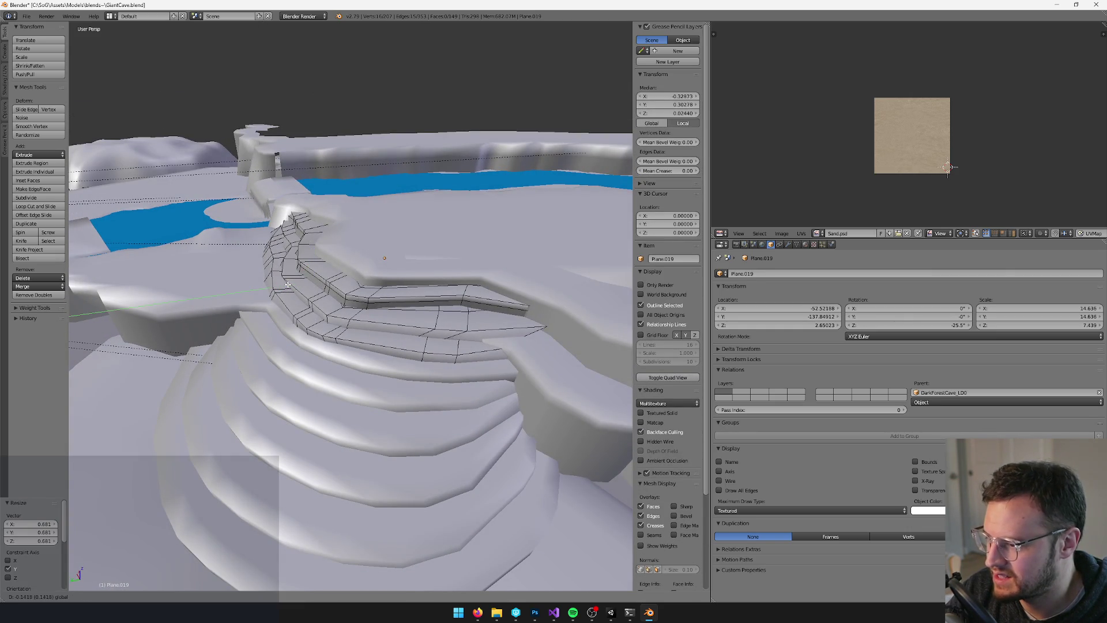
pyautogui.click(287, 285)
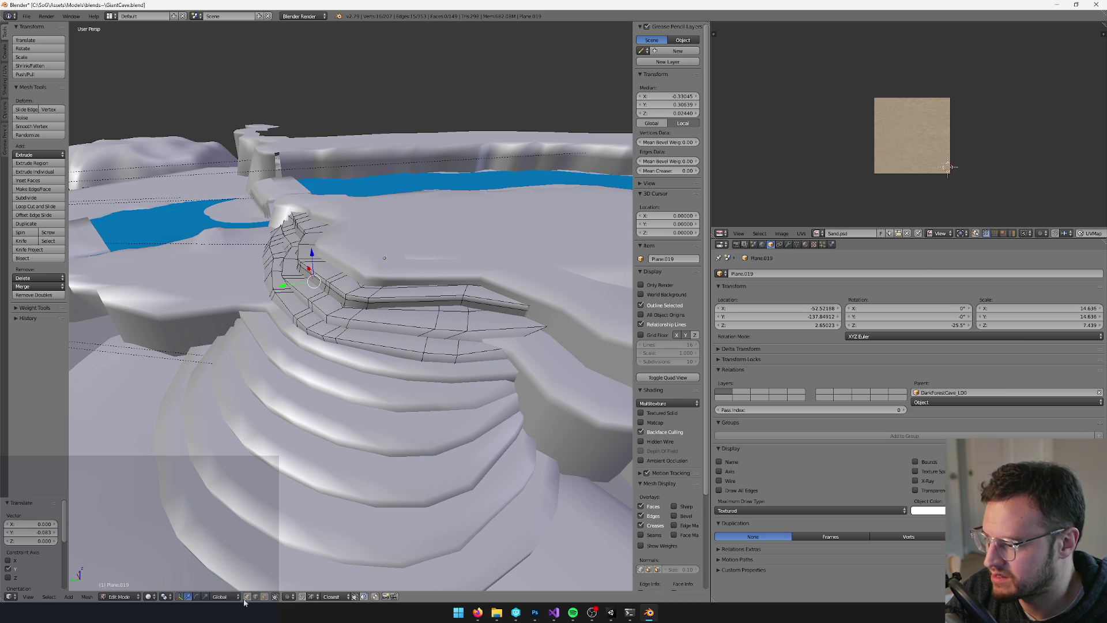
# Clear the selection and pick a single stair vertex, with visible-only selection enabled
pyautogui.scroll(8, 441, 311)
pyautogui.press('a')
pyautogui.scroll(-6, 440, 312)
pyautogui.scroll(-5, 378, 451)
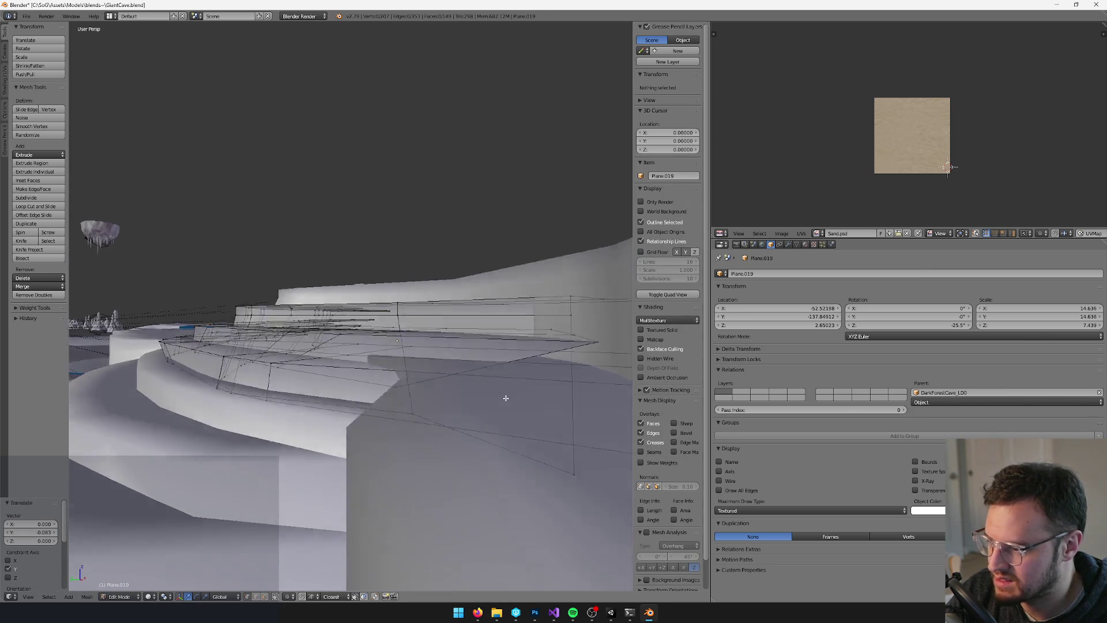
pyautogui.rightClick(430, 424)
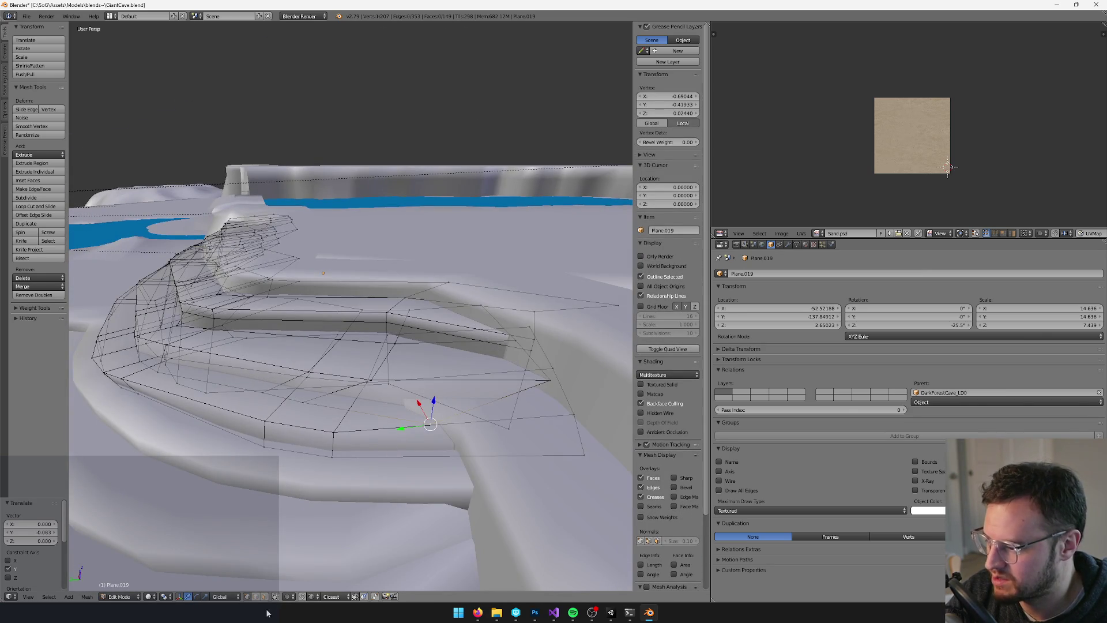
pyautogui.click(275, 597)
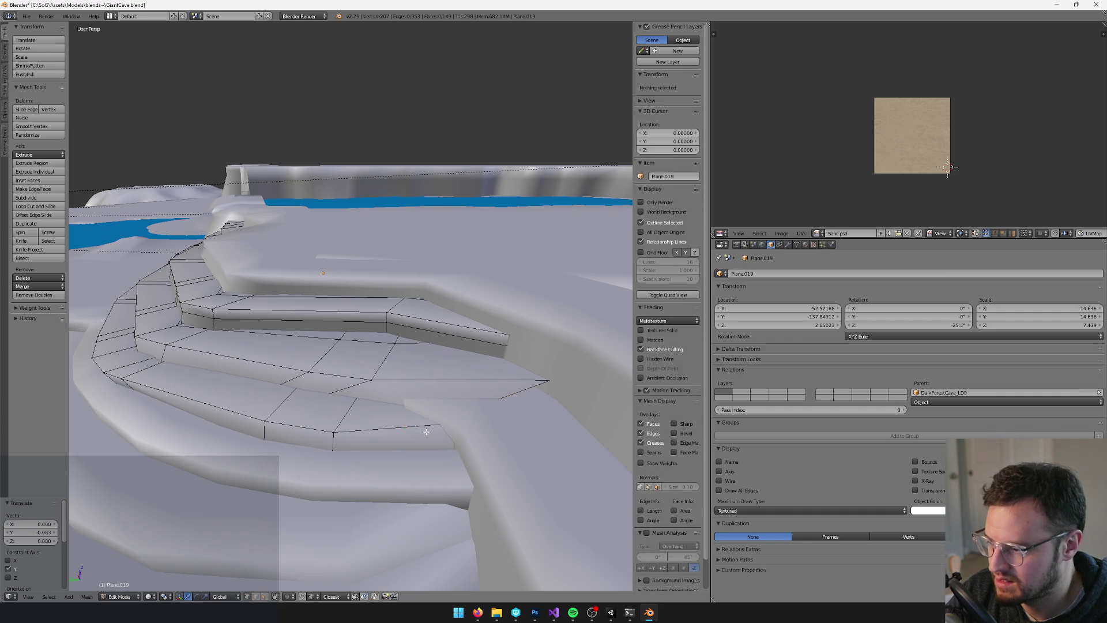
# Move the selected stair vertex 0.633 along the Y axis
pyautogui.press('g')
pyautogui.press('y')
pyautogui.click(505, 452)
pyautogui.press('g')
pyautogui.press('y')
pyautogui.click(502, 426)
pyautogui.press('g')
pyautogui.press('y')
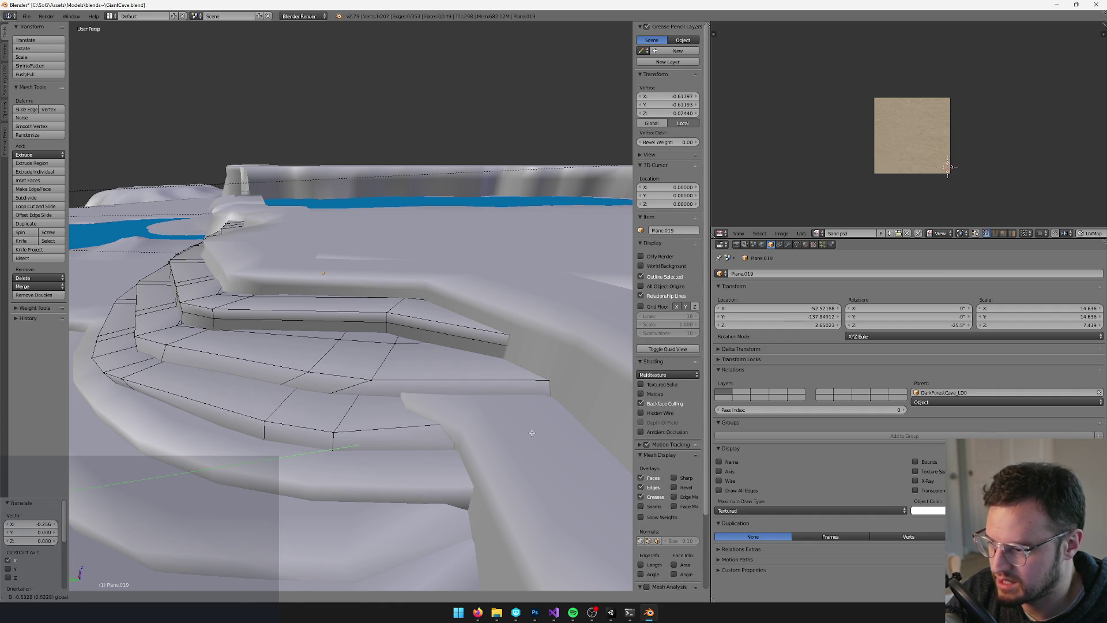
pyautogui.click(531, 433)
# From a low side view, switch to edge select and pick an edge on the stair wall
pyautogui.moveTo(517, 382)
pyautogui.mouseDown()
pyautogui.moveTo(406, 336)
pyautogui.moveTo(455, 376)
pyautogui.moveTo(381, 409)
pyautogui.mouseUp()
pyautogui.click(255, 596)
pyautogui.rightClick(383, 366)
# Delete the surplus edge loop running through the selected stair-wall edge
pyautogui.press('x')
pyautogui.click(380, 367)
pyautogui.press('KP_Decimal')
pyautogui.scroll(-5, 350, 330)
pyautogui.moveTo(350, 330)
pyautogui.mouseDown()
pyautogui.moveTo(324, 304)
pyautogui.moveTo(254, 297)
pyautogui.mouseUp()
# Select a stair ledge loop, raise it 2.277 along Z and scale it to 0.341
pyautogui.rightClick(148, 243)
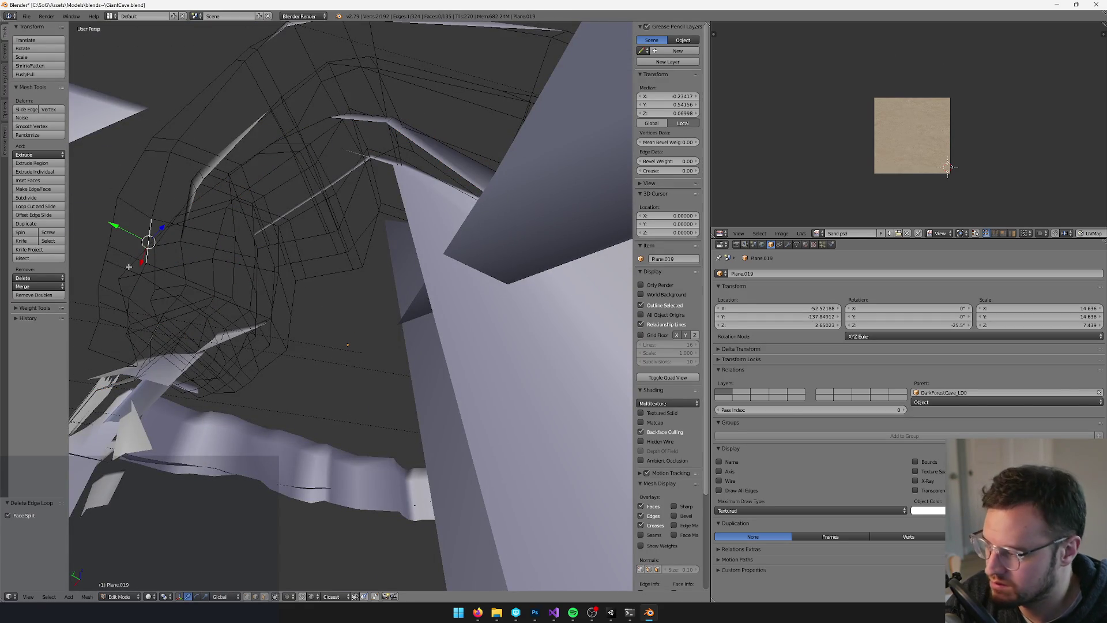
pyautogui.hotkey('ctrl', 'e')
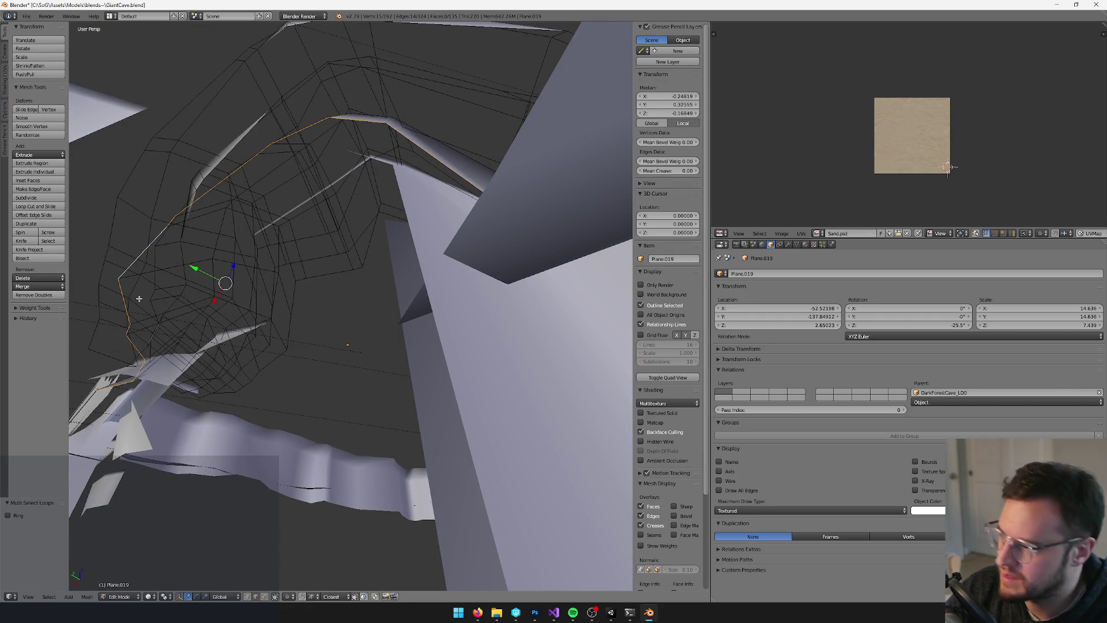
pyautogui.press('KP_Decimal')
pyautogui.press('g')
pyautogui.press('z')
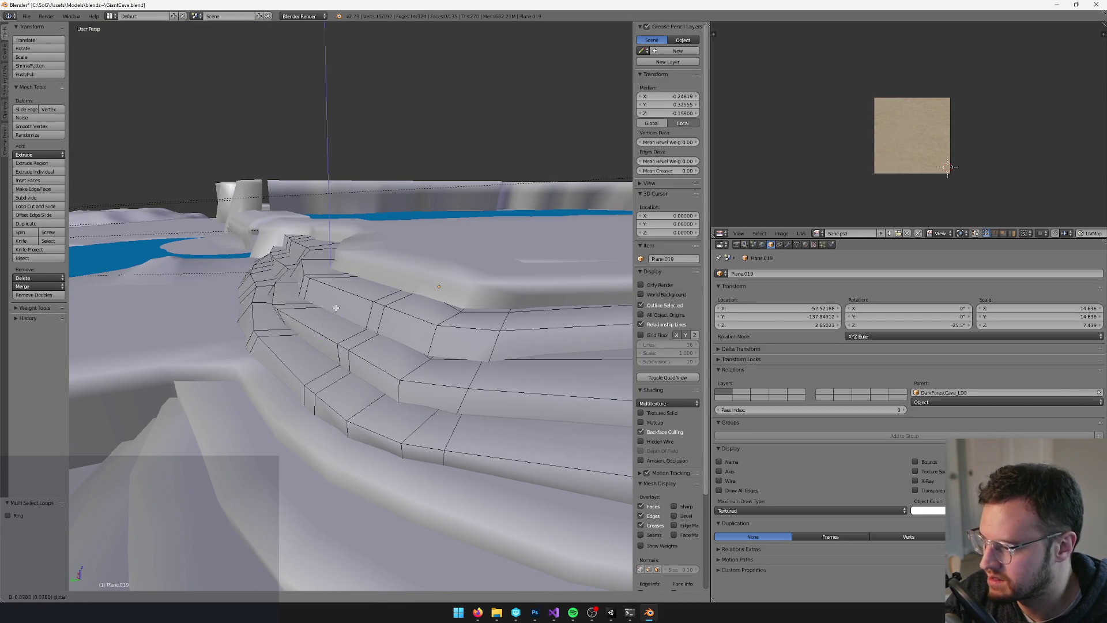
pyautogui.click(349, 260)
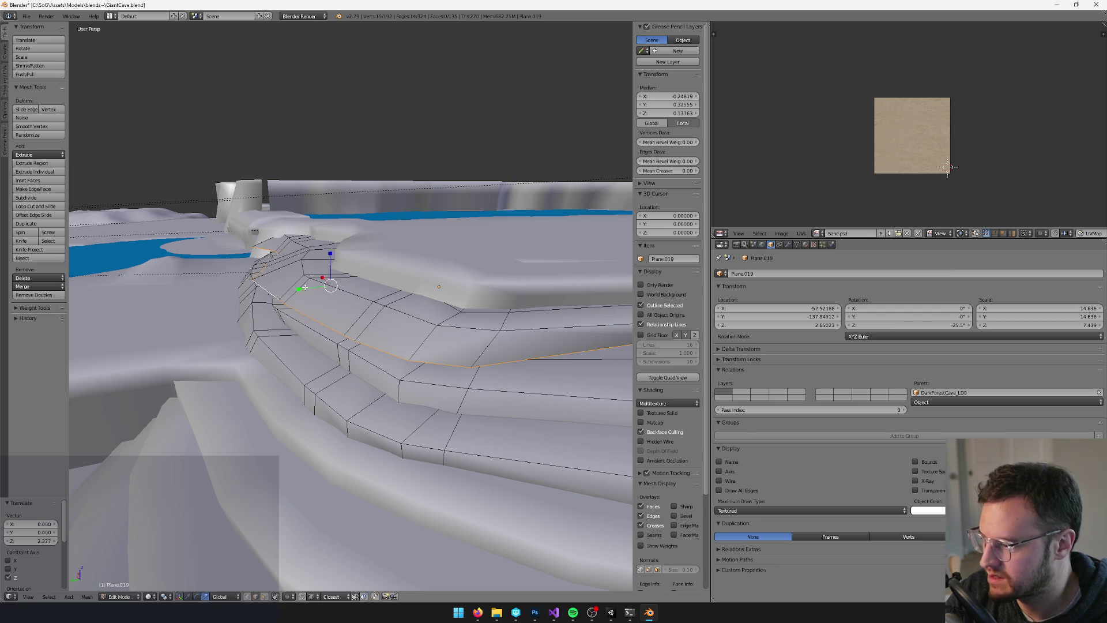
pyautogui.press('s')
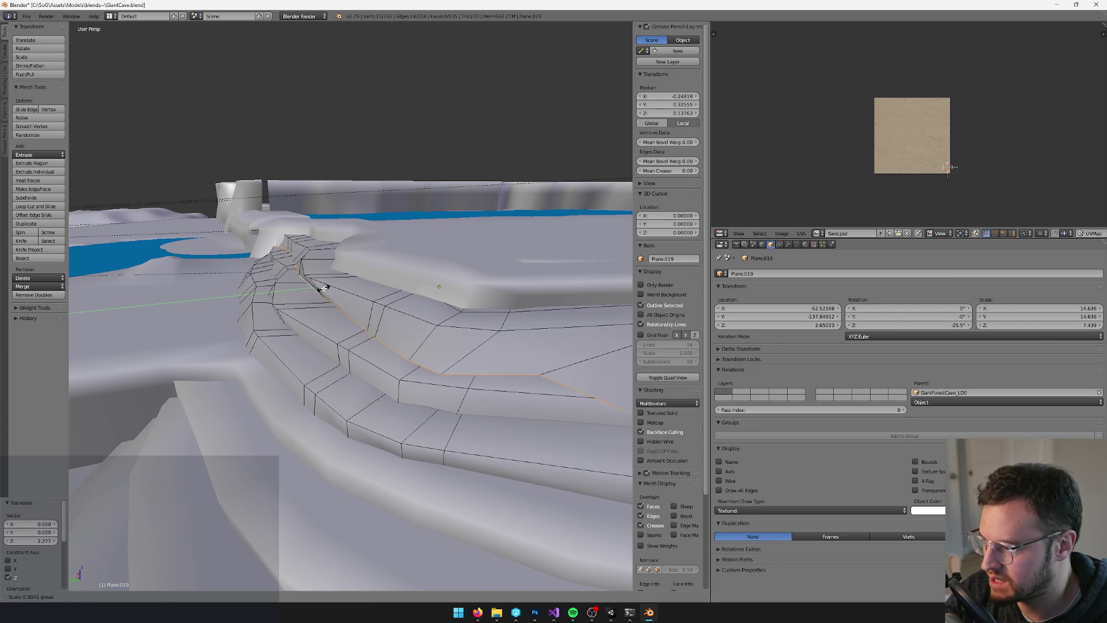
pyautogui.click(321, 288)
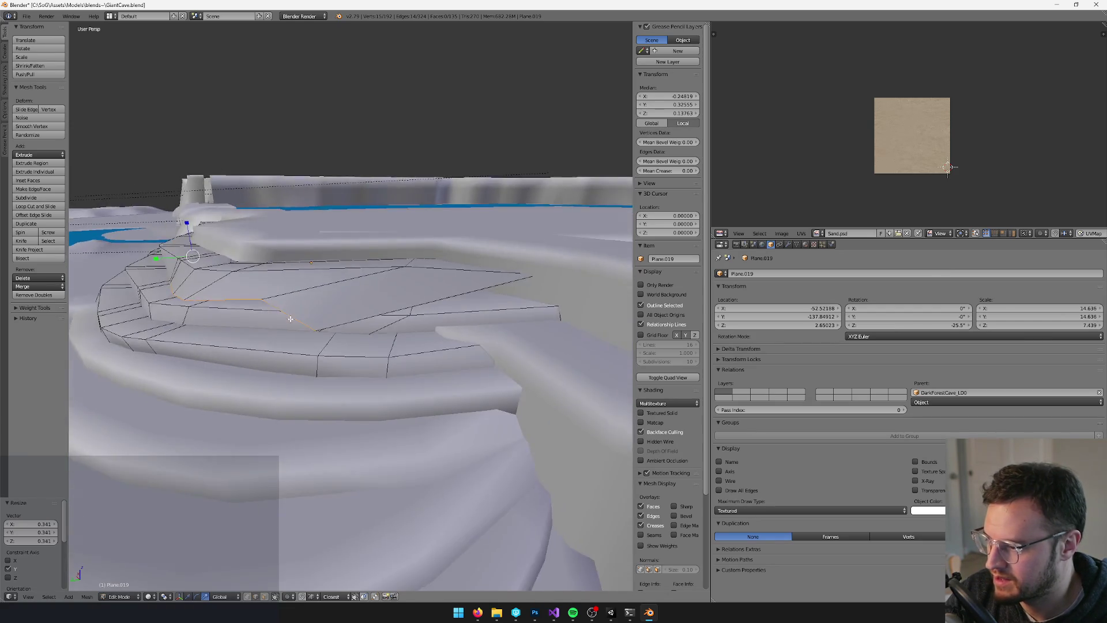
# Slide a step vertex along Y and the step edge, then add a second vertex
pyautogui.rightClick(339, 349)
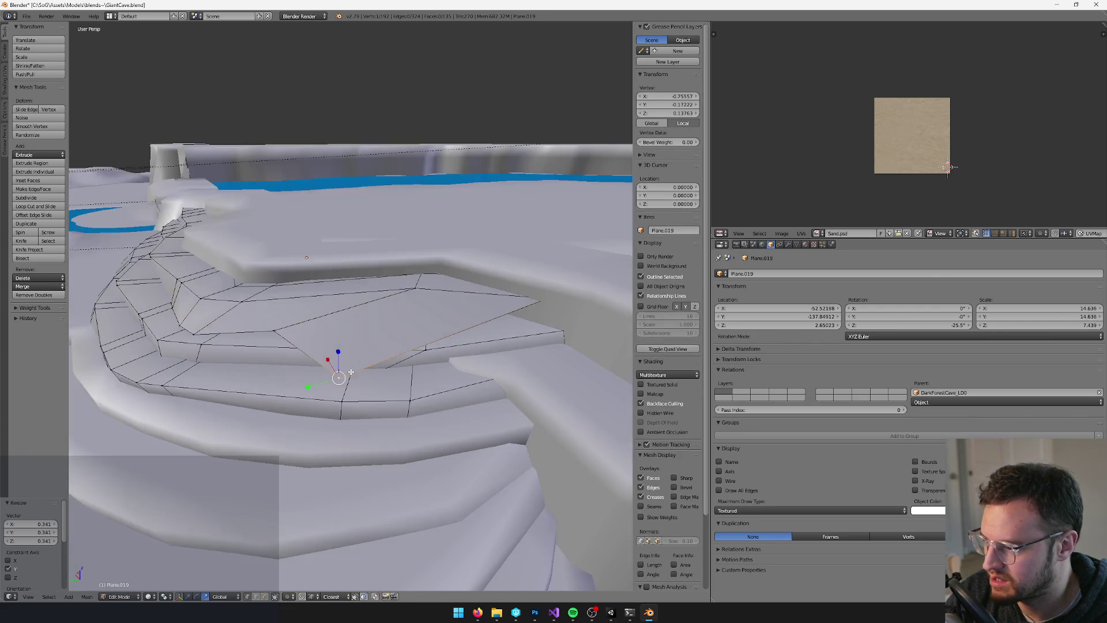
pyautogui.moveTo(315, 388)
pyautogui.mouseDown()
pyautogui.moveTo(489, 357)
pyautogui.moveTo(474, 338)
pyautogui.mouseUp()
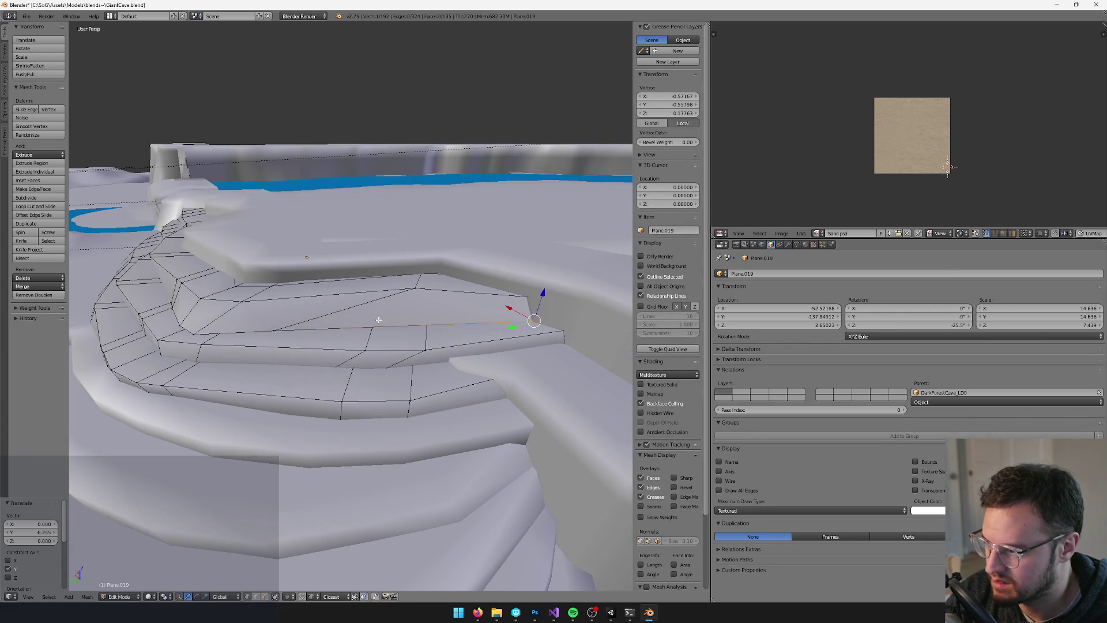
pyautogui.moveTo(247, 338); pyautogui.dragTo(352, 314)
pyautogui.moveTo(378, 275); pyautogui.dragTo(454, 279)
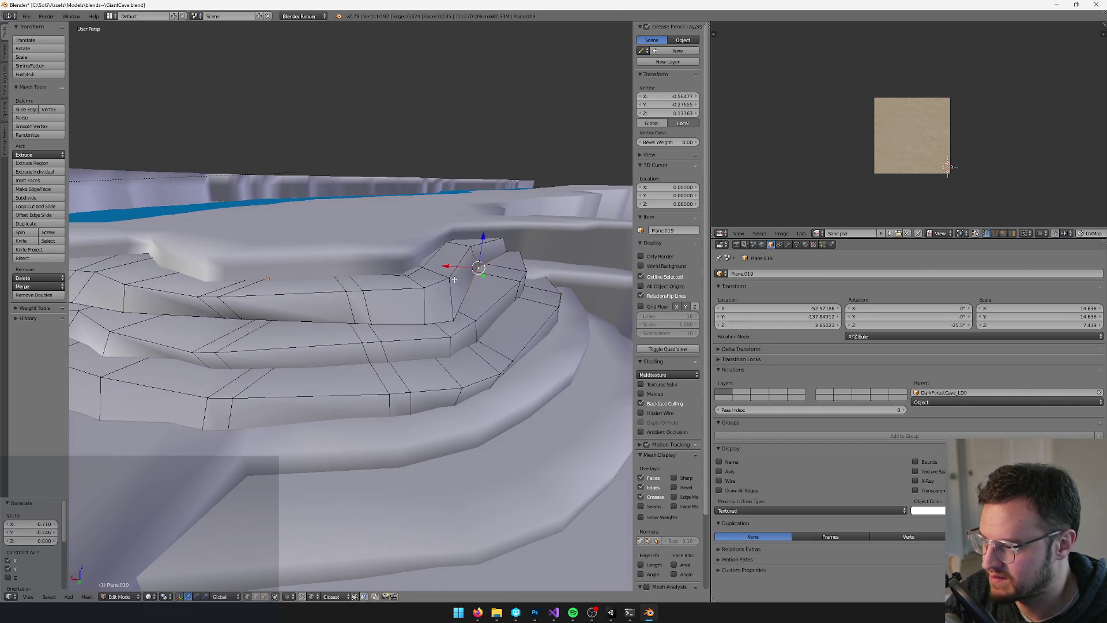
pyautogui.keyDown('shift'); pyautogui.rightClick(425, 325); pyautogui.keyUp('shift')
pyautogui.moveTo(453, 320)
pyautogui.mouseDown()
pyautogui.moveTo(432, 306)
pyautogui.moveTo(364, 315)
pyautogui.moveTo(331, 297)
pyautogui.moveTo(324, 339)
pyautogui.mouseUp()
# Select another stair loop from two vertices and move it vertically along Z
pyautogui.rightClick(327, 300)
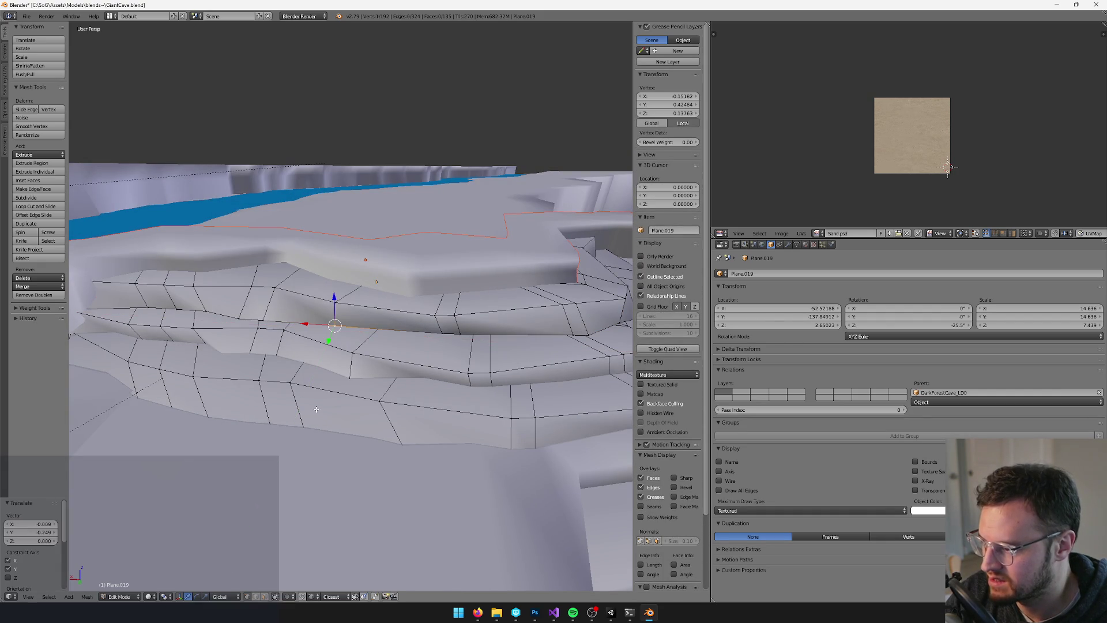
pyautogui.keyDown('shift'); pyautogui.rightClick(441, 332); pyautogui.keyUp('shift')
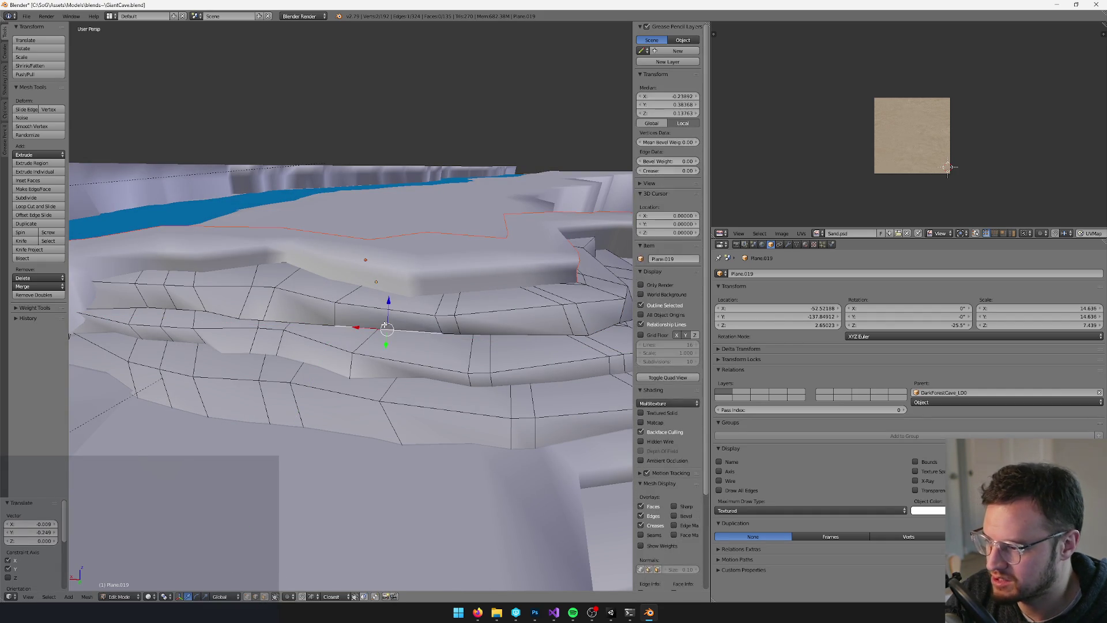
pyautogui.hotkey('ctrl', 'e')
pyautogui.press('g')
pyautogui.press('z')
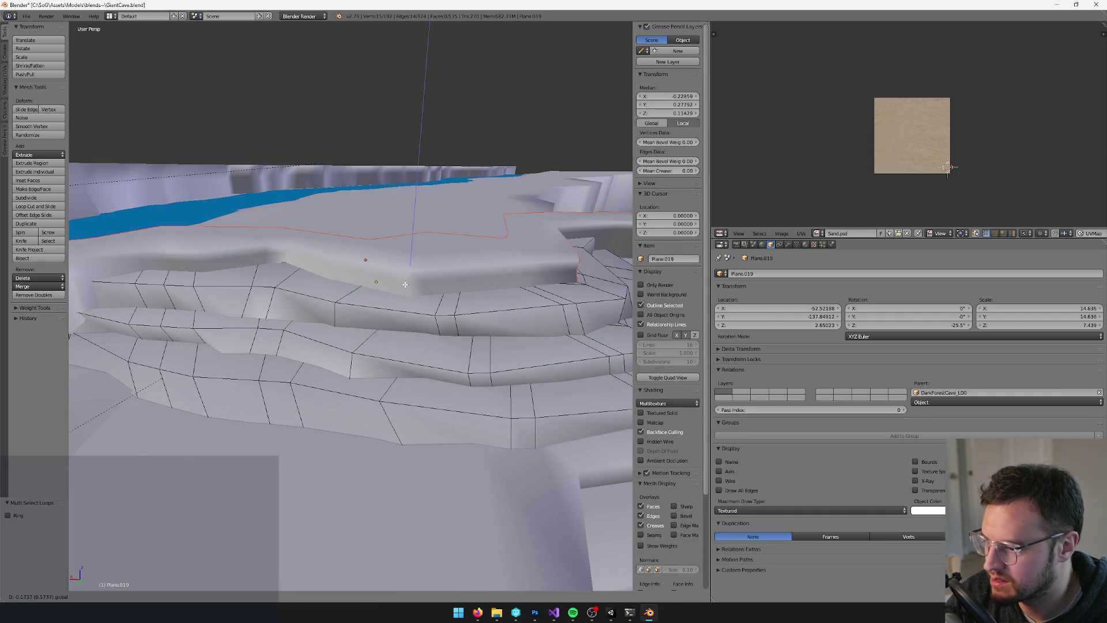
pyautogui.click(406, 288)
# Return to Object Mode and switch to Unity so it reimports the updated cave floor
pyautogui.press('Tab')
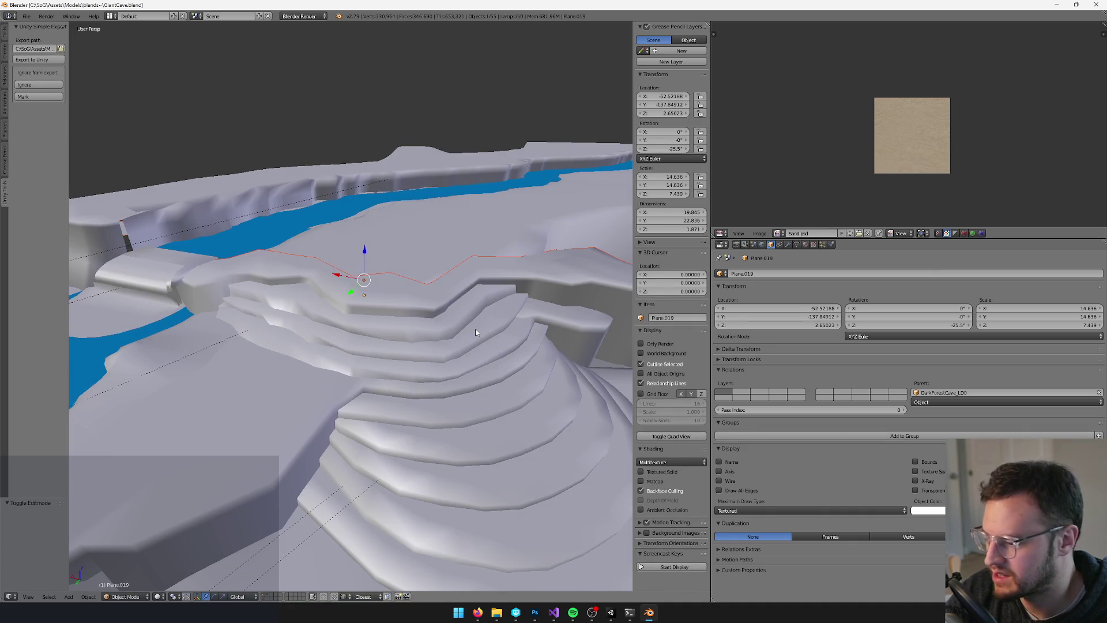
pyautogui.hotkey('alt', 'Tab')
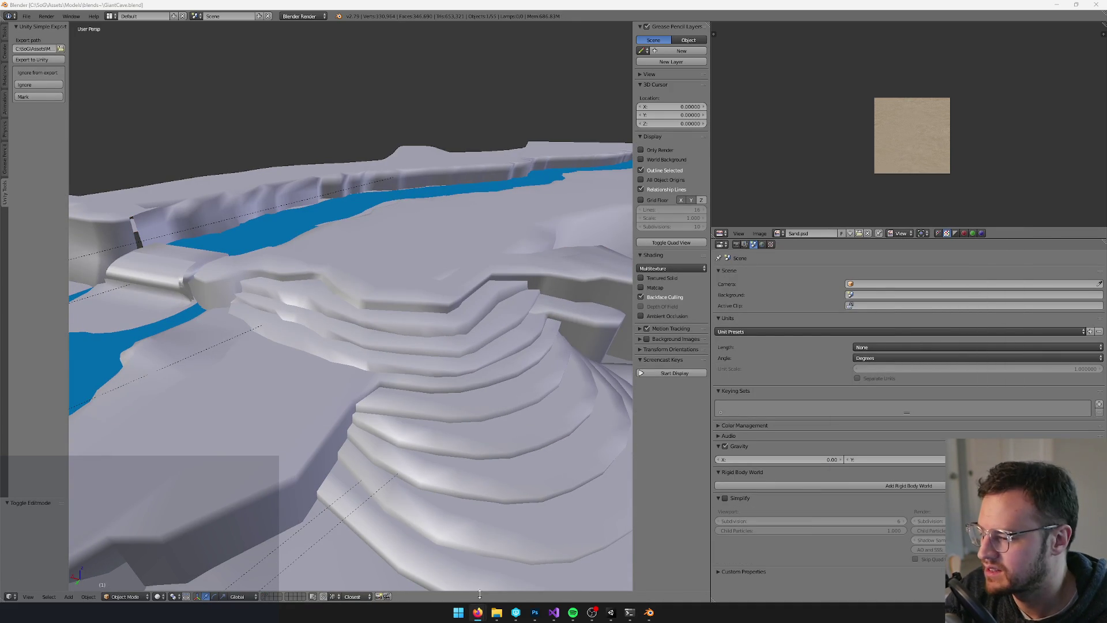
pyautogui.click(613, 616)
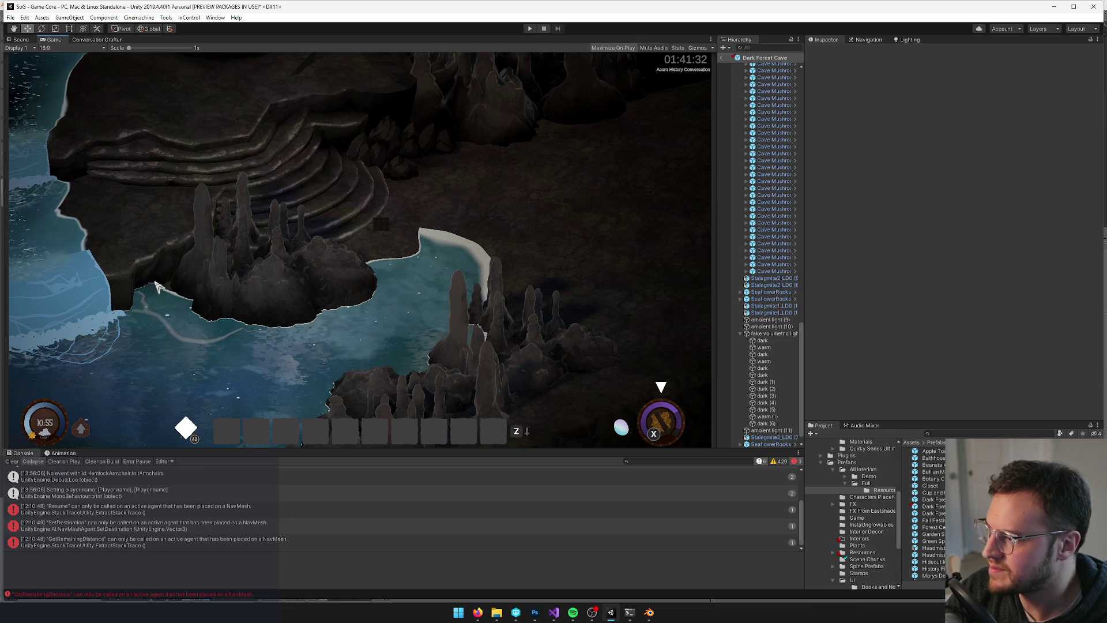
# Duplicate a stalagmite from the right cluster, move it beside the stairs and raise it slightly
pyautogui.click(18, 41)
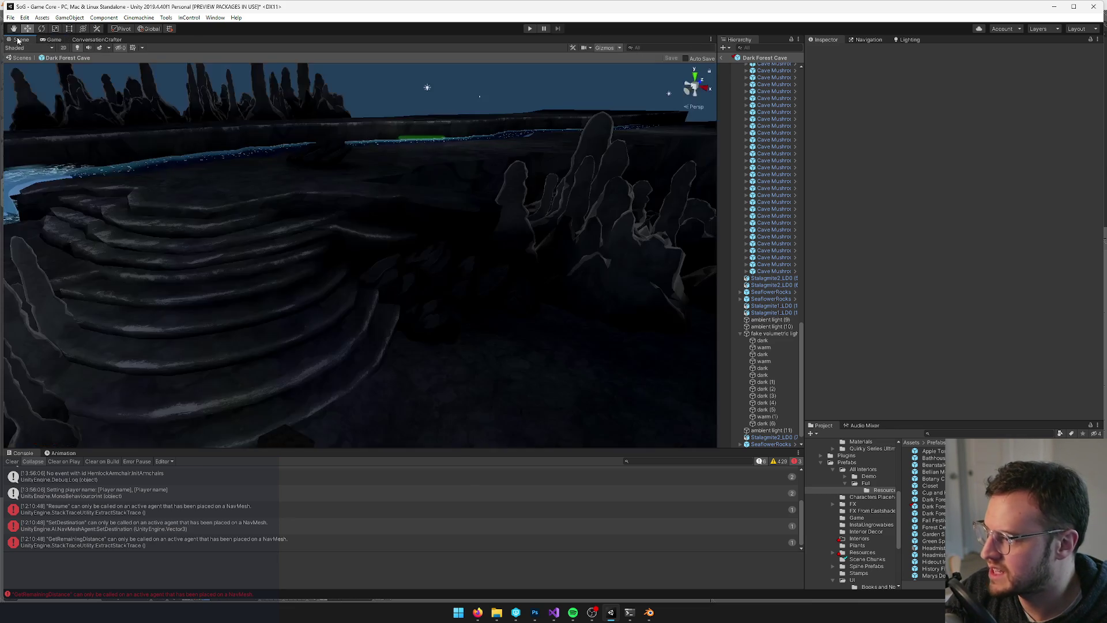
pyautogui.scroll(-5, 367, 329)
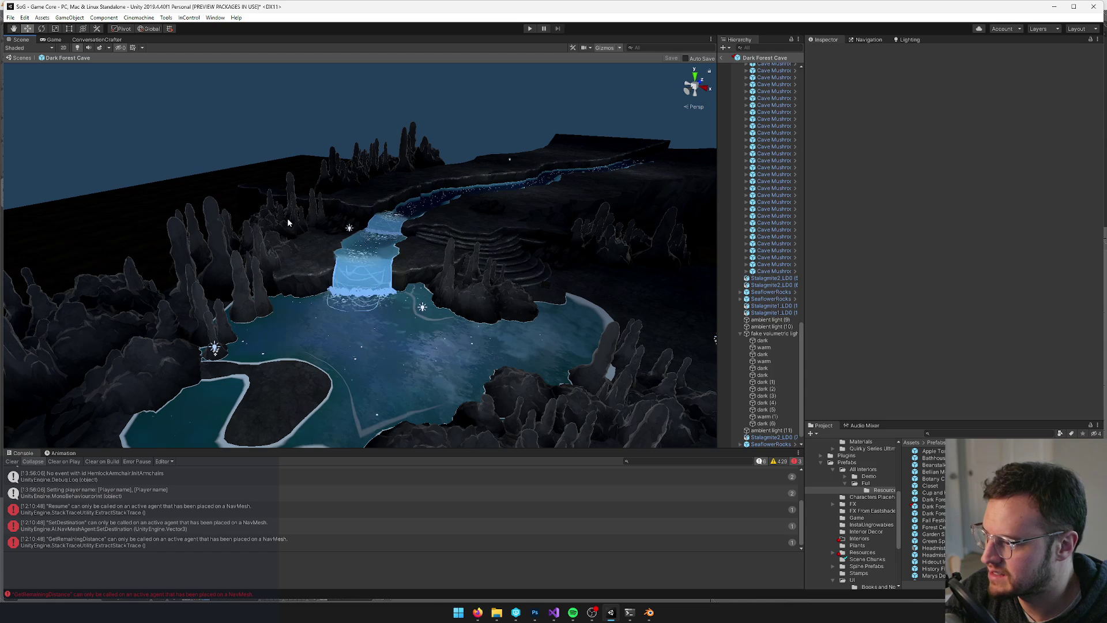
pyautogui.click(287, 218)
pyautogui.moveTo(287, 218)
pyautogui.mouseDown()
pyautogui.moveTo(281, 256)
pyautogui.moveTo(316, 247)
pyautogui.moveTo(314, 277)
pyautogui.moveTo(279, 288)
pyautogui.moveTo(533, 259)
pyautogui.mouseUp()
pyautogui.click(562, 259)
pyautogui.hotkey('ctrl', 'd')
pyautogui.moveTo(551, 260)
pyautogui.mouseDown()
pyautogui.moveTo(397, 266)
pyautogui.moveTo(363, 289)
pyautogui.moveTo(410, 281)
pyautogui.moveTo(376, 285)
pyautogui.mouseUp()
pyautogui.scroll(3, 372, 283)
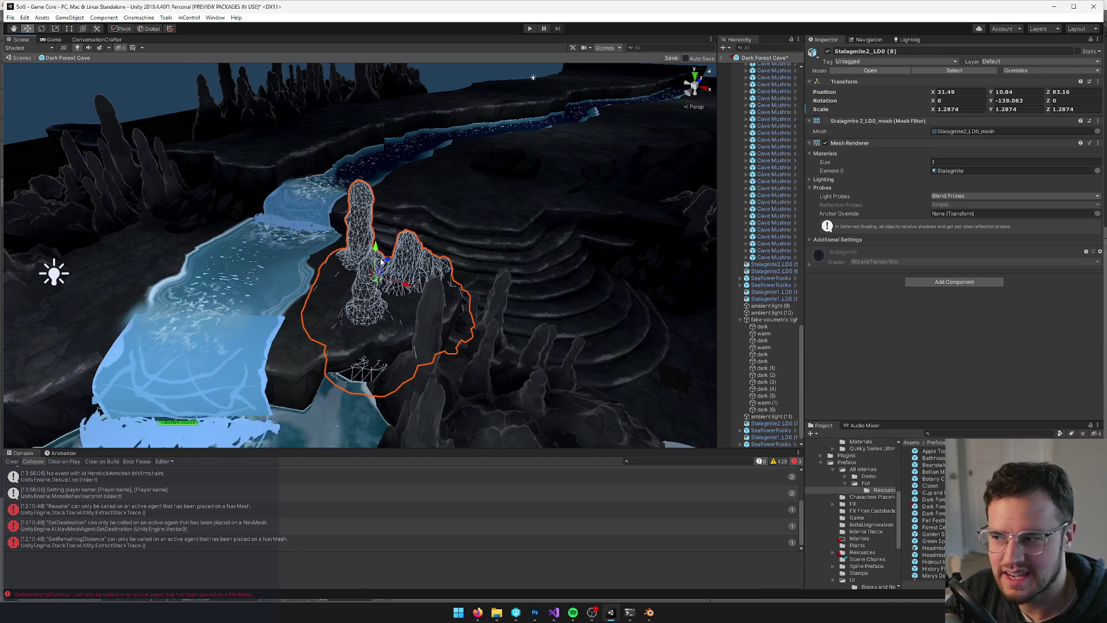
pyautogui.moveTo(375, 248)
pyautogui.mouseDown()
pyautogui.moveTo(375, 214)
pyautogui.moveTo(378, 269)
pyautogui.moveTo(382, 242)
pyautogui.moveTo(433, 292)
pyautogui.moveTo(451, 270)
pyautogui.mouseUp()
# Save the Dark Forest Cave prefab and check the result in the Game view
pyautogui.click(404, 277)
pyautogui.scroll(5, 401, 262)
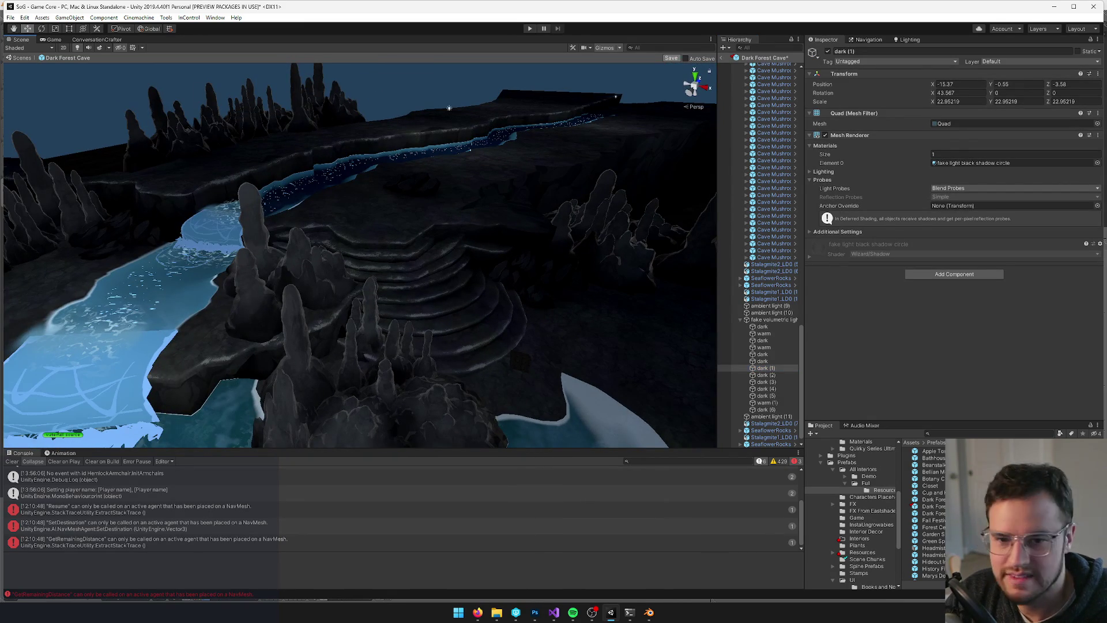
pyautogui.hotkey('ctrl', 's')
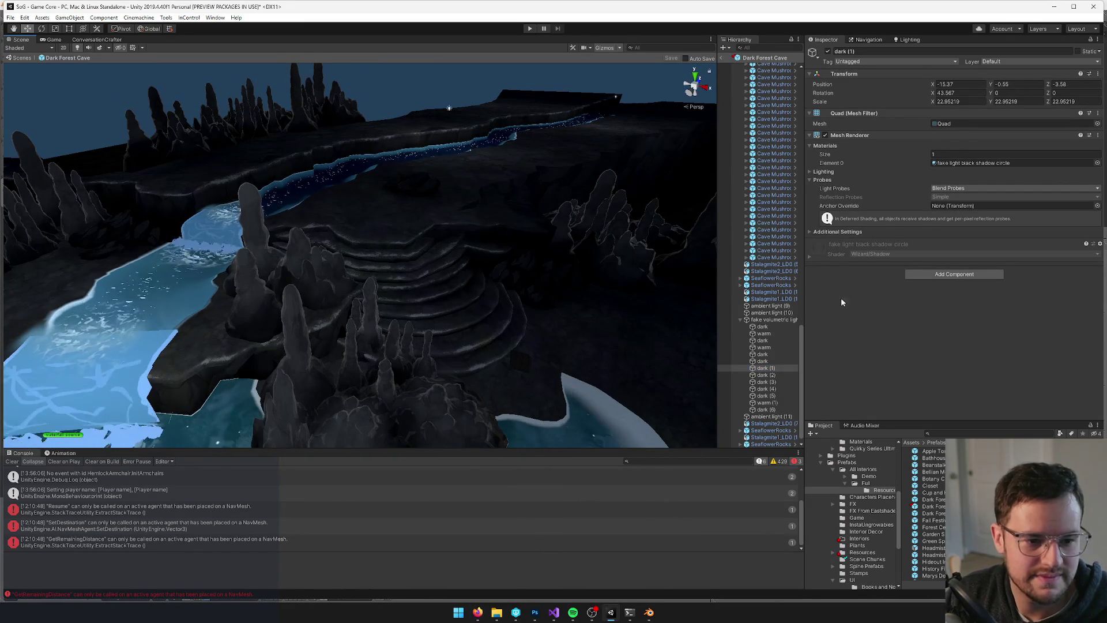
pyautogui.click(51, 40)
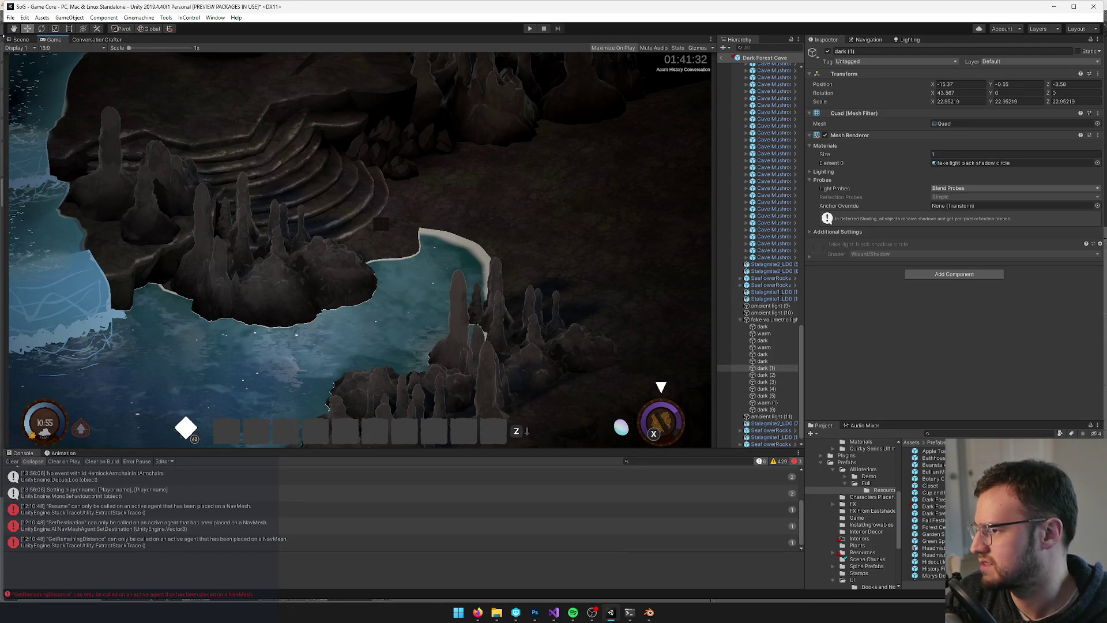
# In Scene view, delete the stray stalagmite cluster
pyautogui.click(20, 39)
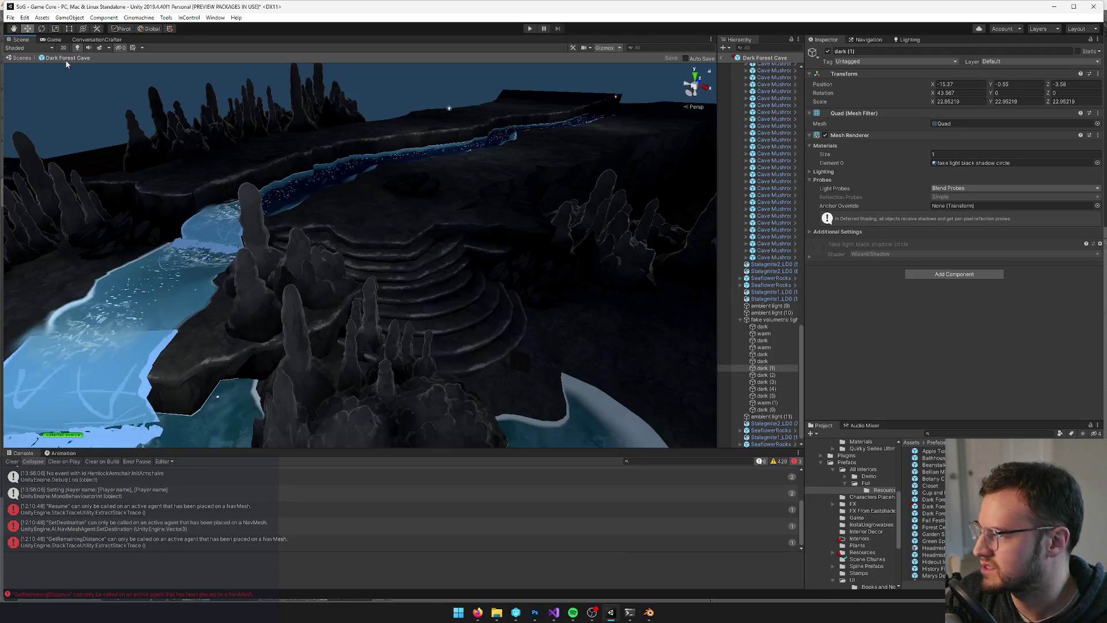
pyautogui.click(260, 263)
pyautogui.press('Delete')
# Frame the warm fake-light quad, save the cave scene and preview it in Game view
pyautogui.moveTo(261, 260)
pyautogui.mouseDown()
pyautogui.moveTo(302, 259)
pyautogui.moveTo(292, 277)
pyautogui.moveTo(308, 290)
pyautogui.mouseUp()
pyautogui.click(392, 188)
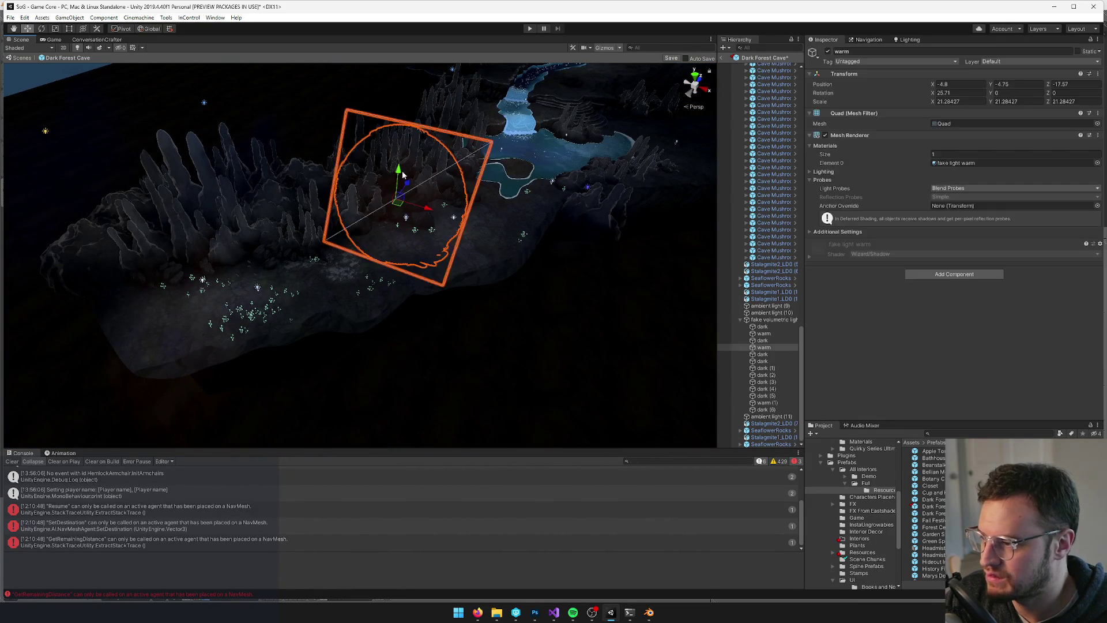
pyautogui.press('f')
pyautogui.scroll(-2, 338, 282)
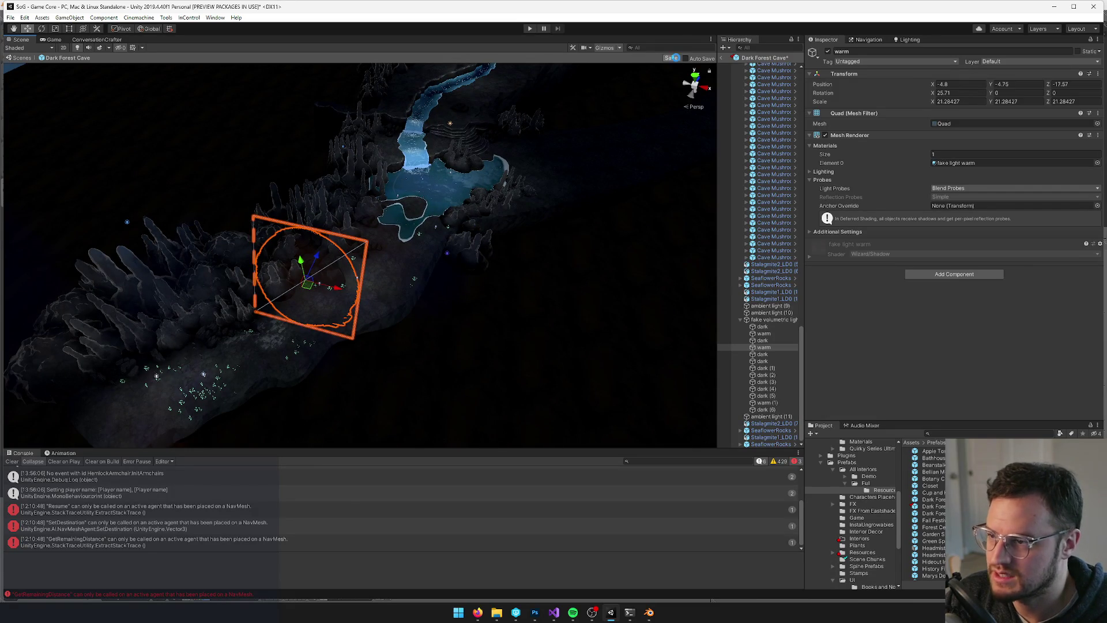
pyautogui.click(672, 58)
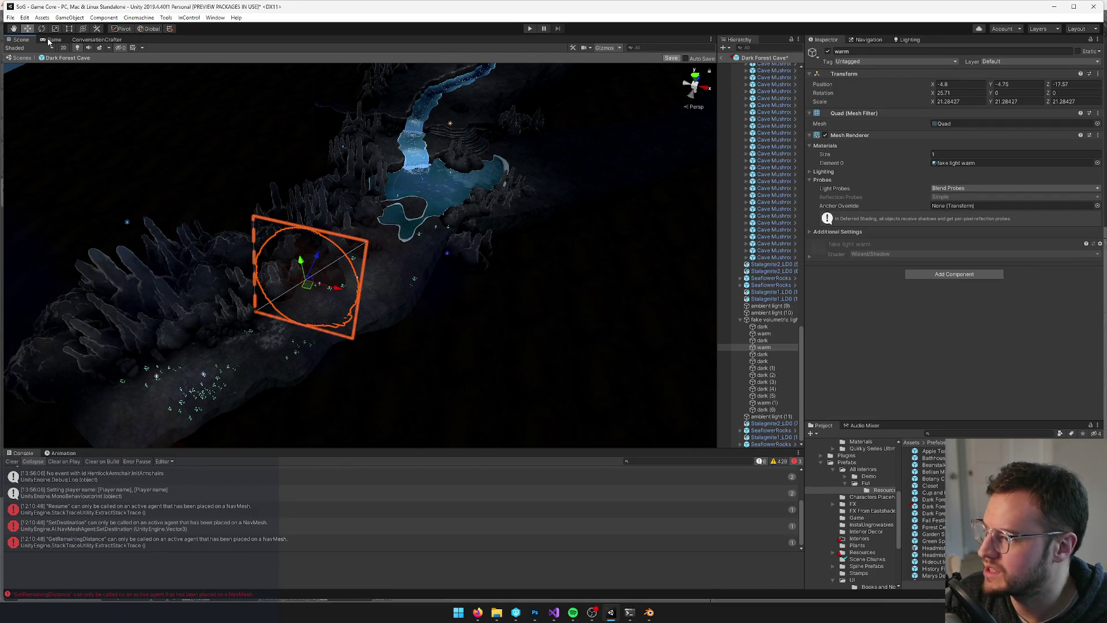
pyautogui.click(52, 40)
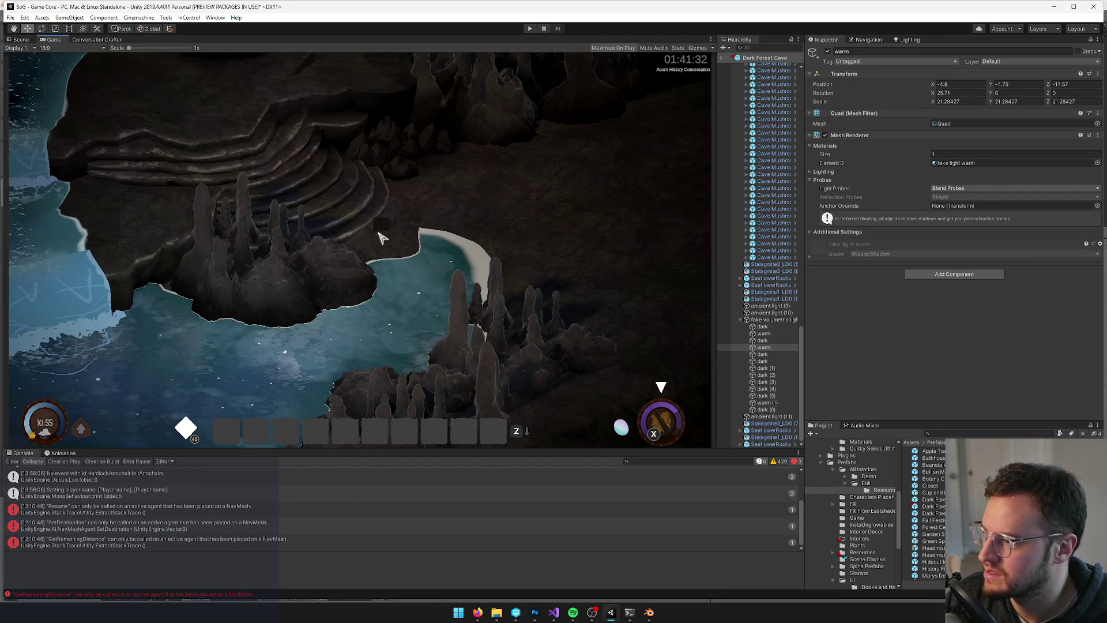
# Back in Scene view, overview the cave and waterfall and select a waterfall plane
pyautogui.click(29, 40)
pyautogui.moveTo(368, 202); pyautogui.dragTo(390, 154)
pyautogui.scroll(6, 391, 154)
pyautogui.click(389, 283)
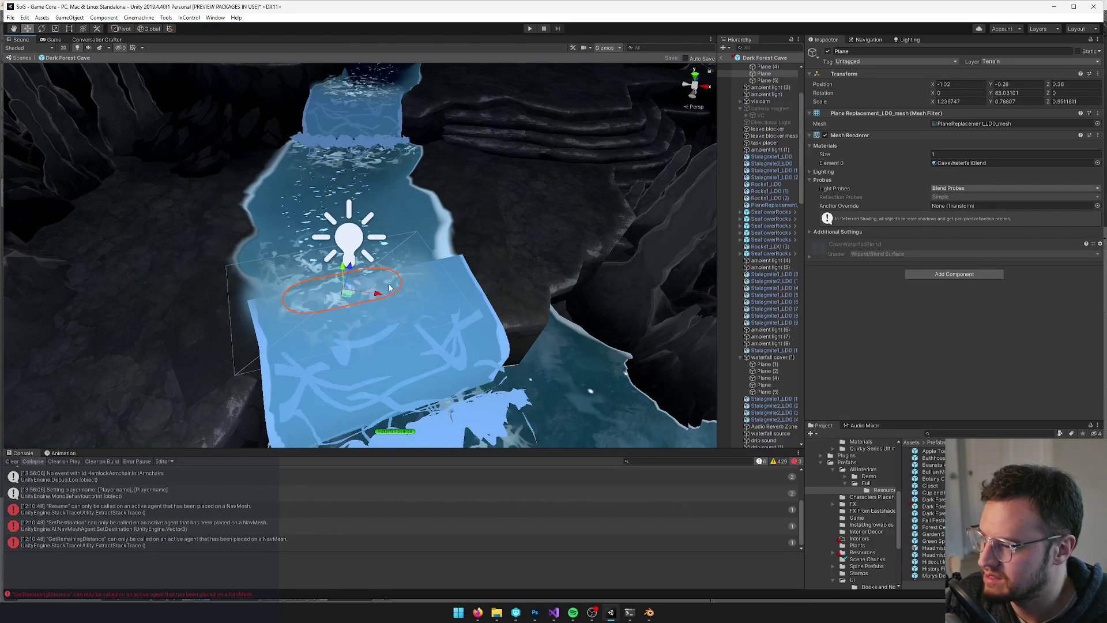
# Select the waterfall cover parent group and stretch its Z scale to about 0.763
pyautogui.scroll(2, 430, 274)
pyautogui.scroll(3, 765, 127)
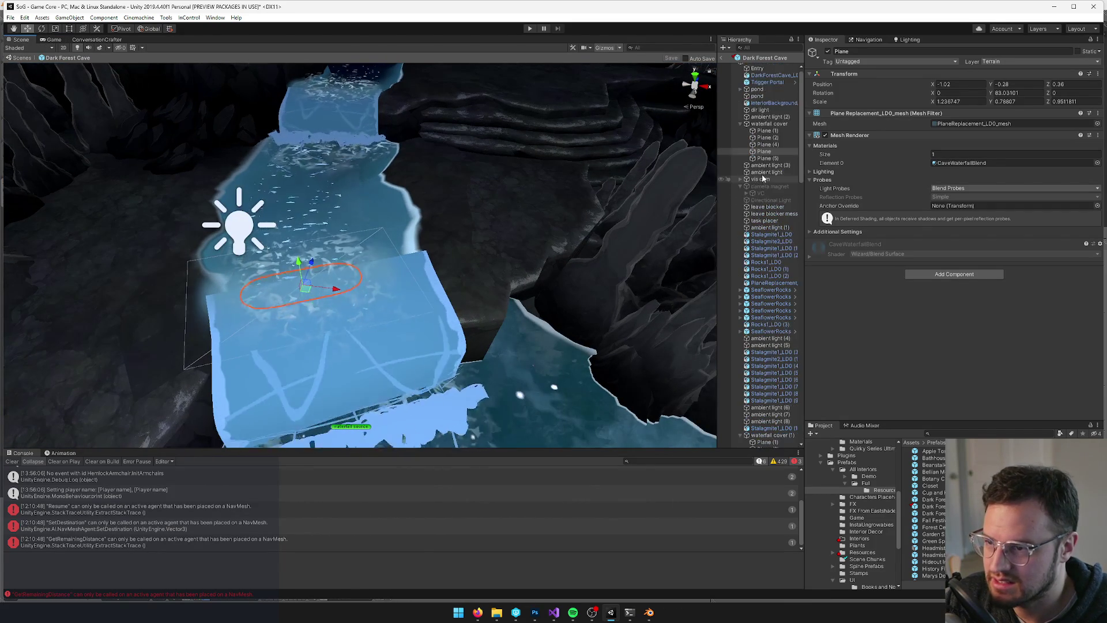
pyautogui.click(767, 124)
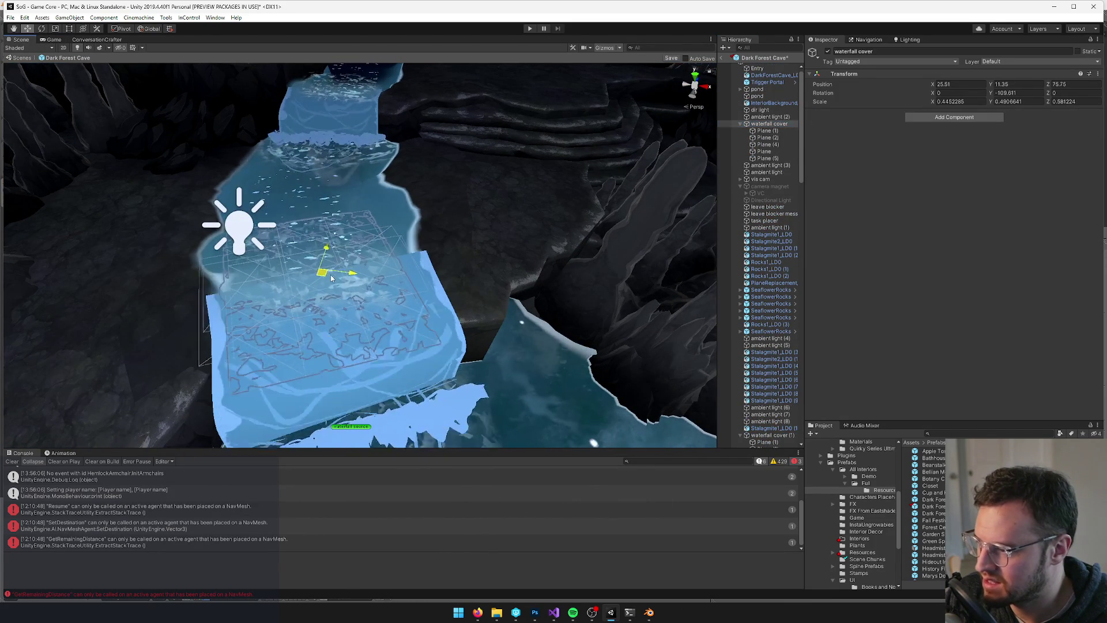
pyautogui.press('r')
pyautogui.moveTo(339, 276); pyautogui.dragTo(306, 276)
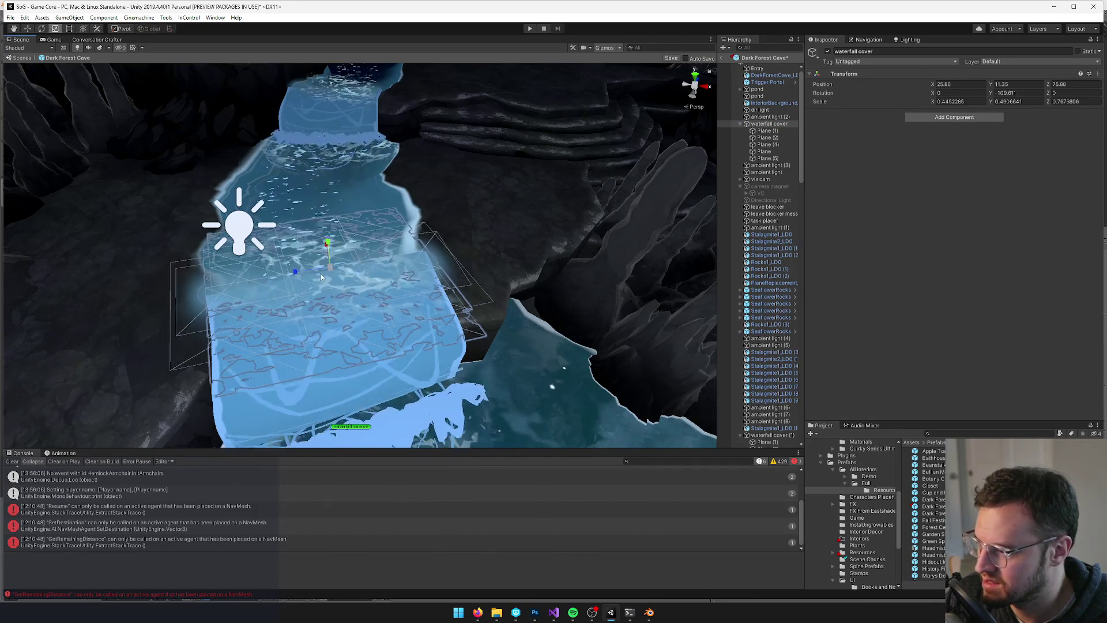
pyautogui.moveTo(297, 272); pyautogui.dragTo(299, 276)
# Frame the waterfall cover, save the scene and check the Game view
pyautogui.press('f')
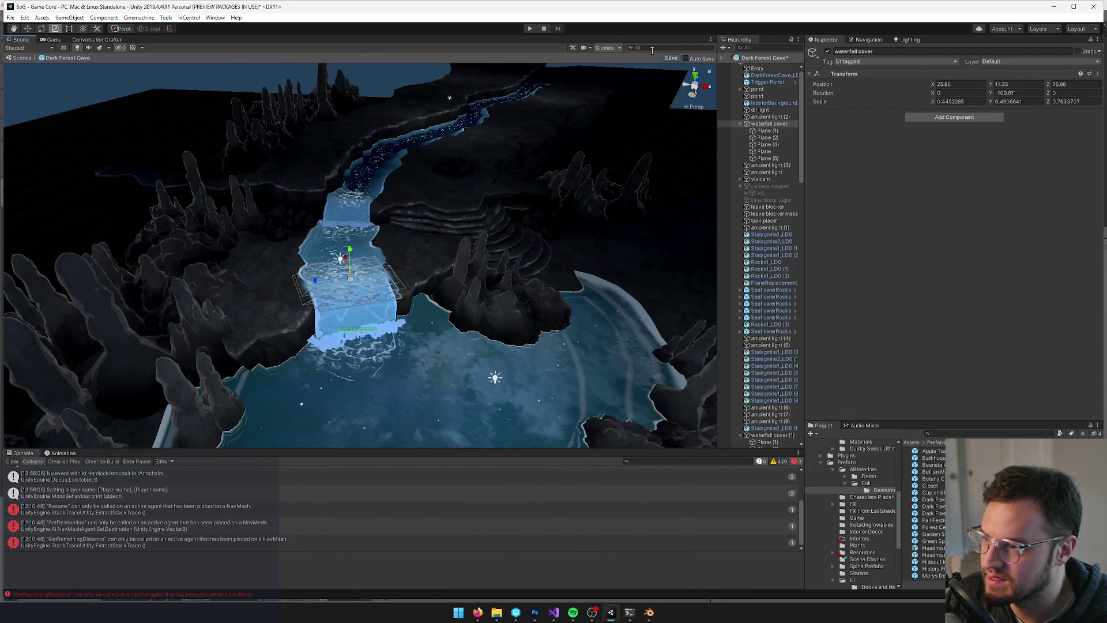
pyautogui.click(671, 59)
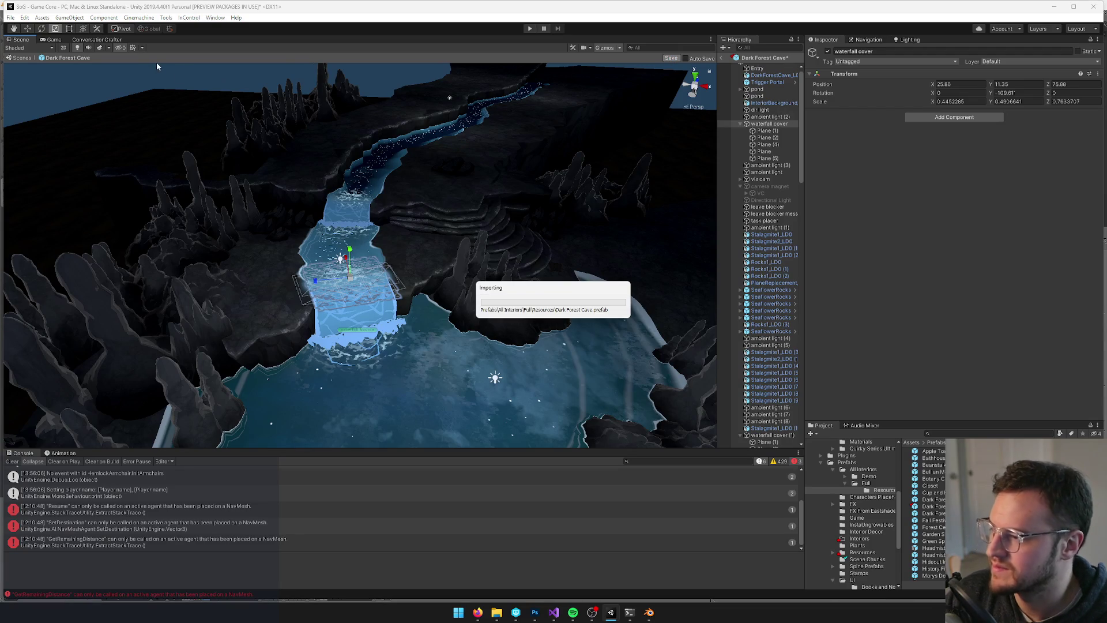
pyautogui.click(56, 40)
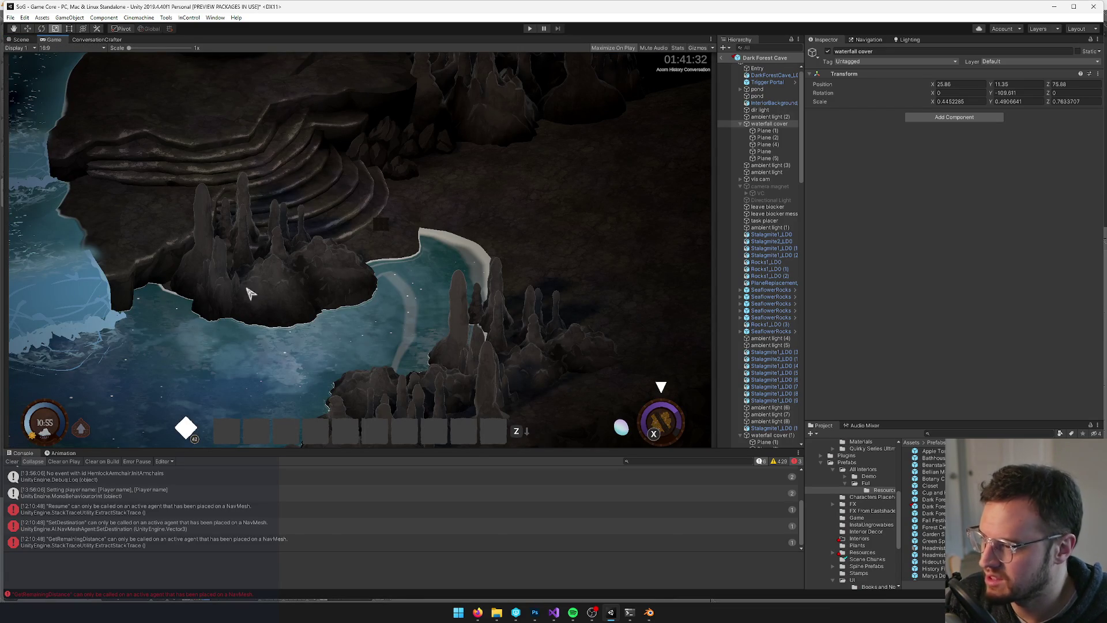
# Move the SeaflowerRocks10 (2) rock group to a new spot in the cave
pyautogui.click(20, 39)
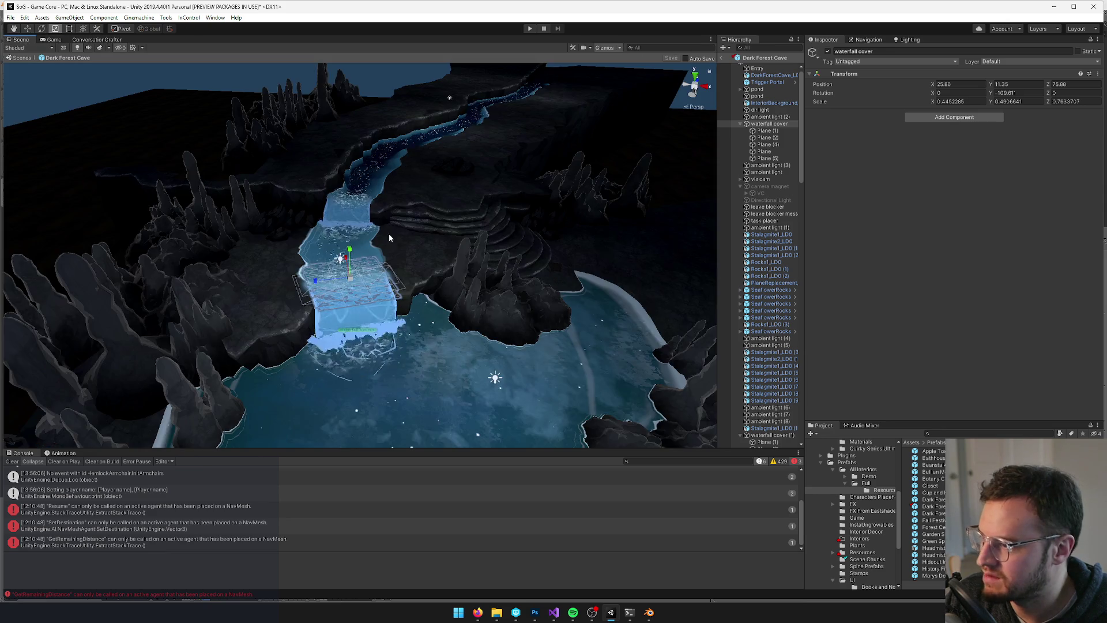
pyautogui.scroll(-5, 427, 222)
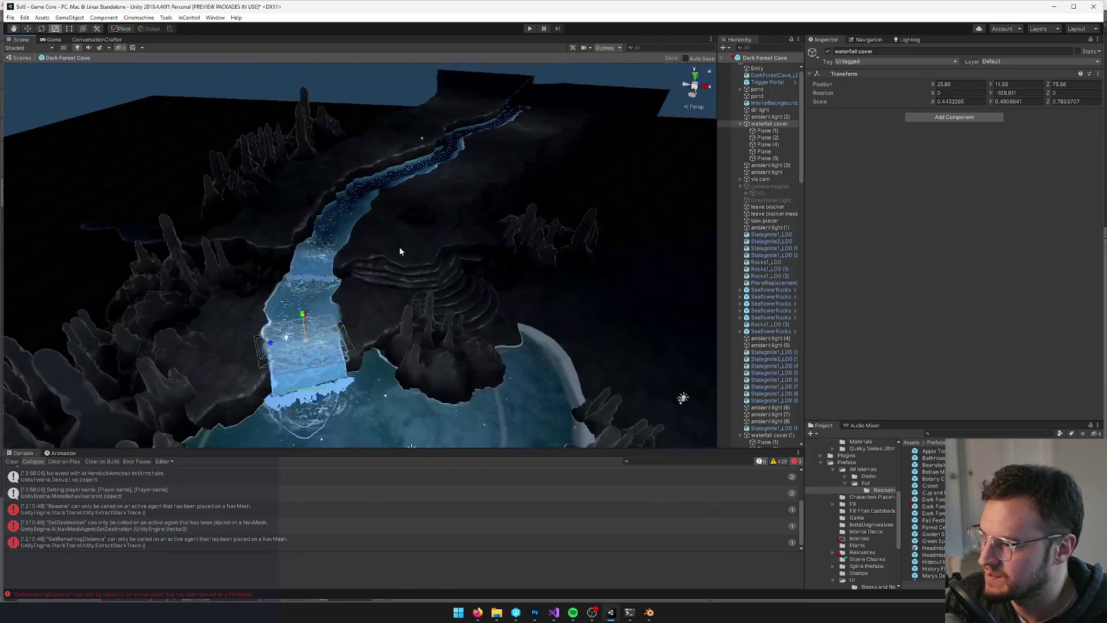
pyautogui.click(434, 207)
pyautogui.press('f')
pyautogui.press('w')
pyautogui.moveTo(326, 209)
pyautogui.mouseDown()
pyautogui.moveTo(478, 288)
pyautogui.moveTo(473, 304)
pyautogui.mouseUp()
# Raise the Fireflies (4) group slightly, duplicate it and shift the copy further out
pyautogui.scroll(-5, 470, 299)
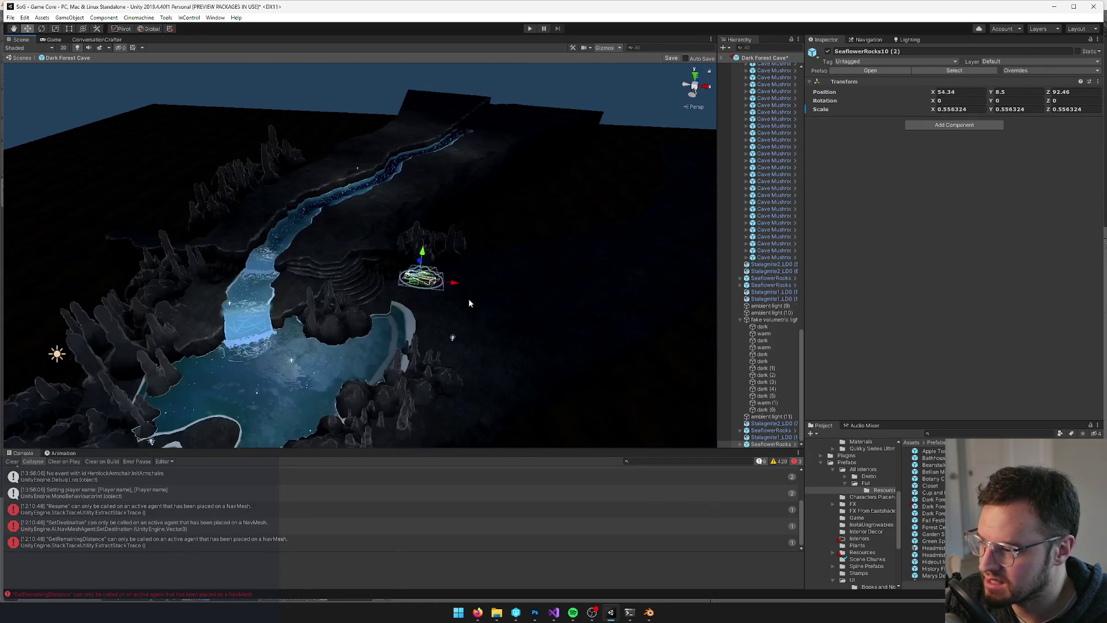
pyautogui.click(444, 329)
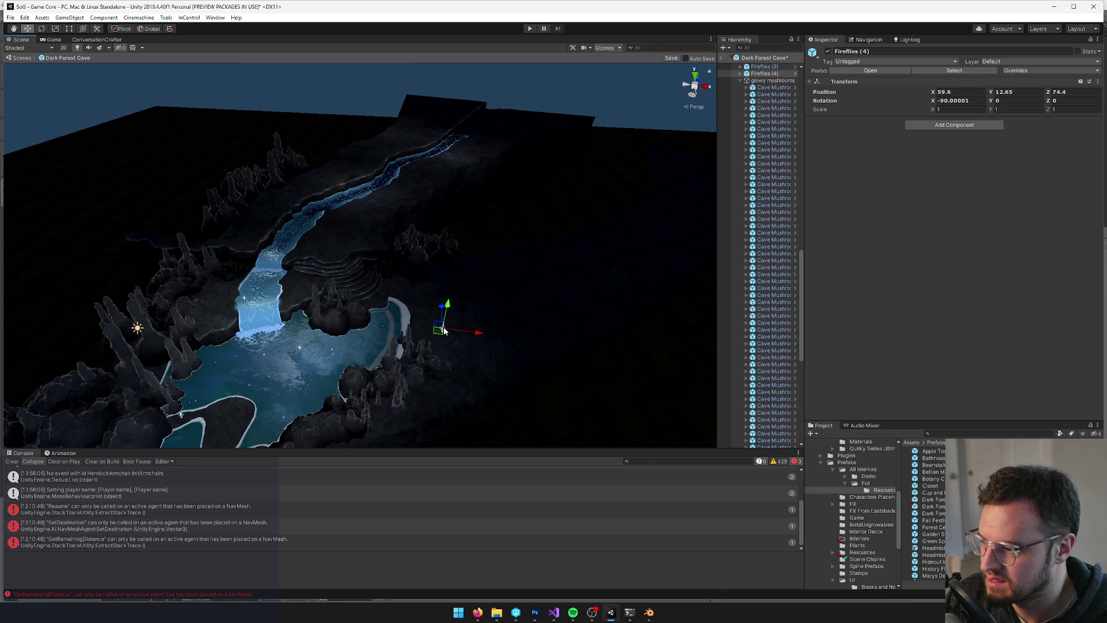
pyautogui.scroll(-2, 444, 330)
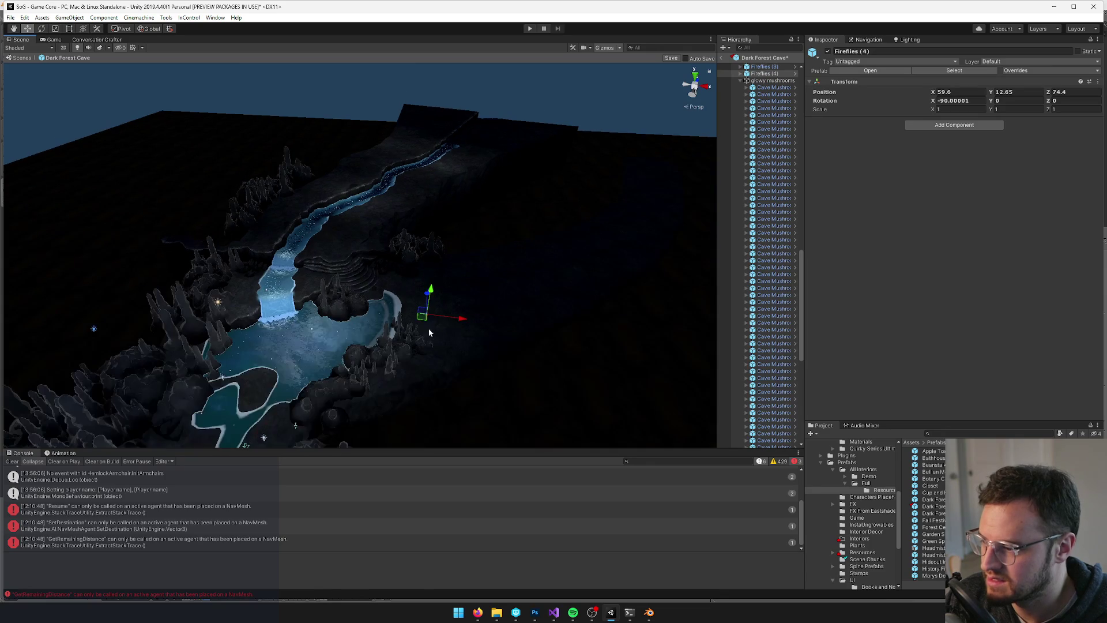
pyautogui.moveTo(436, 293)
pyautogui.mouseDown()
pyautogui.moveTo(431, 282)
pyautogui.moveTo(498, 273)
pyautogui.mouseUp()
pyautogui.hotkey('ctrl', 'd')
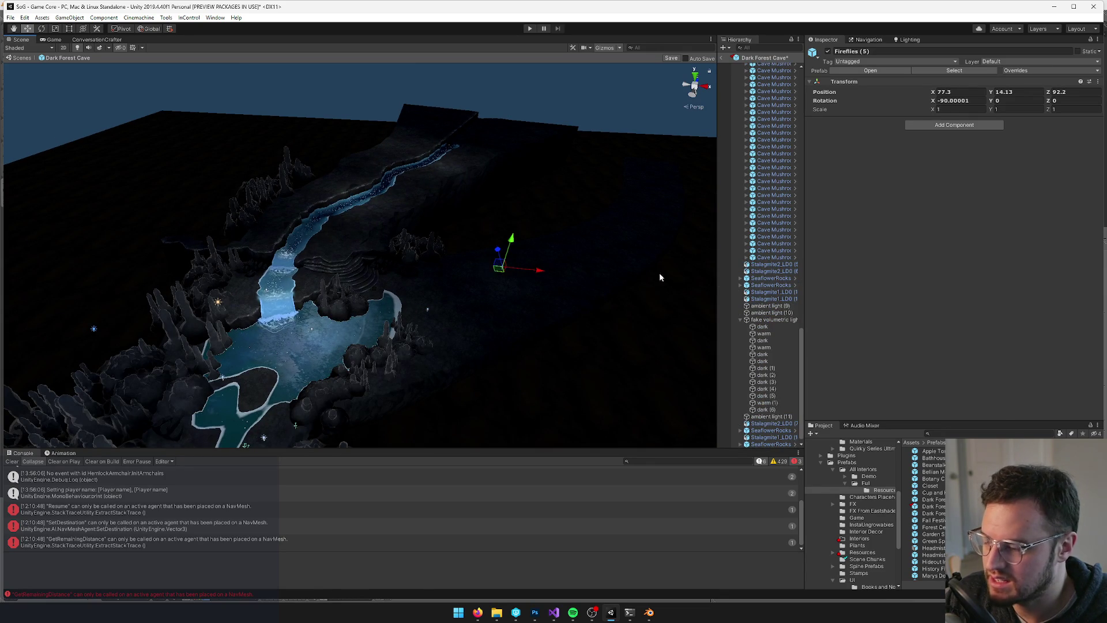
pyautogui.press('r')
pyautogui.scroll(-2, 775, 233)
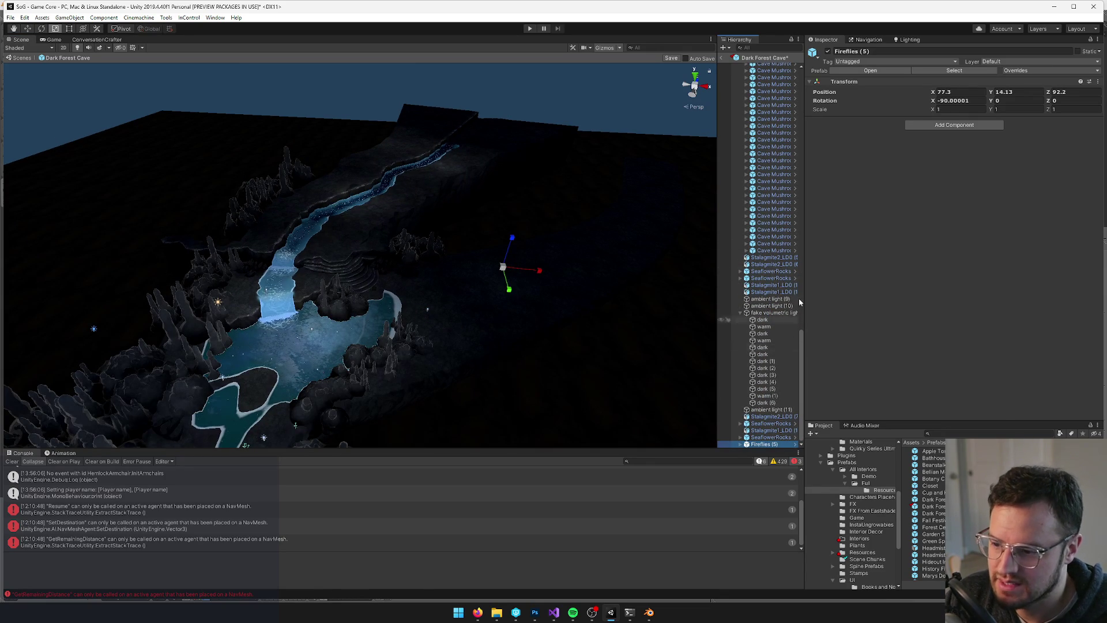
pyautogui.moveTo(502, 271)
pyautogui.mouseDown()
pyautogui.moveTo(440, 302)
pyautogui.moveTo(438, 288)
pyautogui.mouseUp()
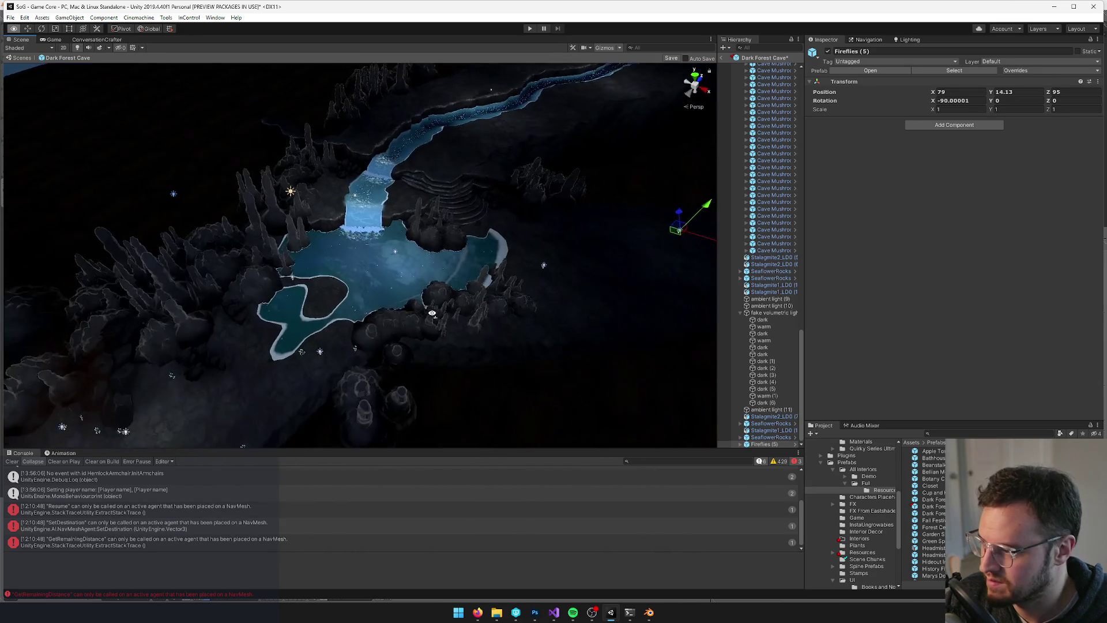
# Move ambient light (12) across the ground near the pool
pyautogui.scroll(3, 437, 283)
pyautogui.click(423, 252)
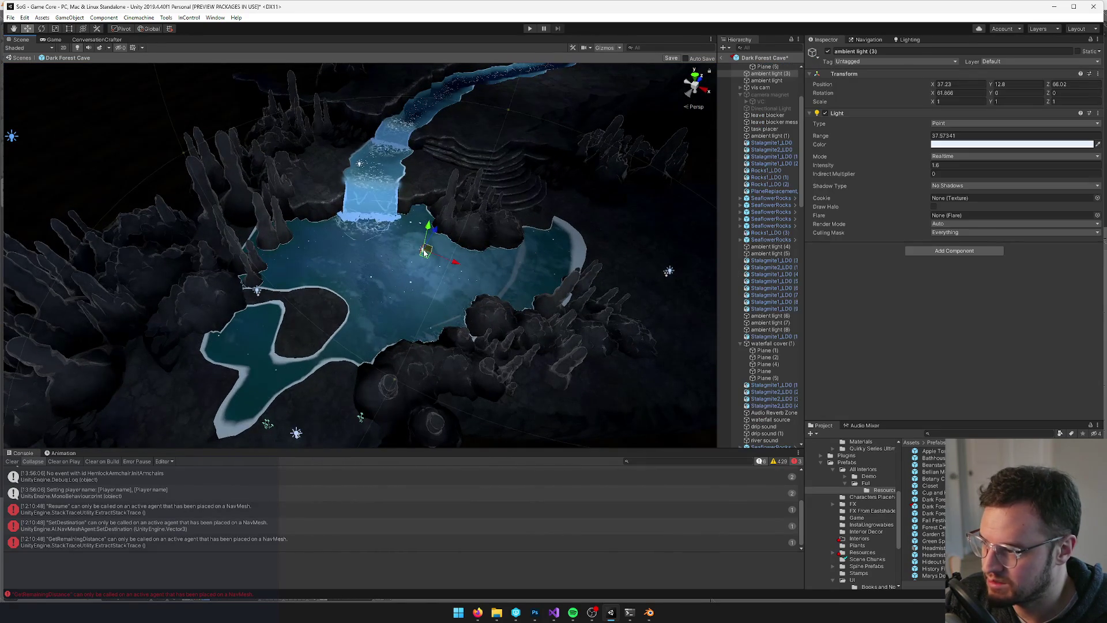
pyautogui.scroll(-10, 403, 256)
pyautogui.click(302, 273)
pyautogui.moveTo(294, 268)
pyautogui.mouseDown()
pyautogui.moveTo(450, 257)
pyautogui.moveTo(407, 268)
pyautogui.moveTo(447, 257)
pyautogui.moveTo(527, 203)
pyautogui.moveTo(527, 176)
pyautogui.mouseUp()
# Tilt the warm fake-light quad to about 48 degrees and duplicate it
pyautogui.moveTo(442, 208)
pyautogui.mouseDown()
pyautogui.moveTo(248, 239)
pyautogui.moveTo(321, 213)
pyautogui.moveTo(378, 222)
pyautogui.moveTo(326, 254)
pyautogui.moveTo(436, 255)
pyautogui.moveTo(226, 228)
pyautogui.mouseUp()
pyautogui.click(326, 254)
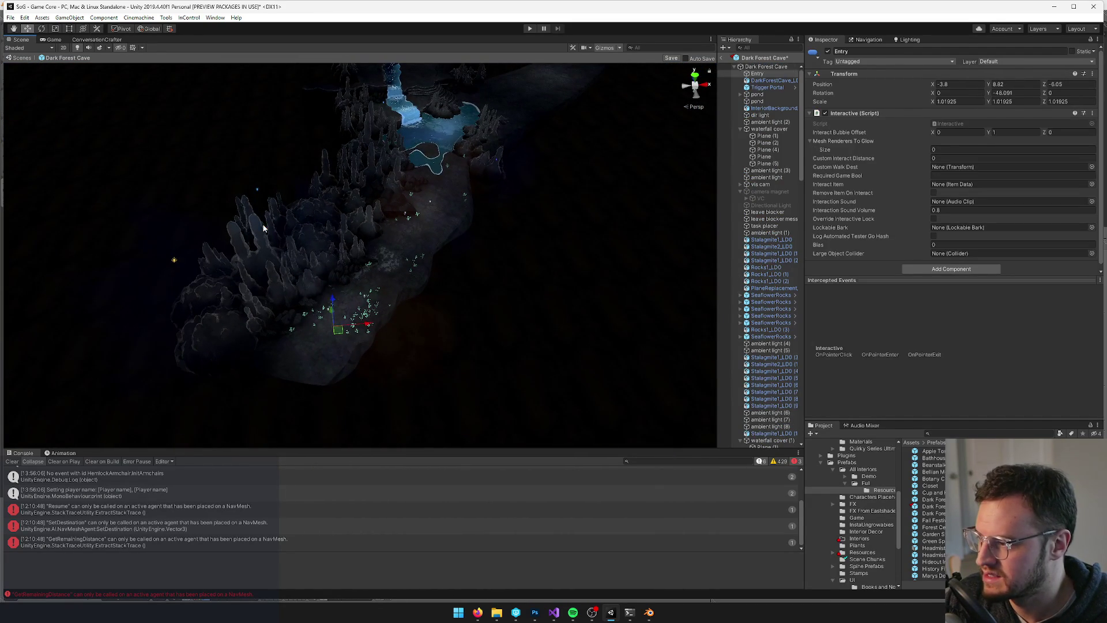
pyautogui.click(246, 210)
pyautogui.click(380, 311)
pyautogui.moveTo(381, 311)
pyautogui.mouseDown()
pyautogui.moveTo(415, 233)
pyautogui.moveTo(443, 225)
pyautogui.moveTo(353, 310)
pyautogui.mouseUp()
pyautogui.press('e')
pyautogui.moveTo(317, 369)
pyautogui.mouseDown()
pyautogui.moveTo(479, 229)
pyautogui.moveTo(520, 276)
pyautogui.moveTo(501, 281)
pyautogui.moveTo(521, 282)
pyautogui.moveTo(404, 277)
pyautogui.moveTo(464, 235)
pyautogui.moveTo(246, 279)
pyautogui.moveTo(333, 292)
pyautogui.moveTo(381, 283)
pyautogui.mouseUp()
pyautogui.press('w')
pyautogui.hotkey('ctrl', 'd')
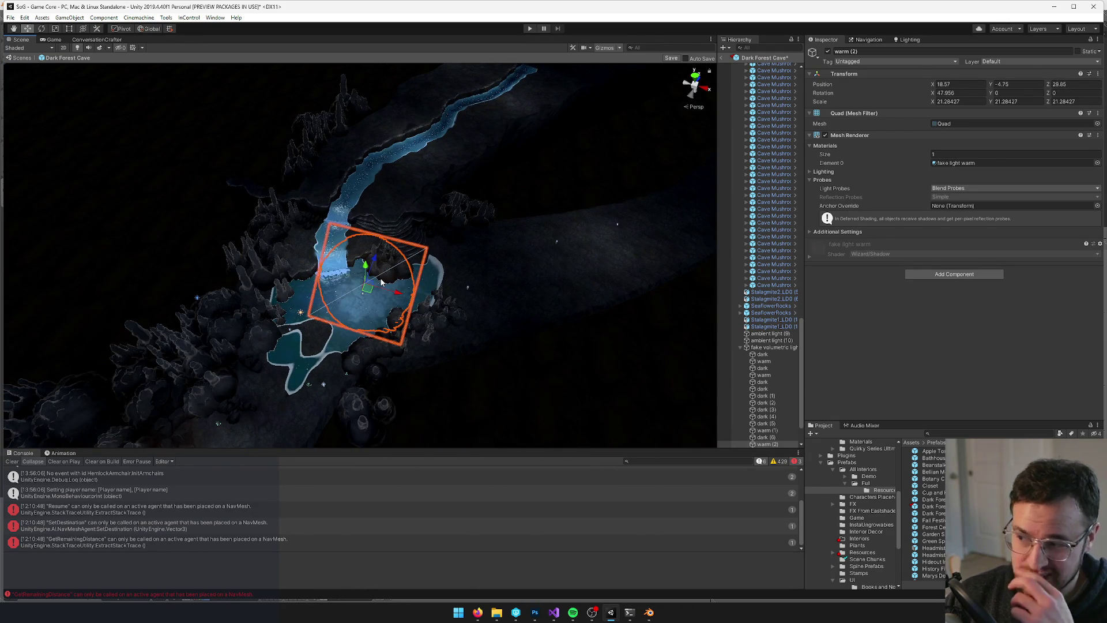
# Duplicate warm (2) into a third warm quad, move it right, and preview the lighting
pyautogui.hotkey('ctrl', 'd')
pyautogui.moveTo(374, 290)
pyautogui.mouseDown()
pyautogui.moveTo(493, 295)
pyautogui.moveTo(483, 273)
pyautogui.moveTo(493, 264)
pyautogui.mouseUp()
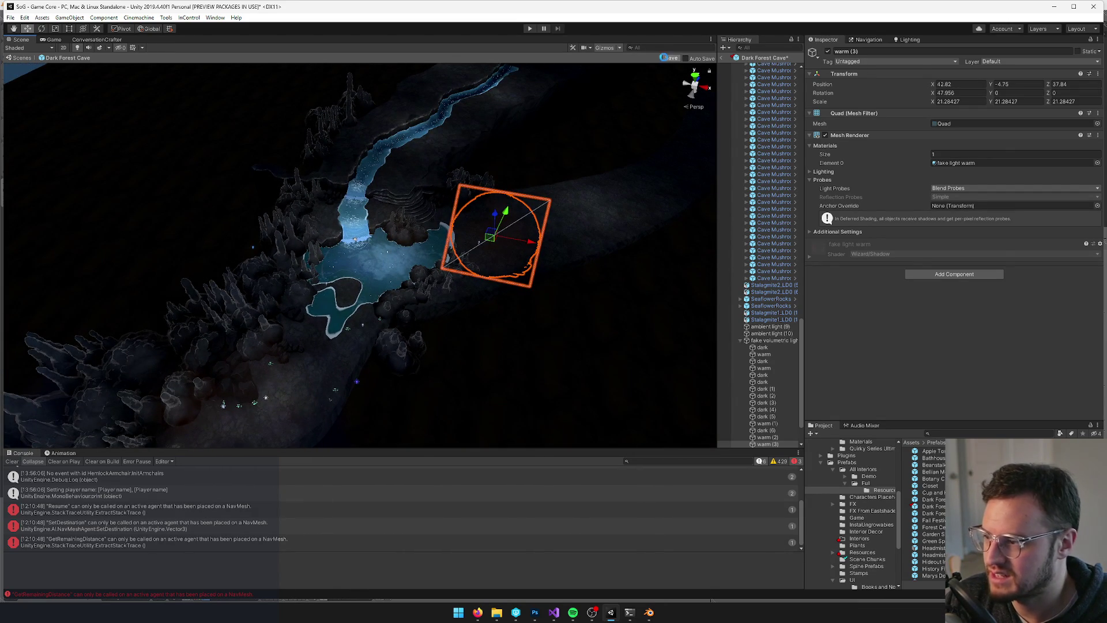
pyautogui.click(54, 39)
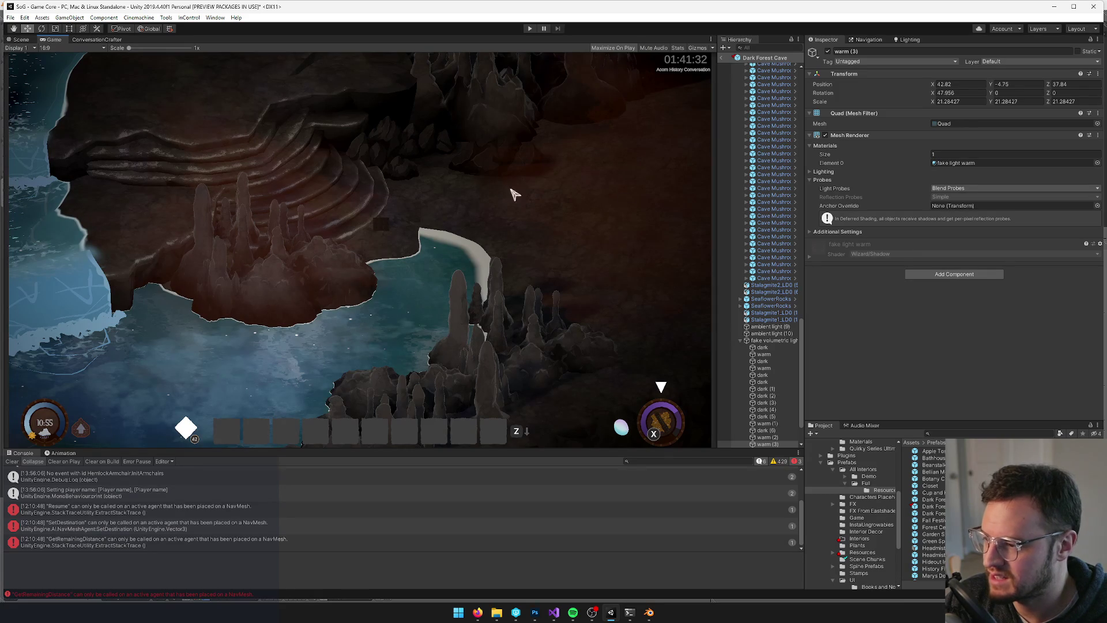
pyautogui.click(9, 39)
# Select warm (2) and slide it left along X
pyautogui.click(401, 214)
pyautogui.scroll(2, 448, 228)
pyautogui.moveTo(467, 238); pyautogui.dragTo(453, 236)
# Assign the fake light mountains material to warm (2) and position it over the waterfall
pyautogui.click(957, 162)
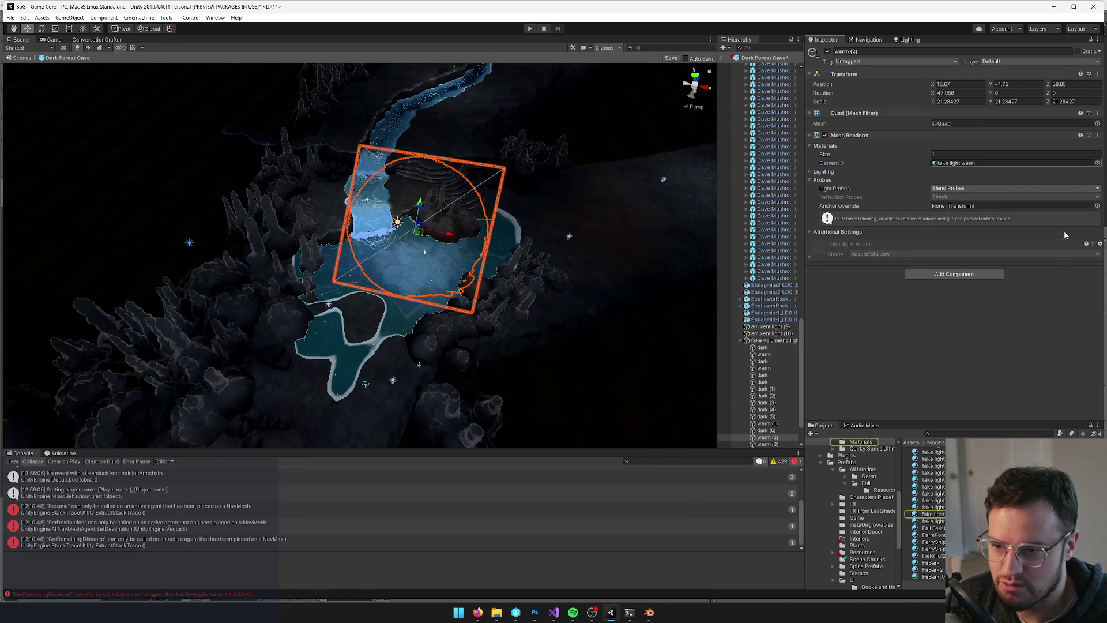
pyautogui.click(1097, 163)
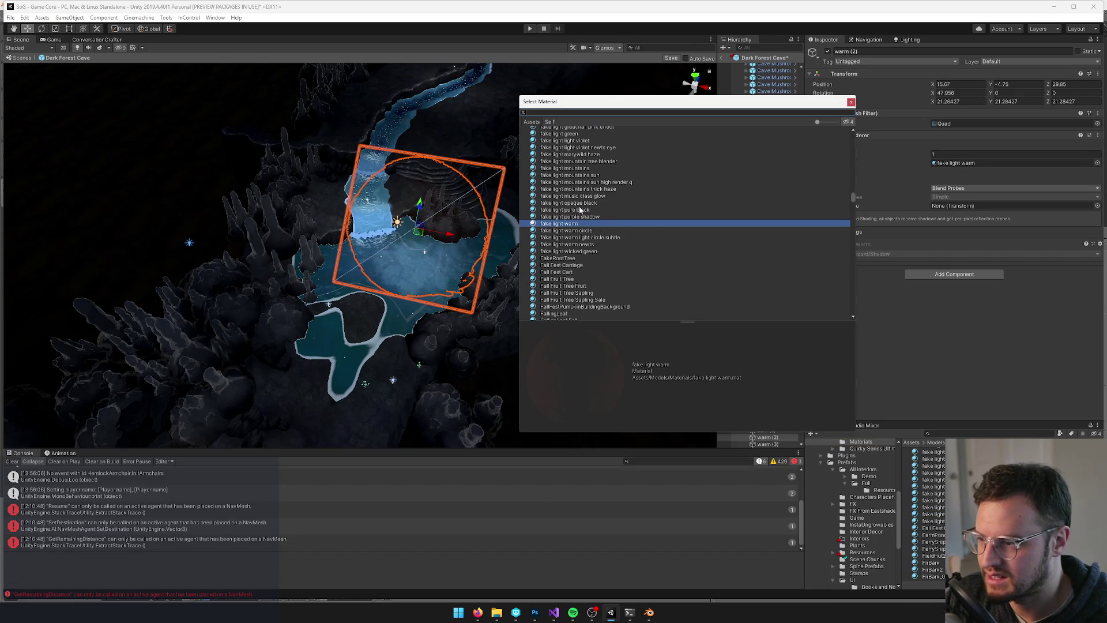
pyautogui.write('fake li')
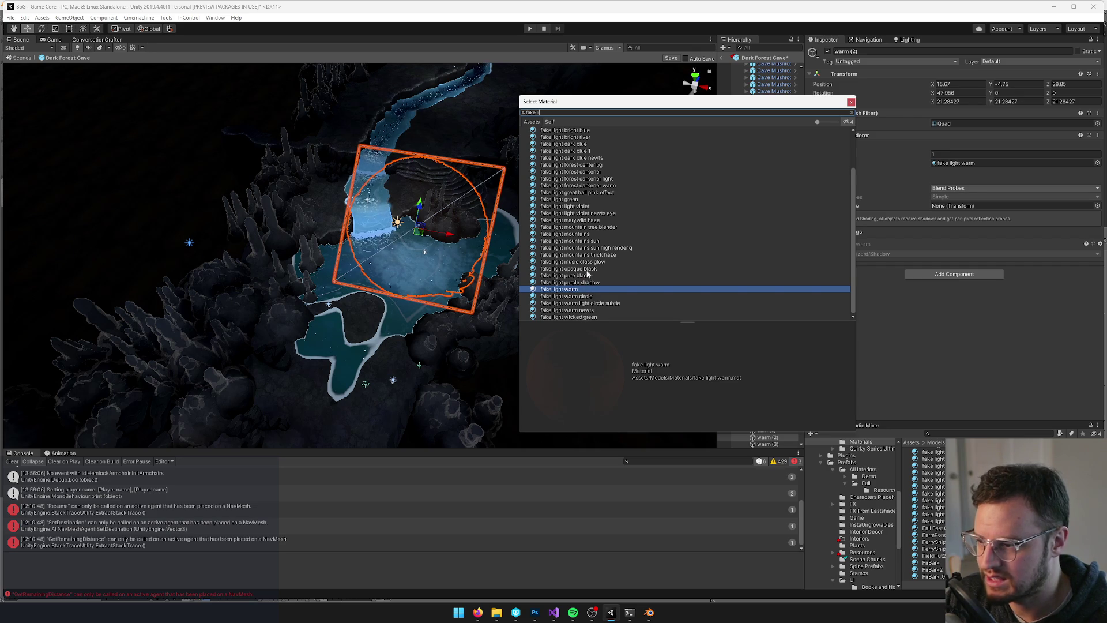
pyautogui.click(583, 234)
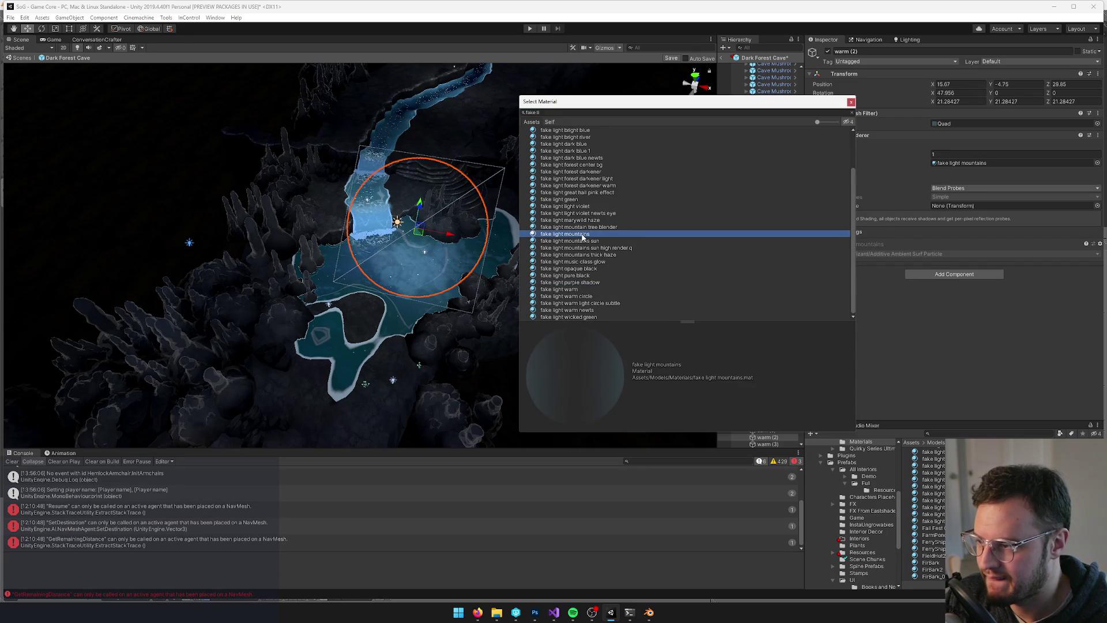
pyautogui.doubleClick(584, 235)
pyautogui.moveTo(451, 234)
pyautogui.mouseDown()
pyautogui.moveTo(428, 235)
pyautogui.moveTo(469, 258)
pyautogui.moveTo(482, 220)
pyautogui.mouseUp()
pyautogui.click(482, 221)
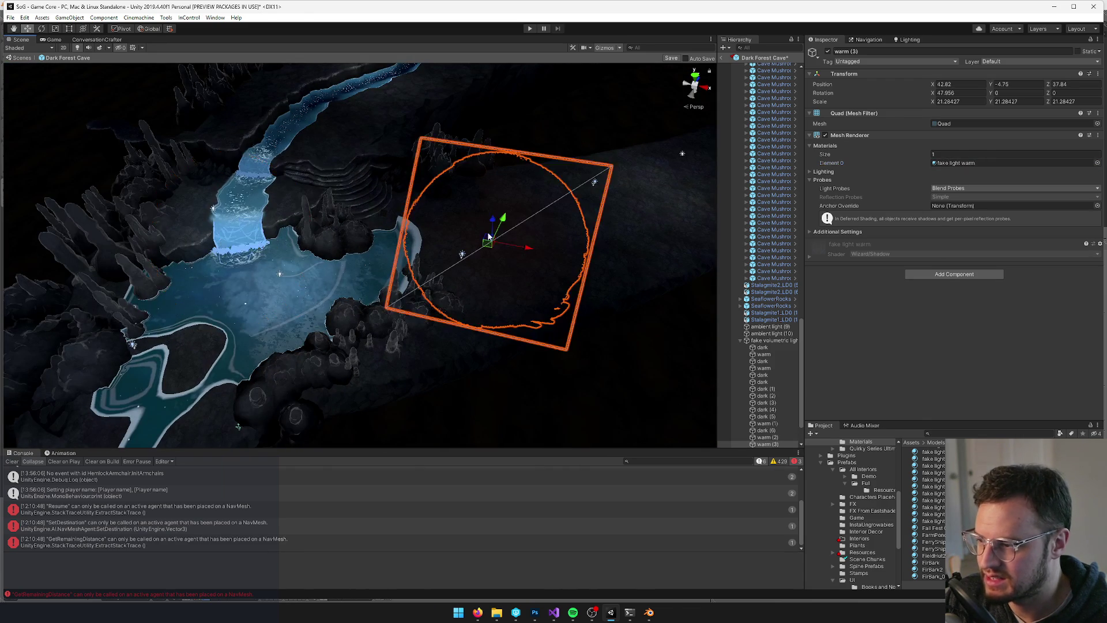
# Save the cave scene, turn automatic saving back off, and preview it in the game view
pyautogui.click(684, 59)
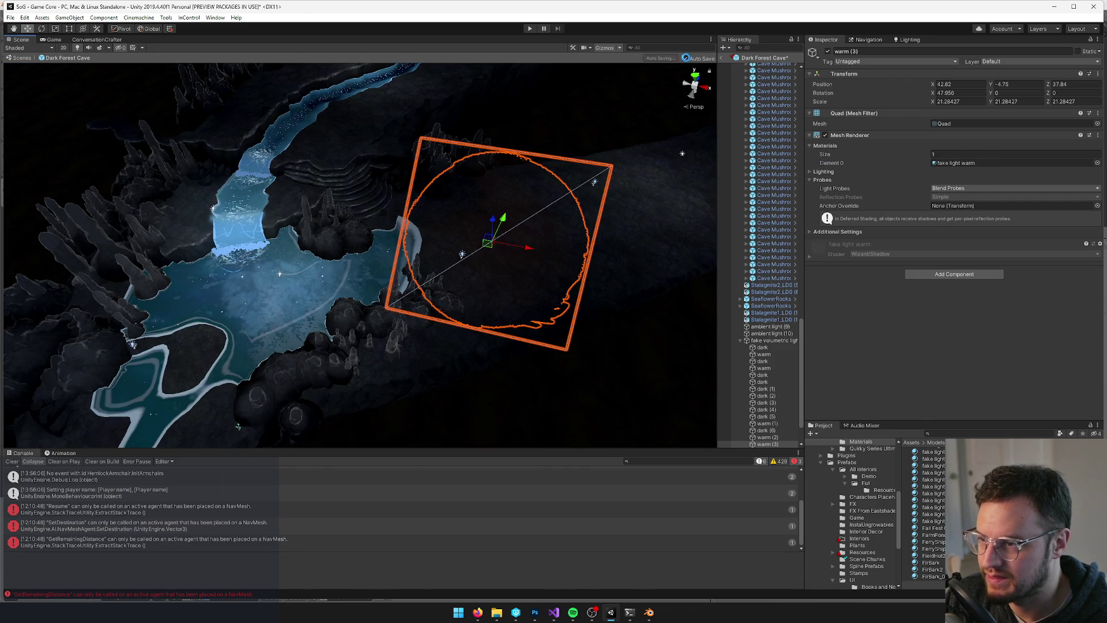
pyautogui.click(685, 59)
pyautogui.click(59, 40)
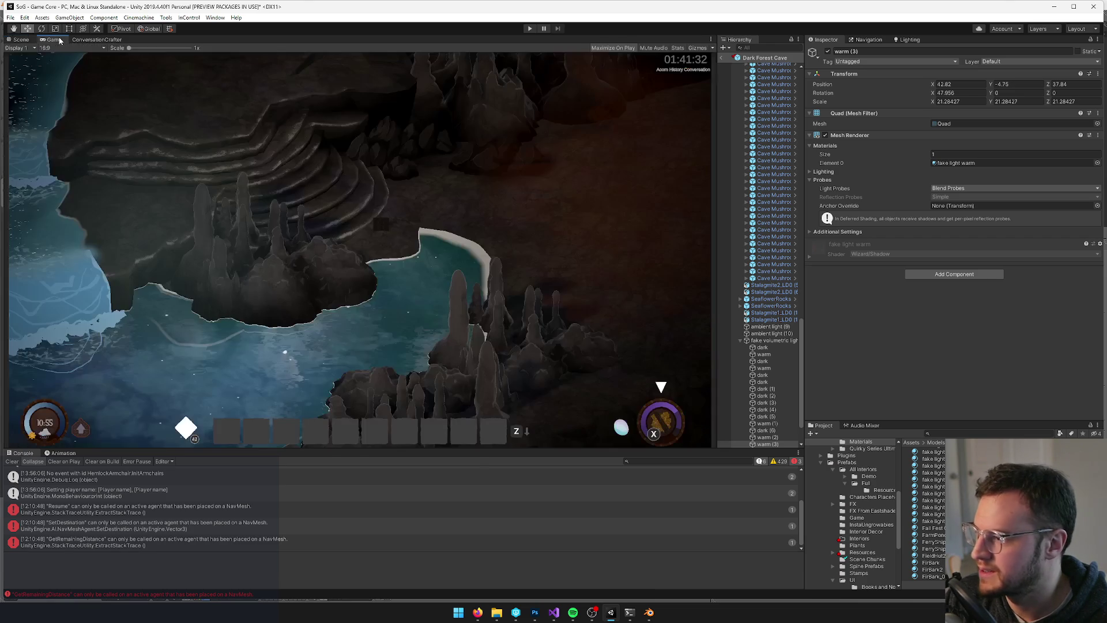
pyautogui.click(21, 40)
# Shrink the warm (3) glow quad to scale 17.24 and move it down-left
pyautogui.scroll(2, 554, 240)
pyautogui.press('r')
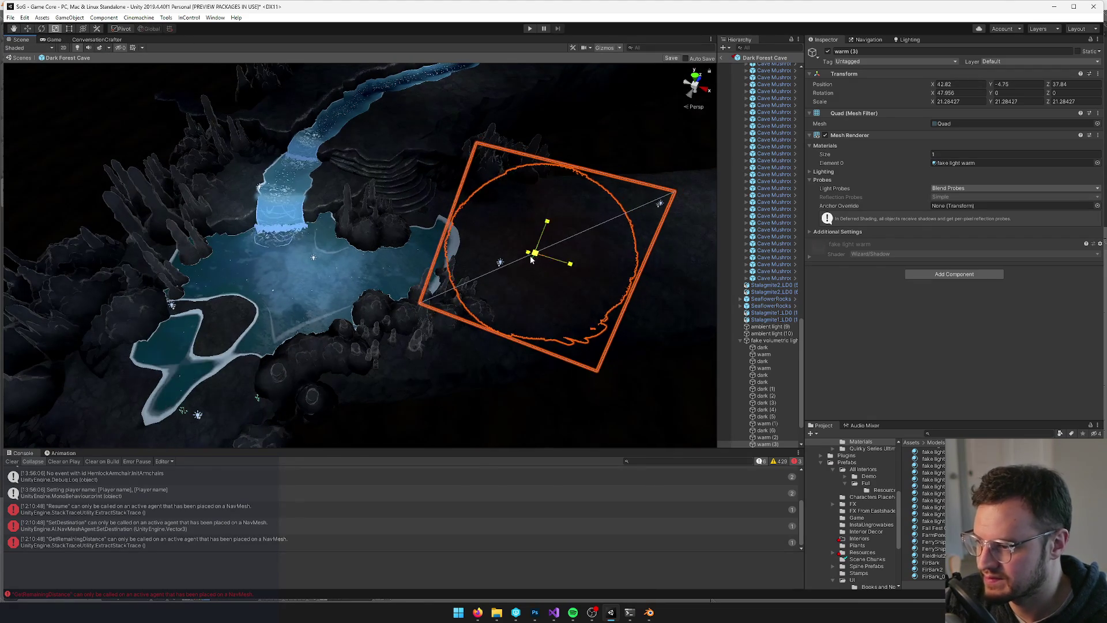
pyautogui.moveTo(532, 259); pyautogui.dragTo(513, 260)
pyautogui.scroll(-3, 448, 233)
pyautogui.press('w')
pyautogui.moveTo(450, 208)
pyautogui.mouseDown()
pyautogui.moveTo(431, 269)
pyautogui.moveTo(400, 276)
pyautogui.moveTo(420, 245)
pyautogui.moveTo(461, 241)
pyautogui.moveTo(432, 214)
pyautogui.moveTo(344, 215)
pyautogui.mouseUp()
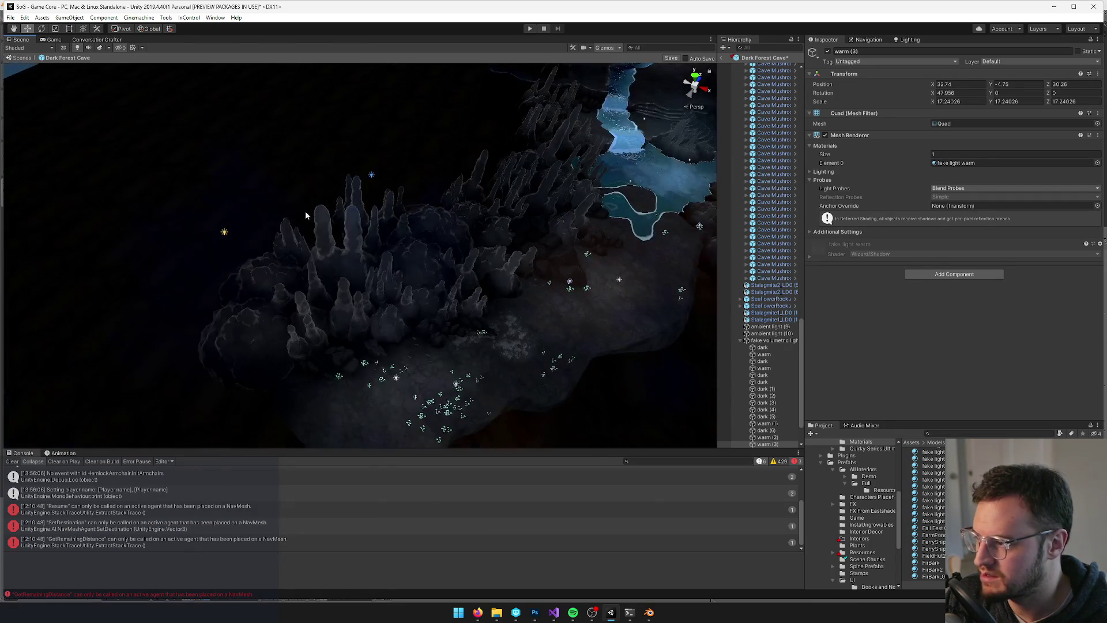
# Try fake light dark blue 1 and newts materials on the dark quad, keeping fake light dark blue
pyautogui.click(280, 213)
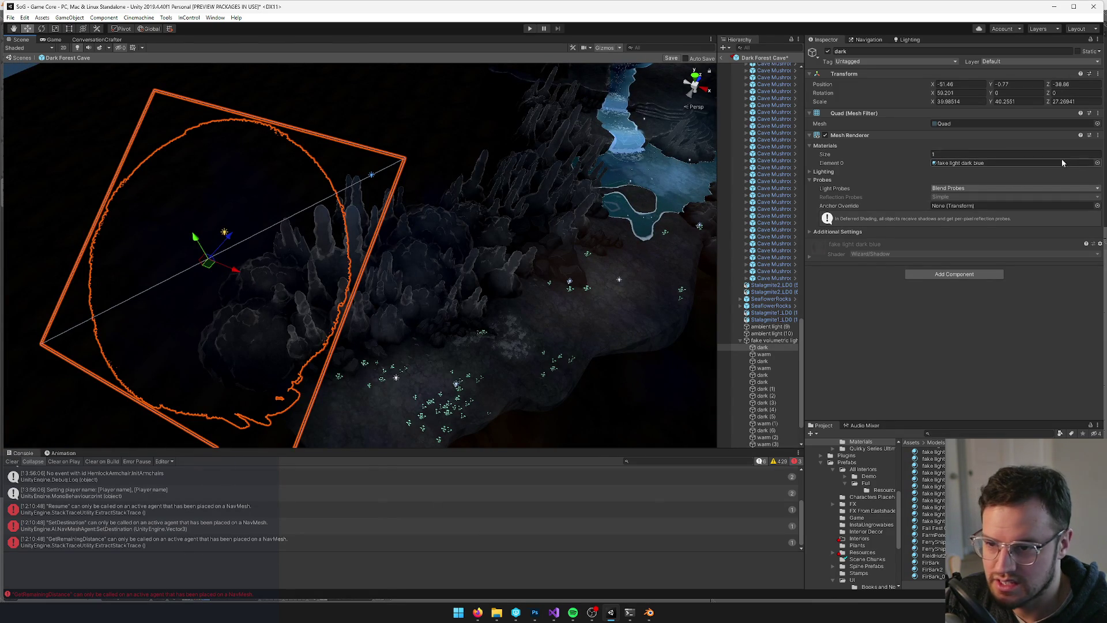
pyautogui.click(1097, 164)
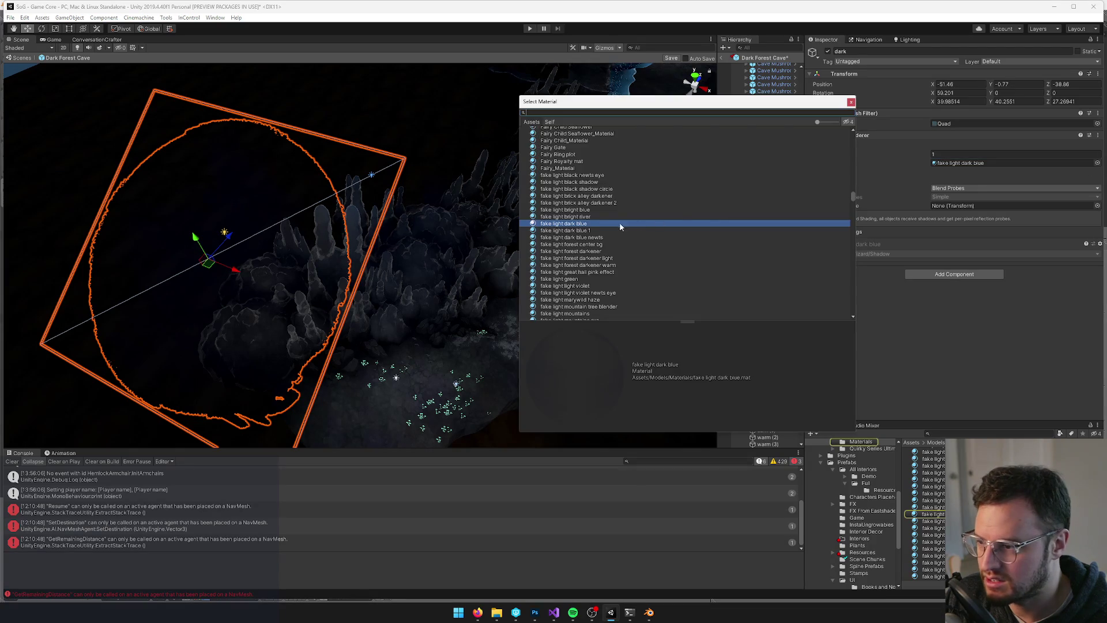
pyautogui.click(579, 231)
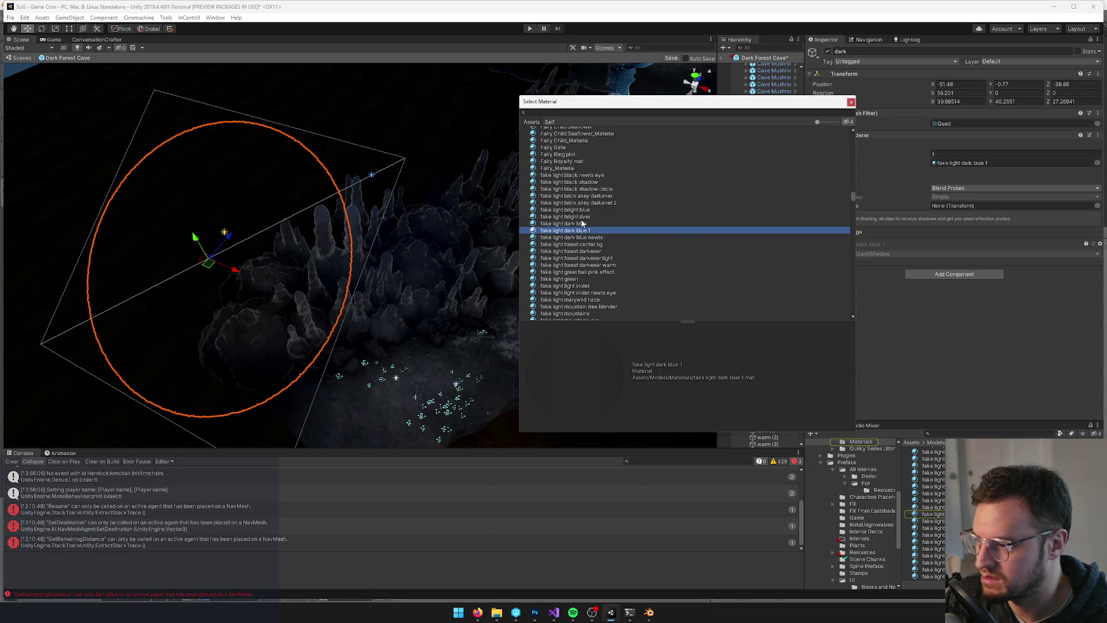
pyautogui.click(579, 224)
pyautogui.click(580, 231)
pyautogui.click(581, 224)
pyautogui.click(588, 238)
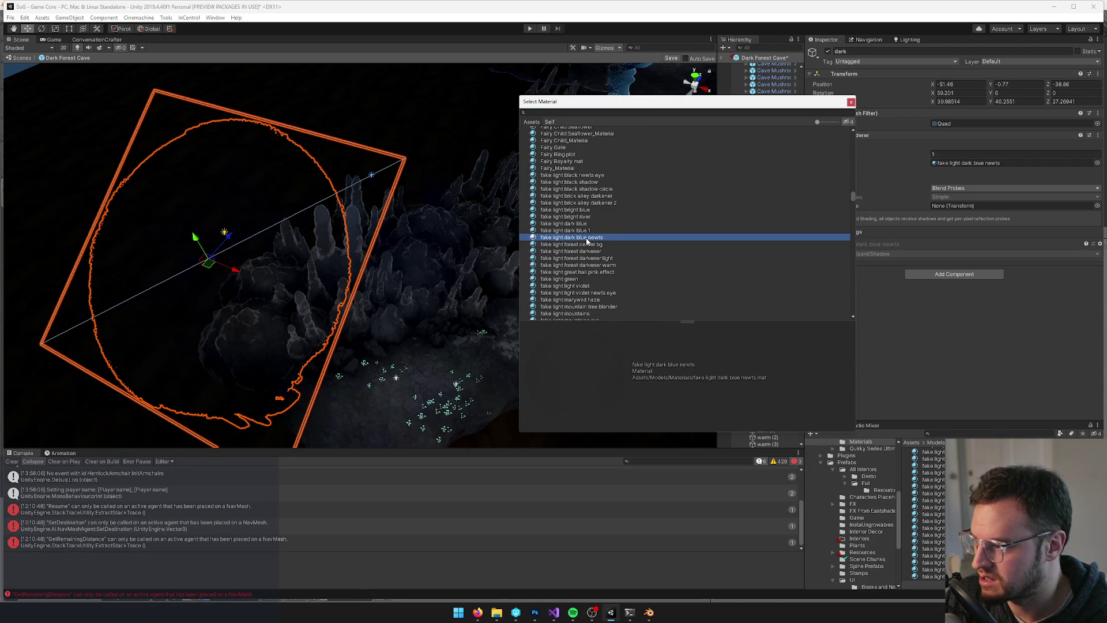
pyautogui.click(586, 230)
pyautogui.click(586, 225)
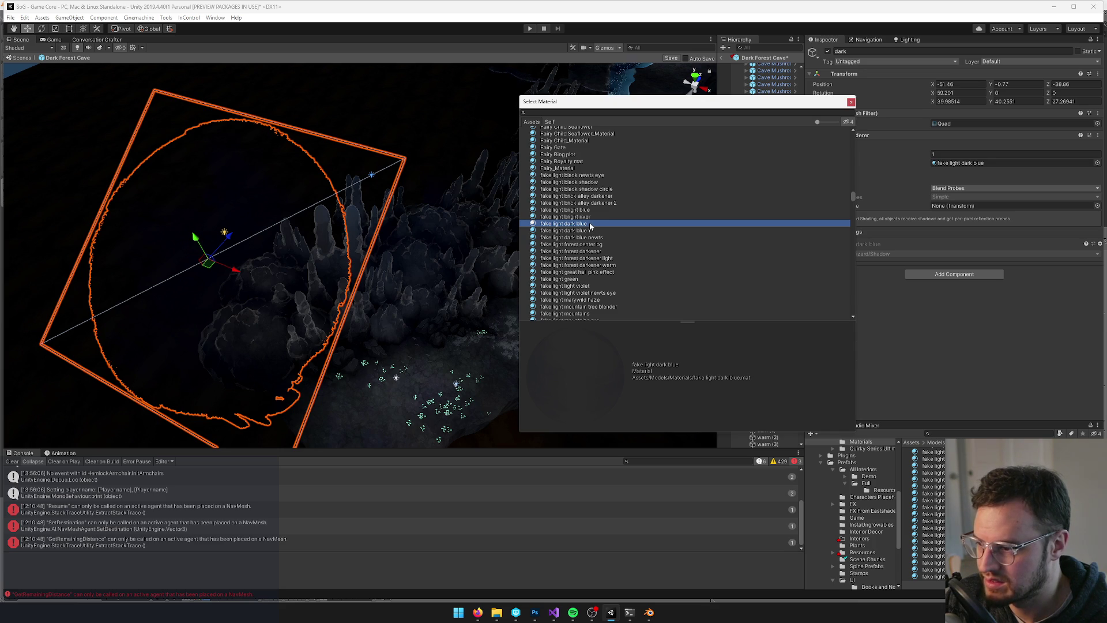
pyautogui.doubleClick(589, 225)
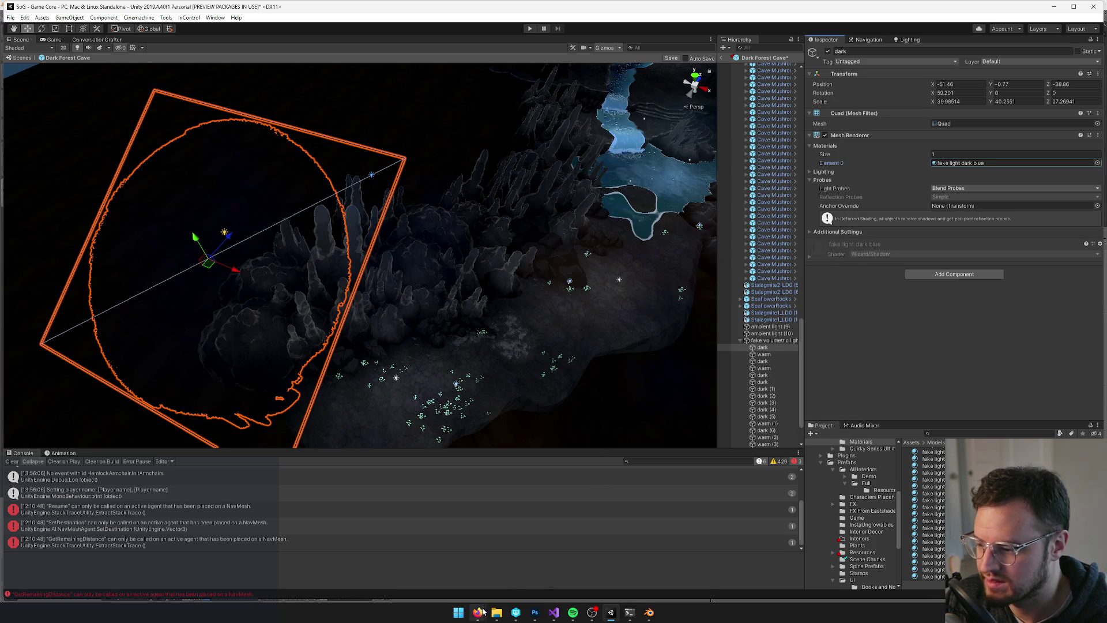
# Locate the fake light dark blue material in the project assets and open its settings
pyautogui.click(974, 164)
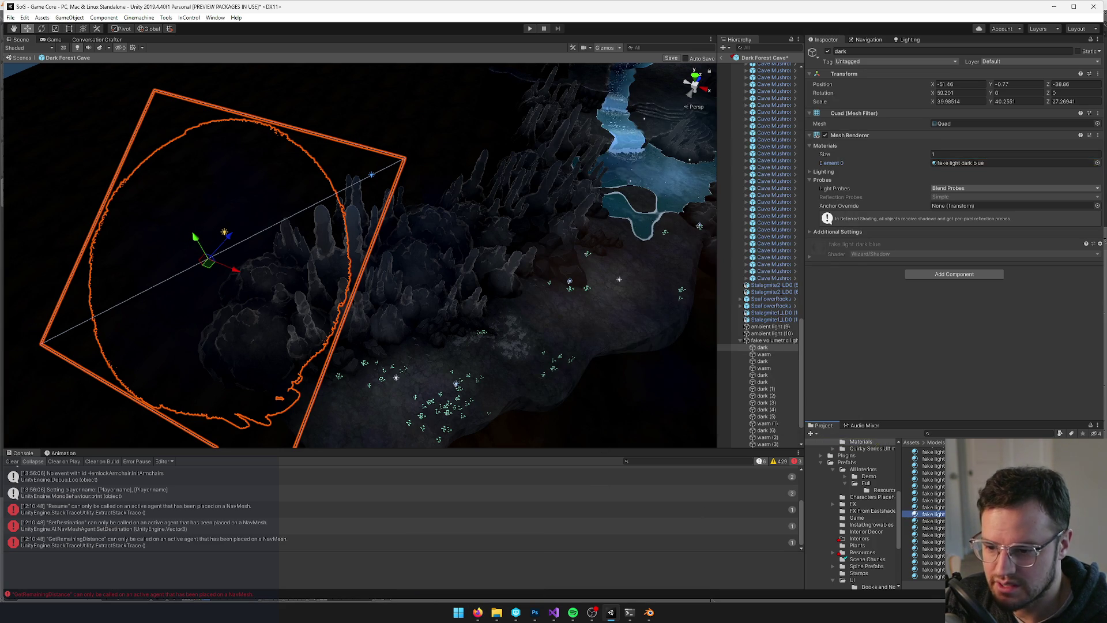
pyautogui.click(974, 163)
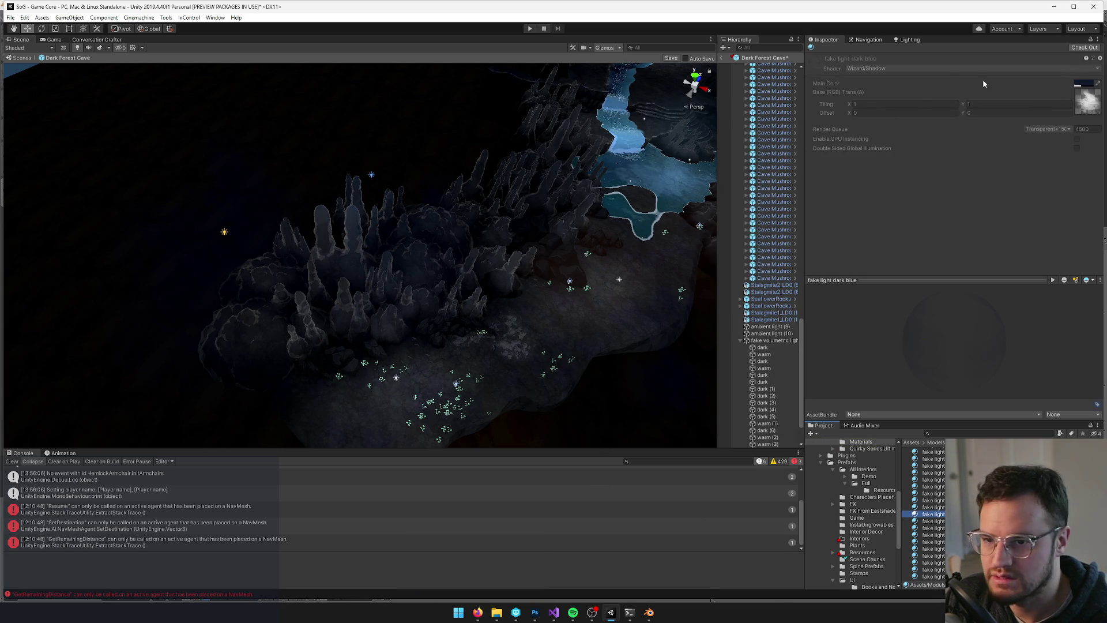
pyautogui.click(197, 247)
pyautogui.moveTo(197, 247); pyautogui.dragTo(383, 238)
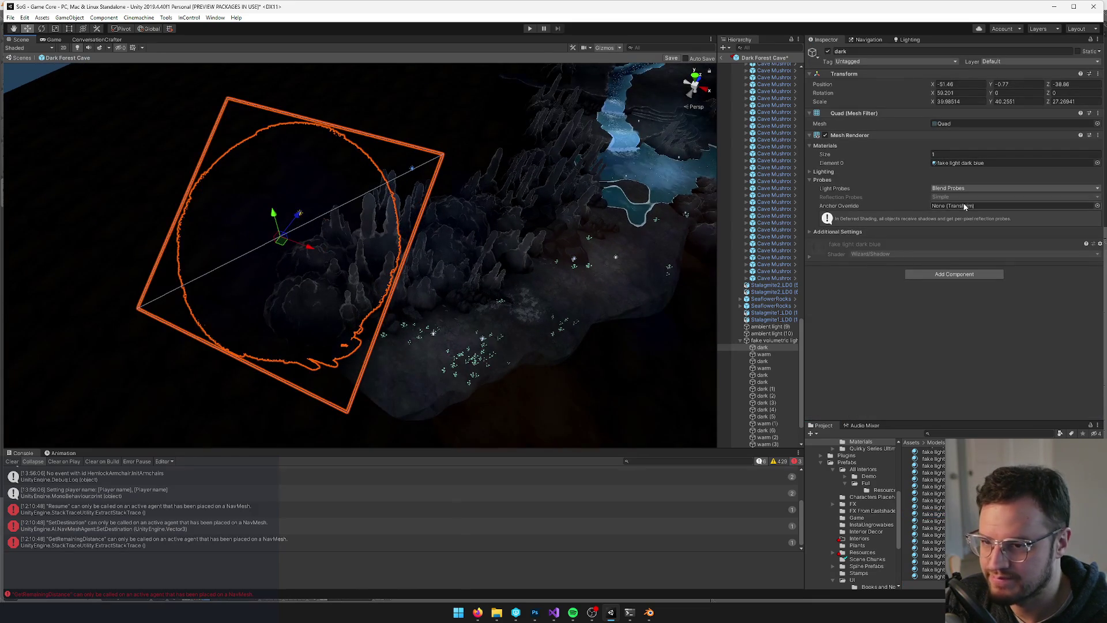
pyautogui.click(974, 163)
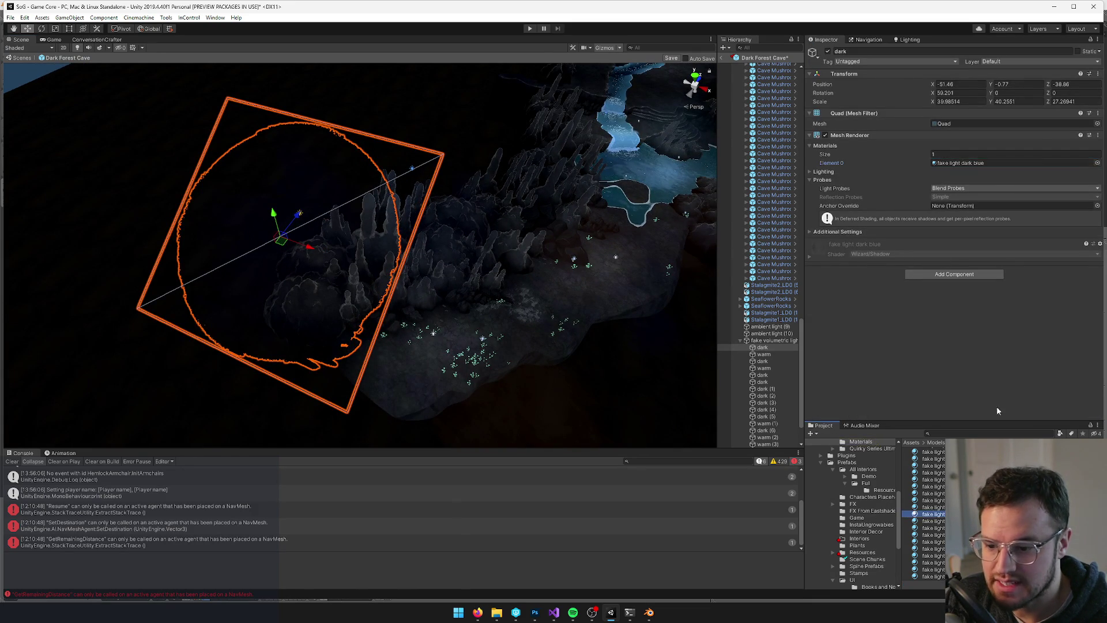
# Create the fake light dark cave material from fake light dark blue and select it
pyautogui.doubleClick(974, 163)
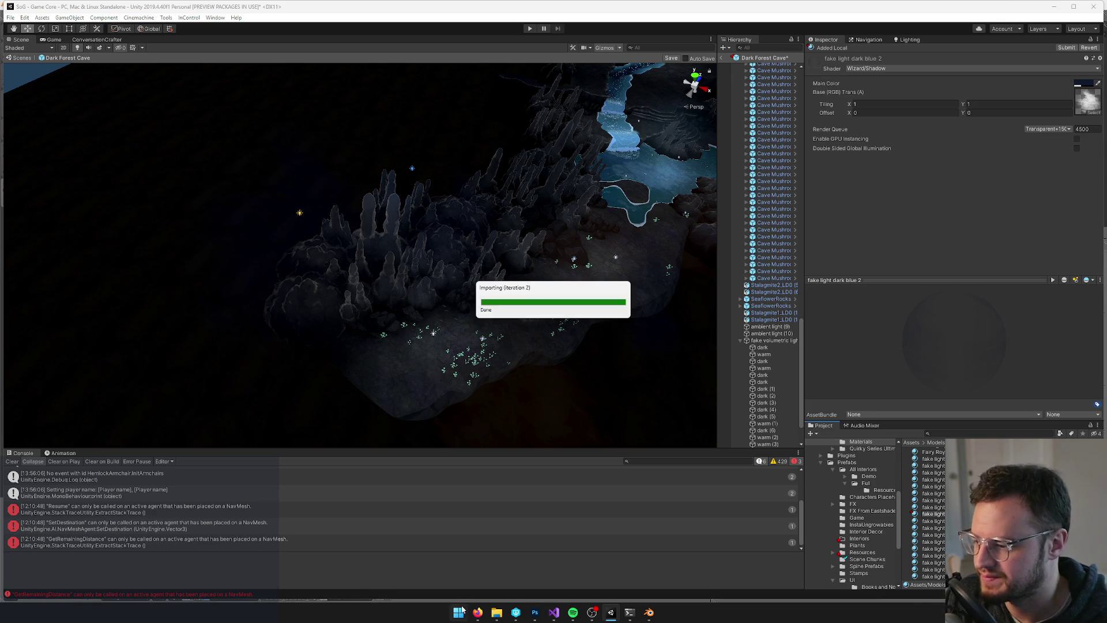
pyautogui.click(914, 513)
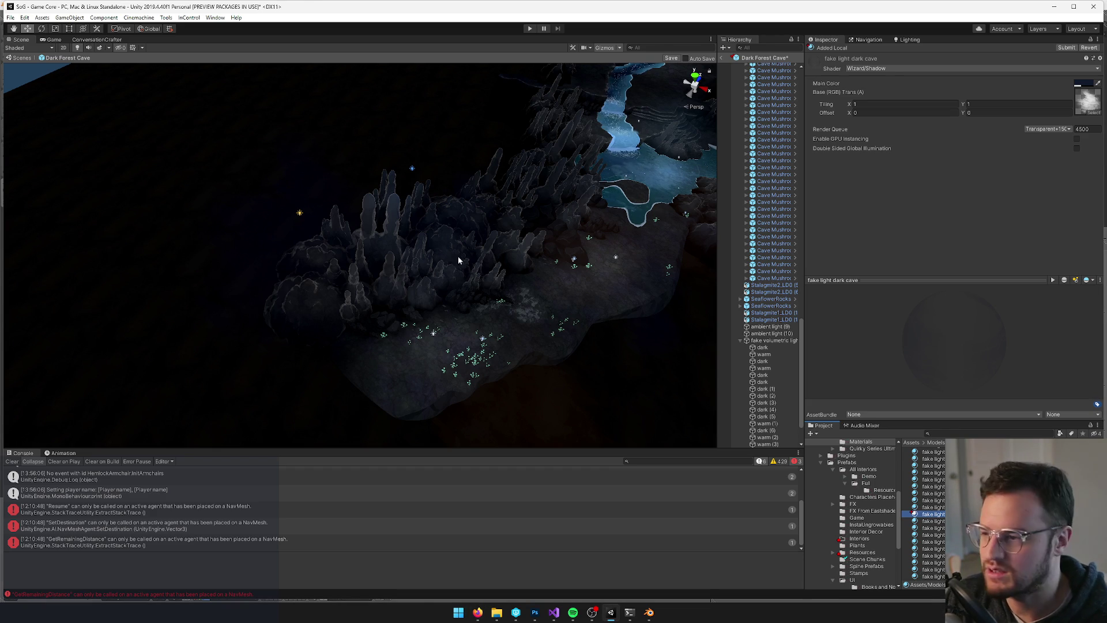
pyautogui.moveTo(462, 262); pyautogui.dragTo(467, 225)
# Orbit the cave, selecting warm (1), warm (3), the large cave mesh and Fireflies (5)
pyautogui.click(362, 291)
pyautogui.moveTo(362, 291)
pyautogui.mouseDown()
pyautogui.moveTo(468, 221)
pyautogui.moveTo(455, 219)
pyautogui.mouseUp()
pyautogui.click(554, 230)
pyautogui.moveTo(553, 231)
pyautogui.mouseDown()
pyautogui.moveTo(438, 197)
pyautogui.moveTo(430, 249)
pyautogui.moveTo(607, 259)
pyautogui.mouseUp()
pyautogui.click(604, 254)
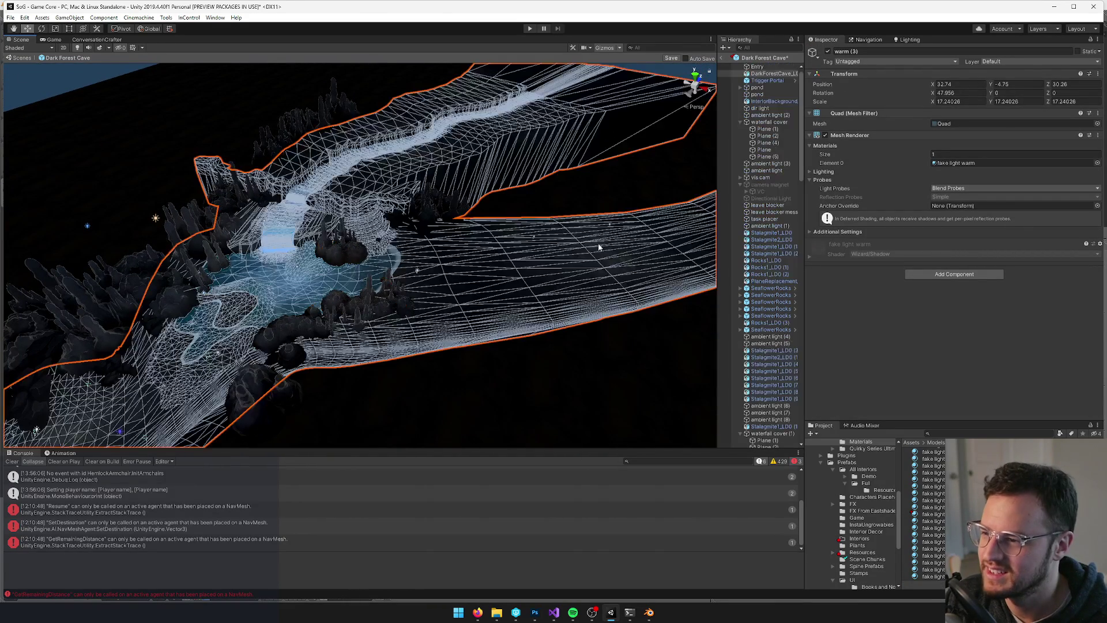
pyautogui.click(534, 239)
# Inspect ambient light (5) range, InteriorBackground_LD0, and select the dark (6) quad
pyautogui.moveTo(409, 241)
pyautogui.mouseDown()
pyautogui.moveTo(326, 225)
pyautogui.moveTo(206, 269)
pyautogui.moveTo(390, 198)
pyautogui.moveTo(322, 190)
pyautogui.moveTo(308, 176)
pyautogui.moveTo(339, 172)
pyautogui.moveTo(304, 168)
pyautogui.moveTo(304, 178)
pyautogui.moveTo(323, 168)
pyautogui.mouseUp()
pyautogui.click(284, 181)
pyautogui.click(284, 176)
pyautogui.click(325, 189)
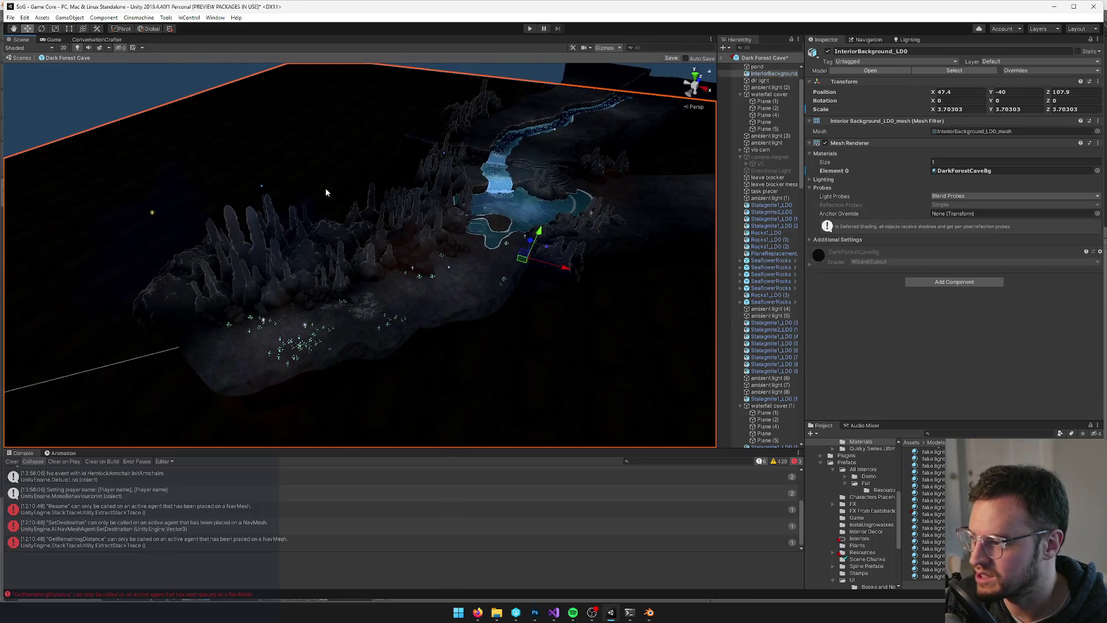
pyautogui.click(303, 220)
pyautogui.moveTo(303, 220); pyautogui.dragTo(338, 226)
# Assign the fake light dark cave material to dark (6) and the other dark quad
pyautogui.press('f')
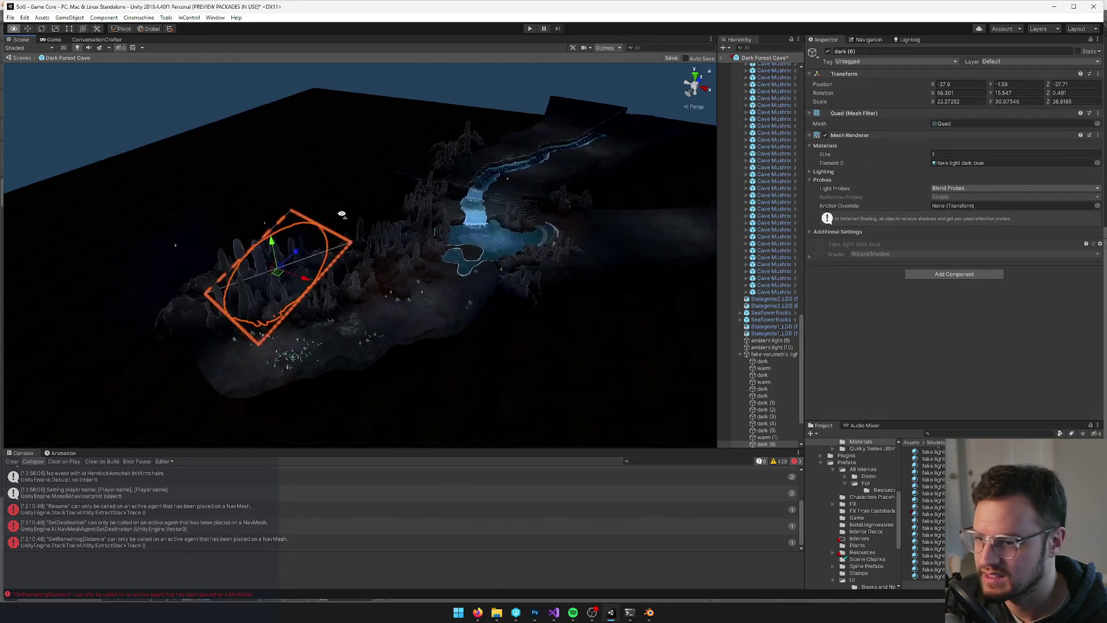
pyautogui.click(1097, 164)
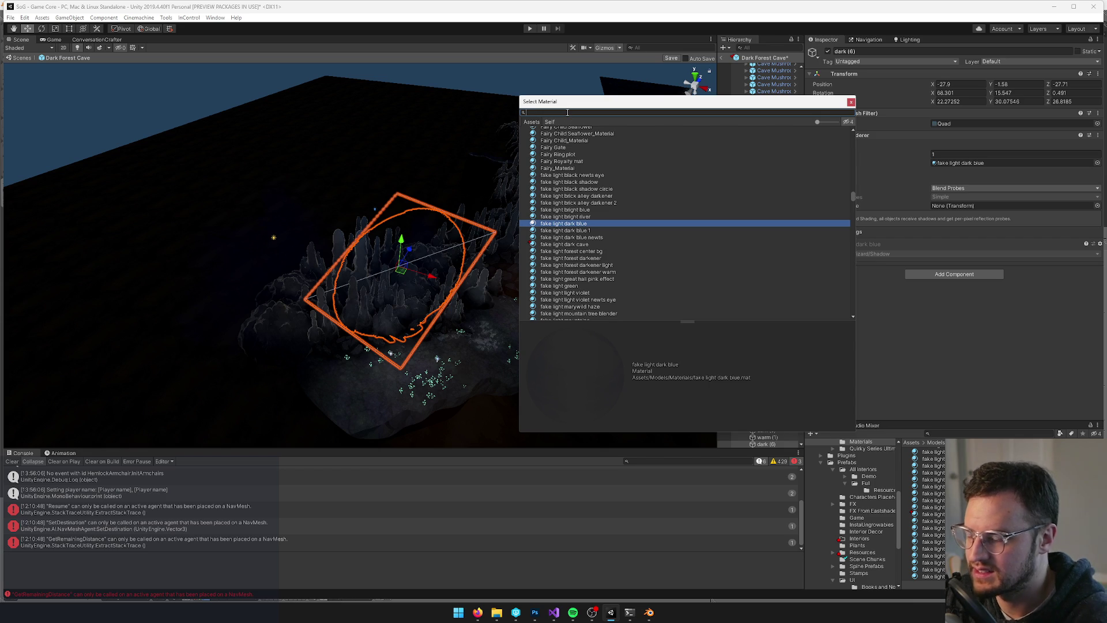
pyautogui.write('fake light')
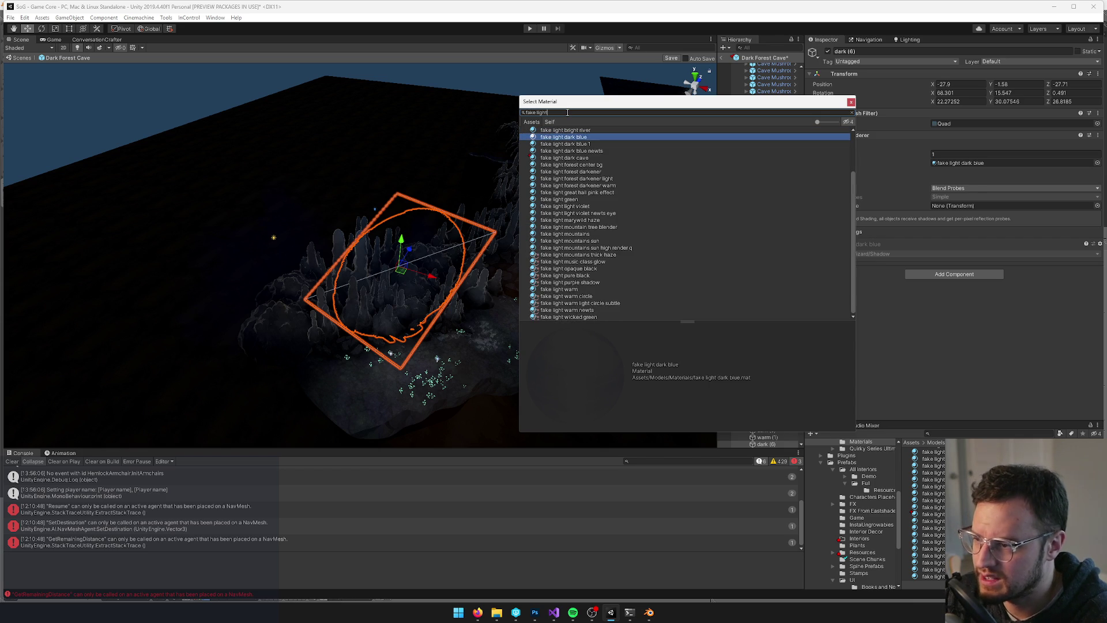
pyautogui.doubleClick(567, 157)
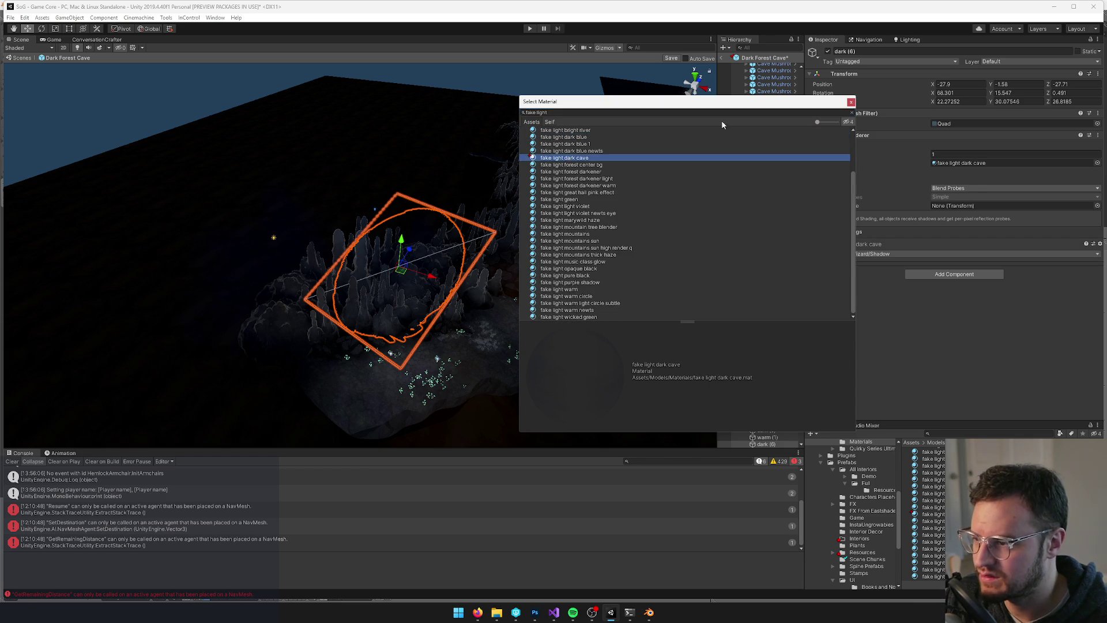
pyautogui.moveTo(416, 197); pyautogui.dragTo(285, 268)
pyautogui.click(285, 268)
pyautogui.press('f')
pyautogui.click(1097, 163)
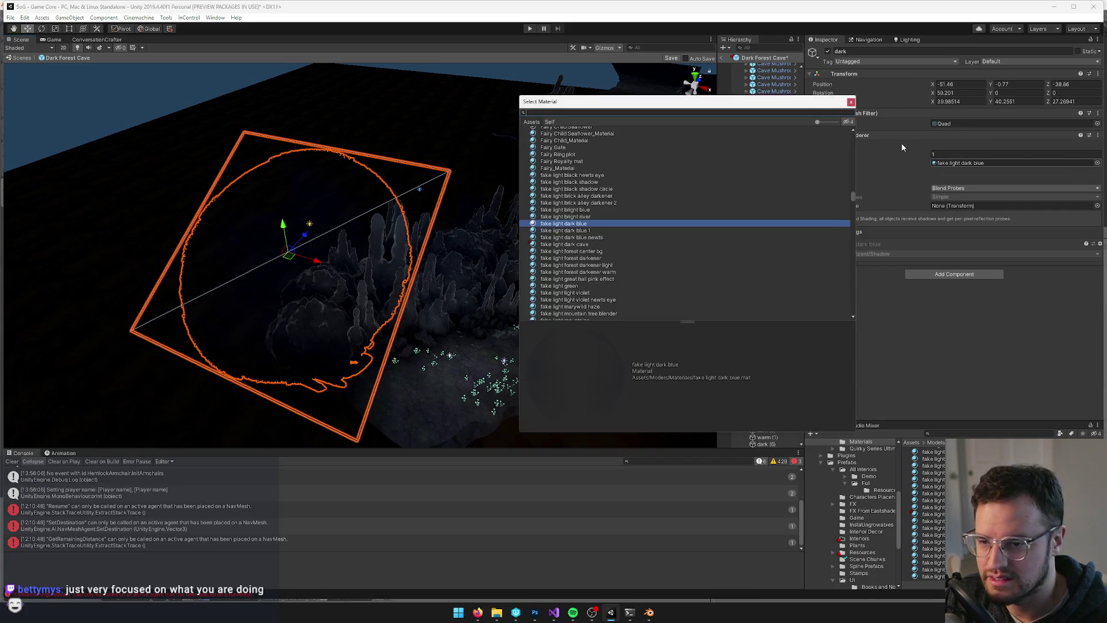
pyautogui.write('fake light')
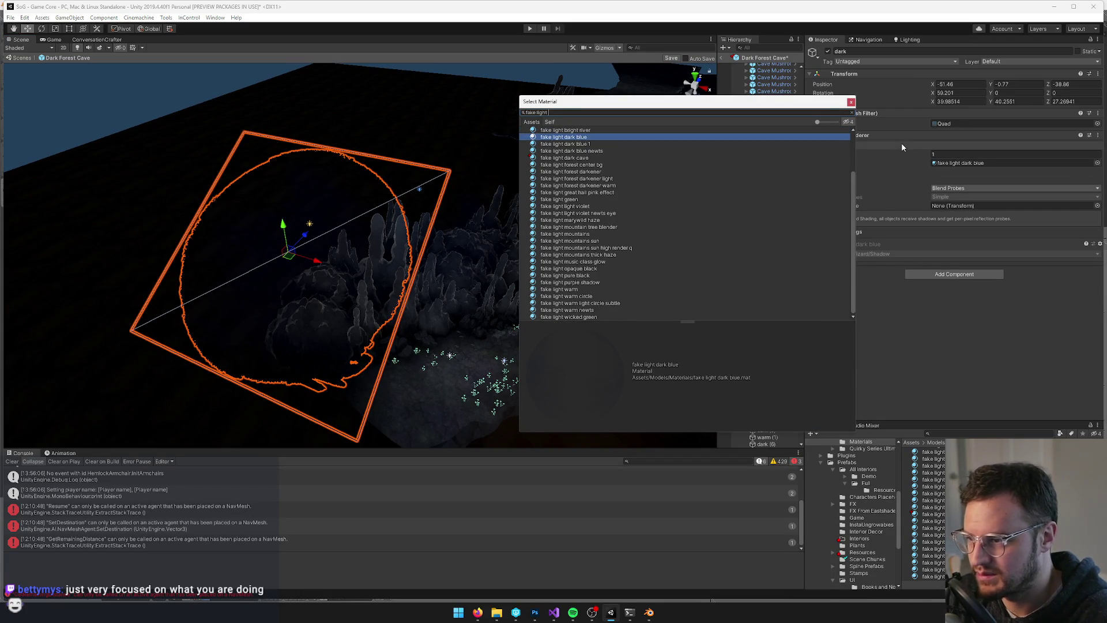
pyautogui.write(' ca')
pyautogui.click(553, 139)
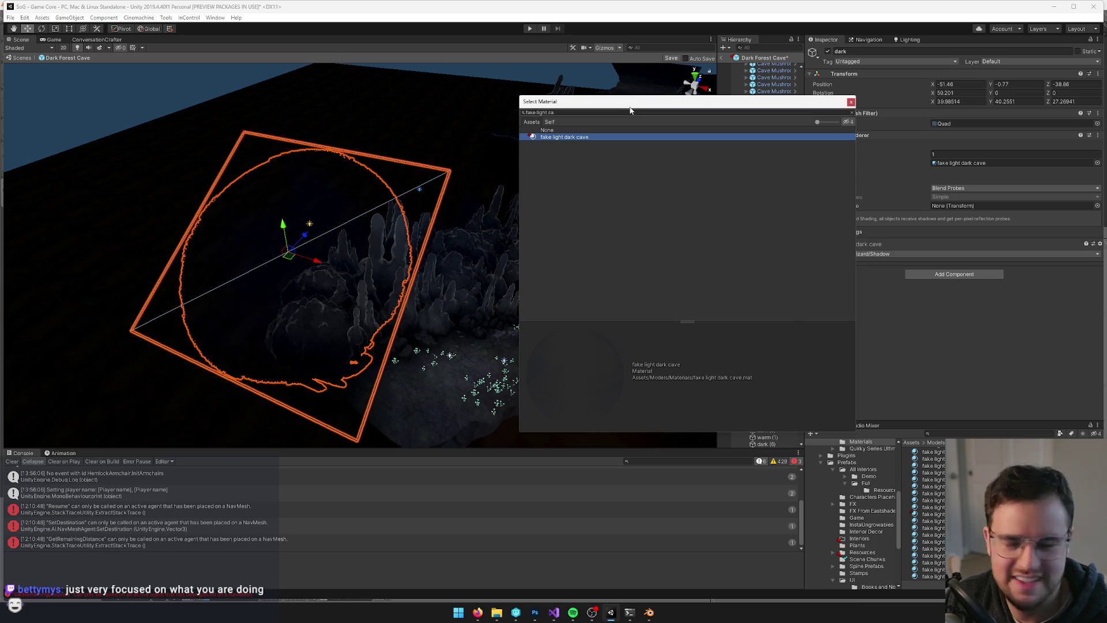
pyautogui.click(851, 102)
# Adjust the main colour of the fake light dark cave material
pyautogui.moveTo(301, 245); pyautogui.dragTo(297, 248)
pyautogui.click(968, 163)
pyautogui.click(969, 164)
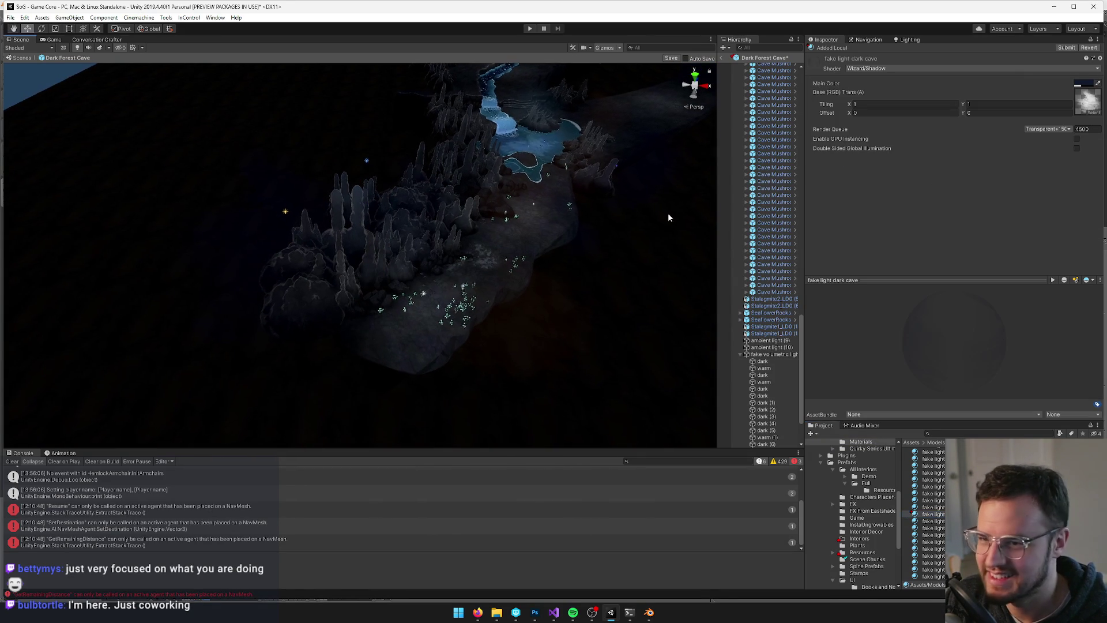
pyautogui.click(1083, 84)
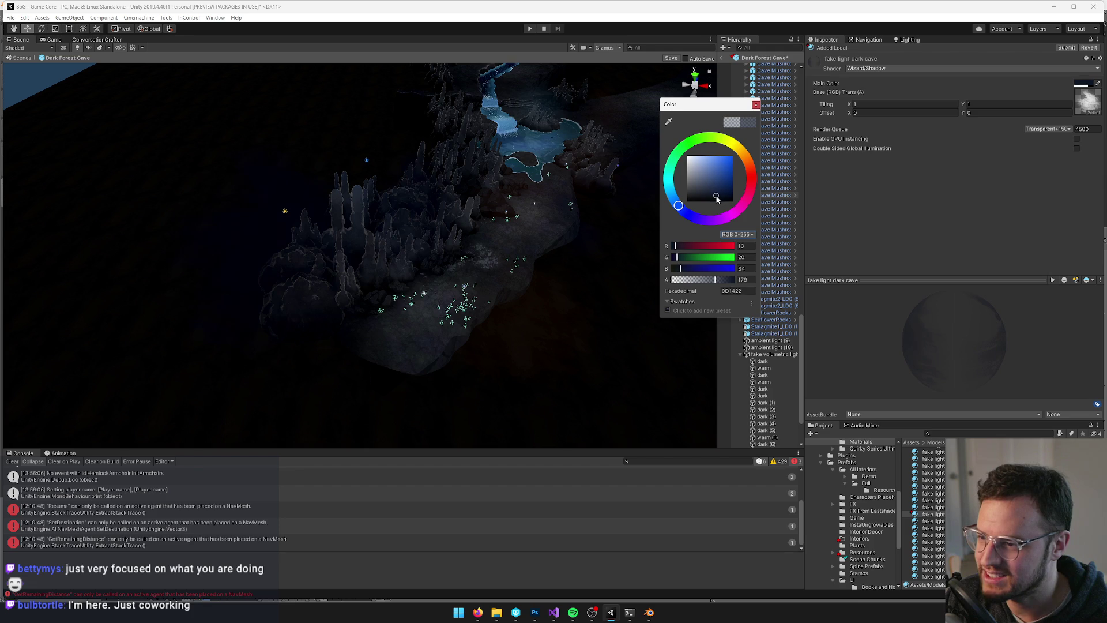
pyautogui.click(755, 105)
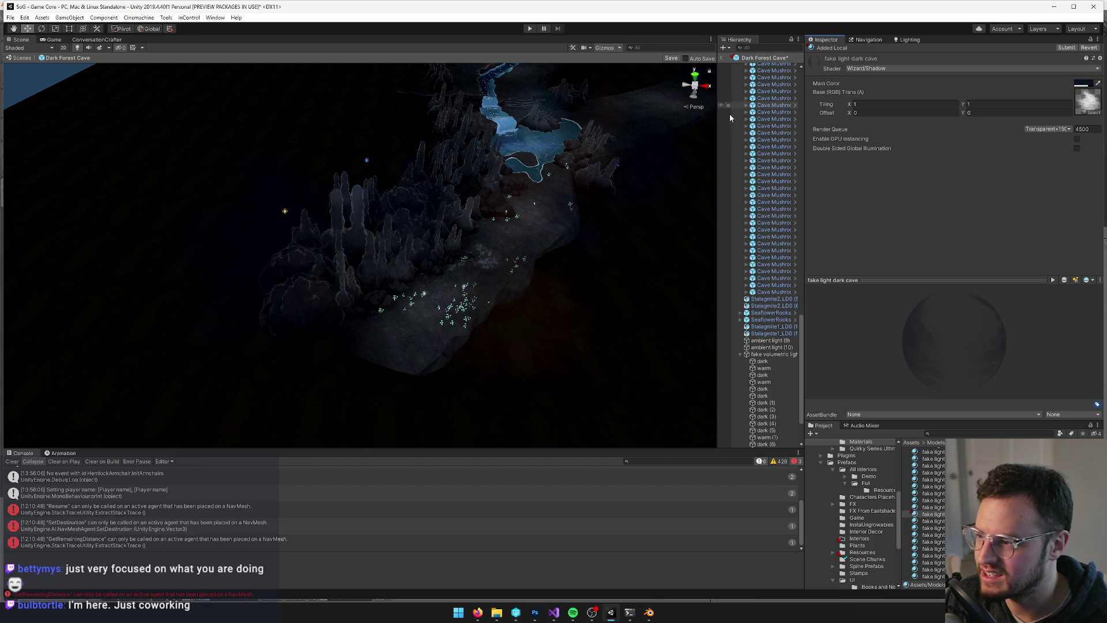
# Duplicate the dark quad as dark (7) and move it down-left along the stream
pyautogui.click(290, 252)
pyautogui.scroll(-3, 320, 214)
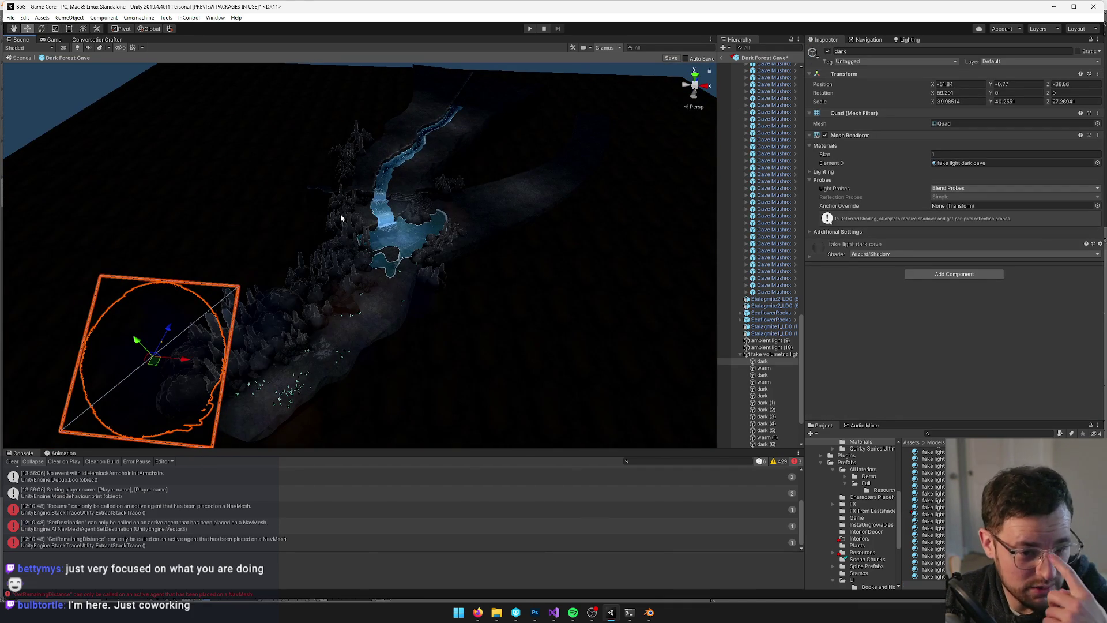
pyautogui.moveTo(340, 213)
pyautogui.mouseDown()
pyautogui.moveTo(284, 203)
pyautogui.moveTo(206, 360)
pyautogui.moveTo(213, 301)
pyautogui.moveTo(450, 190)
pyautogui.moveTo(473, 200)
pyautogui.moveTo(484, 147)
pyautogui.moveTo(461, 161)
pyautogui.mouseUp()
pyautogui.hotkey('ctrl', 'd')
pyautogui.press('r')
pyautogui.press('f')
pyautogui.press('w')
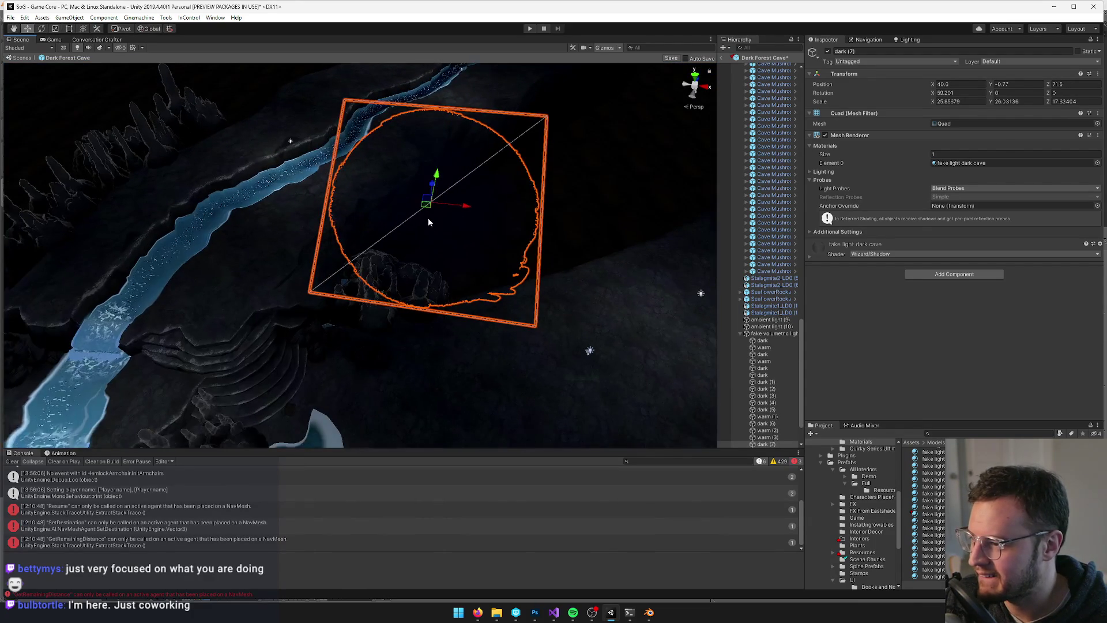
pyautogui.moveTo(427, 219); pyautogui.dragTo(364, 254)
# Move dark (7) further down-left and shrink it to about 19 scale
pyautogui.press('f')
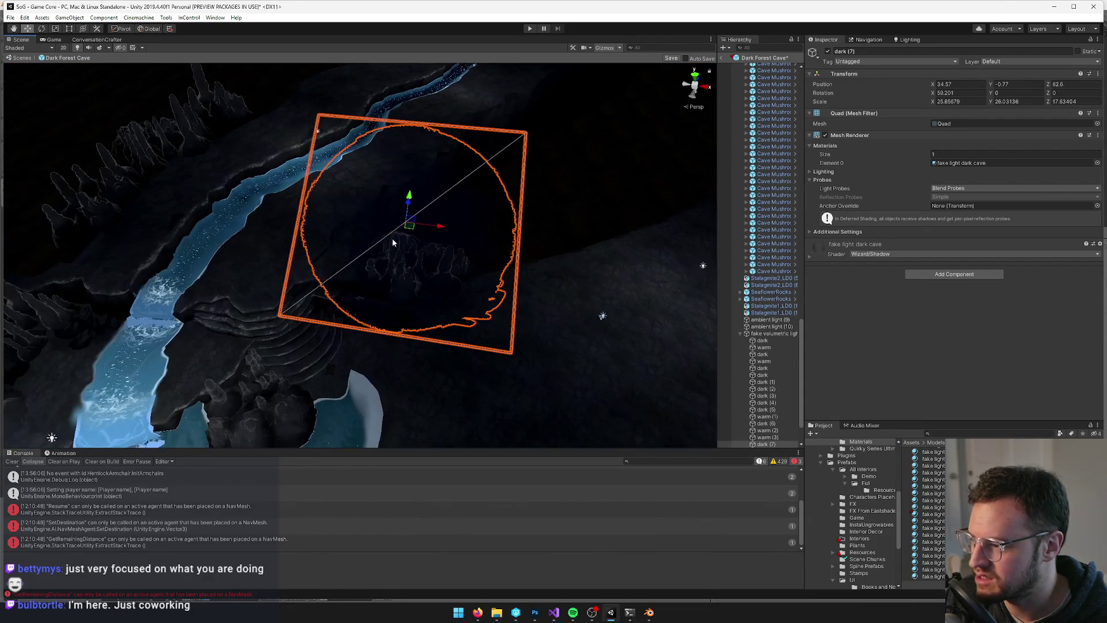
pyautogui.moveTo(409, 225); pyautogui.dragTo(353, 246)
pyautogui.press('f')
pyautogui.press('r')
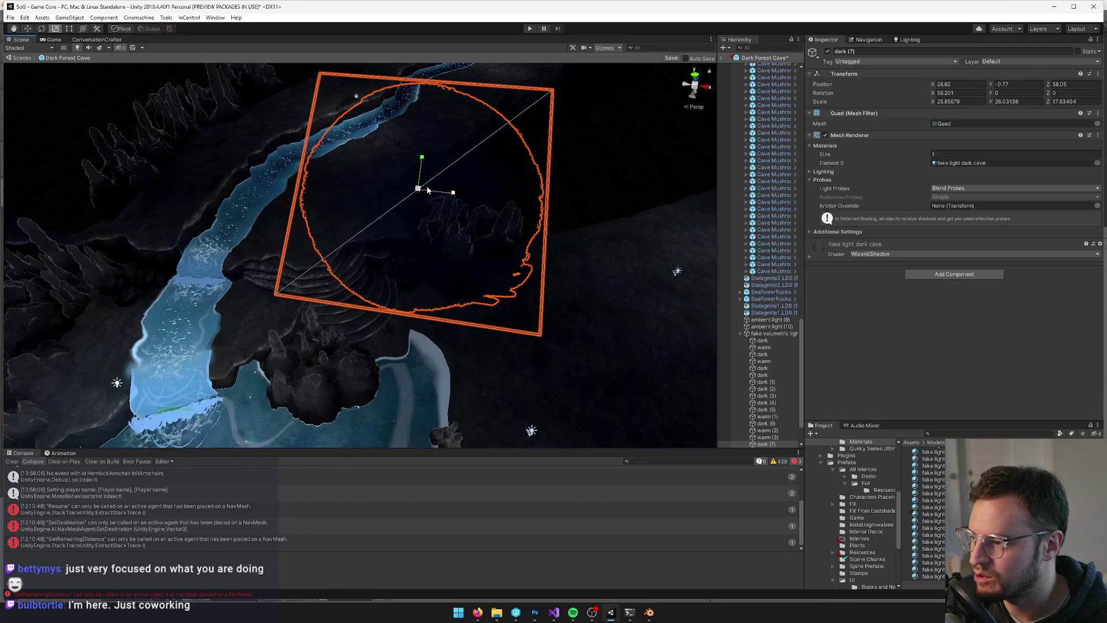
pyautogui.moveTo(418, 189)
pyautogui.mouseDown()
pyautogui.moveTo(393, 215)
pyautogui.moveTo(400, 227)
pyautogui.mouseUp()
pyautogui.press('w')
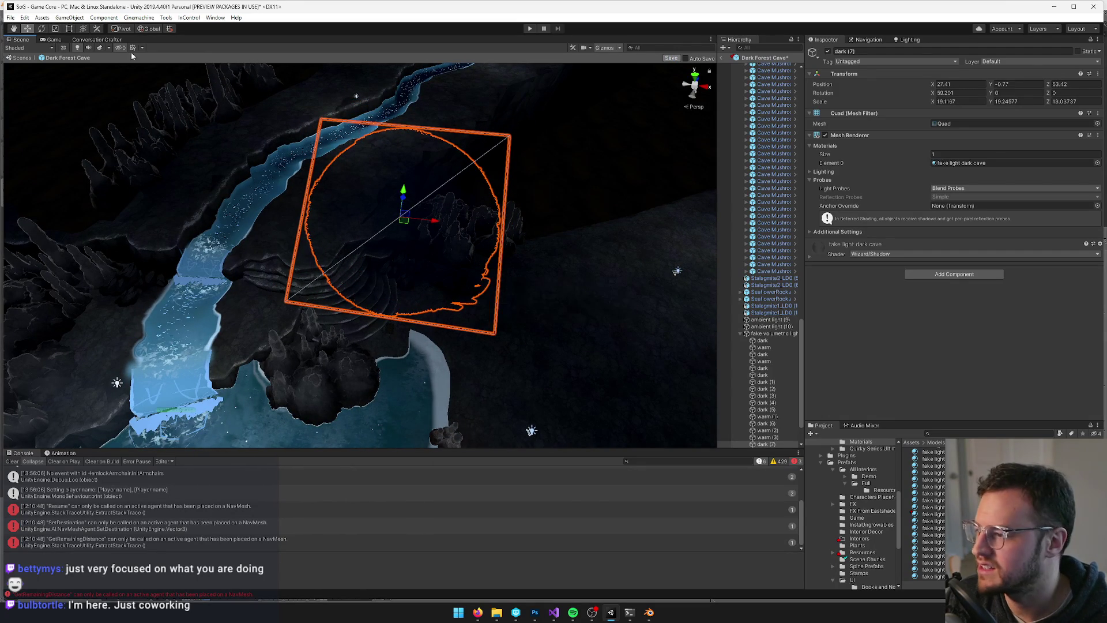
# Check the dark (7) shadow in the game view and lower the quad slightly
pyautogui.click(55, 39)
pyautogui.click(21, 40)
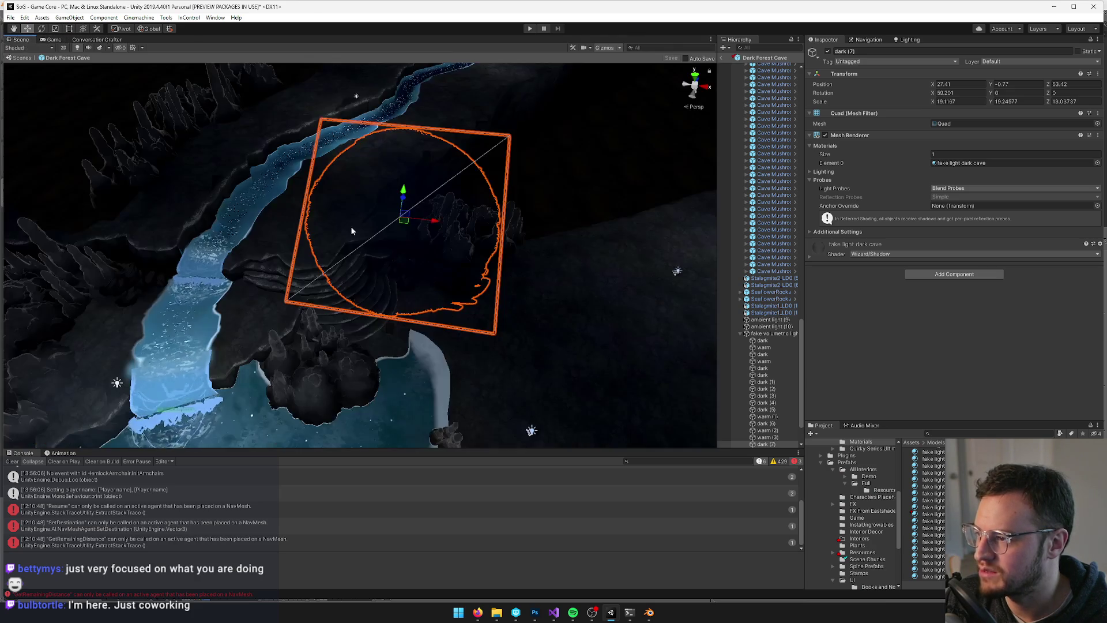
pyautogui.moveTo(348, 215)
pyautogui.mouseDown()
pyautogui.moveTo(395, 218)
pyautogui.moveTo(442, 247)
pyautogui.mouseUp()
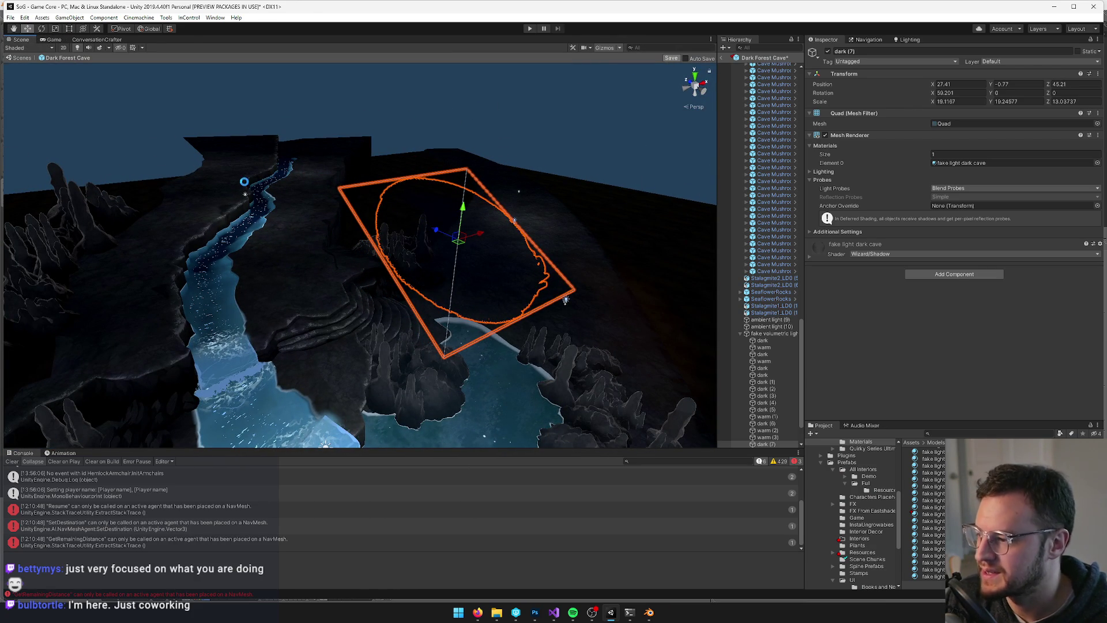
pyautogui.click(66, 38)
pyautogui.click(21, 39)
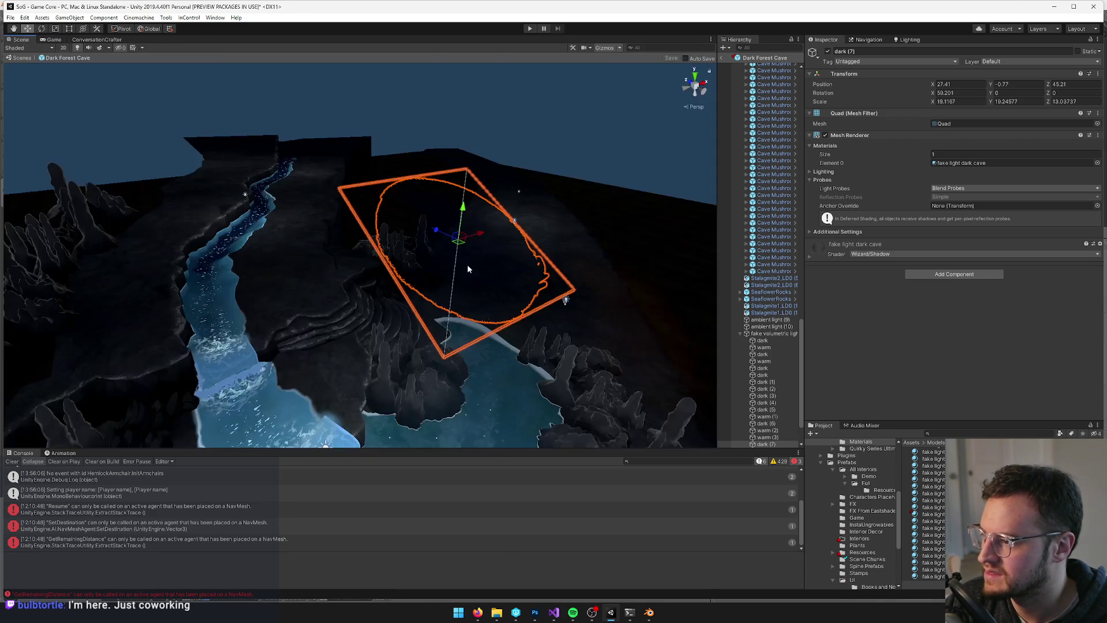
pyautogui.moveTo(436, 271)
pyautogui.mouseDown()
pyautogui.moveTo(388, 240)
pyautogui.moveTo(390, 278)
pyautogui.moveTo(438, 265)
pyautogui.mouseUp()
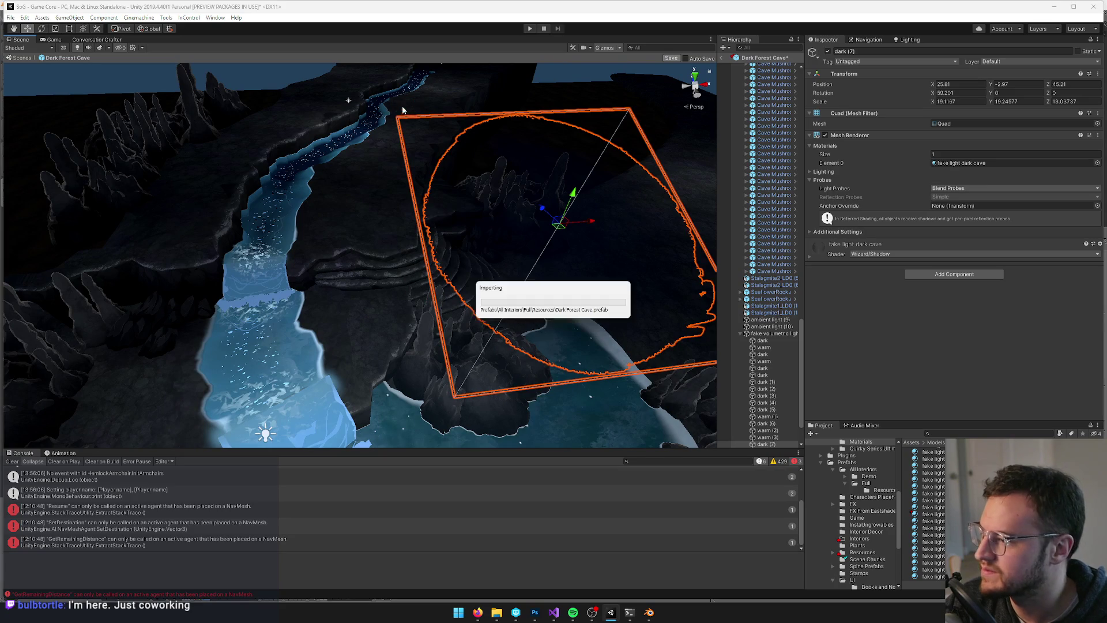
pyautogui.click(55, 39)
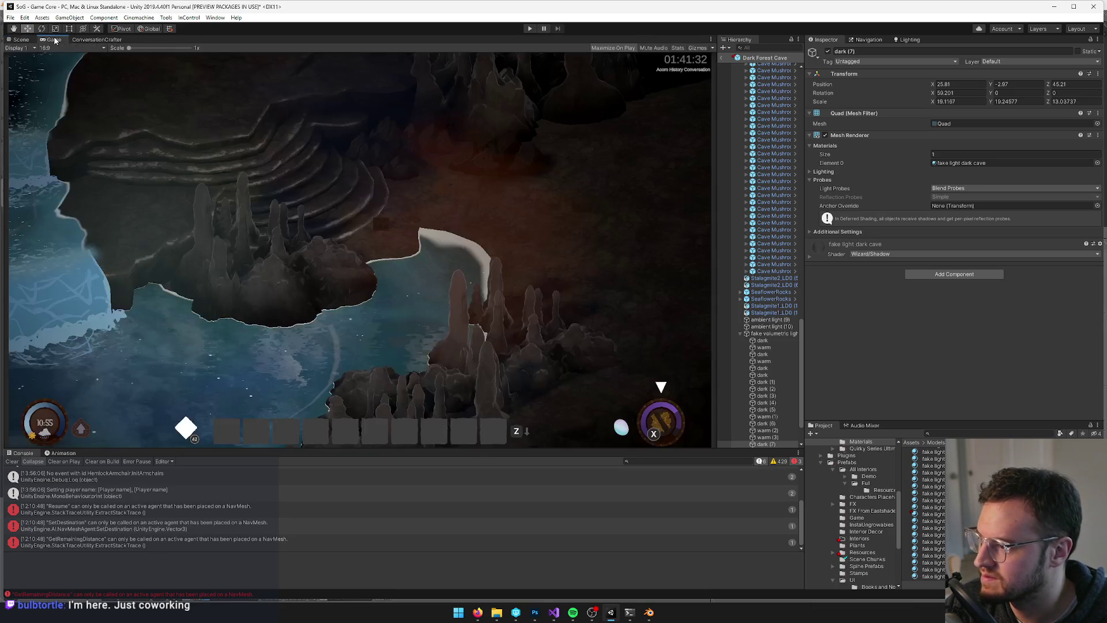
# Nudge dark (7) down-left, save the Dark Forest Cave prefab, and check the game view
pyautogui.click(22, 39)
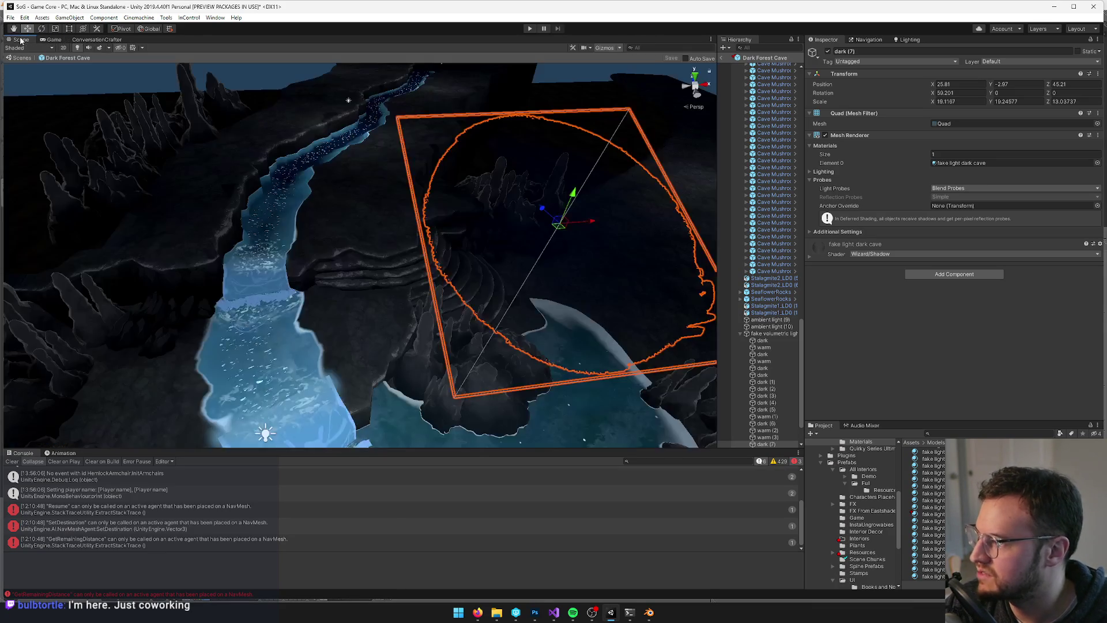
pyautogui.moveTo(368, 152)
pyautogui.mouseDown()
pyautogui.moveTo(382, 171)
pyautogui.moveTo(443, 172)
pyautogui.mouseUp()
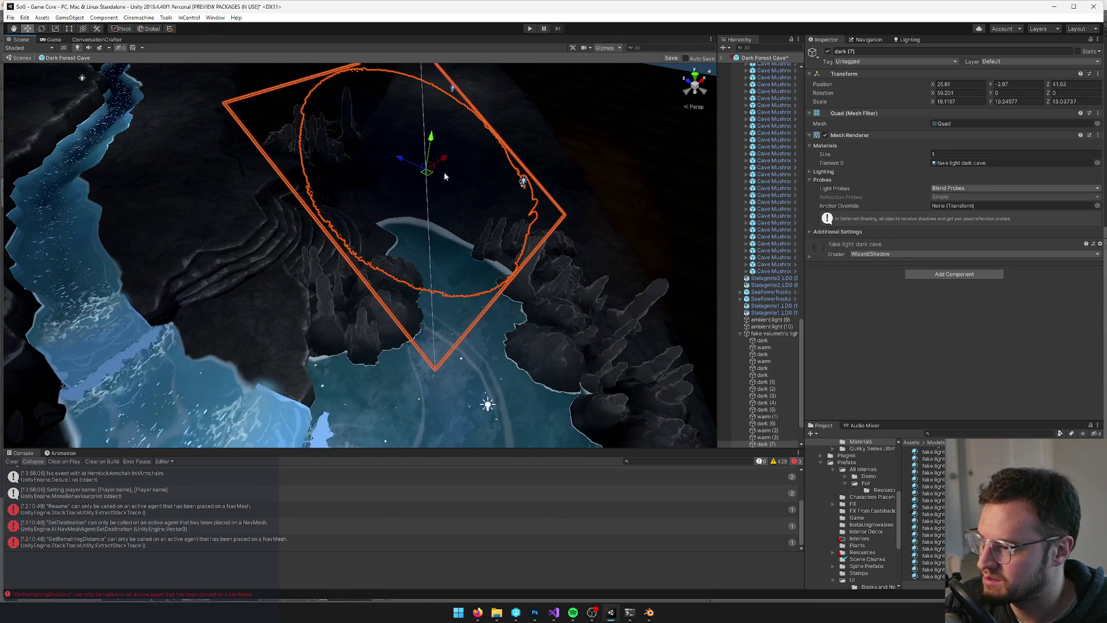
pyautogui.click(671, 58)
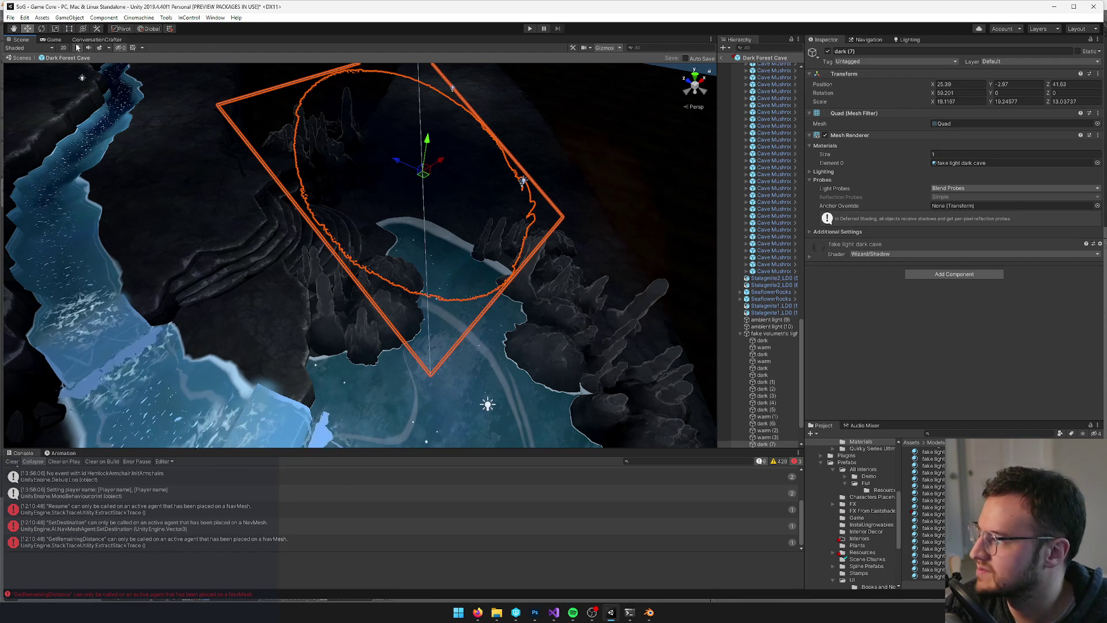
pyautogui.click(52, 39)
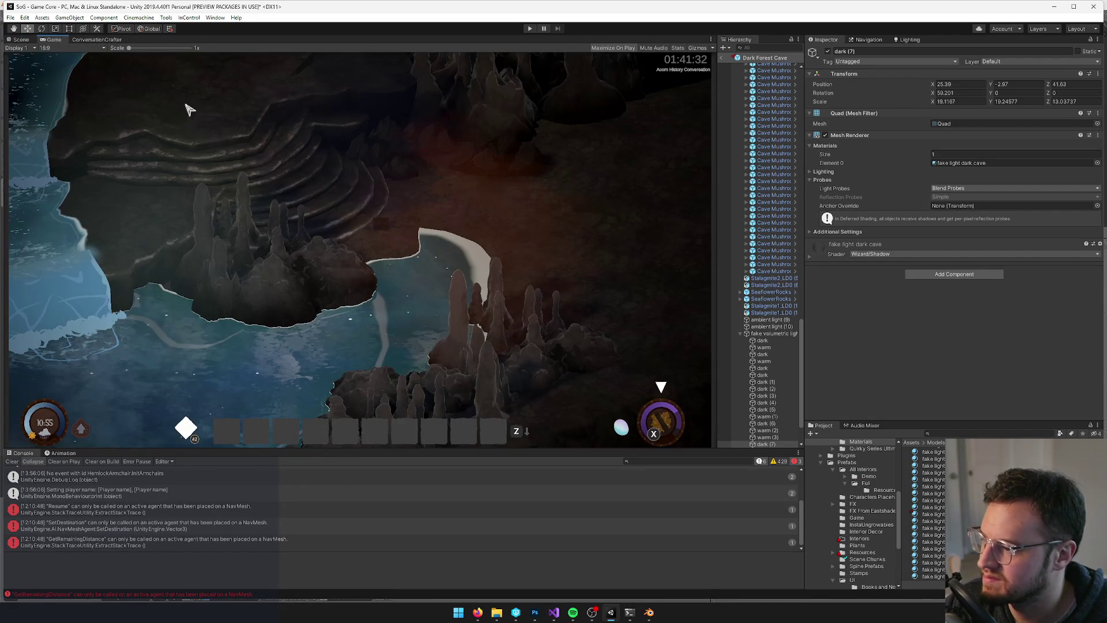
pyautogui.click(21, 39)
# Shrink the warm (3) light quad to about 15.4 scale
pyautogui.moveTo(360, 168); pyautogui.dragTo(319, 172)
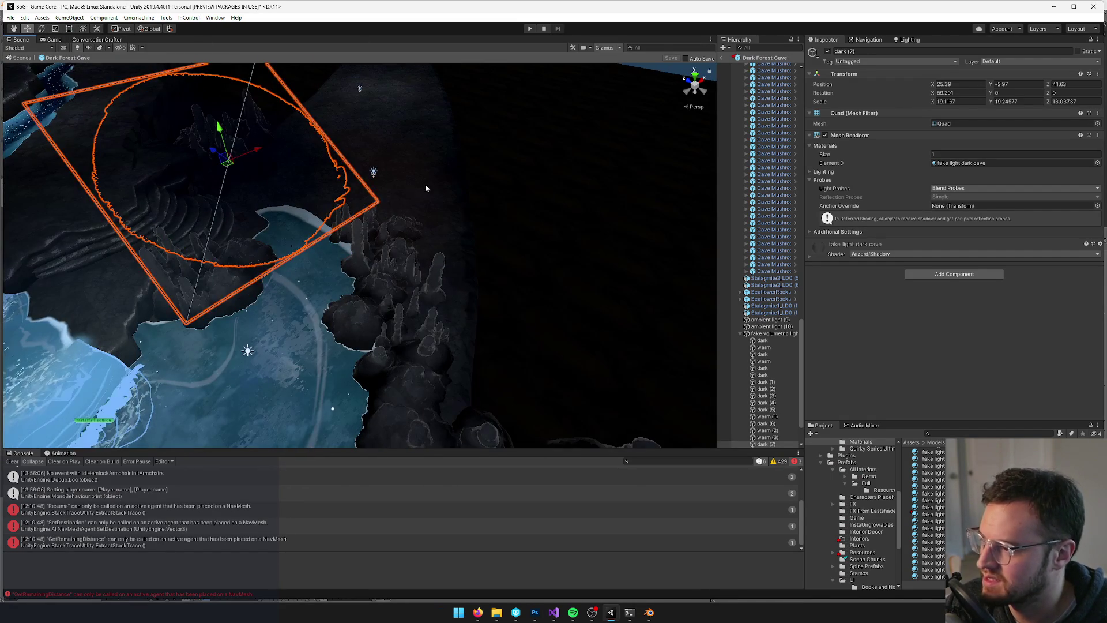
pyautogui.click(424, 185)
pyautogui.moveTo(408, 188)
pyautogui.mouseDown()
pyautogui.moveTo(279, 213)
pyautogui.moveTo(302, 185)
pyautogui.moveTo(304, 200)
pyautogui.mouseUp()
pyautogui.press('r')
pyautogui.moveTo(304, 199)
pyautogui.mouseDown()
pyautogui.moveTo(436, 152)
pyautogui.moveTo(516, 213)
pyautogui.moveTo(394, 249)
pyautogui.moveTo(315, 239)
pyautogui.moveTo(323, 217)
pyautogui.moveTo(340, 231)
pyautogui.moveTo(305, 254)
pyautogui.mouseUp()
# Adjust the dark (8) quad with the move and scale tools, then select dark (1)
pyautogui.click(534, 216)
pyautogui.press('w')
pyautogui.press('r')
pyautogui.click(286, 261)
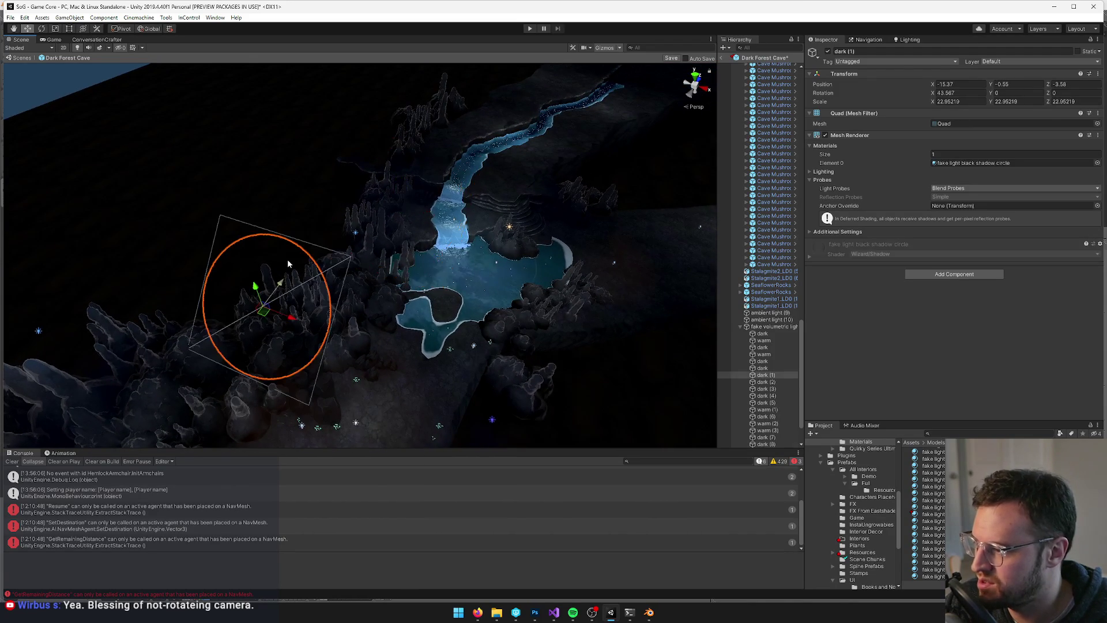
# Give dark (1) the fake light dark cave material and enlarge it to about 28.6 scale
pyautogui.moveTo(397, 235)
pyautogui.mouseDown()
pyautogui.moveTo(422, 233)
pyautogui.moveTo(388, 264)
pyautogui.mouseUp()
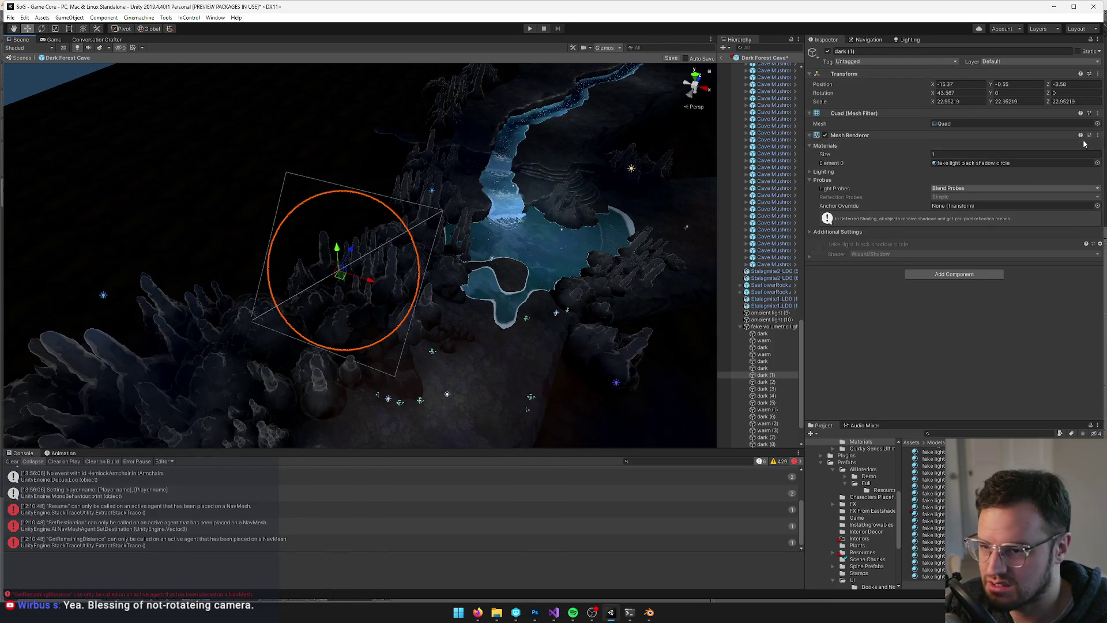
pyautogui.click(1097, 163)
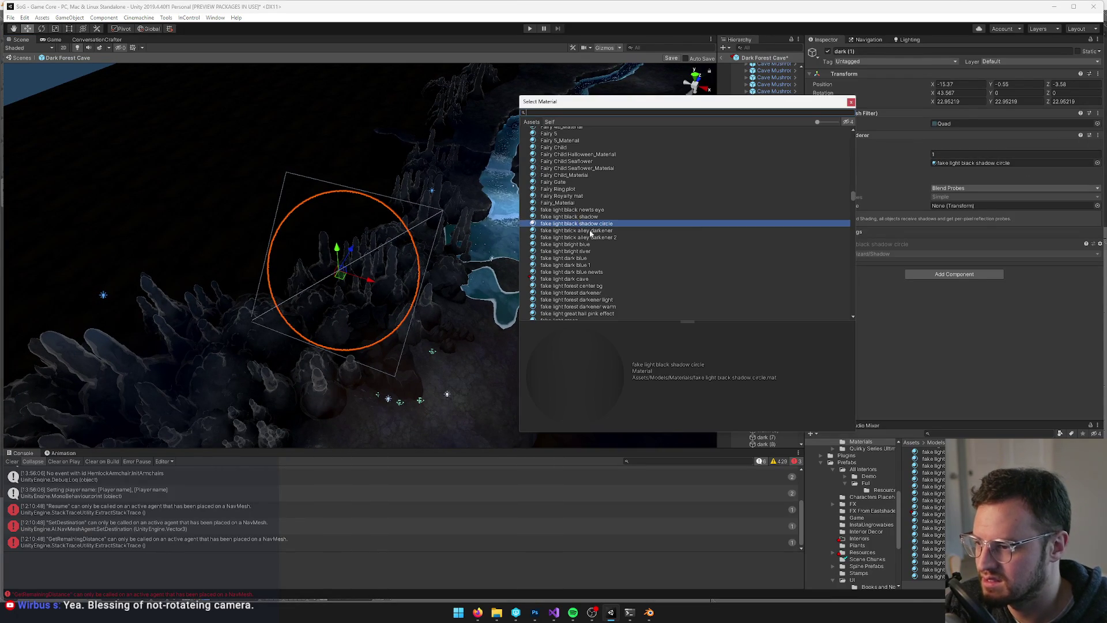
pyautogui.click(564, 279)
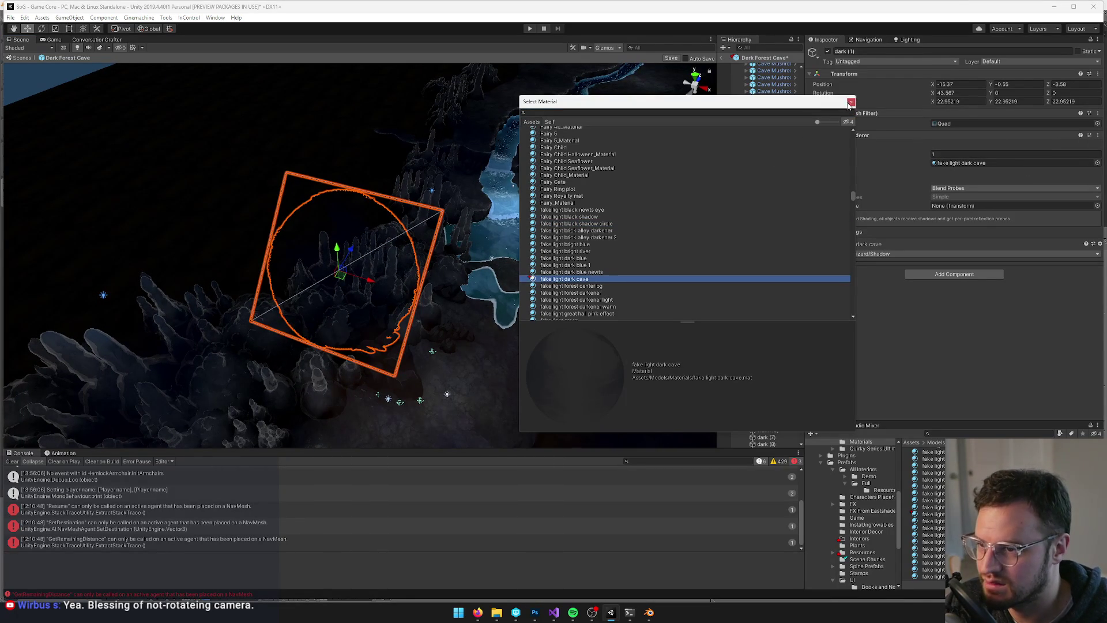
pyautogui.click(850, 103)
pyautogui.moveTo(344, 281)
pyautogui.mouseDown()
pyautogui.moveTo(346, 256)
pyautogui.moveTo(407, 273)
pyautogui.moveTo(379, 309)
pyautogui.moveTo(491, 142)
pyautogui.moveTo(470, 231)
pyautogui.moveTo(423, 219)
pyautogui.mouseUp()
pyautogui.press('r')
pyautogui.scroll(6, 408, 273)
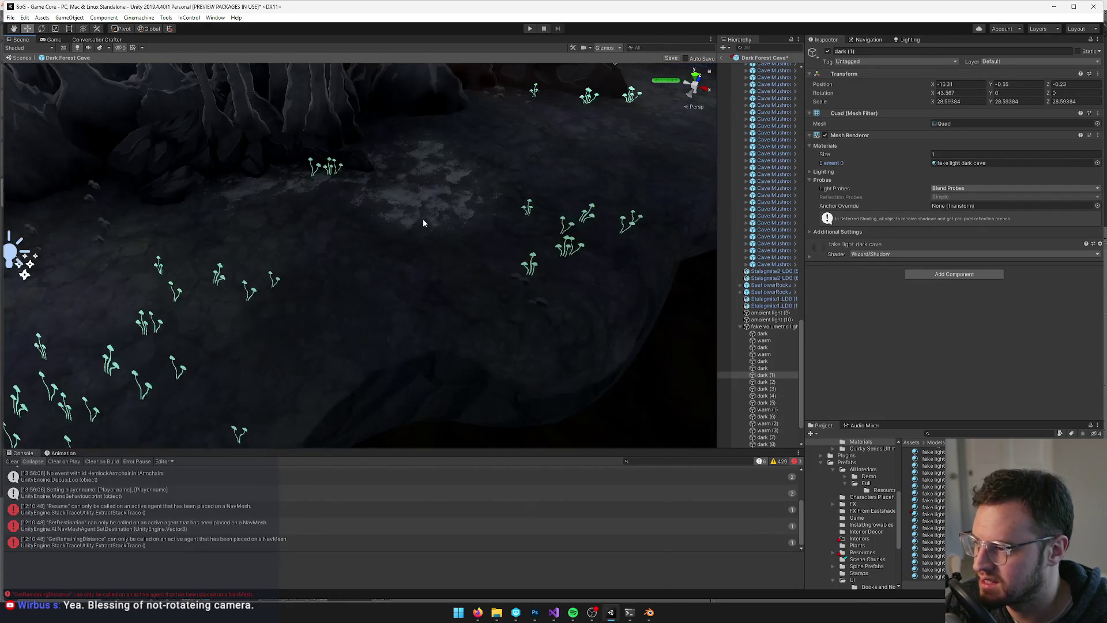
# Inspect the DarkForestCave_LD0 floor and stalagmites, then select Plane.001 in Blender
pyautogui.click(423, 219)
pyautogui.moveTo(593, 221)
pyautogui.mouseDown()
pyautogui.moveTo(319, 307)
pyautogui.moveTo(341, 326)
pyautogui.moveTo(415, 306)
pyautogui.moveTo(390, 301)
pyautogui.moveTo(572, 518)
pyautogui.mouseUp()
pyautogui.click(319, 307)
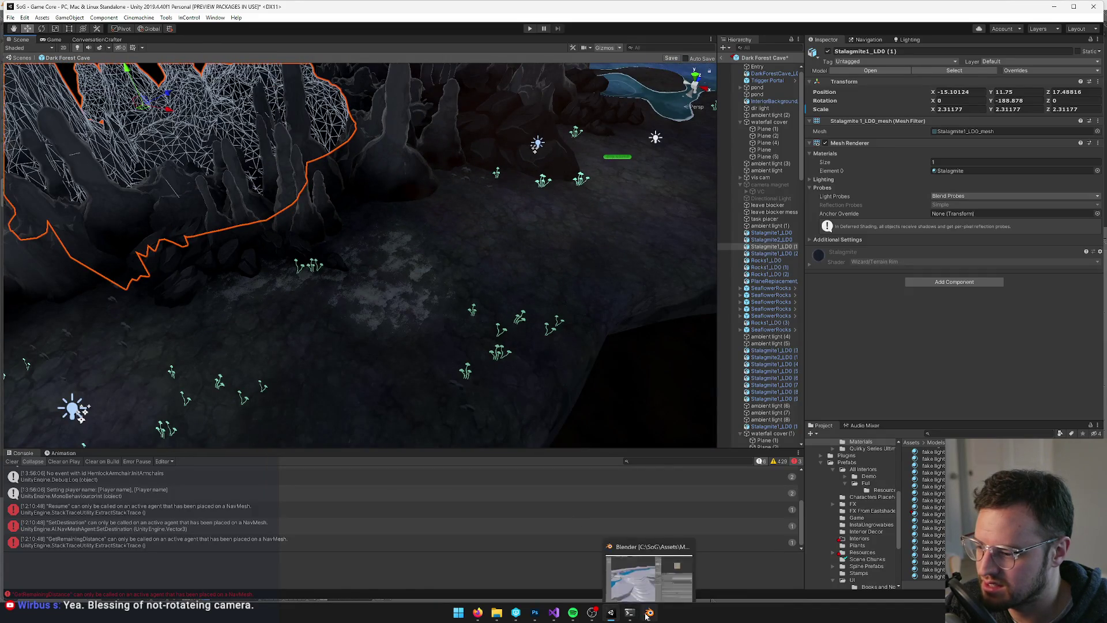
pyautogui.click(649, 612)
pyautogui.scroll(-6, 347, 376)
pyautogui.rightClick(399, 345)
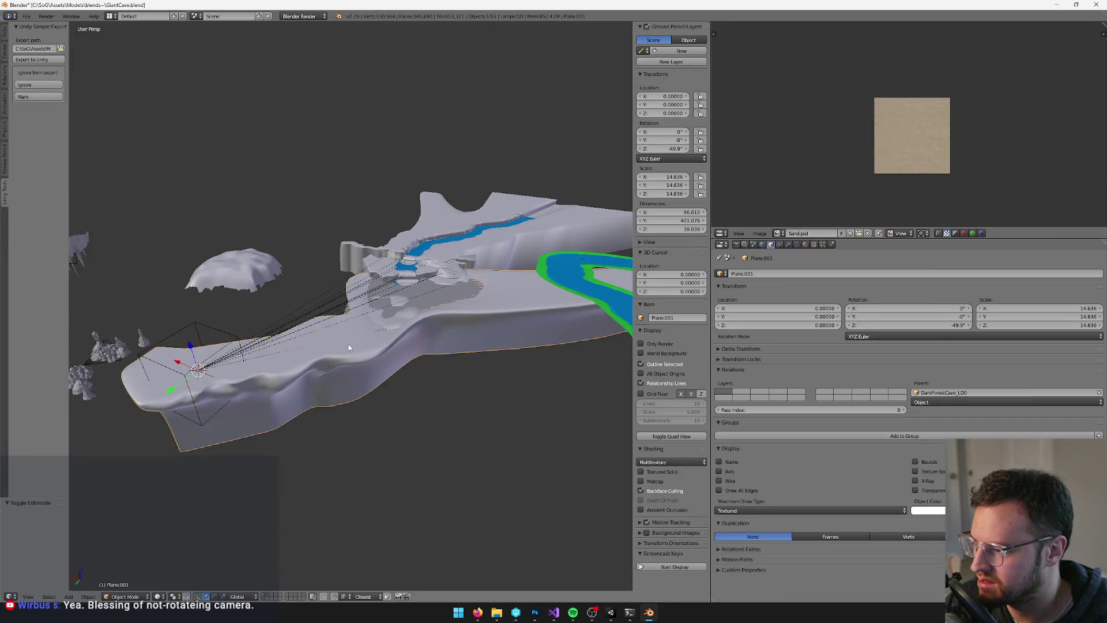
# Vertex paint Plane.001 with a Subtract-blend brush, darkening the green patch, then shrink the brush
pyautogui.press('v')
pyautogui.scroll(4, 325, 284)
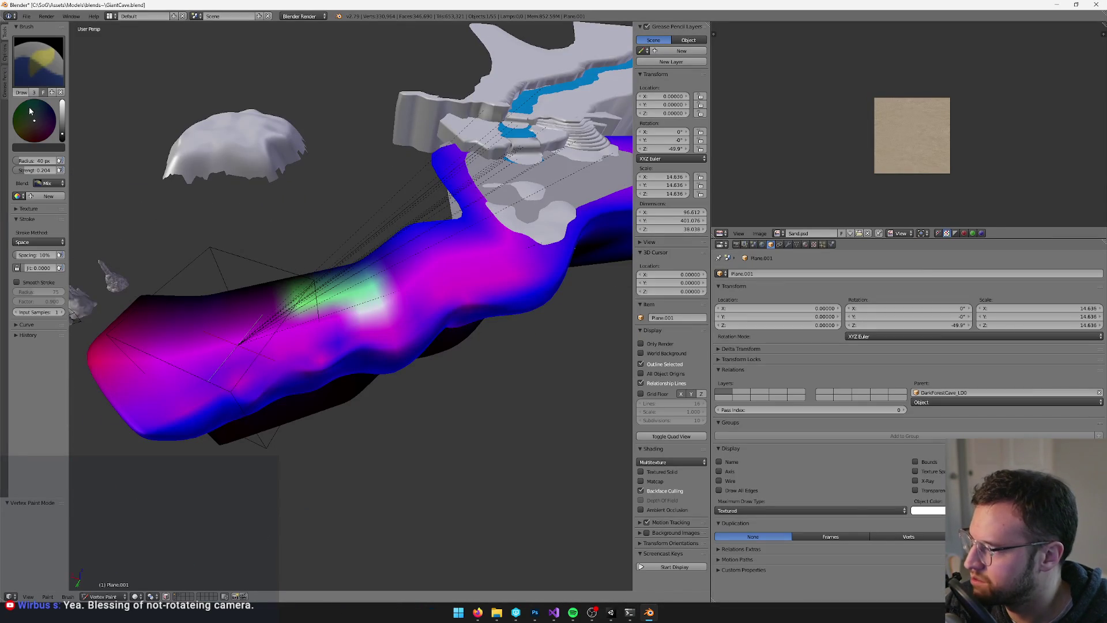
pyautogui.moveTo(61, 130); pyautogui.dragTo(64, 125)
pyautogui.click(44, 184)
pyautogui.click(32, 160)
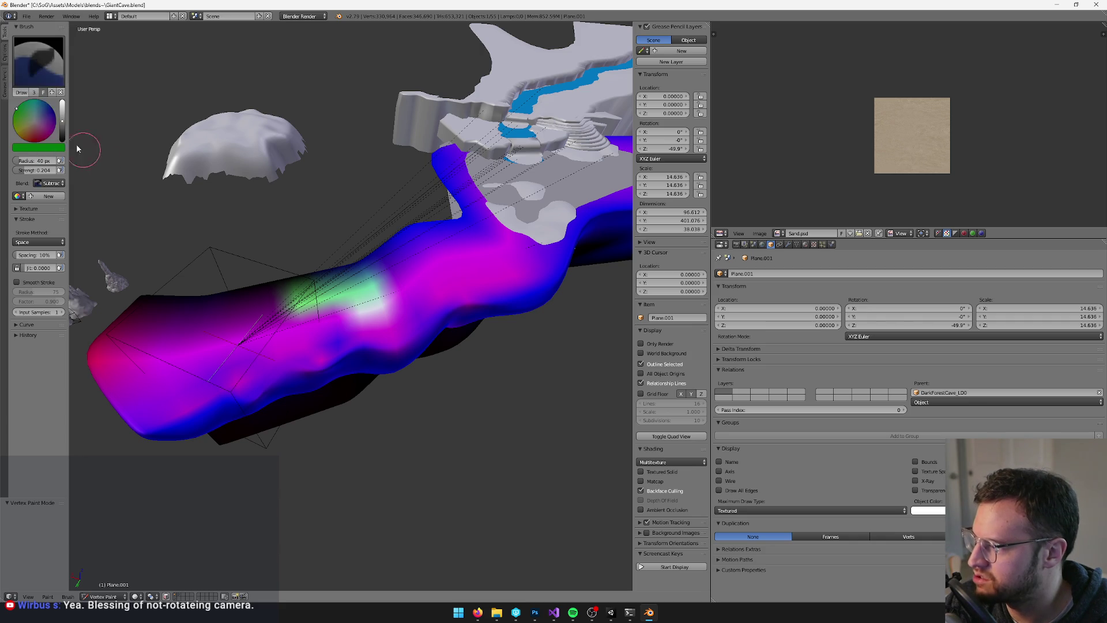
pyautogui.click(47, 148)
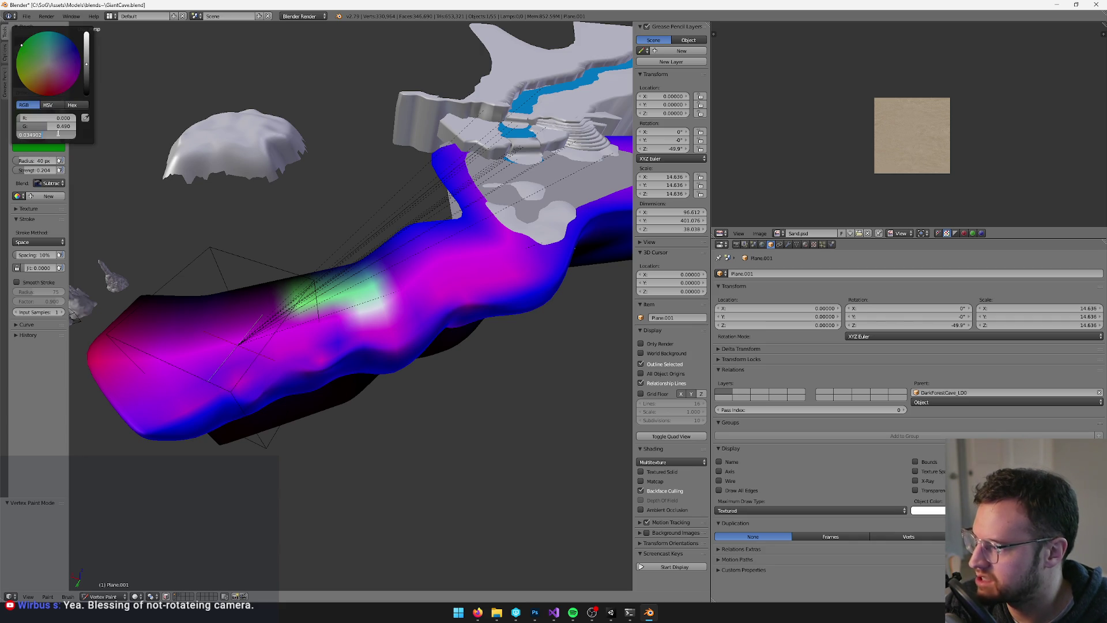
pyautogui.scroll(2, 265, 301)
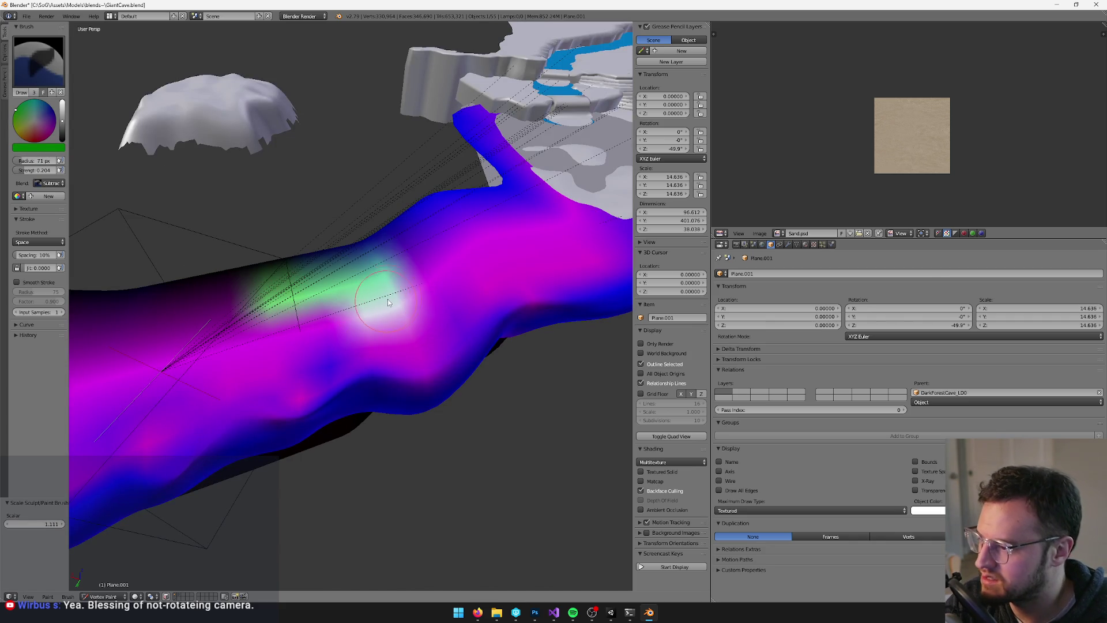
pyautogui.moveTo(384, 299); pyautogui.dragTo(294, 307)
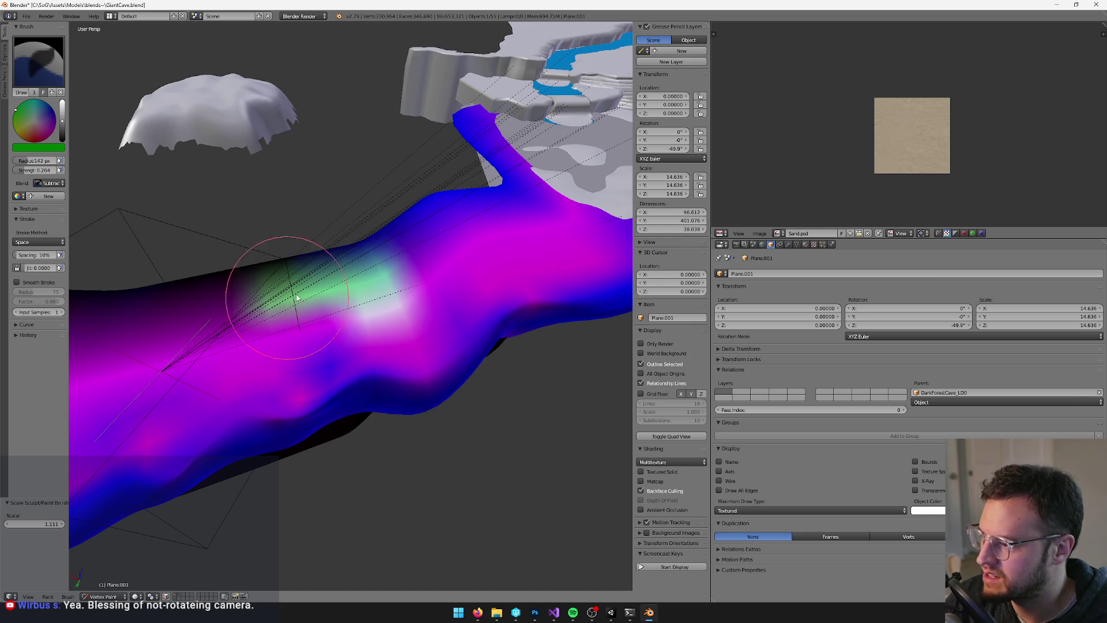
pyautogui.press('[')
pyautogui.press('[')
pyautogui.press('[')
pyautogui.press('[')
pyautogui.press('[')
pyautogui.press('[')
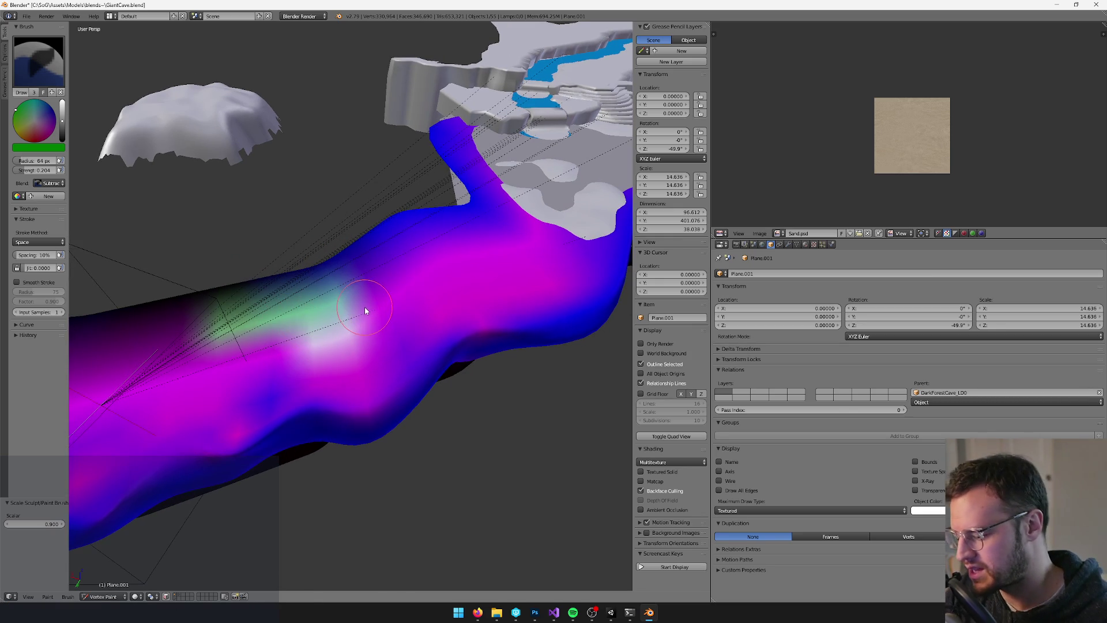
# Leave vertex paint, keep the Dark Forest Cave prefab changes in Unity, and return to Blender
pyautogui.press('v')
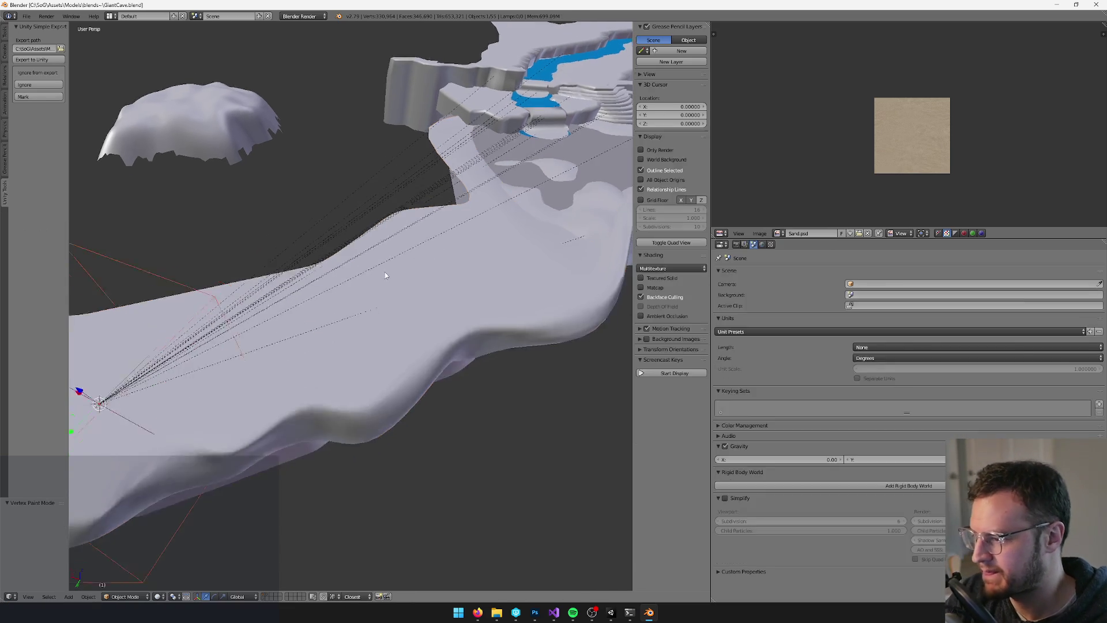
pyautogui.hotkey('alt', 'Tab')
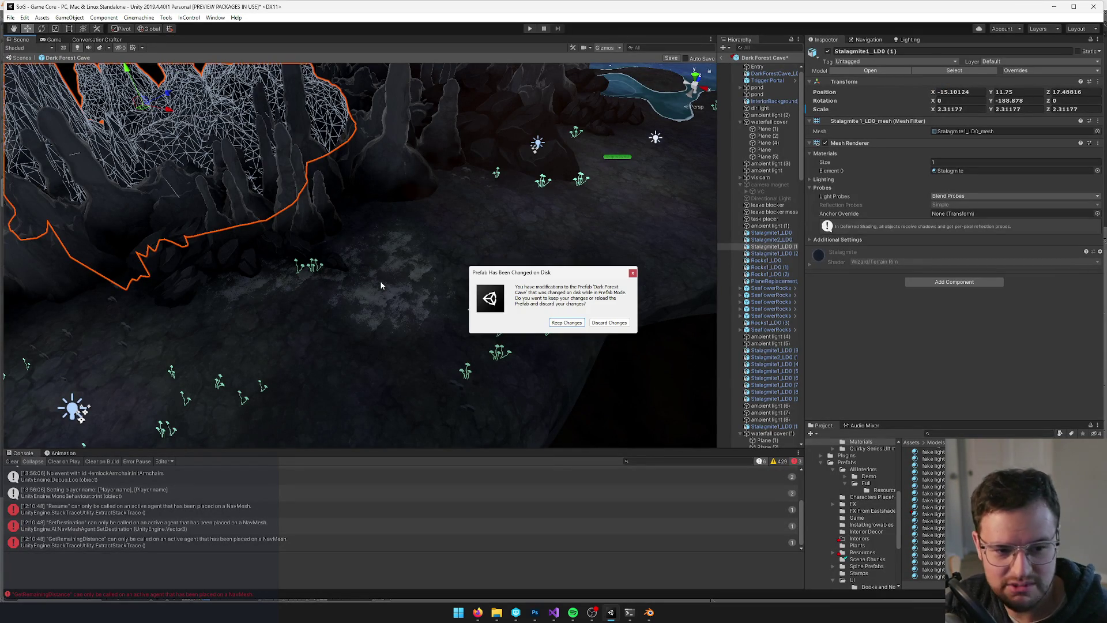
pyautogui.click(564, 325)
pyautogui.moveTo(564, 325)
pyautogui.mouseDown()
pyautogui.moveTo(402, 304)
pyautogui.moveTo(479, 275)
pyautogui.moveTo(456, 278)
pyautogui.mouseUp()
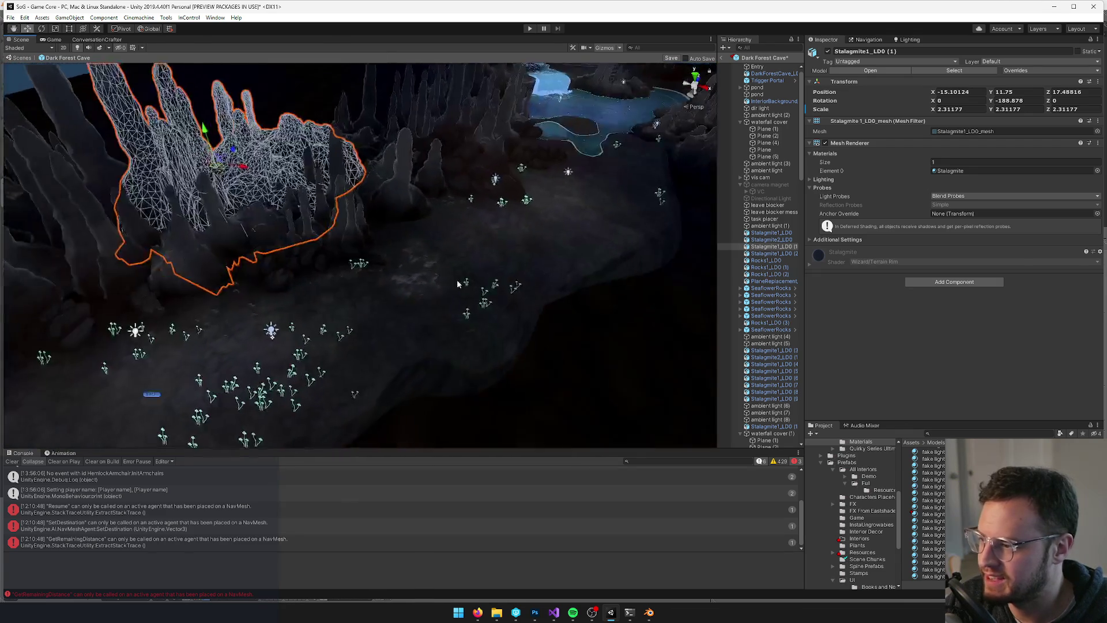
pyautogui.hotkey('alt', 'Tab')
pyautogui.moveTo(351, 328); pyautogui.dragTo(346, 301)
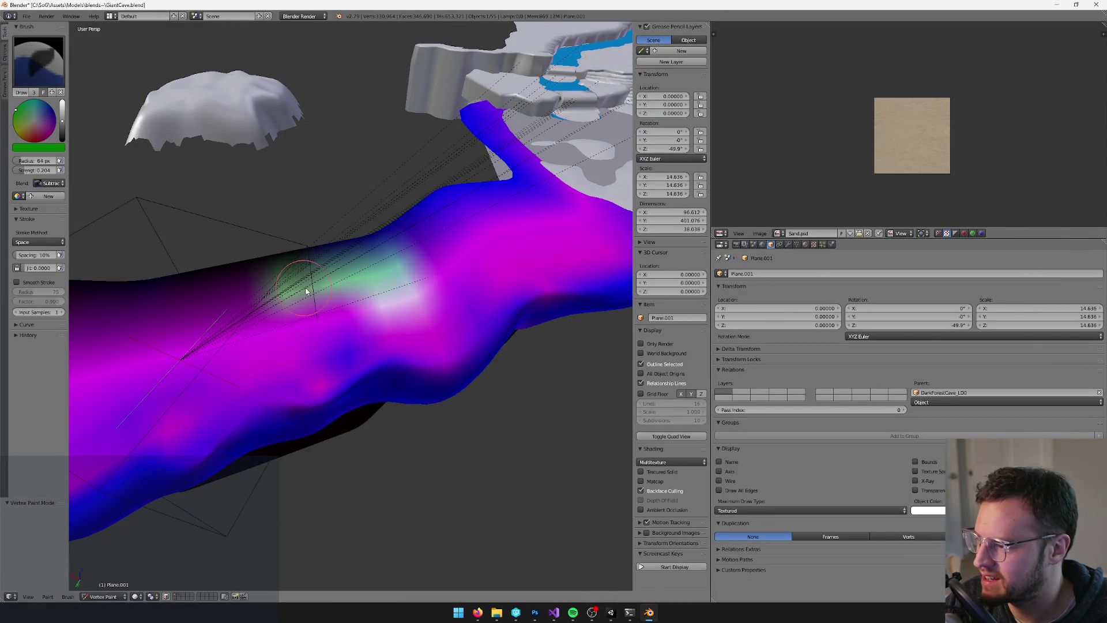
# Set the brush Blend mode to Add and return to Vertex Paint on the floor
pyautogui.click(42, 182)
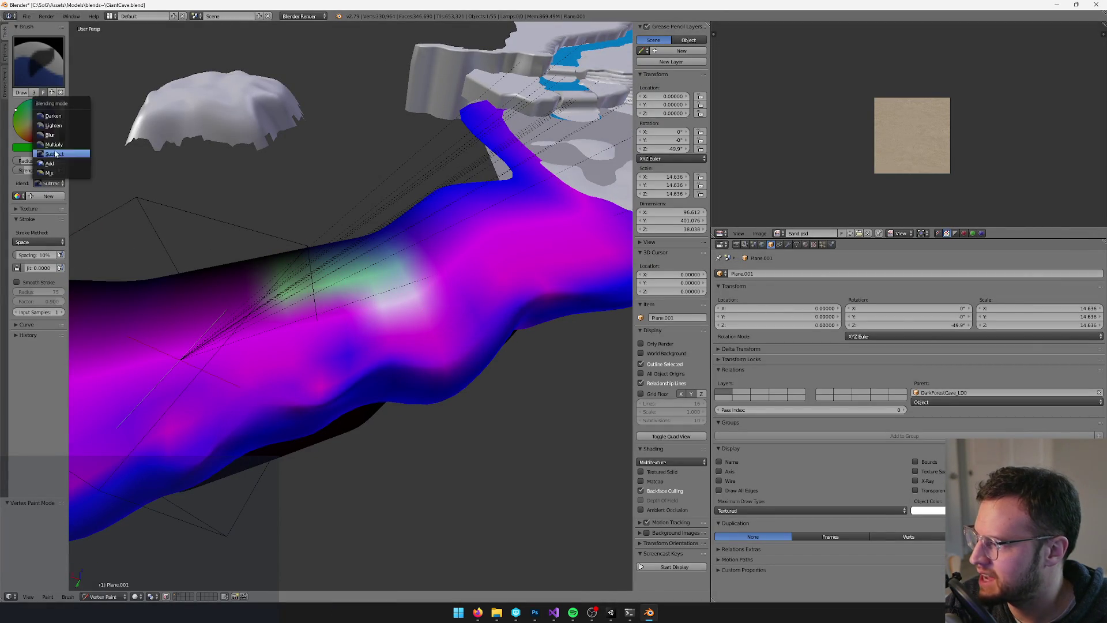
pyautogui.click(50, 164)
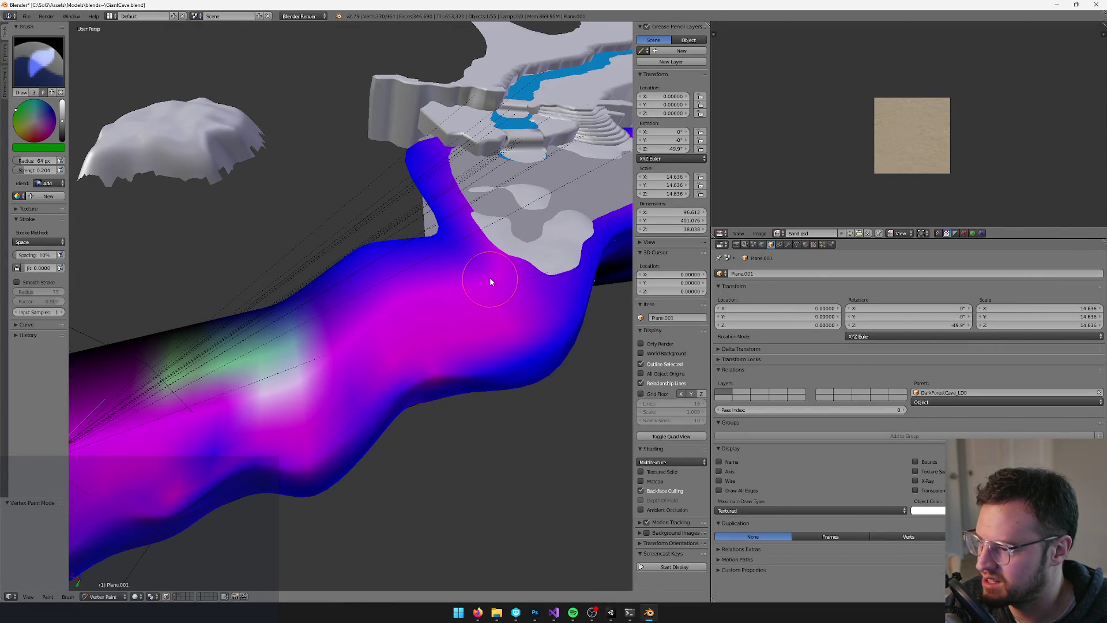
pyautogui.scroll(5, 500, 284)
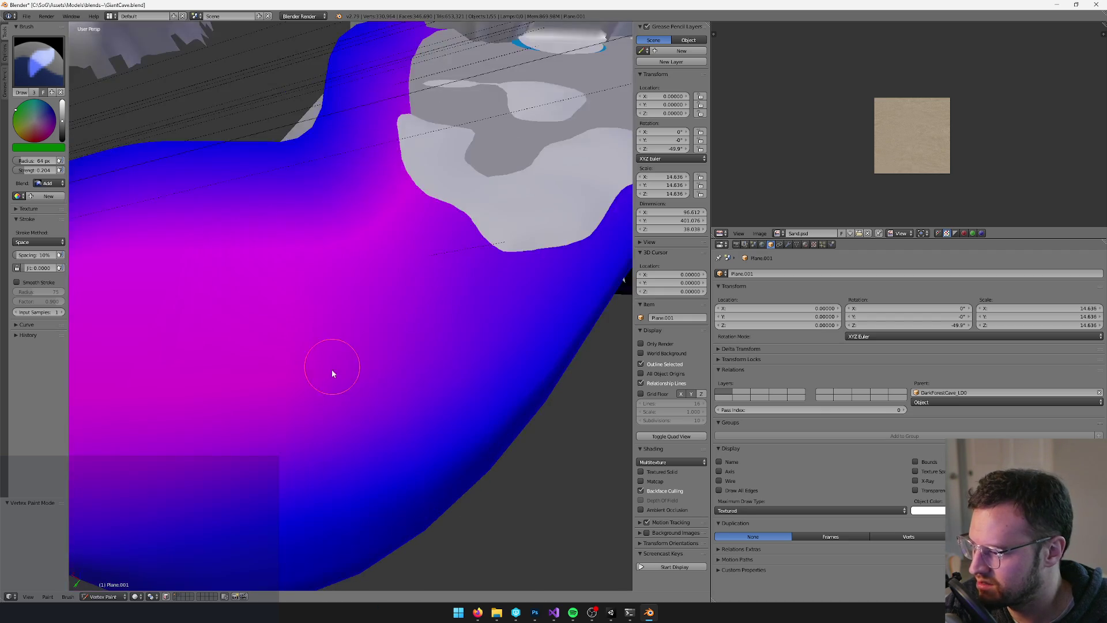
pyautogui.scroll(-5, 395, 404)
pyautogui.press('Tab')
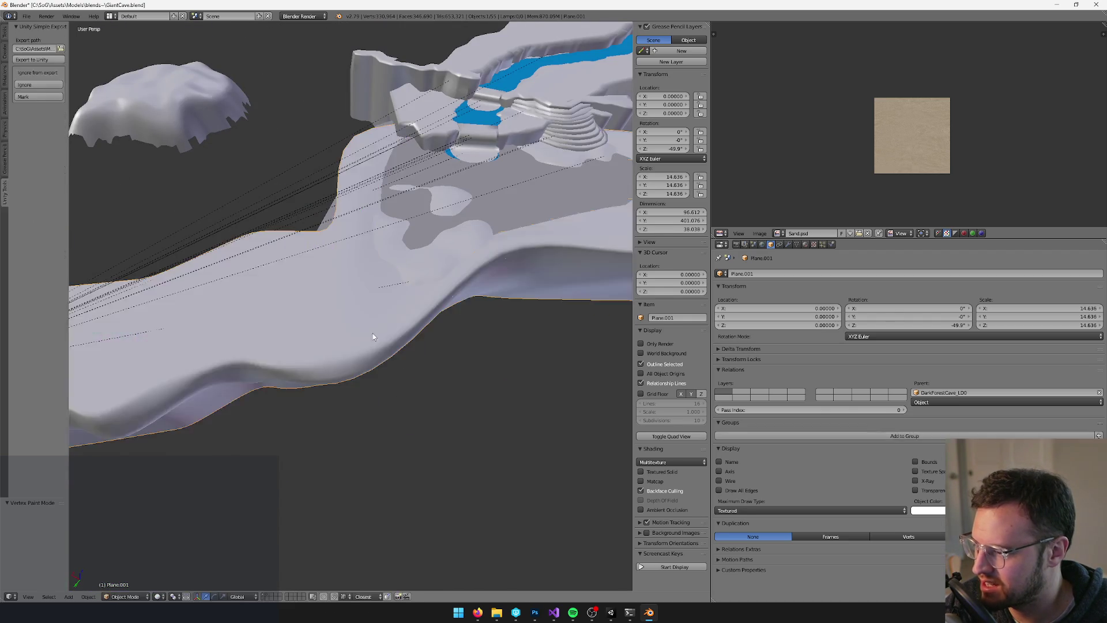
pyautogui.press('Tab')
pyautogui.press('v')
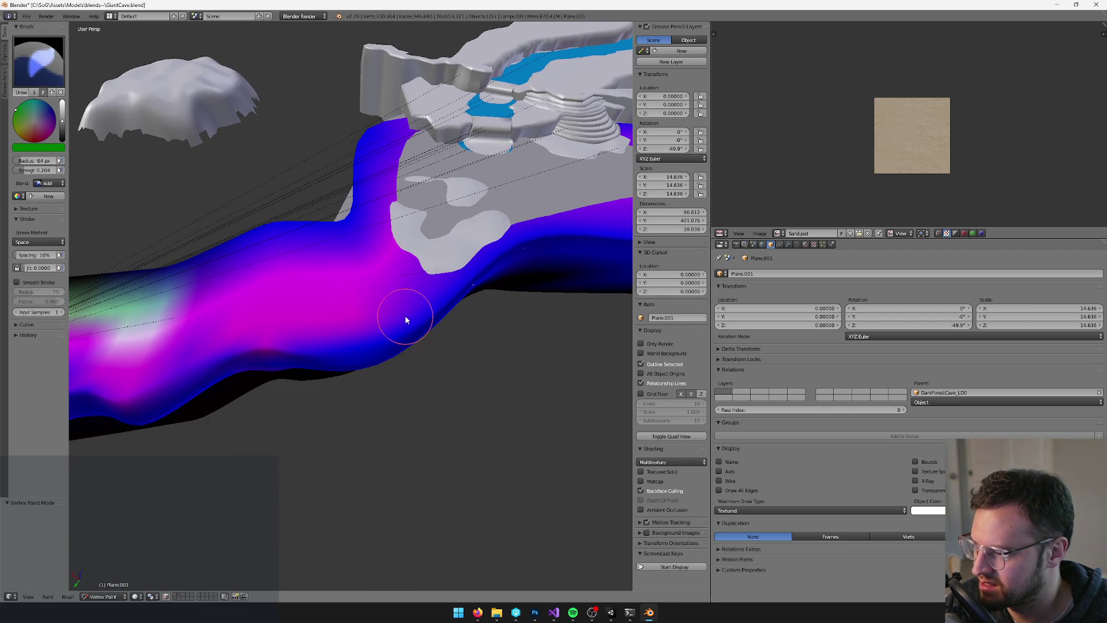
# Paint a light stroke on the floor, undo it, and repaint a soft light-blue patch
pyautogui.scroll(3, 405, 319)
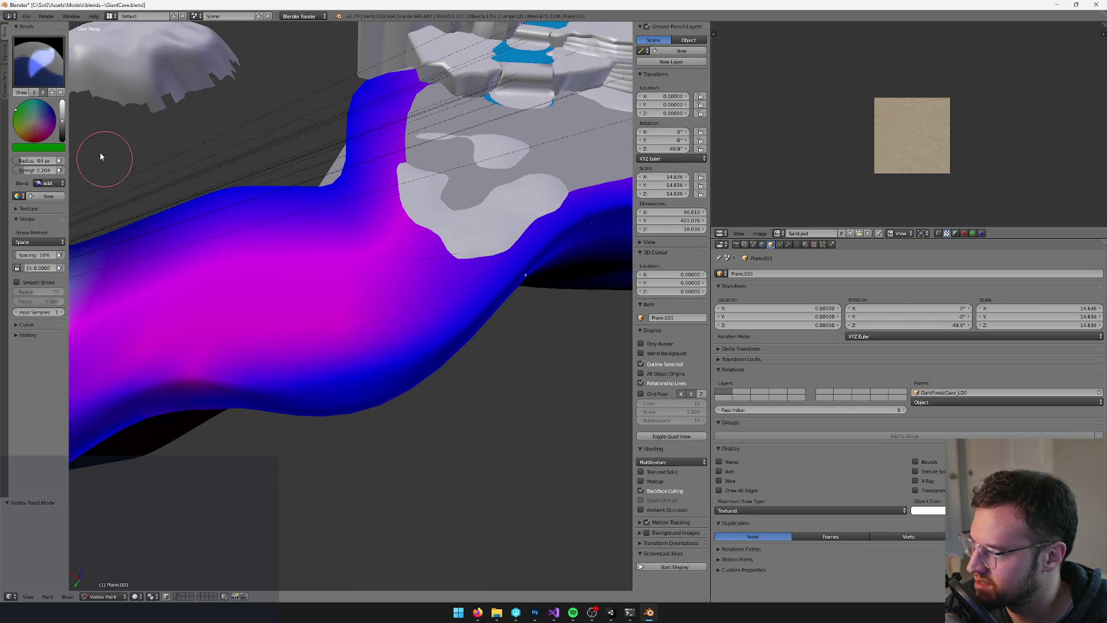
pyautogui.press('v')
pyautogui.press('Tab')
pyautogui.press('Tab')
pyautogui.press('v')
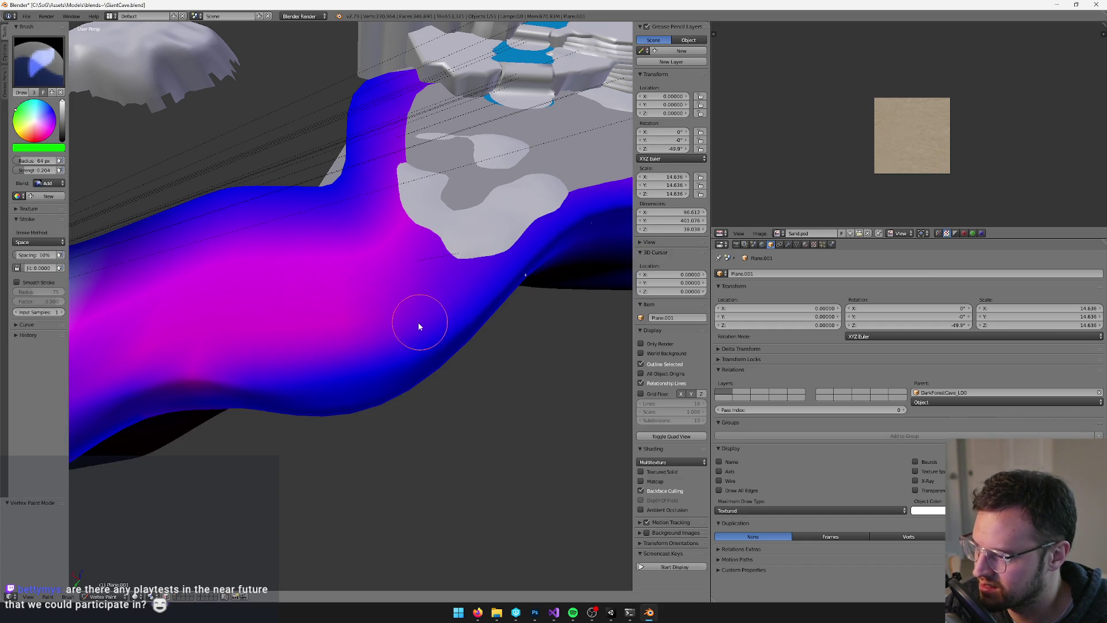
pyautogui.scroll(-2, 422, 324)
pyautogui.scroll(1, 376, 301)
pyautogui.moveTo(396, 227); pyautogui.dragTo(358, 266)
pyautogui.scroll(-2, 358, 267)
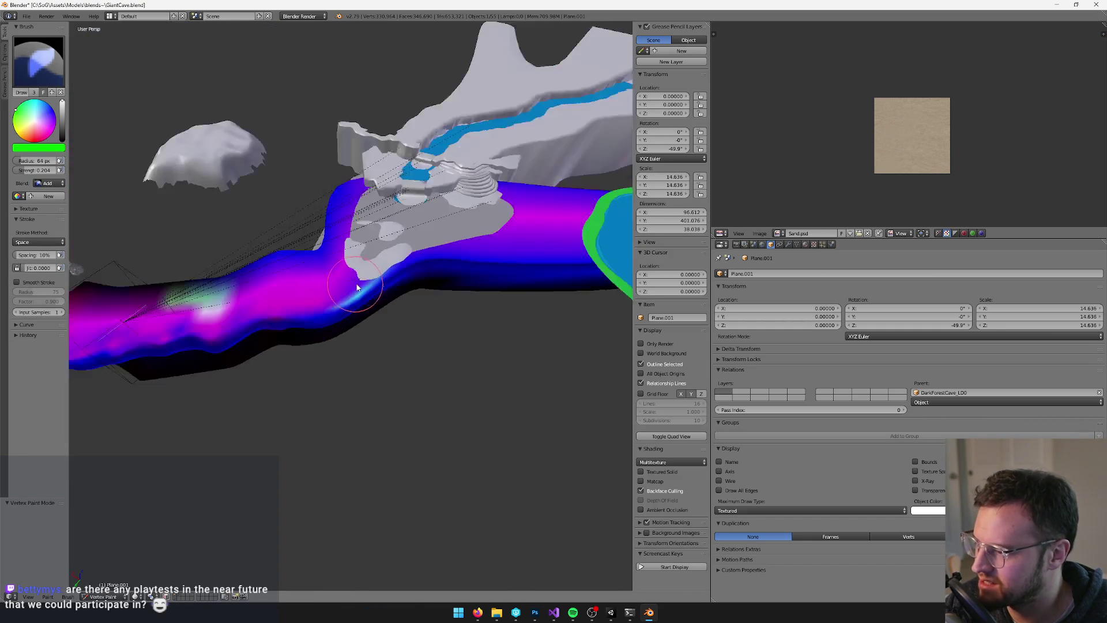
pyautogui.scroll(2, 353, 287)
pyautogui.hotkey('ctrl', 'z')
pyautogui.moveTo(382, 327)
pyautogui.mouseDown()
pyautogui.moveTo(347, 320)
pyautogui.moveTo(444, 295)
pyautogui.moveTo(372, 292)
pyautogui.moveTo(306, 239)
pyautogui.mouseUp()
pyautogui.scroll(-3, 375, 320)
pyautogui.scroll(4, 384, 311)
# Resize the brush radius to 36, then 17, then 41 px while viewing the floor from new angles
pyautogui.press('[')
pyautogui.press('[')
pyautogui.press('[')
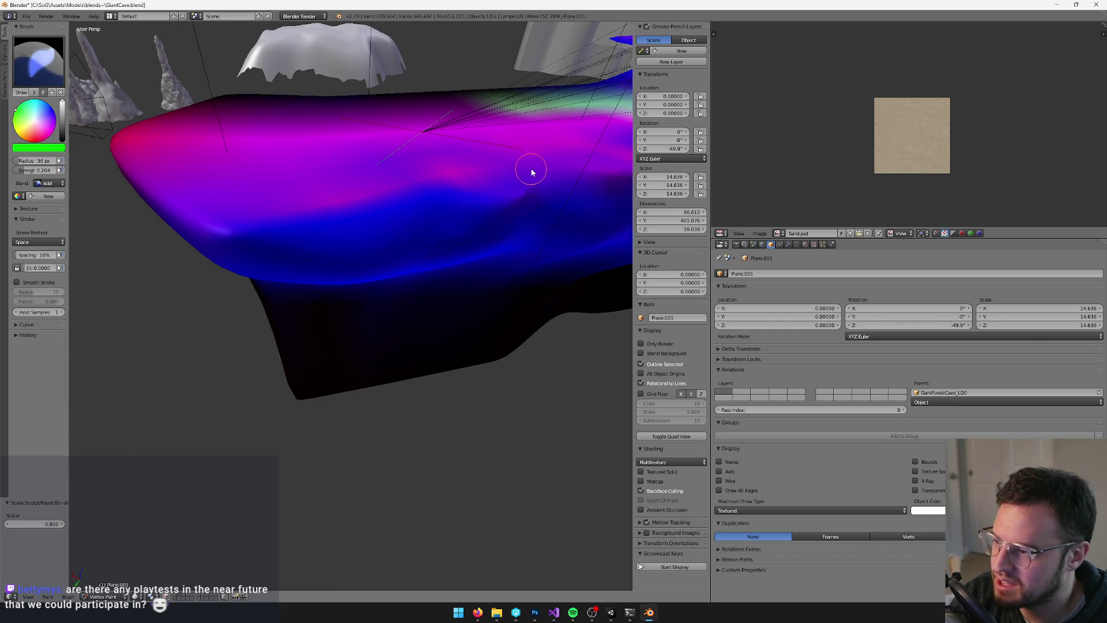
pyautogui.moveTo(535, 170); pyautogui.dragTo(382, 190)
pyautogui.press('Tab')
pyautogui.press('v')
pyautogui.press(']')
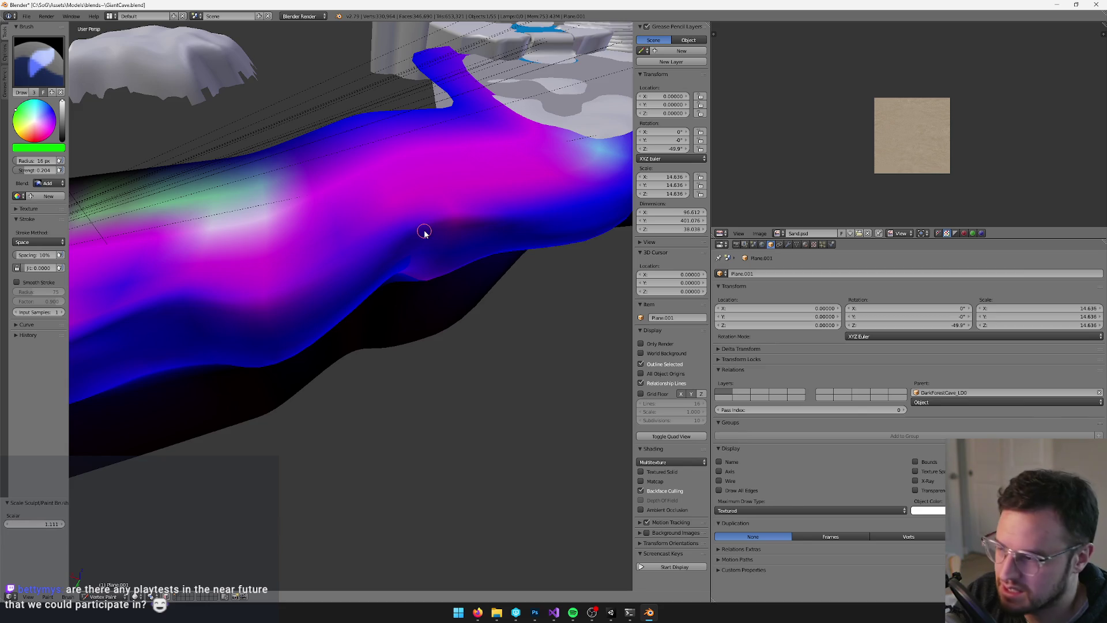
pyautogui.scroll(3, 417, 233)
pyautogui.moveTo(417, 237); pyautogui.dragTo(436, 230)
pyautogui.press('Tab')
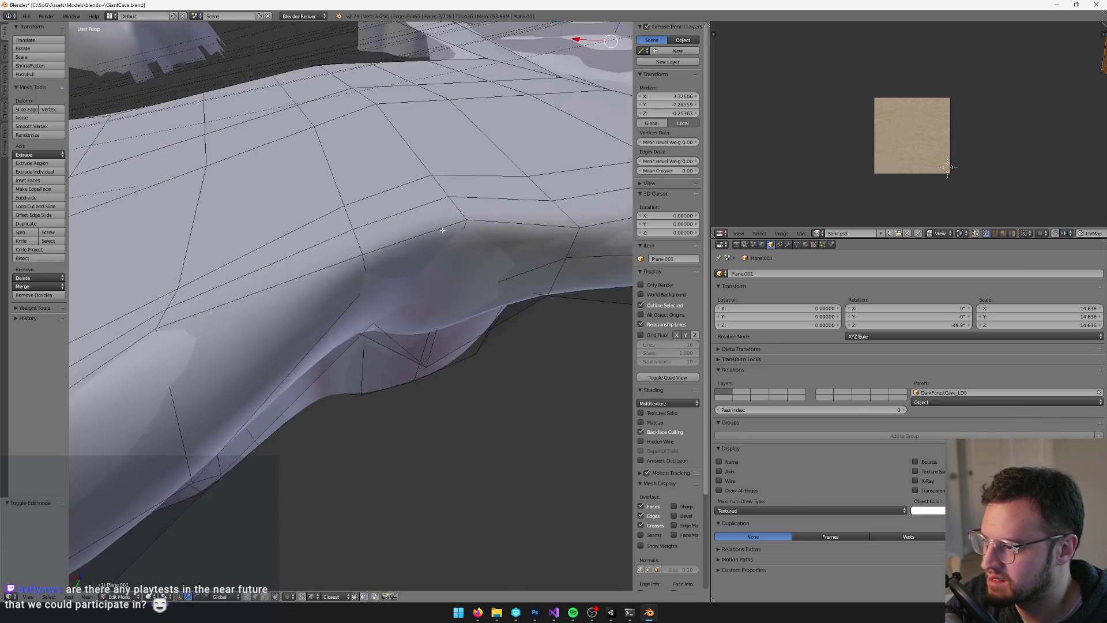
pyautogui.press('v')
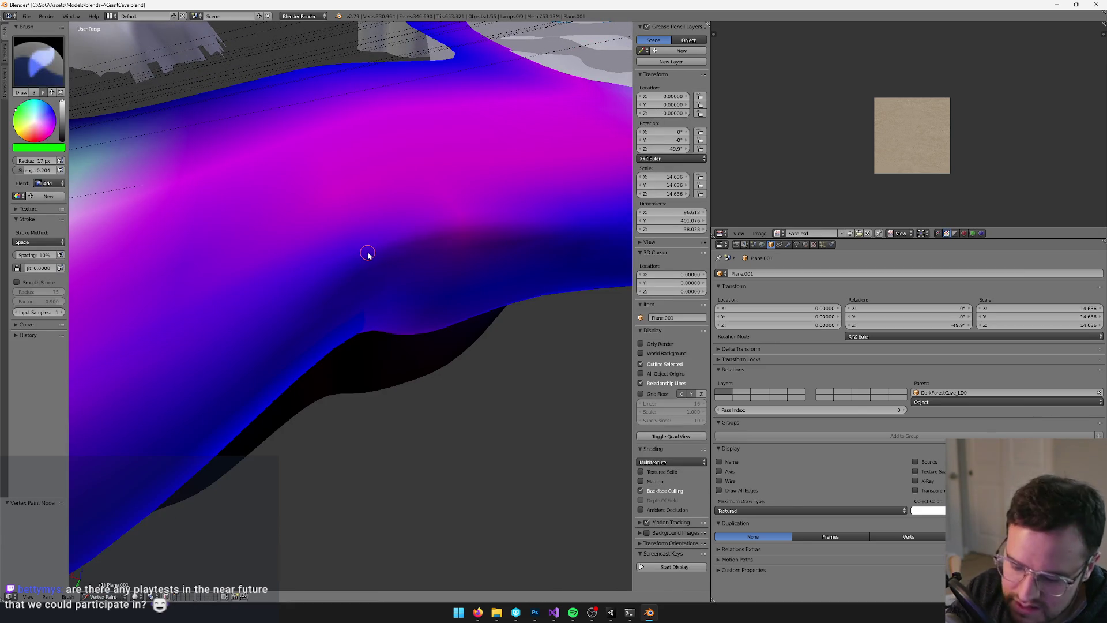
pyautogui.press(']')
pyautogui.press(']')
pyautogui.press(']')
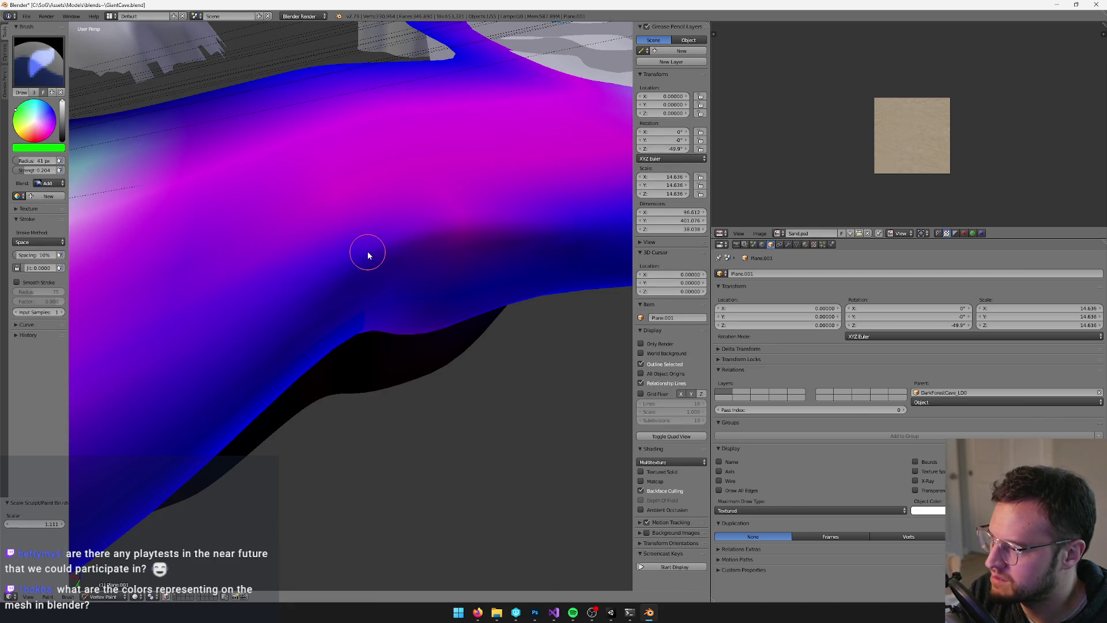
pyautogui.press('Tab')
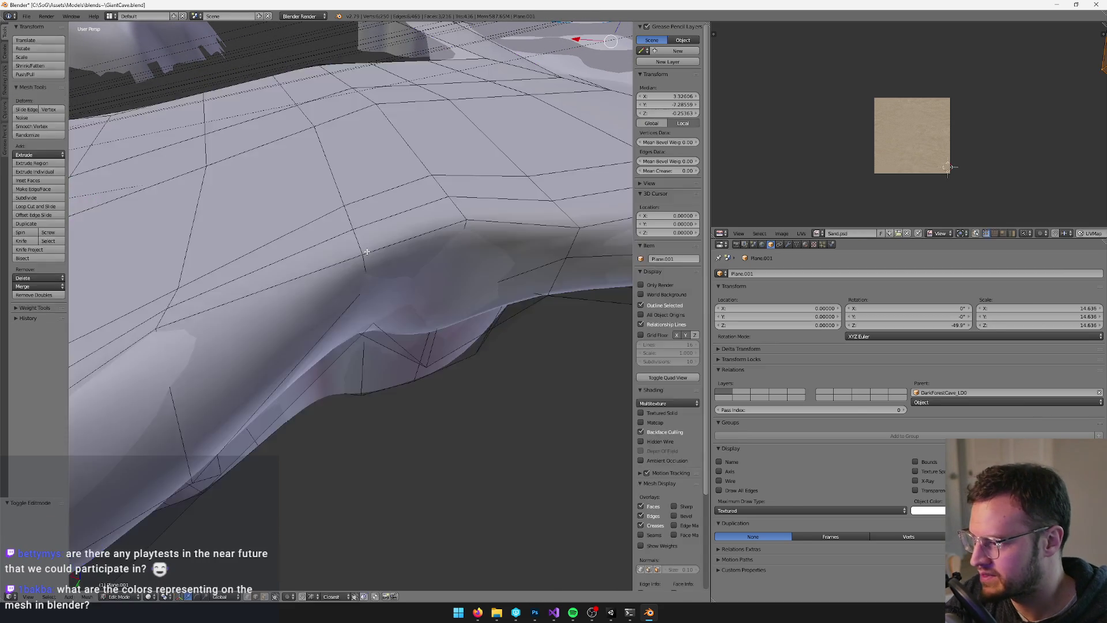
pyautogui.press('v')
# Paint a green-cyan streak along the floor edge and set the brush radius to 45 px
pyautogui.moveTo(361, 256); pyautogui.dragTo(467, 229)
pyautogui.moveTo(321, 264)
pyautogui.mouseDown()
pyautogui.moveTo(331, 258)
pyautogui.moveTo(305, 243)
pyautogui.mouseUp()
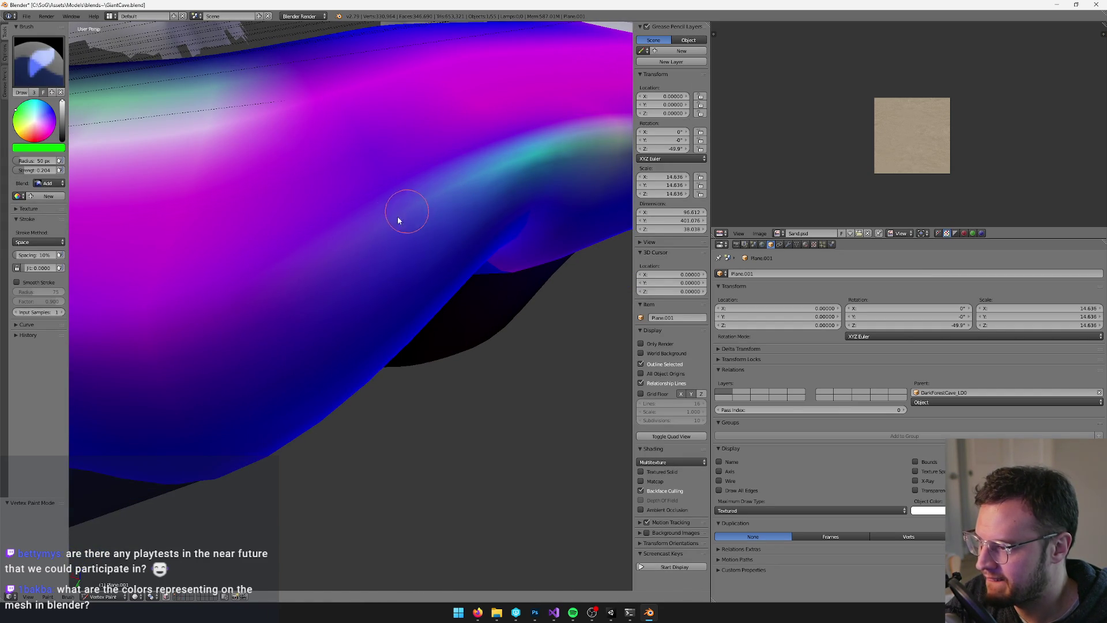
pyautogui.moveTo(232, 319)
pyautogui.mouseDown()
pyautogui.moveTo(329, 314)
pyautogui.moveTo(341, 357)
pyautogui.moveTo(344, 322)
pyautogui.mouseUp()
pyautogui.press('Escape')
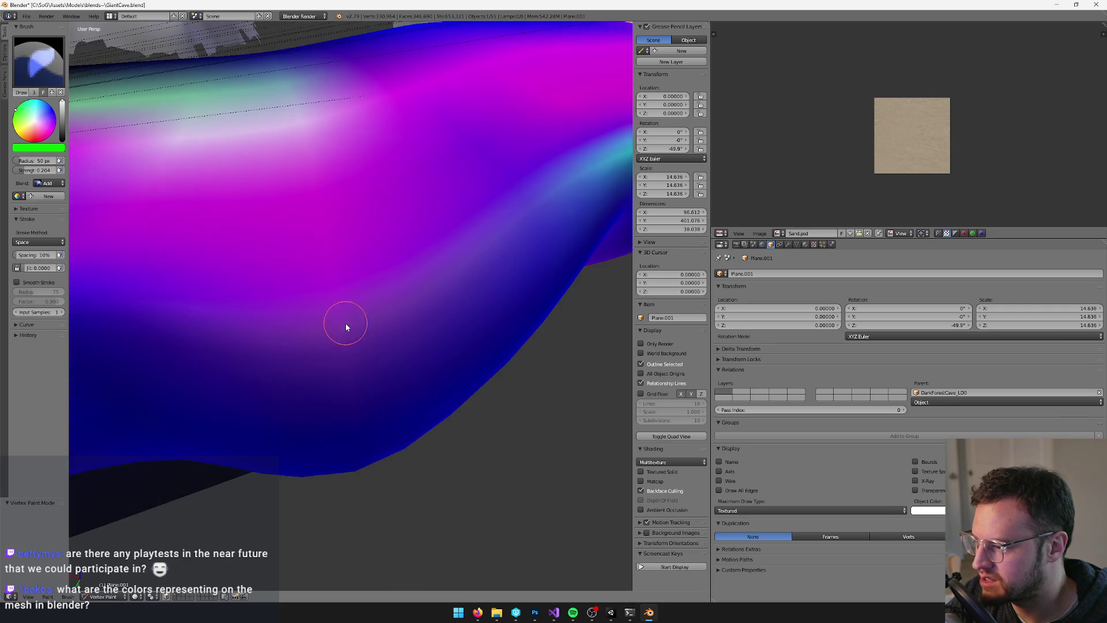
pyautogui.press('Tab')
pyautogui.press('Tab')
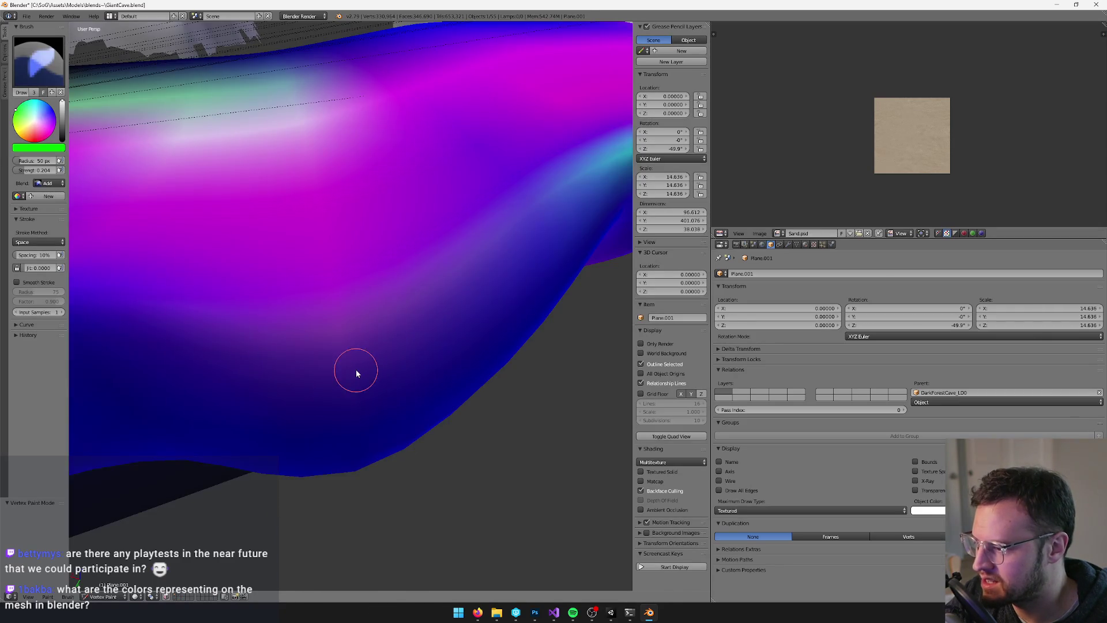
pyautogui.scroll(-5, 357, 372)
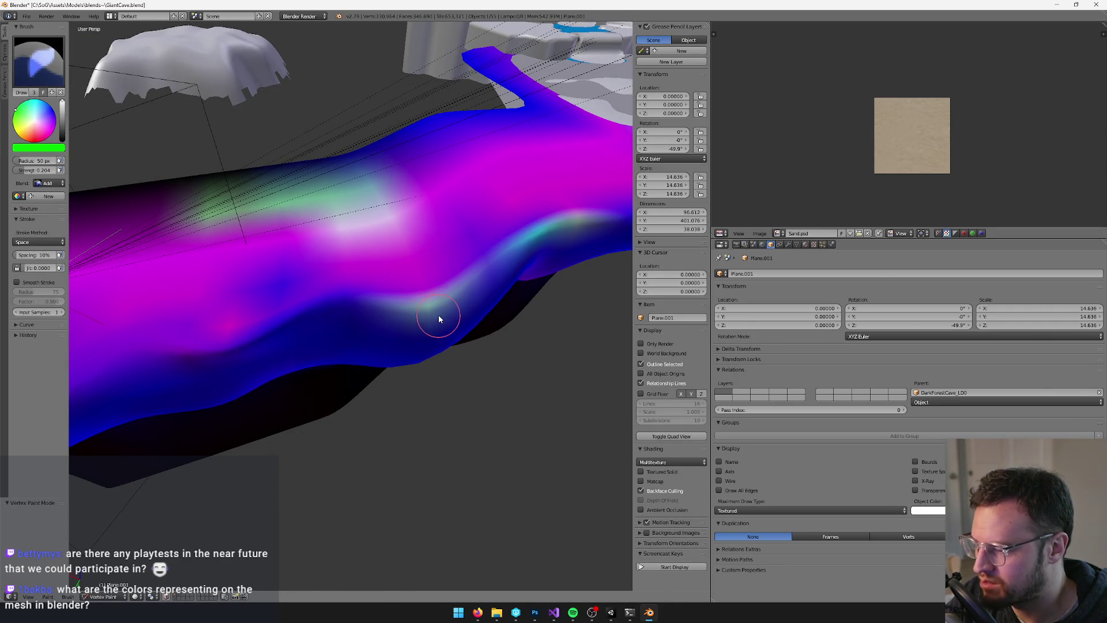
pyautogui.press('[')
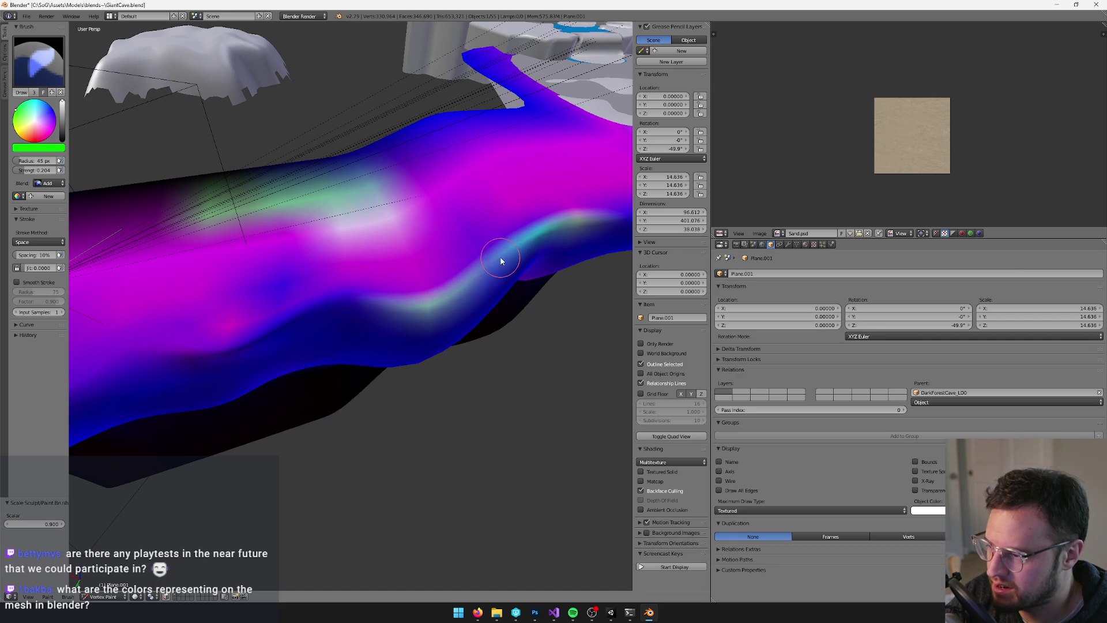
pyautogui.moveTo(482, 265); pyautogui.dragTo(443, 279)
# Export the painted floor mesh from Blender to Unity
pyautogui.press('v')
pyautogui.press('x')
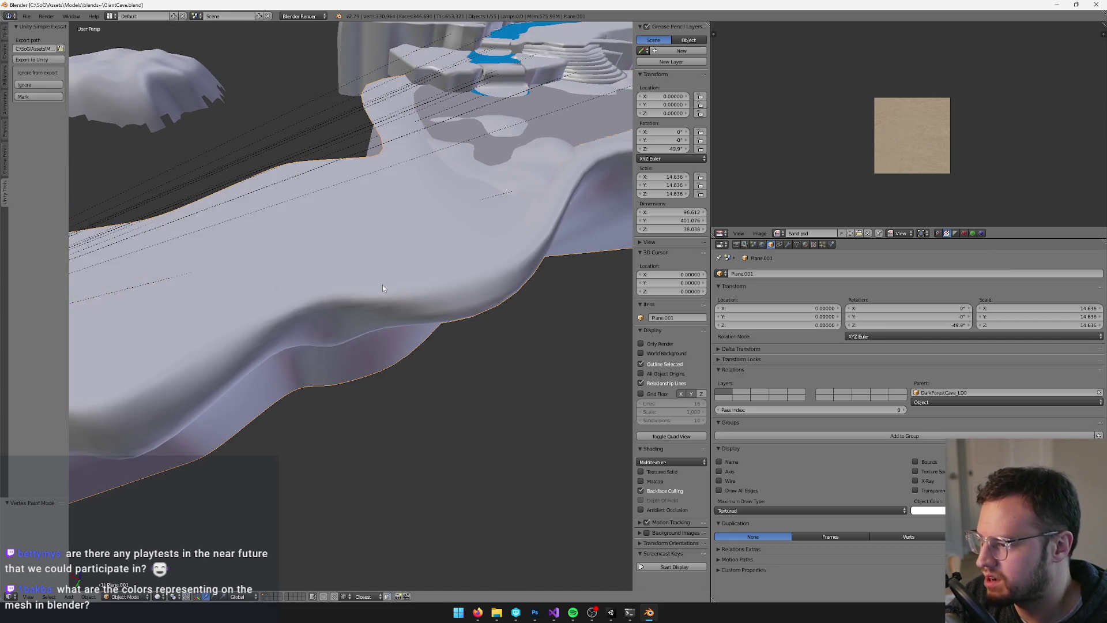
pyautogui.click(380, 285)
pyautogui.hotkey('alt', 'Tab')
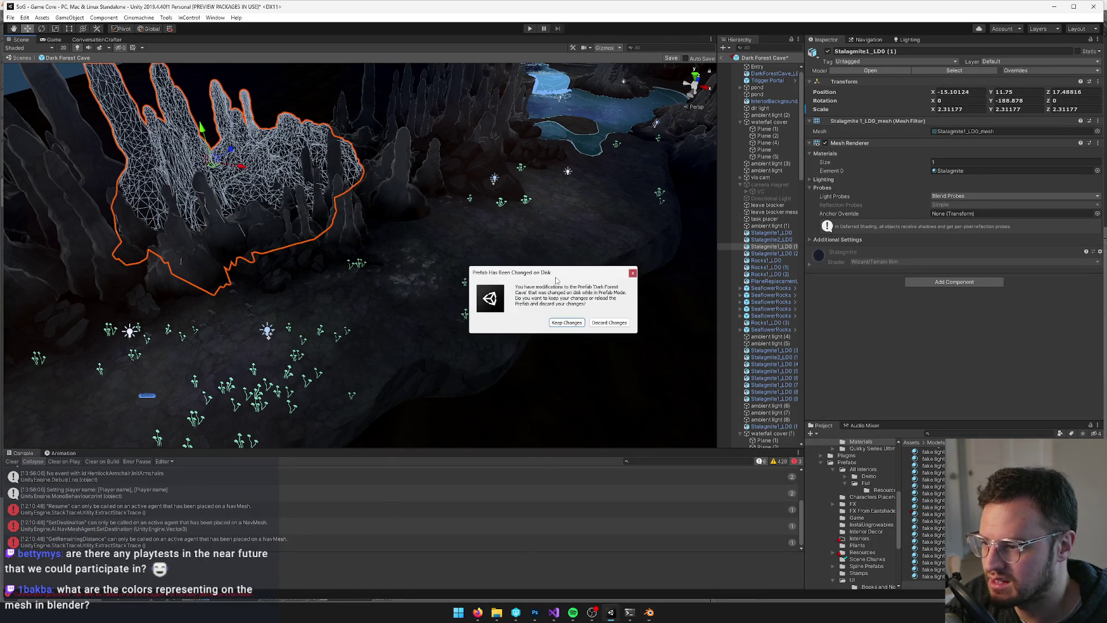
# Keep the Dark Forest Cave prefab changes, check the Game view, and frame the cave floor in Scene view
pyautogui.click(553, 324)
pyautogui.moveTo(506, 316)
pyautogui.mouseDown()
pyautogui.moveTo(456, 364)
pyautogui.moveTo(388, 378)
pyautogui.moveTo(482, 397)
pyautogui.moveTo(531, 385)
pyautogui.moveTo(576, 261)
pyautogui.moveTo(560, 250)
pyautogui.moveTo(386, 346)
pyautogui.moveTo(231, 115)
pyautogui.mouseUp()
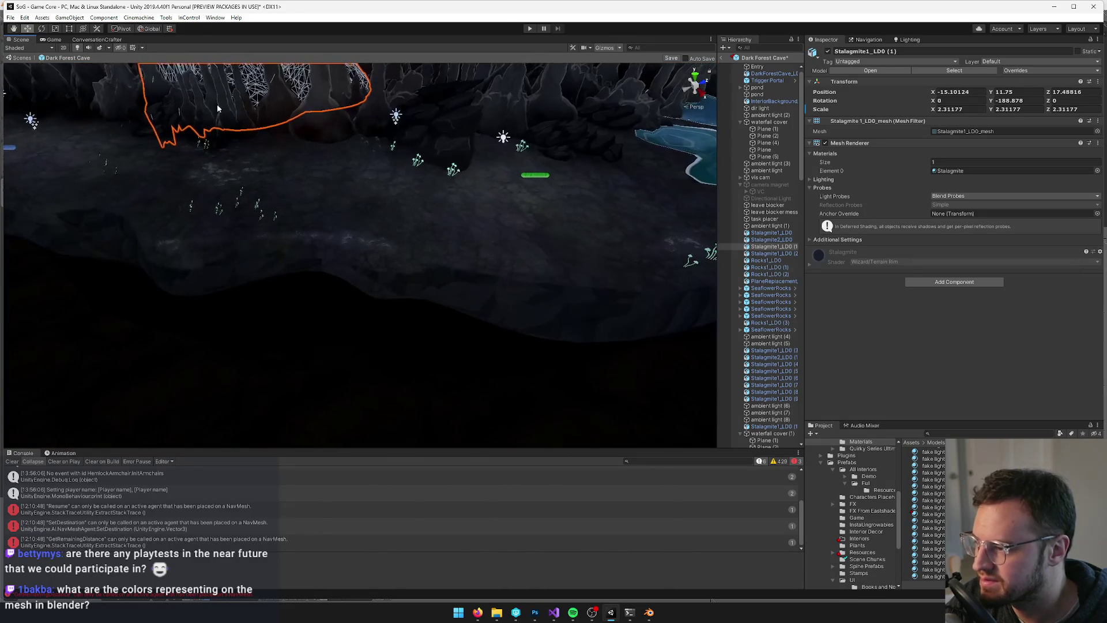
pyautogui.click(55, 39)
pyautogui.click(21, 40)
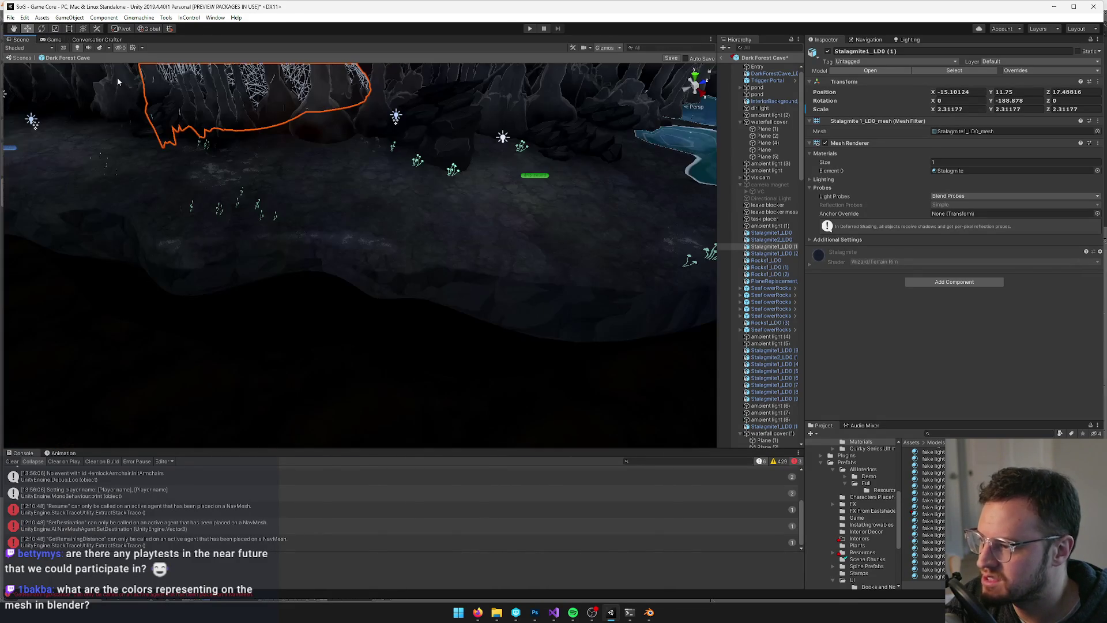
pyautogui.moveTo(387, 184)
pyautogui.mouseDown()
pyautogui.moveTo(400, 255)
pyautogui.moveTo(423, 287)
pyautogui.moveTo(486, 286)
pyautogui.moveTo(548, 307)
pyautogui.mouseUp()
# Back in Blender, select the cave floor mesh
pyautogui.hotkey('alt', 'Tab')
pyautogui.rightClick(404, 309)
pyautogui.press('Tab')
pyautogui.press('Tab')
# Paint cyan-white strokes along the floor edge in Vertex Paint mode
pyautogui.press('v')
pyautogui.moveTo(488, 236)
pyautogui.mouseDown()
pyautogui.moveTo(358, 235)
pyautogui.moveTo(389, 226)
pyautogui.moveTo(383, 245)
pyautogui.moveTo(430, 227)
pyautogui.mouseUp()
pyautogui.press('v')
pyautogui.press('v')
pyautogui.moveTo(397, 277); pyautogui.dragTo(328, 286)
pyautogui.moveTo(395, 254)
pyautogui.mouseDown()
pyautogui.moveTo(462, 225)
pyautogui.moveTo(516, 225)
pyautogui.mouseUp()
pyautogui.scroll(-1, 510, 220)
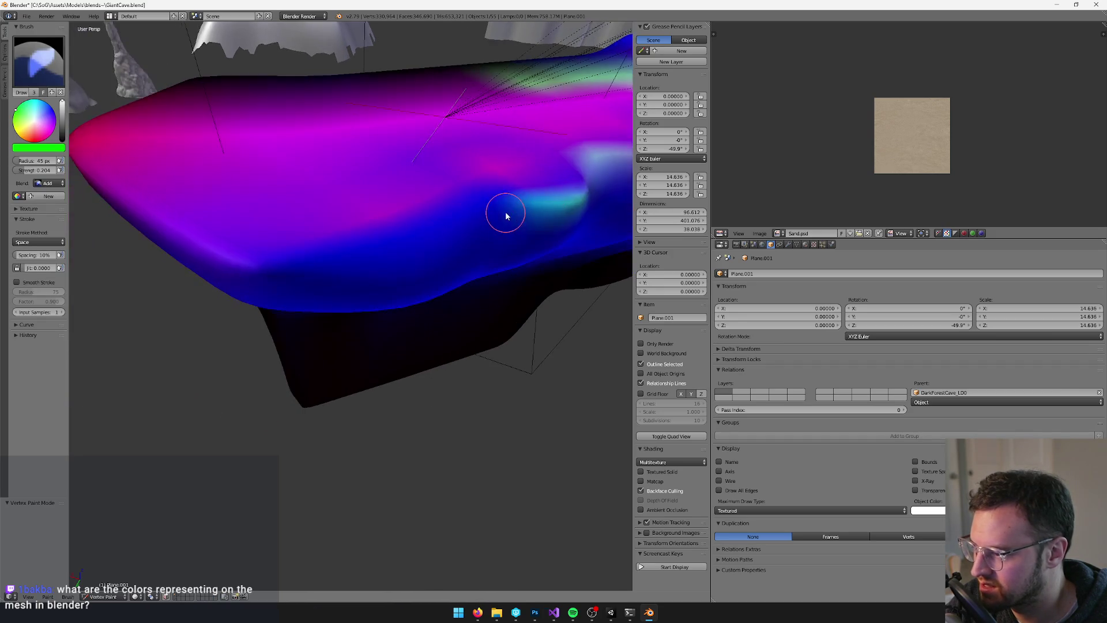
pyautogui.press('v')
pyautogui.press('Tab')
pyautogui.press('Tab')
pyautogui.press('v')
pyautogui.moveTo(424, 244); pyautogui.dragTo(410, 235)
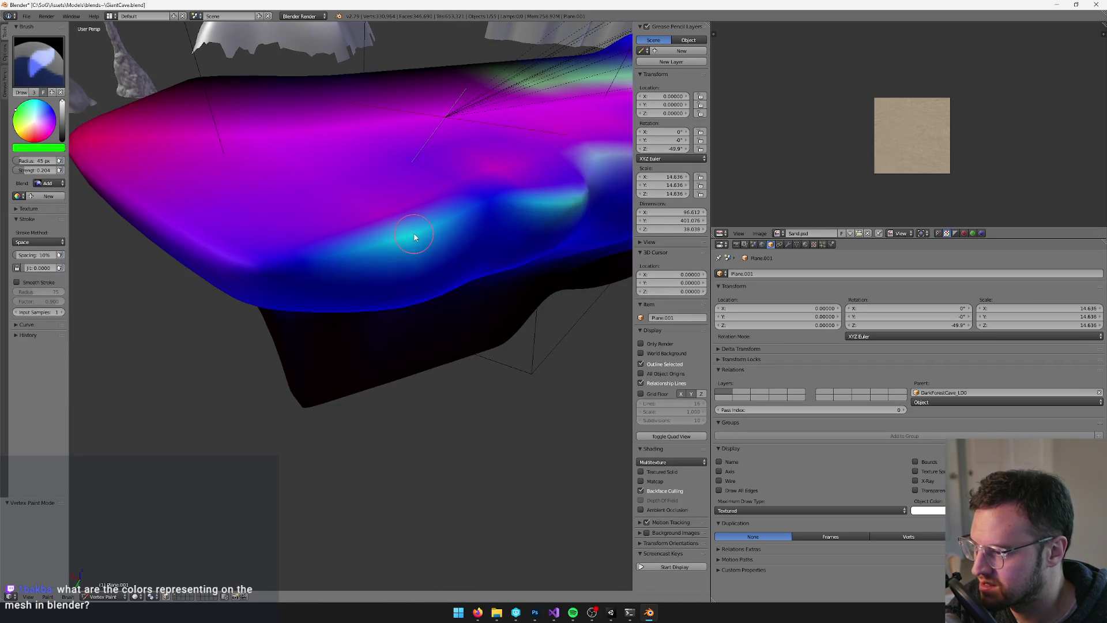
# Brighten the cyan highlight and extend it further along the mesh edge
pyautogui.scroll(-3, 409, 235)
pyautogui.press('v')
pyautogui.press('v')
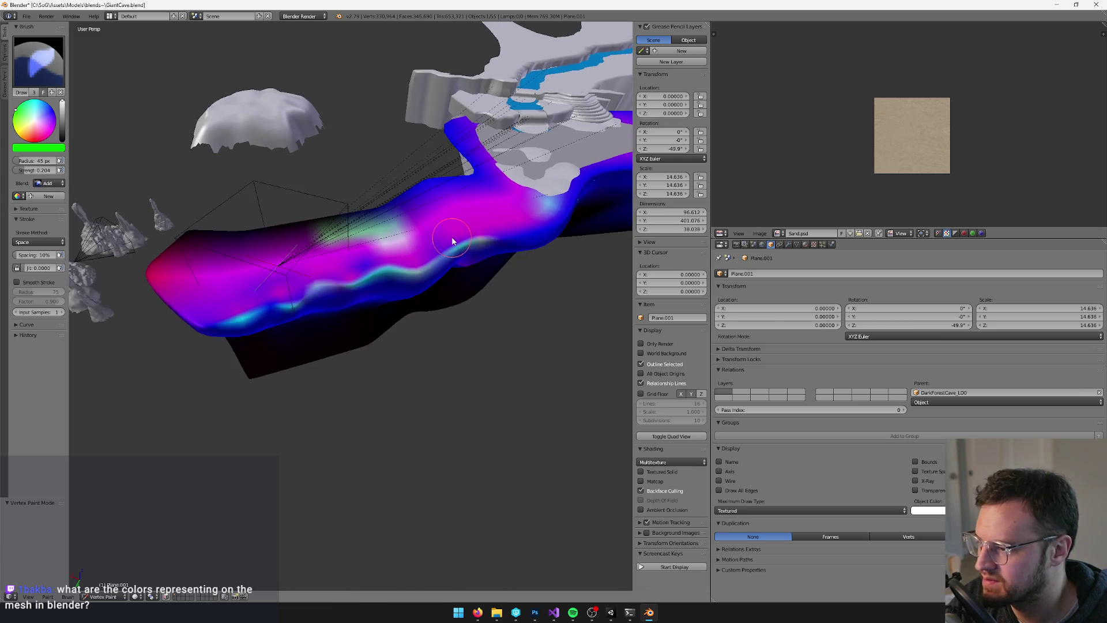
pyautogui.scroll(2, 451, 240)
pyautogui.moveTo(375, 255); pyautogui.dragTo(335, 258)
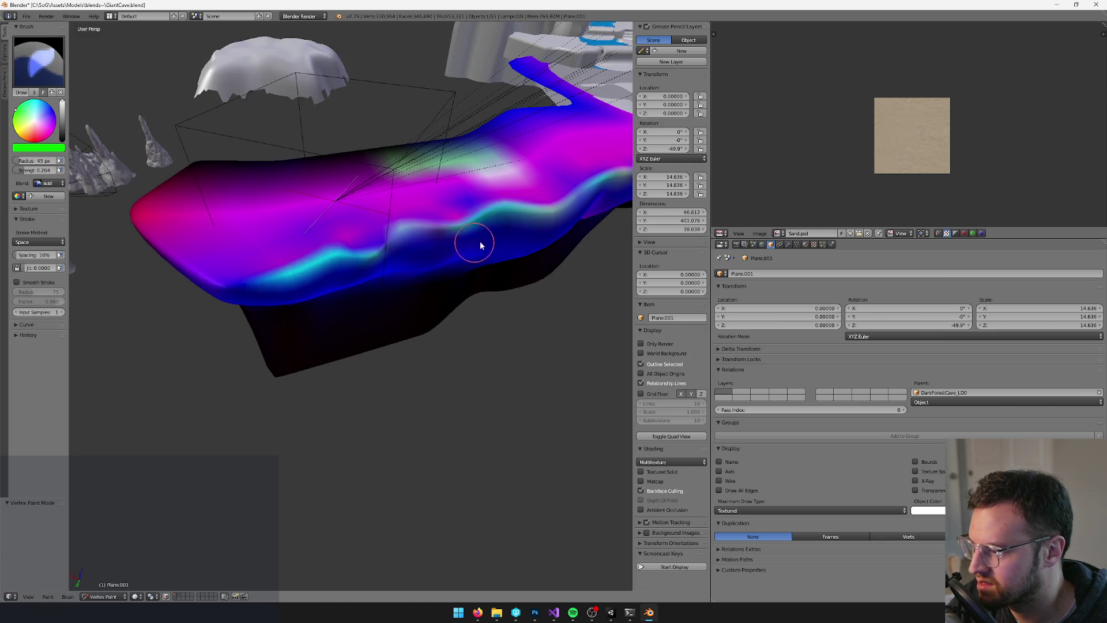
pyautogui.scroll(4, 365, 284)
pyautogui.moveTo(257, 281)
pyautogui.mouseDown()
pyautogui.moveTo(365, 262)
pyautogui.moveTo(429, 223)
pyautogui.mouseUp()
pyautogui.scroll(3, 402, 240)
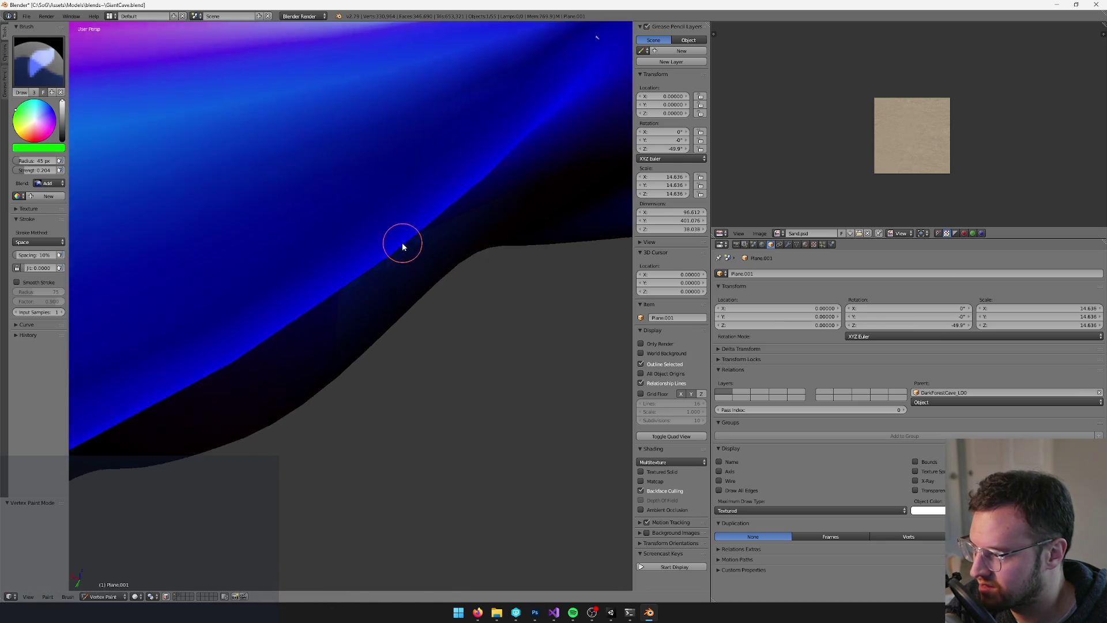
pyautogui.scroll(-2, 385, 246)
pyautogui.moveTo(328, 264); pyautogui.dragTo(408, 216)
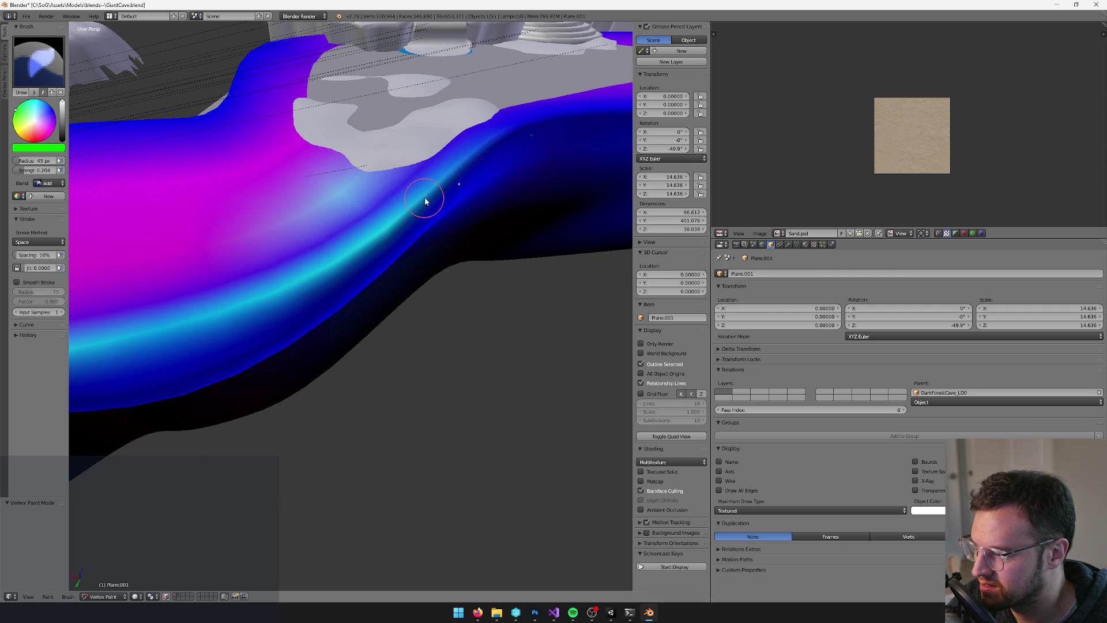
pyautogui.scroll(1, 425, 201)
# Shrink the brush to 28 px and continue the cyan stroke along the floor edge
pyautogui.press('[')
pyautogui.press('[')
pyautogui.press('[')
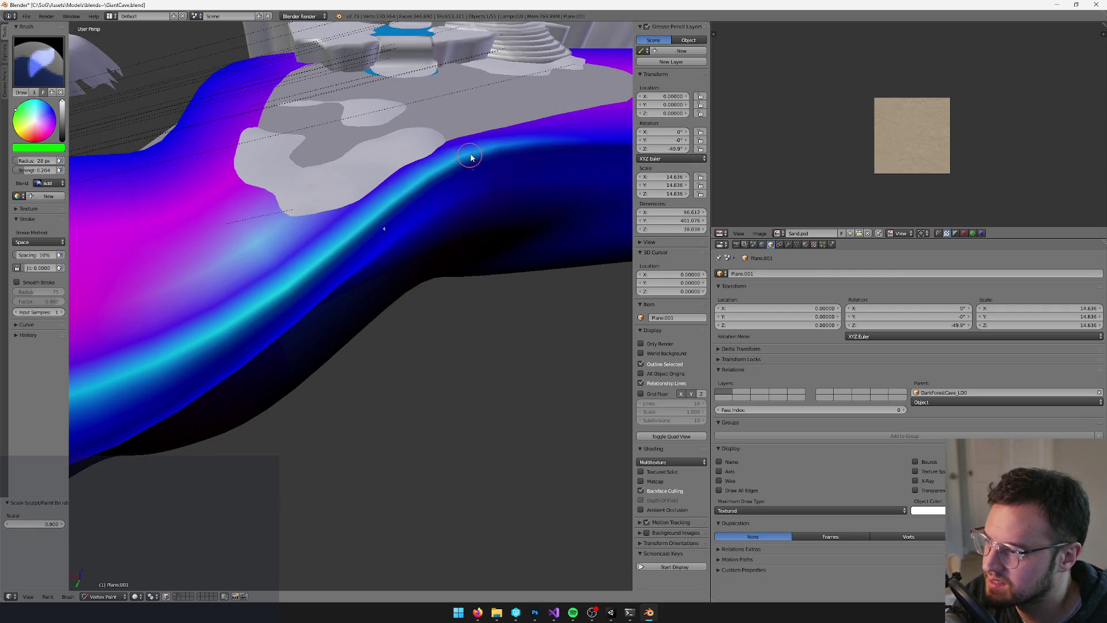
pyautogui.scroll(-2, 482, 153)
pyautogui.moveTo(438, 207)
pyautogui.mouseDown()
pyautogui.moveTo(525, 206)
pyautogui.moveTo(491, 207)
pyautogui.mouseUp()
pyautogui.scroll(2, 525, 206)
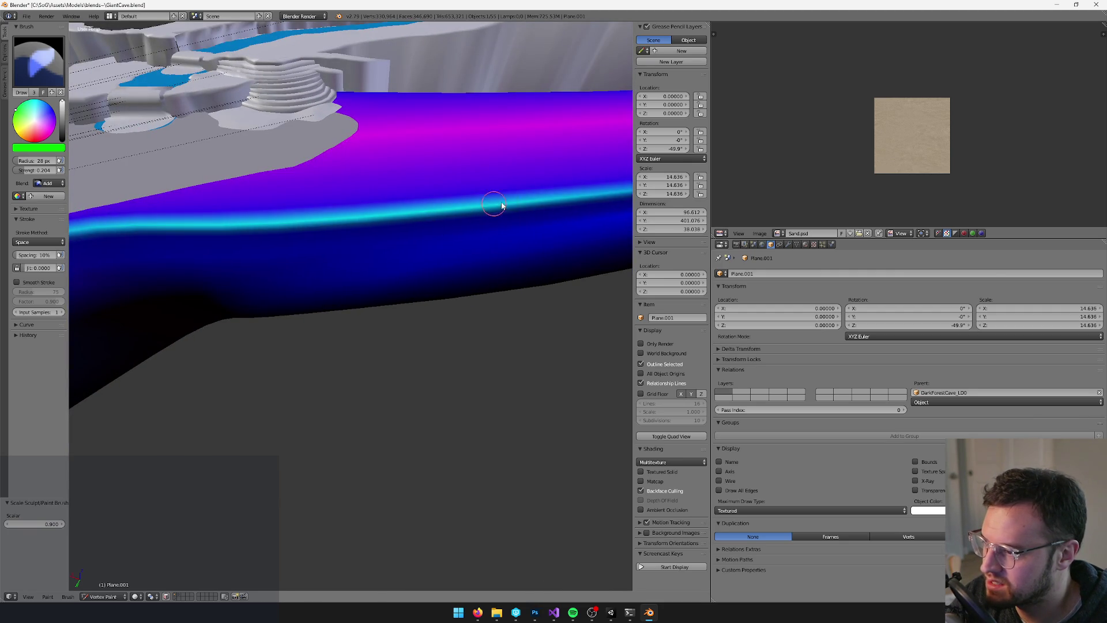
pyautogui.scroll(-1, 492, 207)
pyautogui.scroll(-4, 519, 215)
pyautogui.scroll(4, 464, 225)
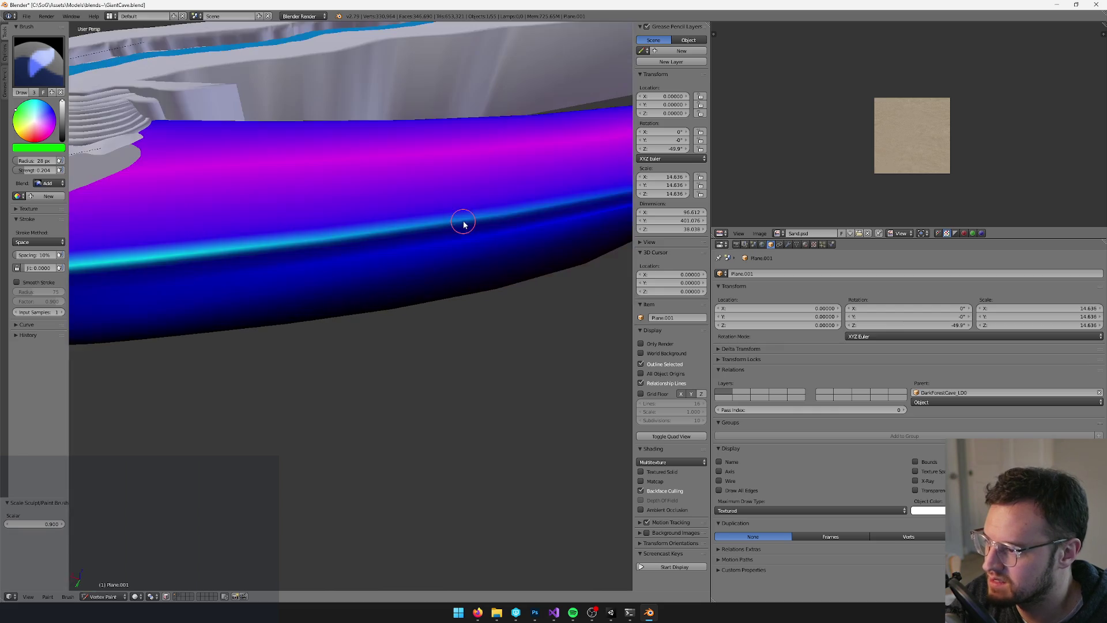
pyautogui.scroll(-4, 499, 215)
pyautogui.scroll(4, 403, 222)
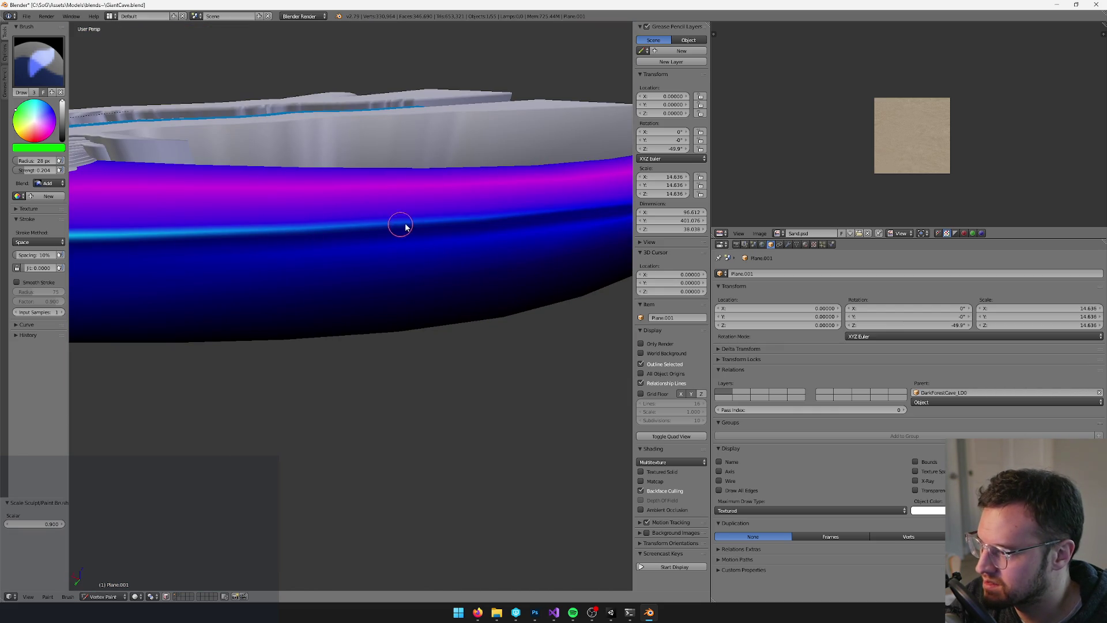
pyautogui.scroll(1, 456, 222)
pyautogui.scroll(4, 412, 237)
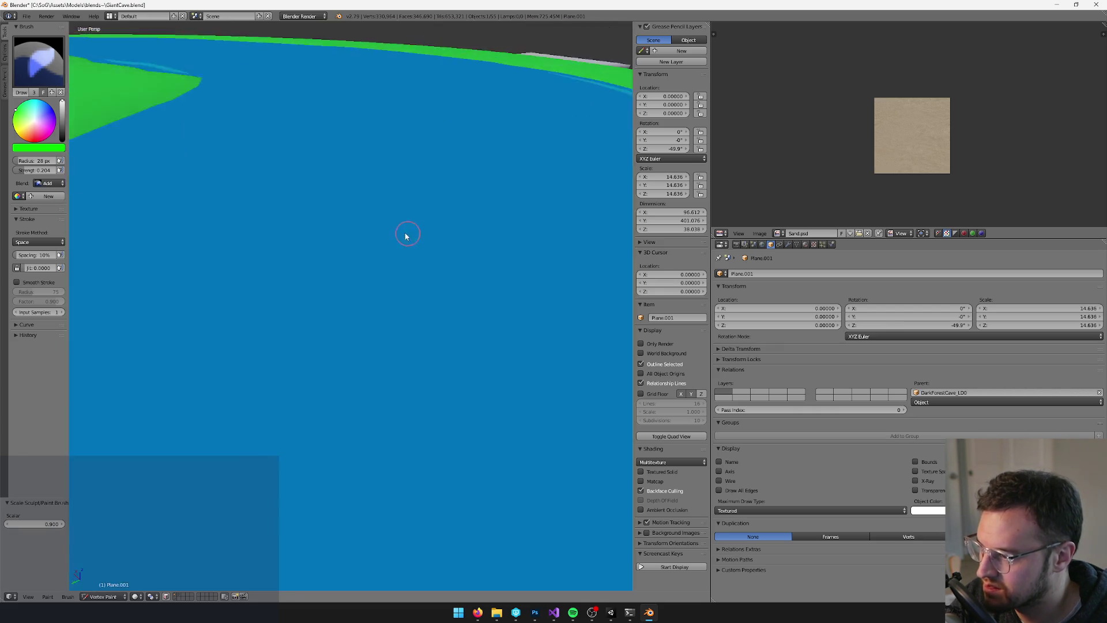
pyautogui.scroll(-3, 444, 230)
pyautogui.scroll(-2, 323, 218)
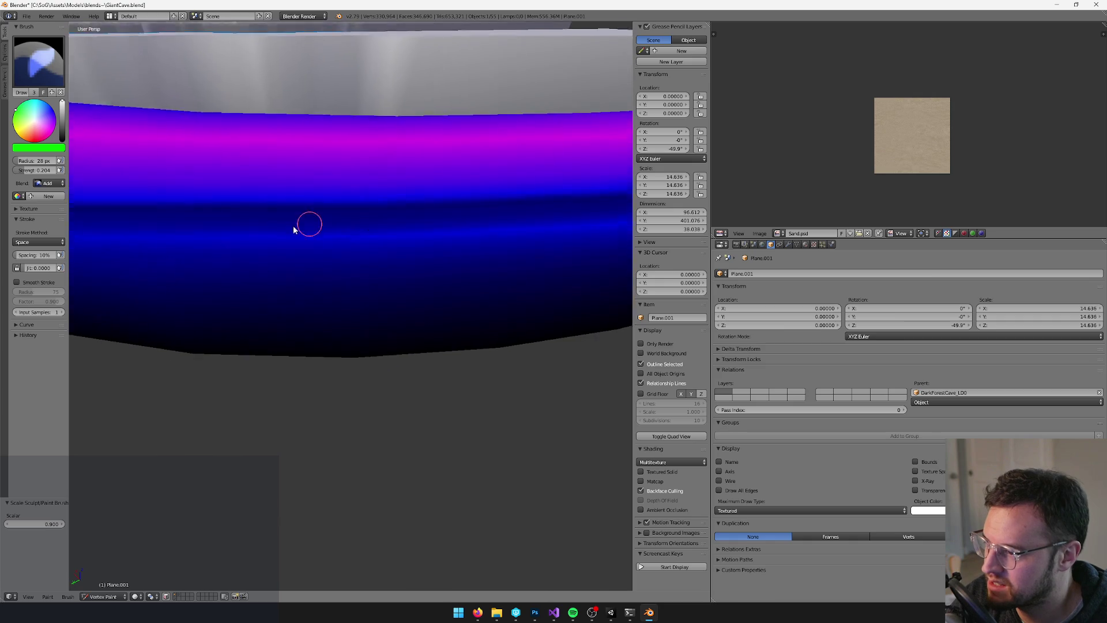
# Toggle Edit Mode to inspect the floor mesh wireframe and its modifier settings
pyautogui.press('Tab')
pyautogui.press('Tab')
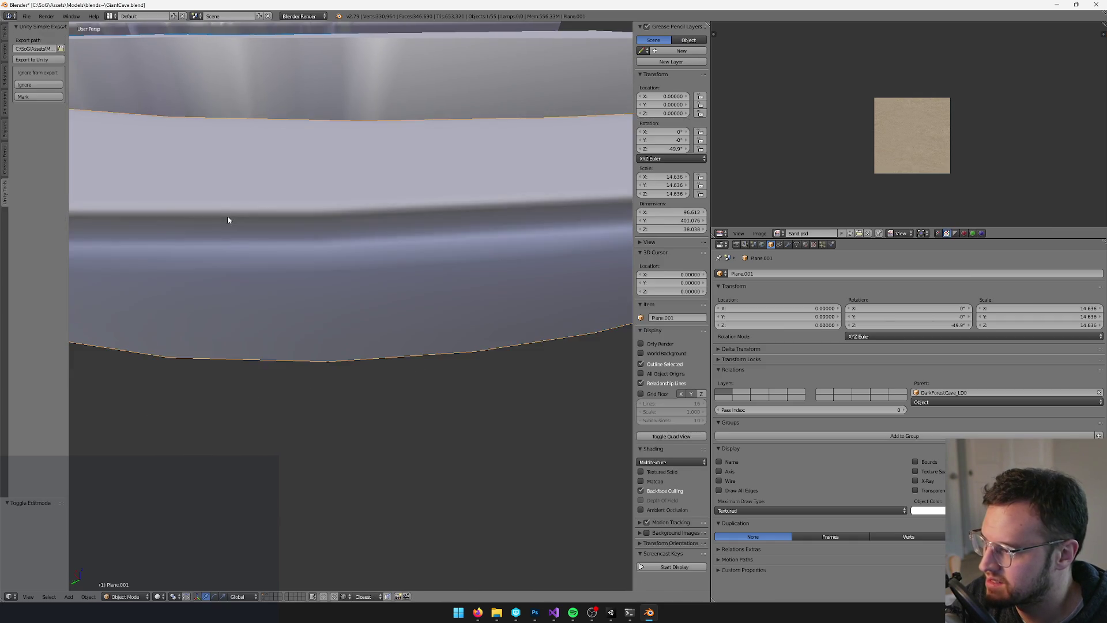
pyautogui.press('Tab')
pyautogui.press('Tab')
pyautogui.press('v')
pyautogui.press('Tab')
pyautogui.press('Tab')
pyautogui.press('v')
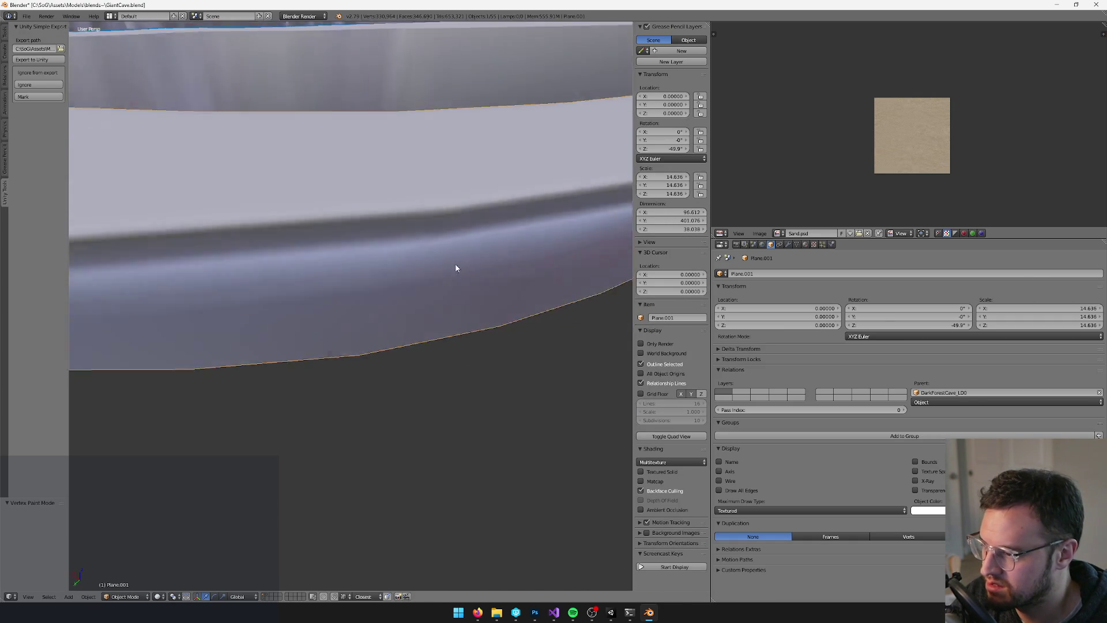
pyautogui.press('Tab')
pyautogui.press('Tab')
pyautogui.press('v')
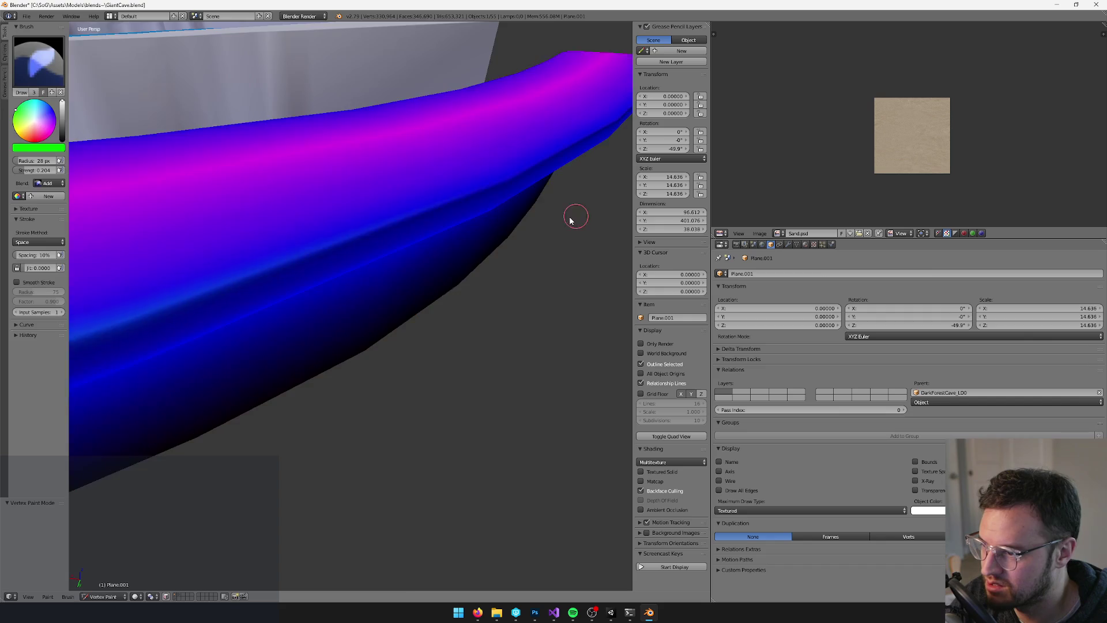
pyautogui.press('Tab')
pyautogui.press('Tab')
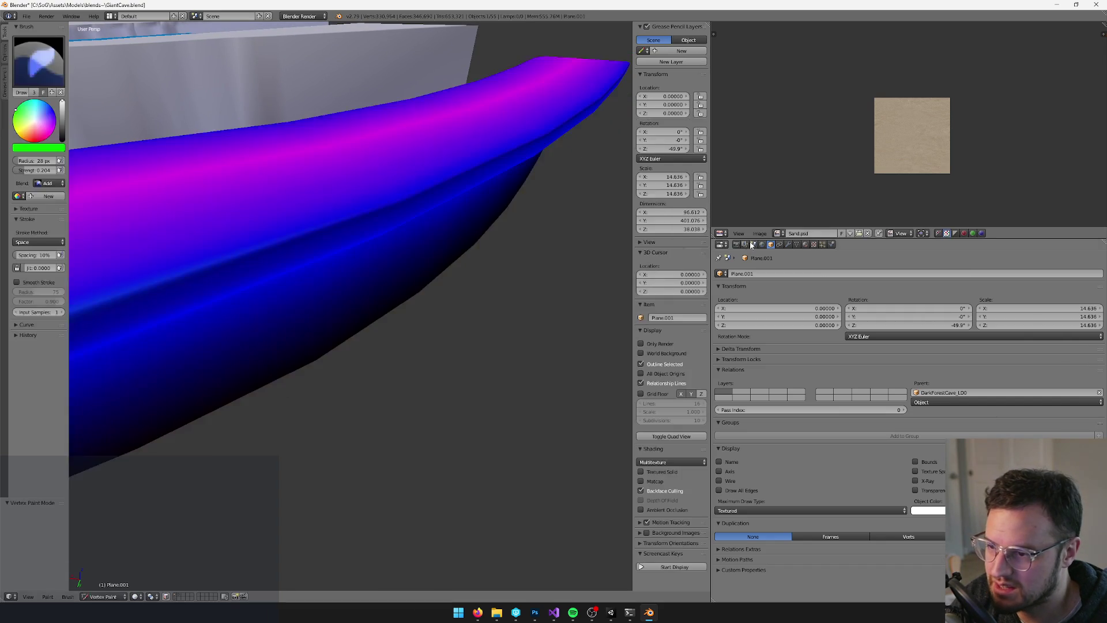
pyautogui.click(791, 244)
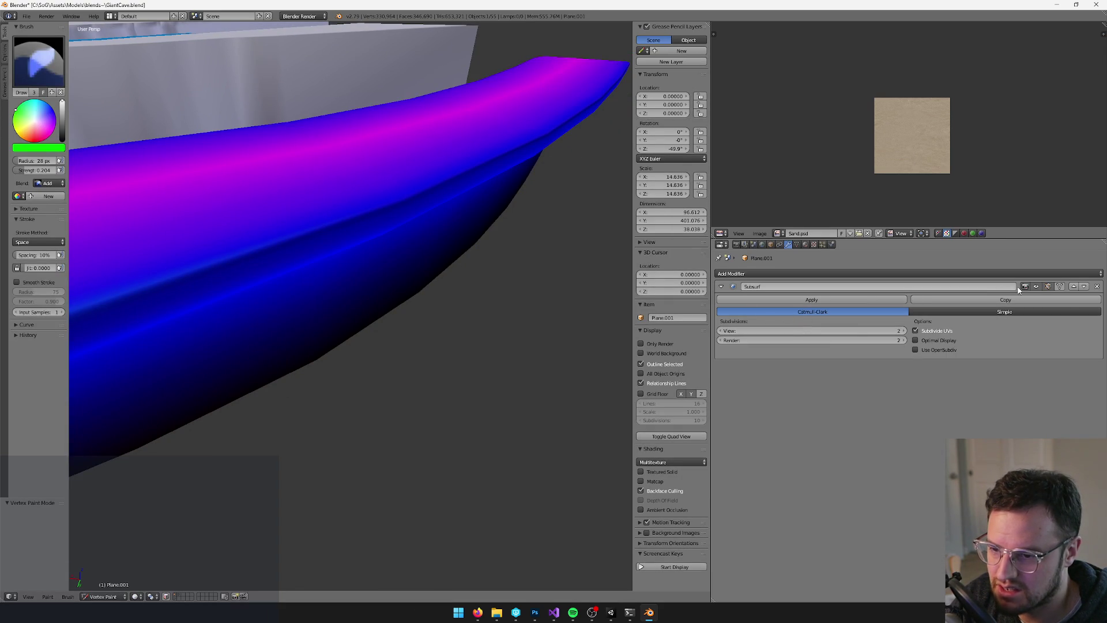
# Disable the Subsurf display and paint a bright cyan band along the faceted edge
pyautogui.click(1045, 288)
pyautogui.scroll(3, 427, 248)
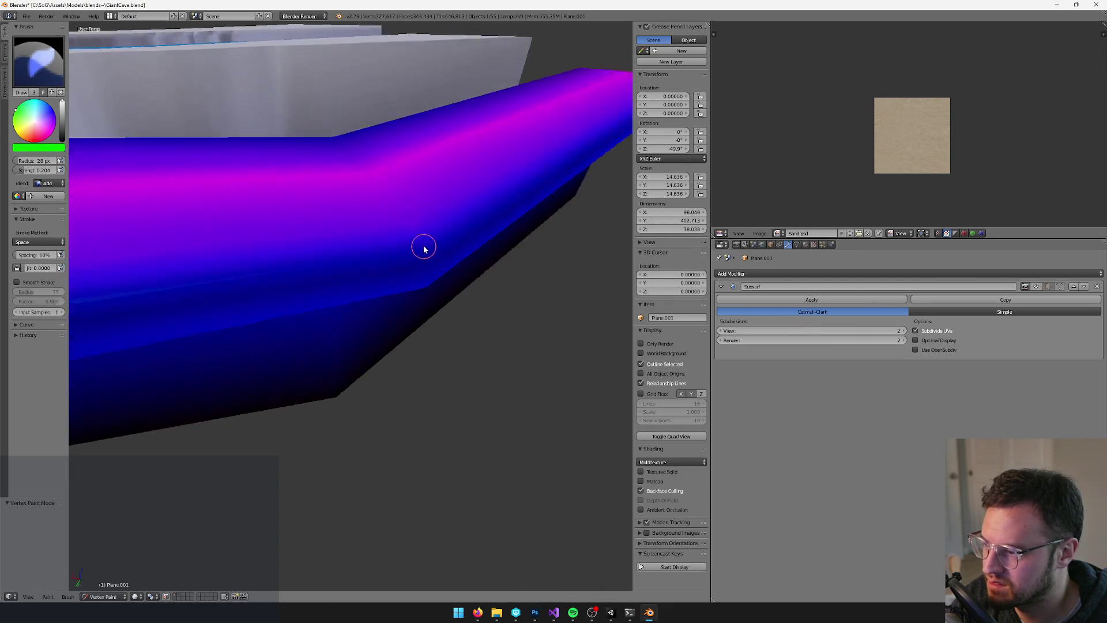
pyautogui.moveTo(382, 246); pyautogui.dragTo(397, 246)
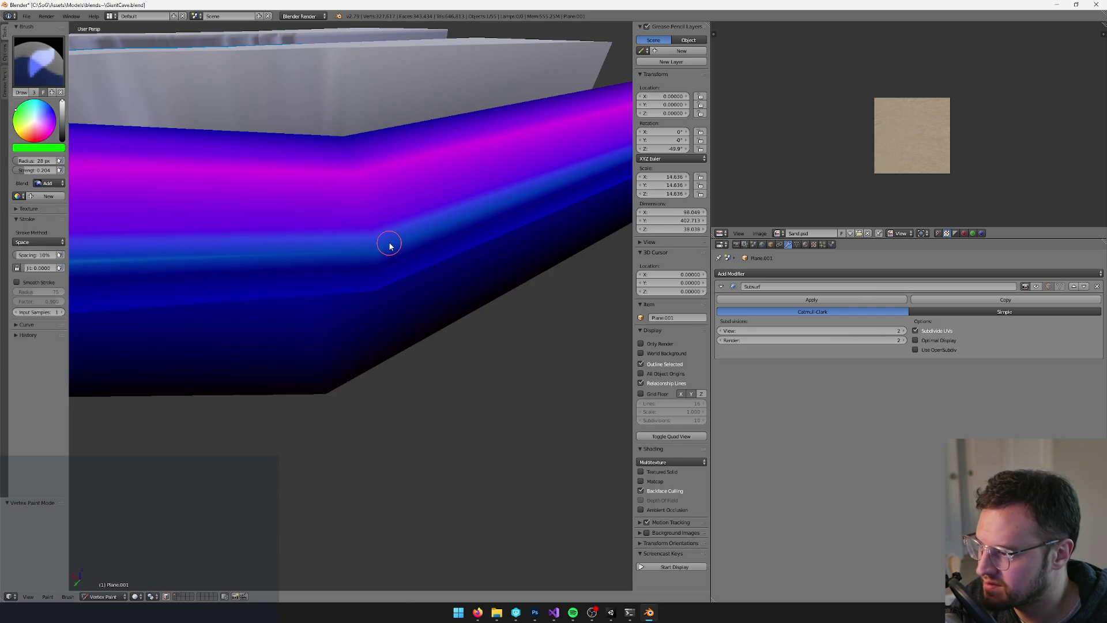
pyautogui.press('Tab')
pyautogui.press('Tab')
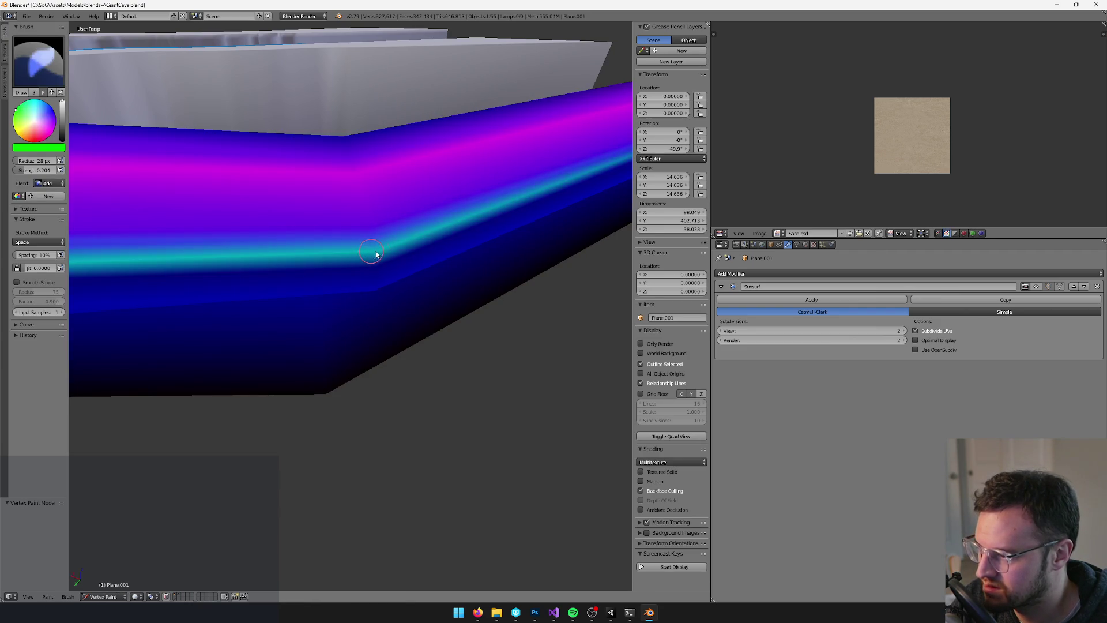
pyautogui.moveTo(354, 255)
pyautogui.mouseDown()
pyautogui.moveTo(551, 237)
pyautogui.moveTo(244, 282)
pyautogui.moveTo(261, 274)
pyautogui.moveTo(144, 255)
pyautogui.moveTo(250, 242)
pyautogui.moveTo(351, 261)
pyautogui.moveTo(390, 255)
pyautogui.mouseUp()
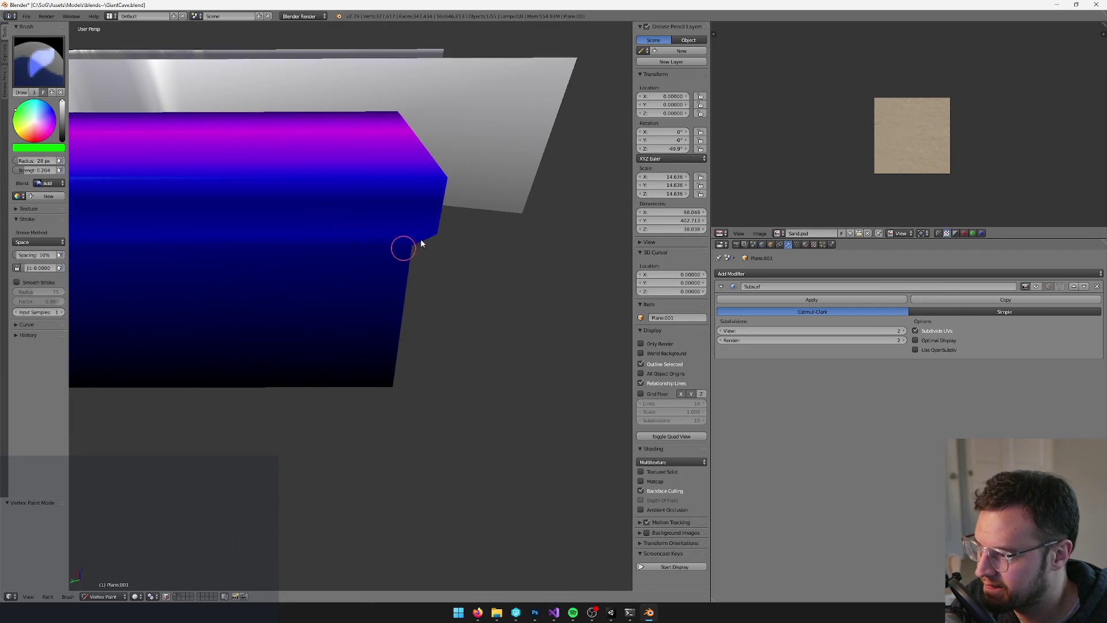
pyautogui.moveTo(450, 182)
pyautogui.mouseDown()
pyautogui.moveTo(427, 288)
pyautogui.moveTo(566, 313)
pyautogui.moveTo(387, 319)
pyautogui.moveTo(469, 378)
pyautogui.mouseUp()
# Return to Object Mode, save the file, and check that Unity picked up the update
pyautogui.scroll(2, 469, 378)
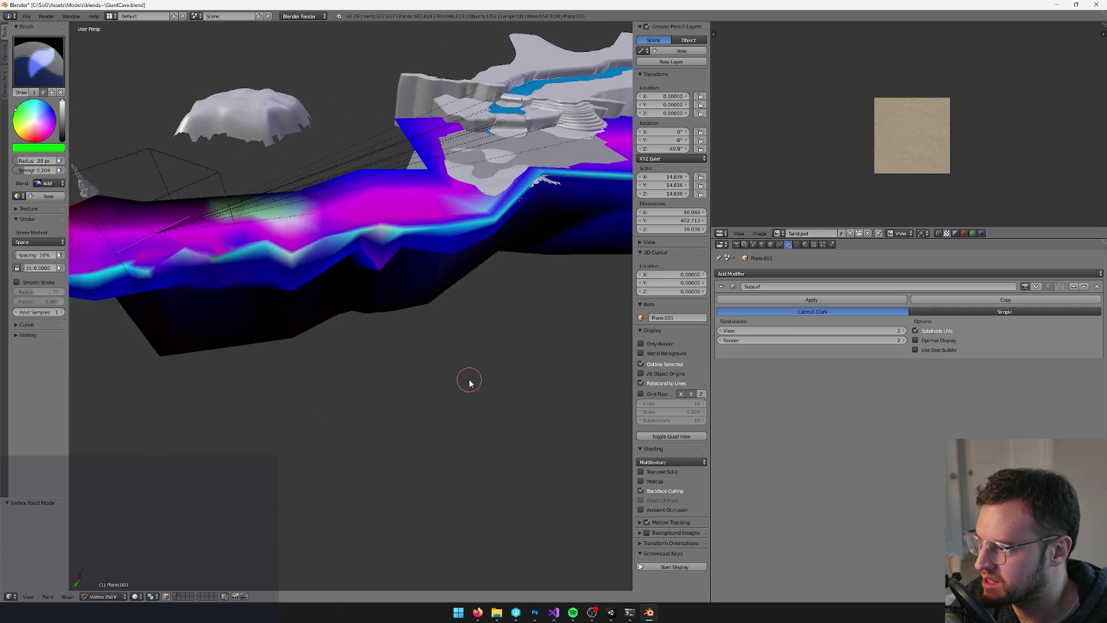
pyautogui.press('v')
pyautogui.hotkey('ctrl', 's')
pyautogui.hotkey('alt', 'Tab')
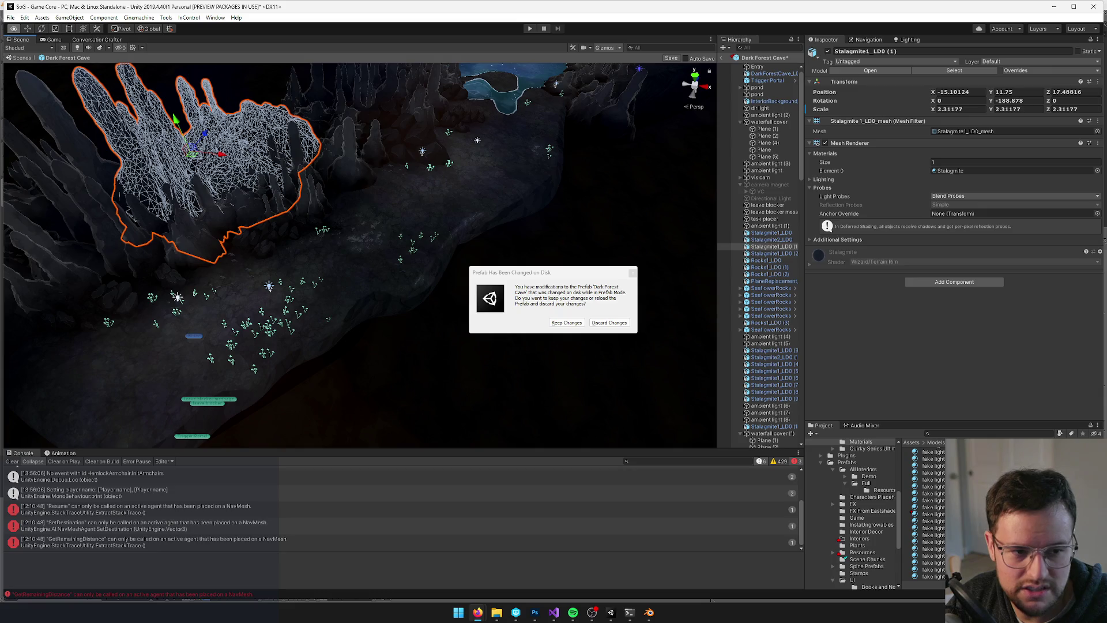
pyautogui.hotkey('alt', 'Tab')
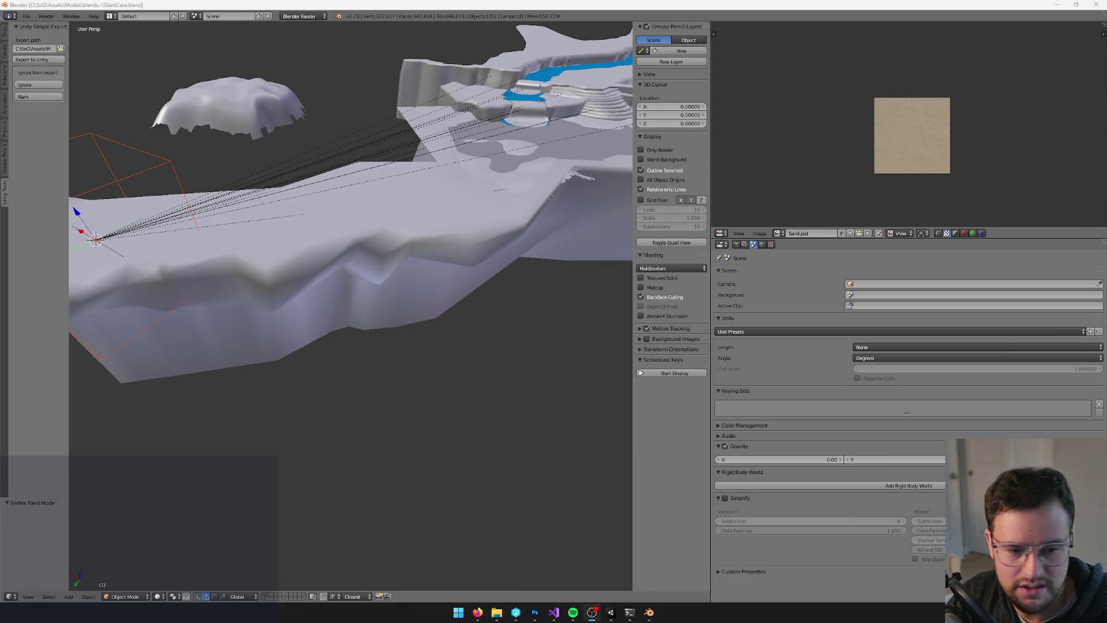
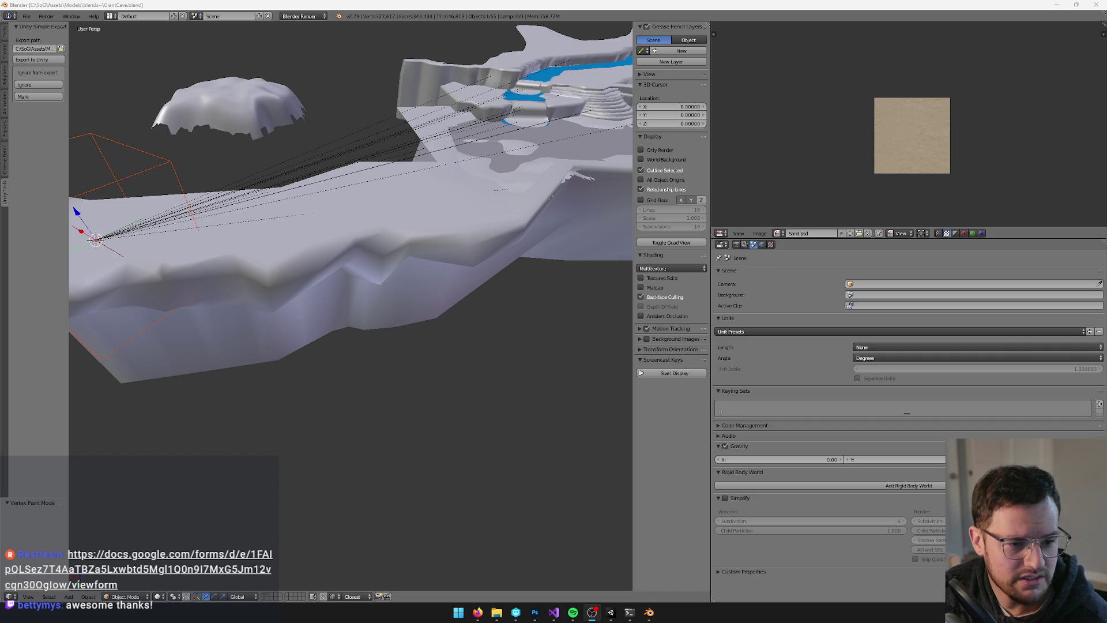
# Re-export the edited Plane.001 cave terrain from Blender with Unity Simple Export's Export to Unity
pyautogui.rightClick(480, 285)
pyautogui.press('Tab')
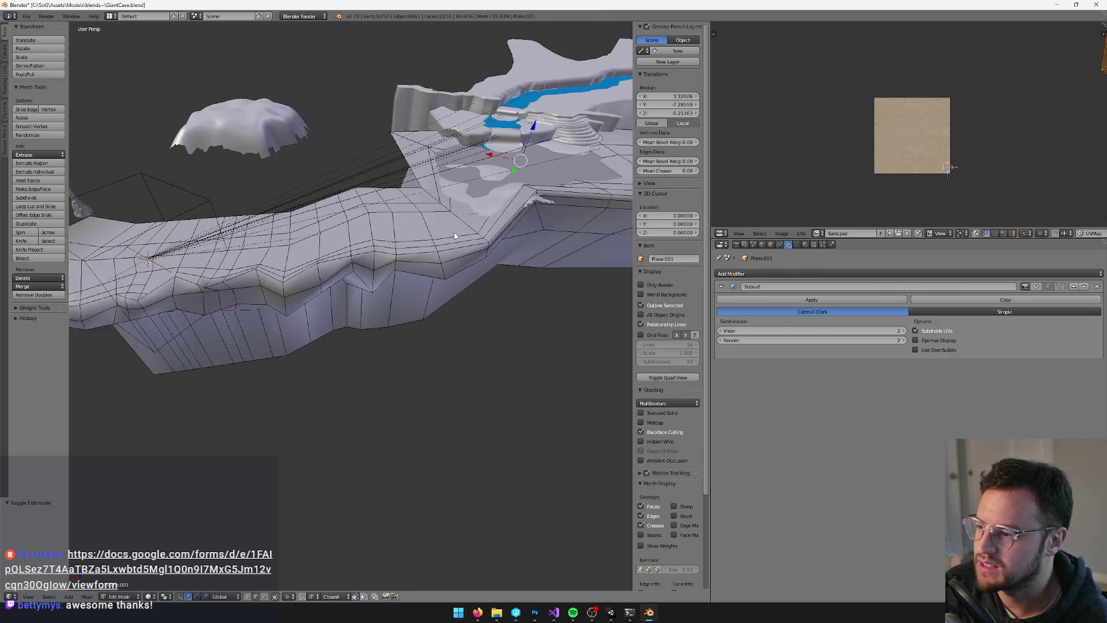
pyautogui.press('Tab')
pyautogui.click(611, 612)
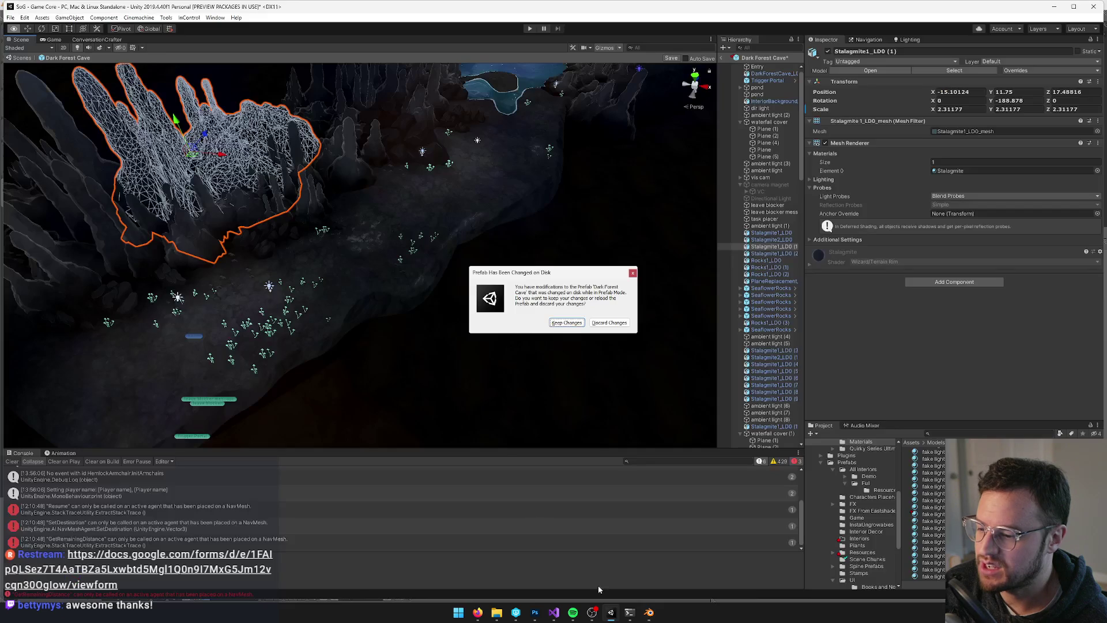
# Accept the prefab-changed notice and preview the reimported cave through the Game view
pyautogui.click(579, 322)
pyautogui.moveTo(496, 250)
pyautogui.mouseDown()
pyautogui.moveTo(499, 230)
pyautogui.moveTo(470, 247)
pyautogui.moveTo(424, 353)
pyautogui.moveTo(383, 254)
pyautogui.moveTo(396, 275)
pyautogui.moveTo(386, 281)
pyautogui.moveTo(323, 259)
pyautogui.mouseUp()
pyautogui.click(54, 40)
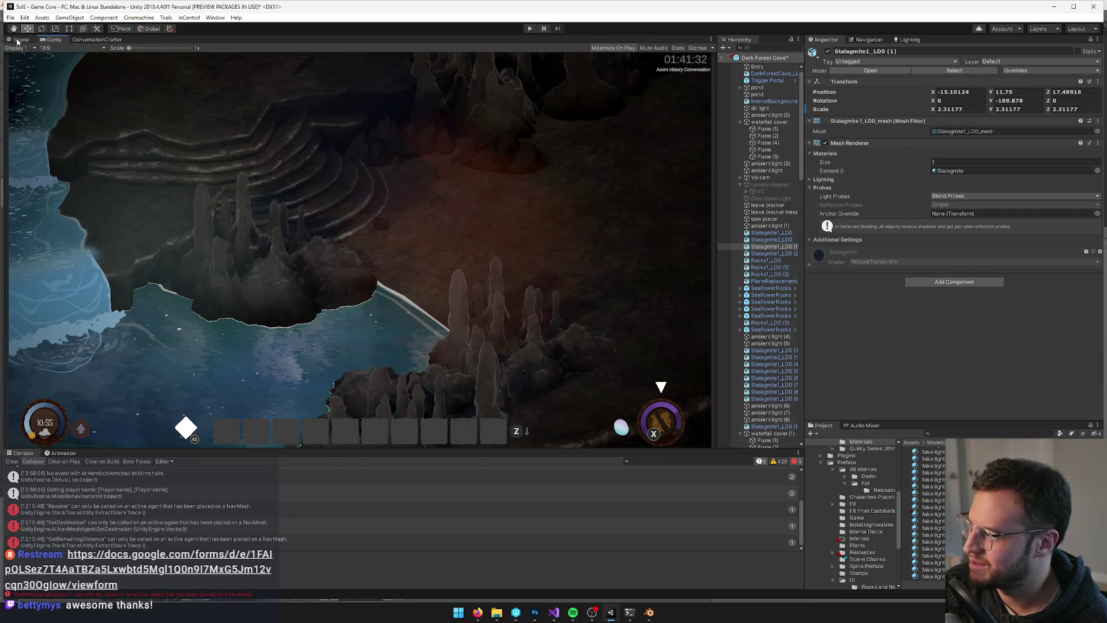
pyautogui.click(20, 40)
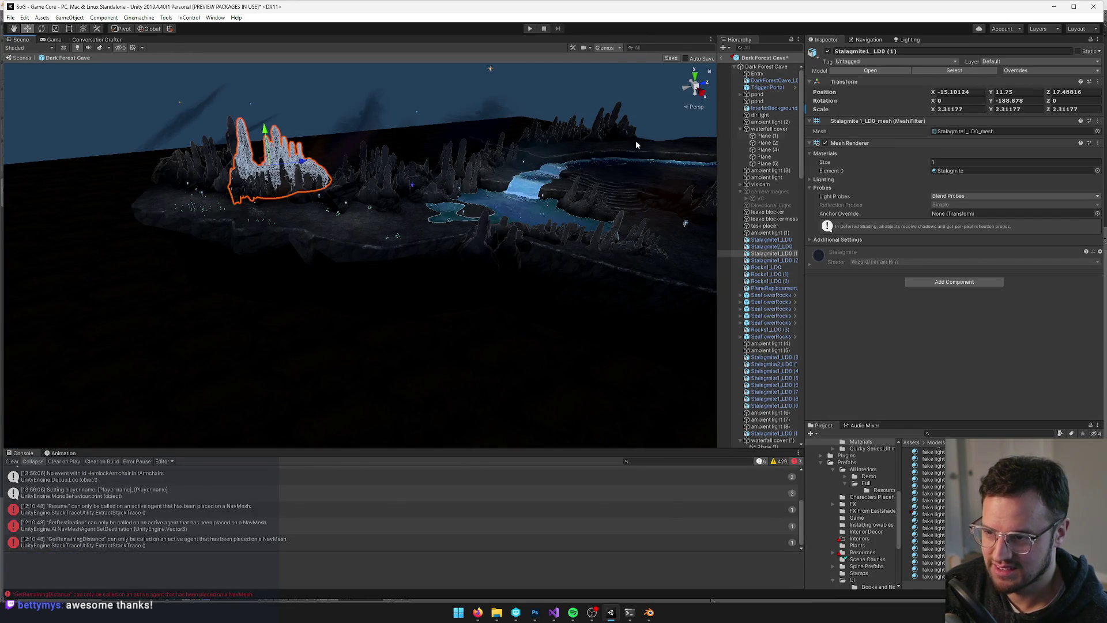
pyautogui.scroll(5, 700, 139)
# Move the vis cam onto the left ledge, save the Dark Forest Cave prefab, and check the Game view
pyautogui.click(761, 185)
pyautogui.moveTo(564, 198); pyautogui.dragTo(369, 257)
pyautogui.click(53, 39)
pyautogui.click(21, 39)
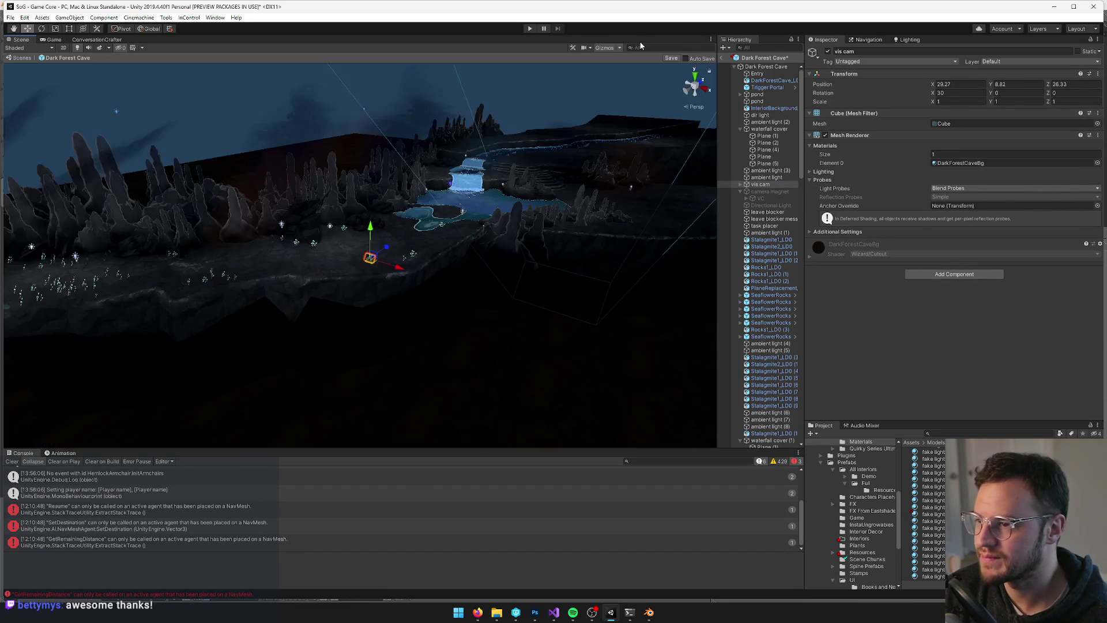
pyautogui.click(671, 58)
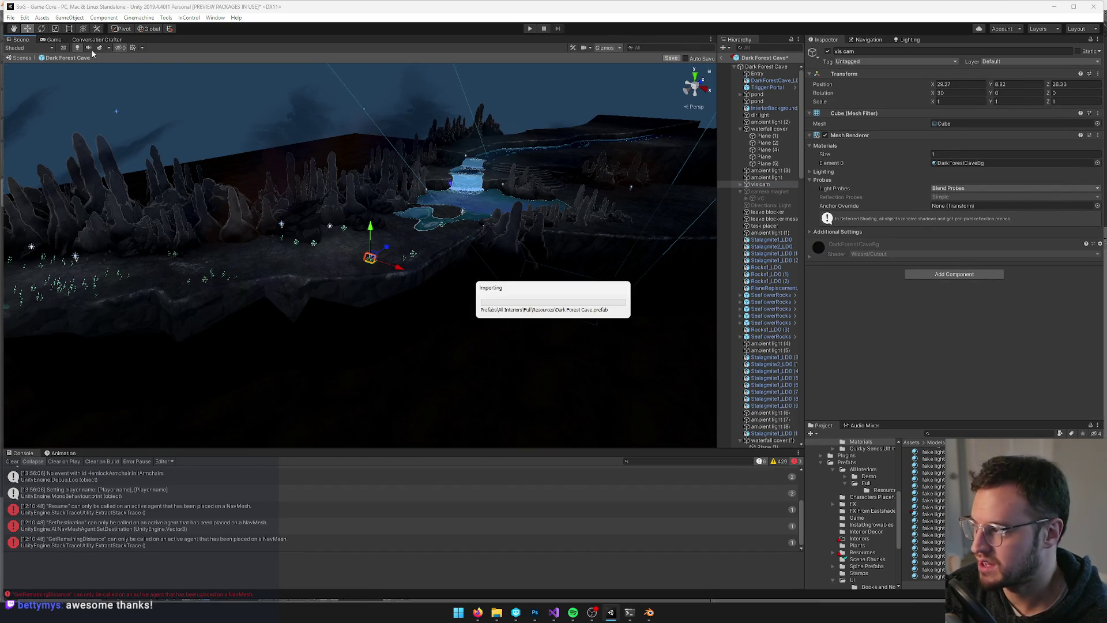
pyautogui.click(52, 39)
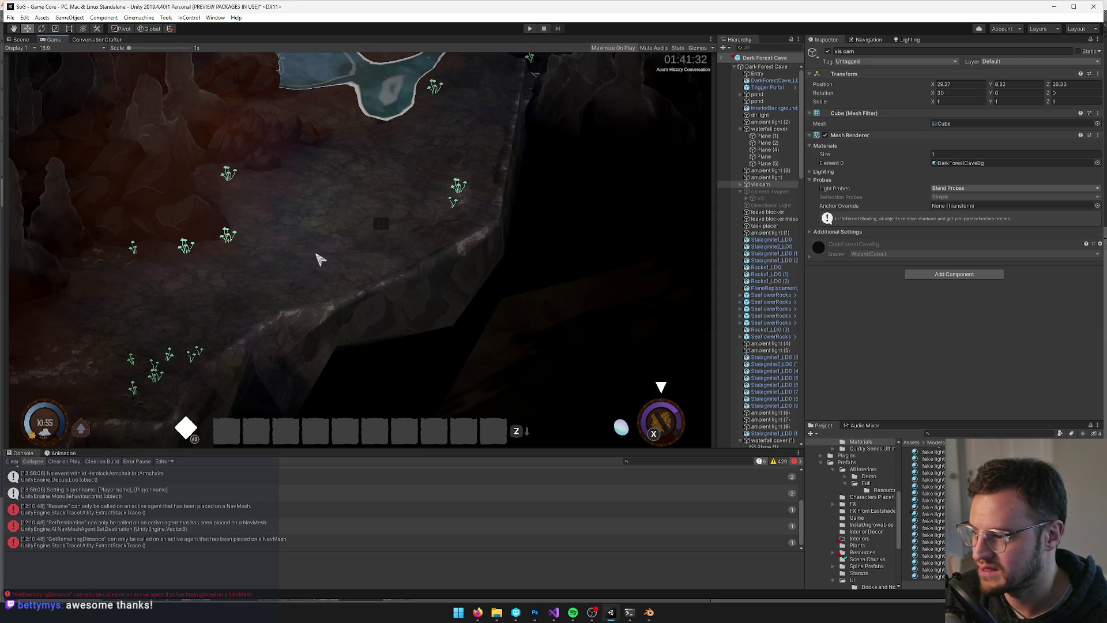
# Frame the vis cam cube and orbit and pan over the glowing mushrooms on the cave floor
pyautogui.click(21, 40)
pyautogui.moveTo(376, 212)
pyautogui.mouseDown()
pyautogui.moveTo(378, 225)
pyautogui.moveTo(527, 188)
pyautogui.moveTo(493, 199)
pyautogui.moveTo(351, 190)
pyautogui.moveTo(361, 279)
pyautogui.moveTo(408, 240)
pyautogui.moveTo(484, 220)
pyautogui.moveTo(434, 223)
pyautogui.moveTo(346, 178)
pyautogui.moveTo(382, 190)
pyautogui.moveTo(432, 258)
pyautogui.mouseUp()
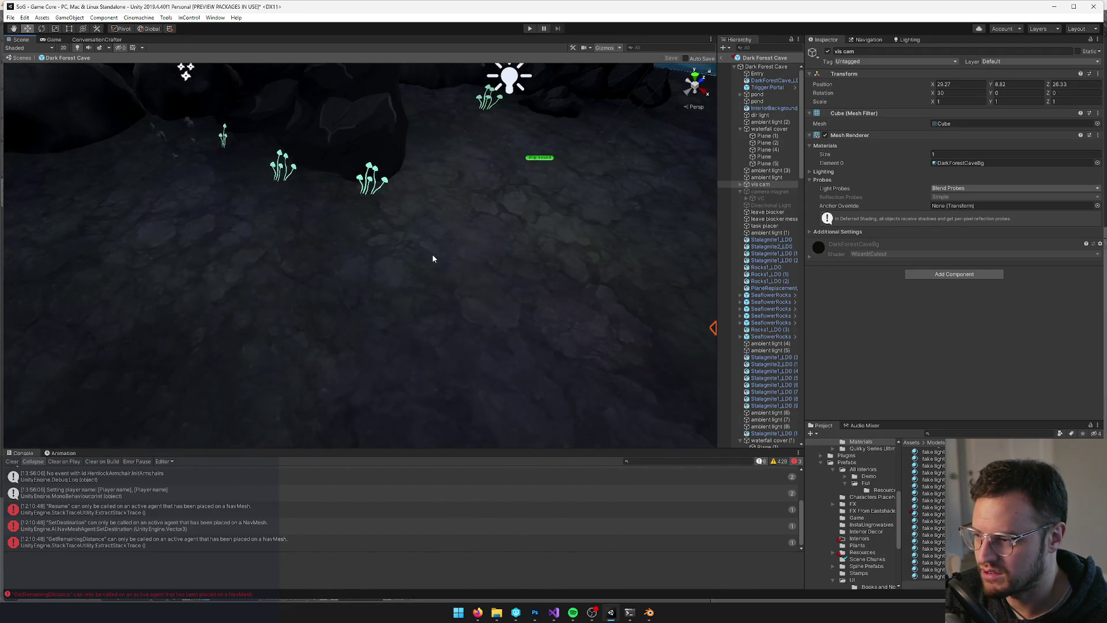
pyautogui.press('f')
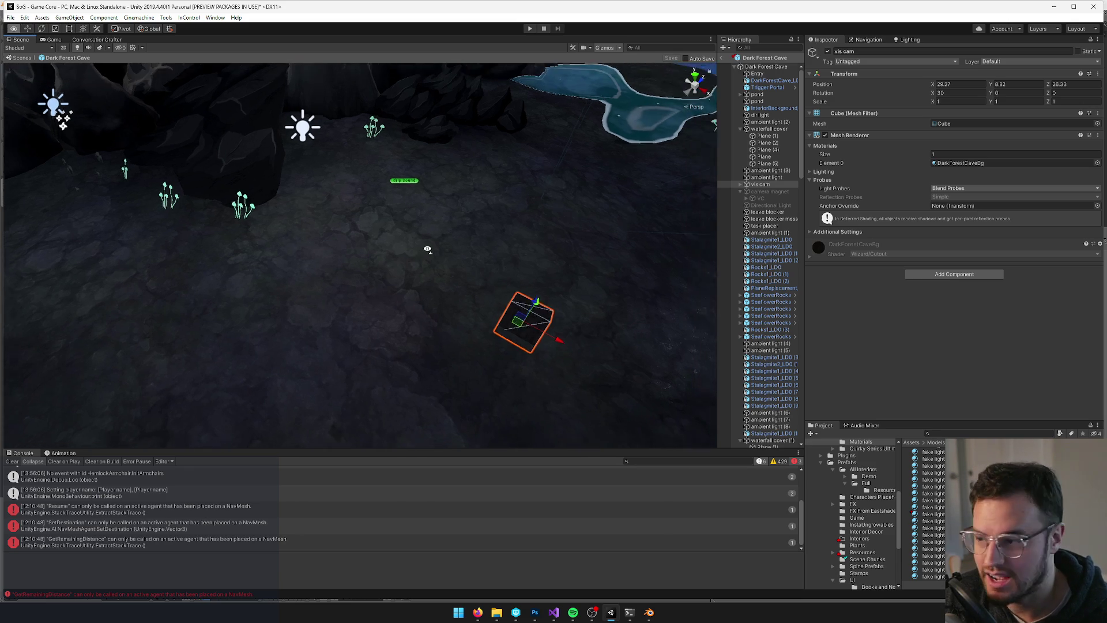
pyautogui.moveTo(408, 244)
pyautogui.mouseDown()
pyautogui.moveTo(476, 242)
pyautogui.moveTo(477, 252)
pyautogui.moveTo(271, 247)
pyautogui.moveTo(311, 196)
pyautogui.moveTo(445, 130)
pyautogui.moveTo(441, 214)
pyautogui.moveTo(374, 246)
pyautogui.mouseUp()
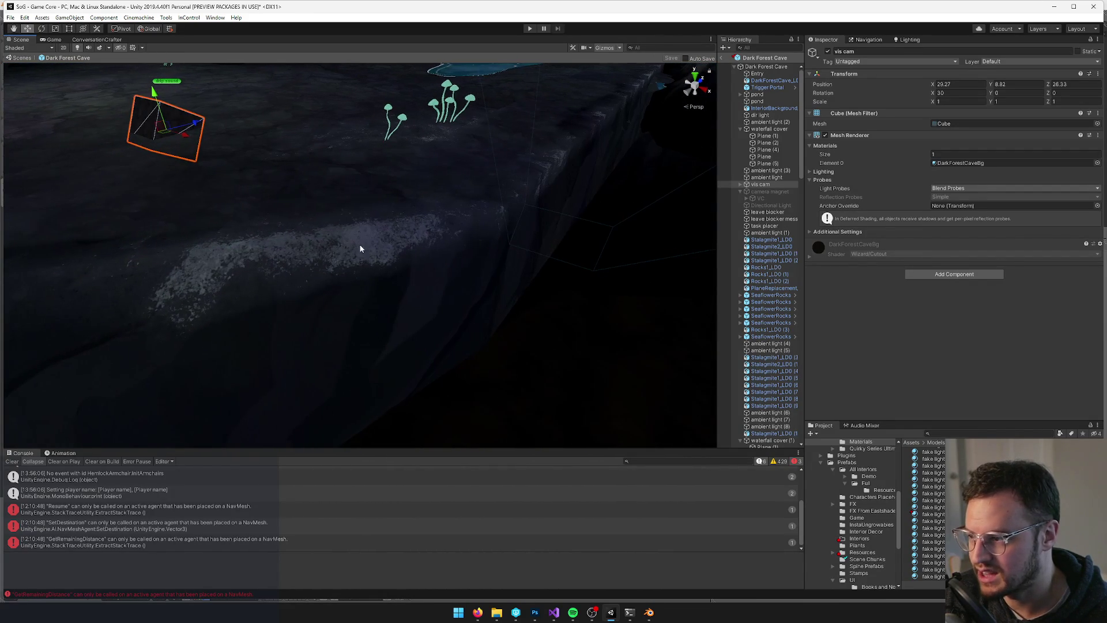
pyautogui.moveTo(340, 214); pyautogui.dragTo(347, 206)
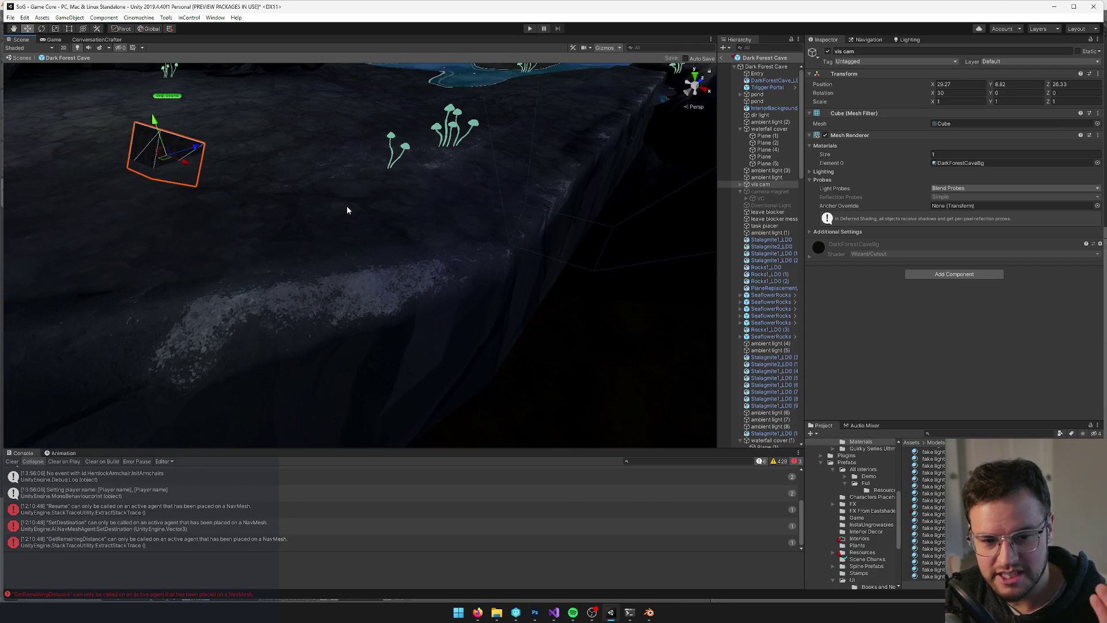
pyautogui.scroll(-5, 346, 213)
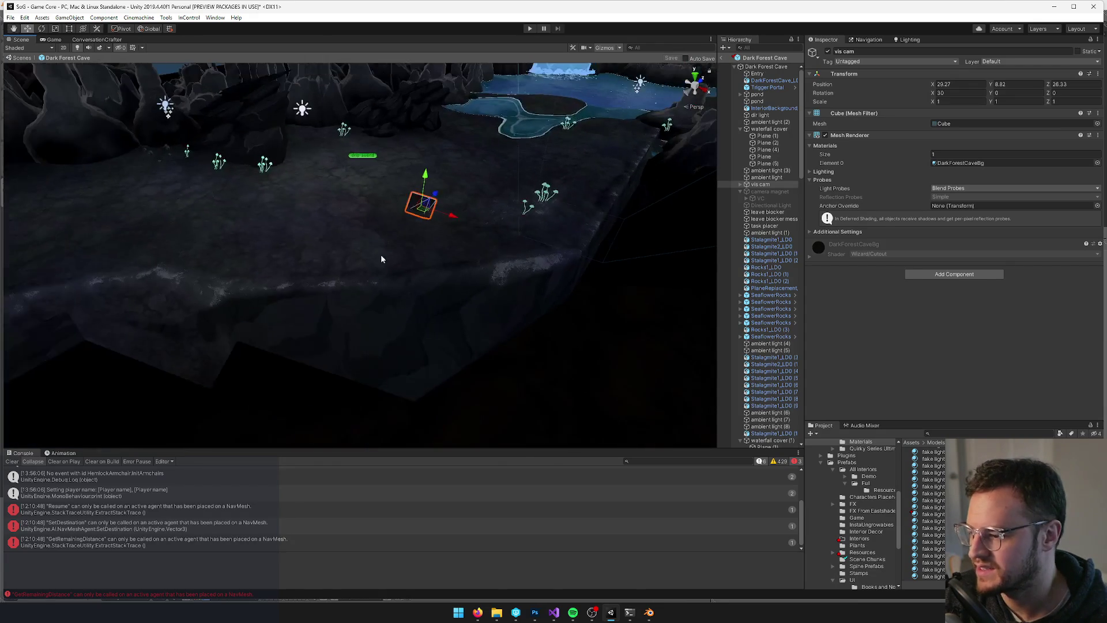
pyautogui.click(648, 612)
pyautogui.press('Tab')
pyautogui.press('Tab')
# Toggle the terrain's vertex colours in Blender, then tilt Unity's view down to the cave floor to compare
pyautogui.press('v')
pyautogui.scroll(5, 390, 269)
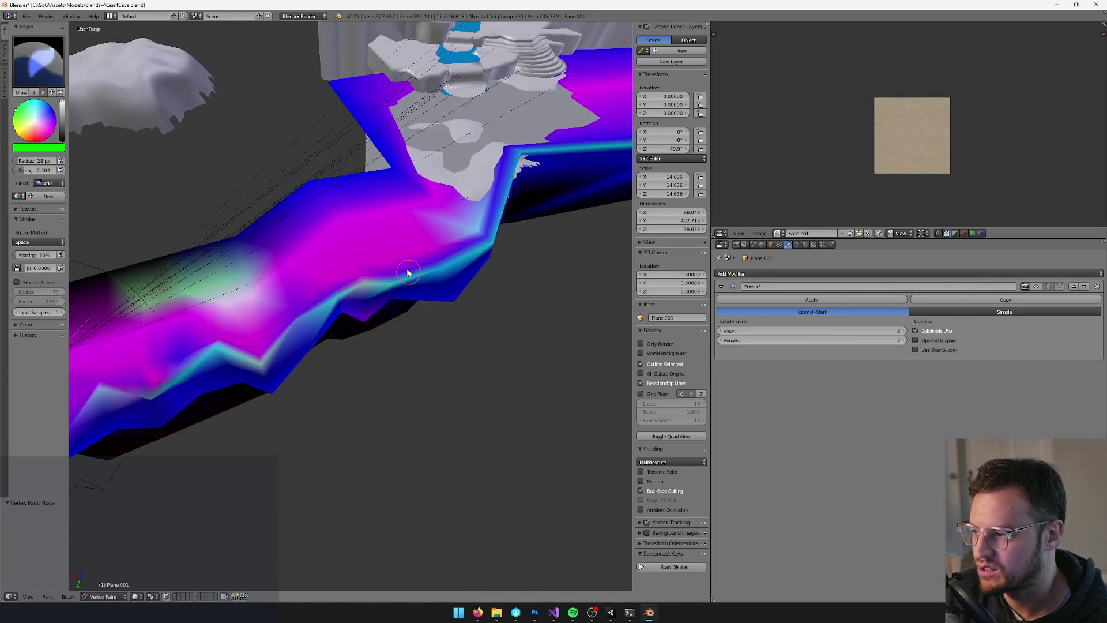
pyautogui.press('v')
pyautogui.hotkey('alt', 'Tab')
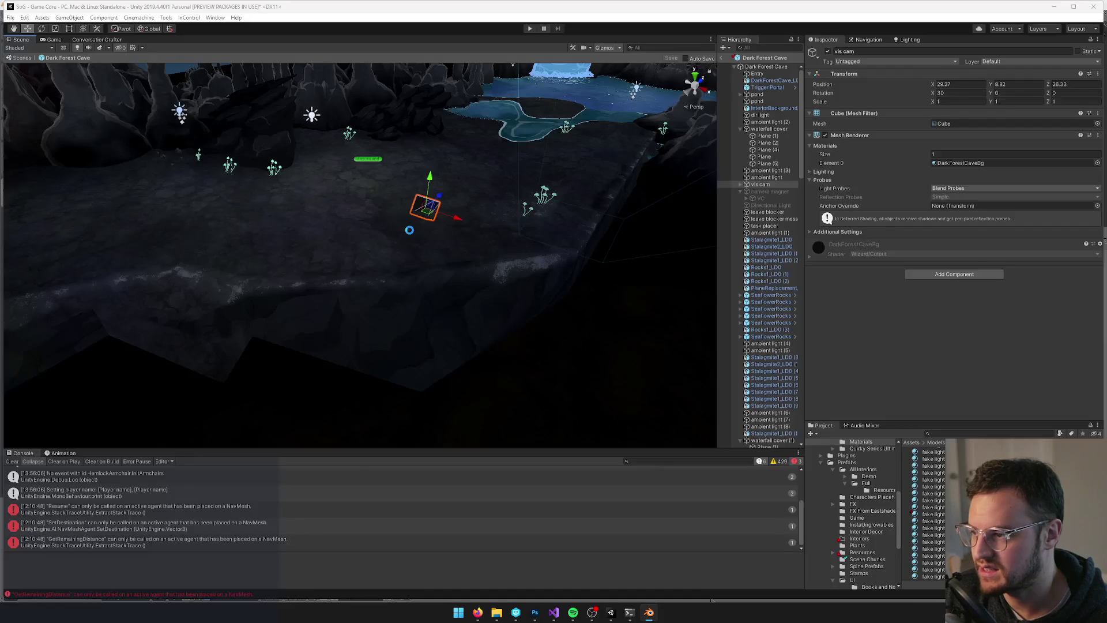
pyautogui.scroll(5, 305, 81)
pyautogui.moveTo(305, 81); pyautogui.dragTo(386, 178)
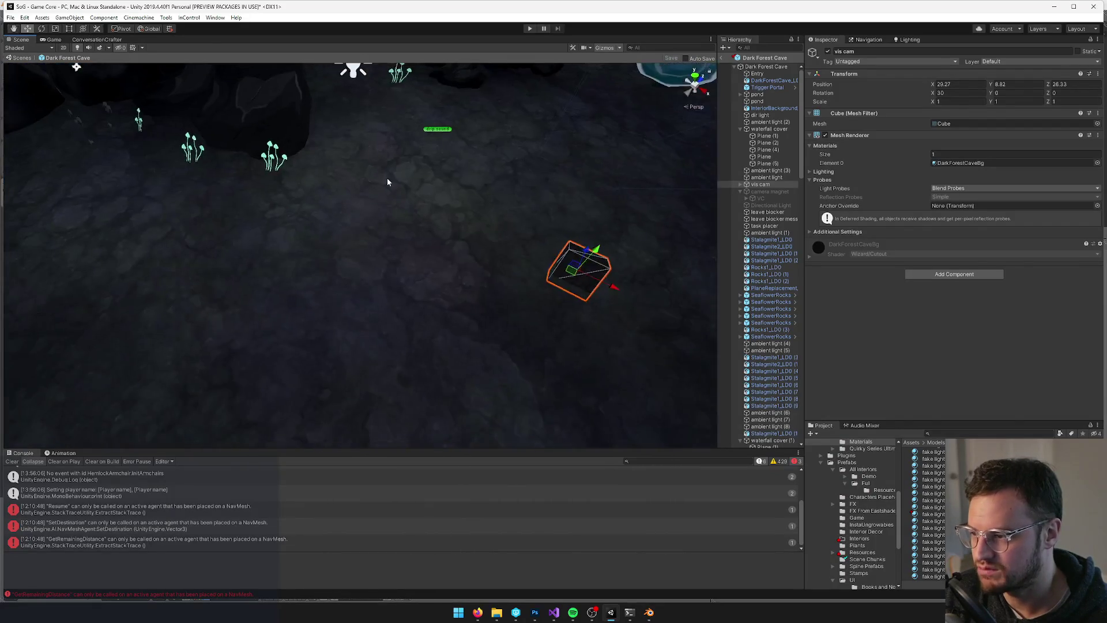
# Recheck the terrain in Vertex Paint mode in Blender, then return to Unity
pyautogui.hotkey('alt', 'Tab')
pyautogui.press('v')
pyautogui.scroll(1, 388, 234)
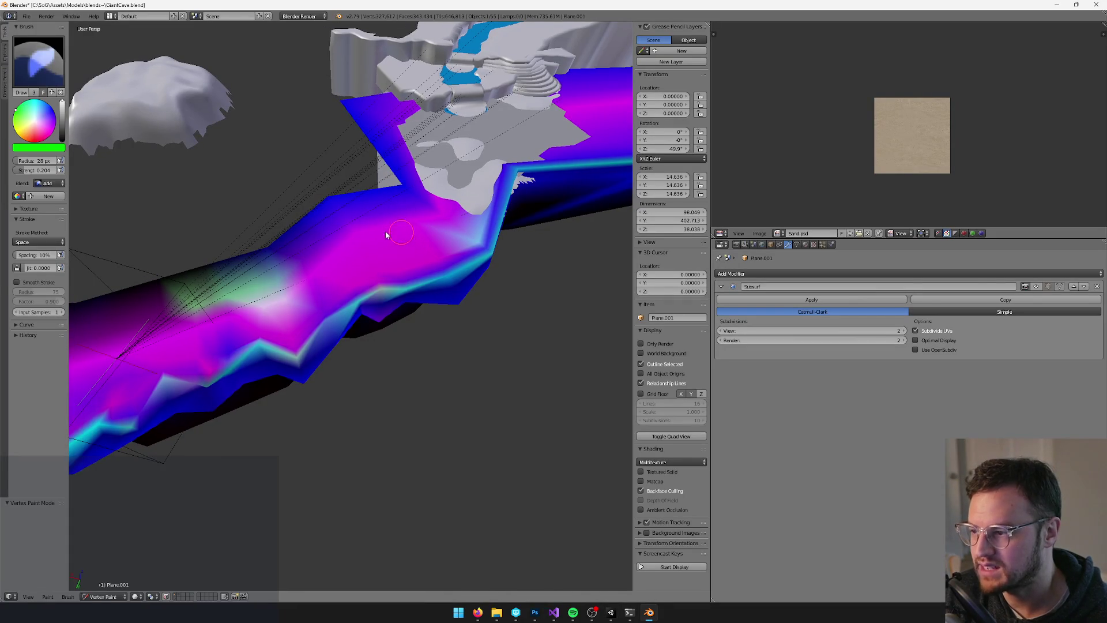
pyautogui.scroll(2, 490, 288)
pyautogui.press('v')
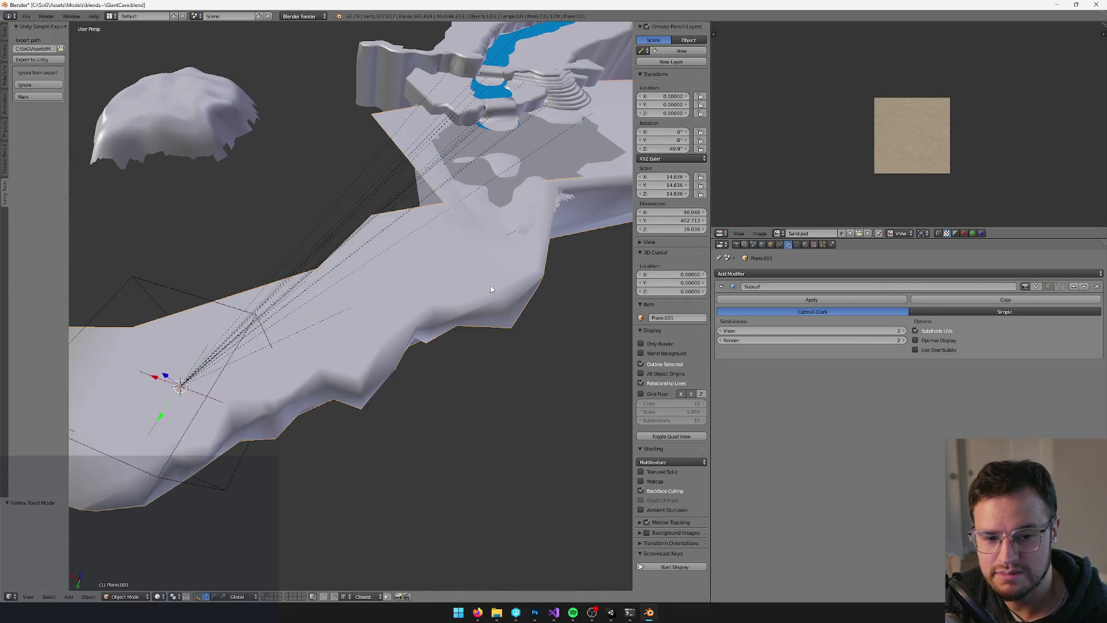
pyautogui.press('v')
pyautogui.press('v')
pyautogui.hotkey('alt', 'Tab')
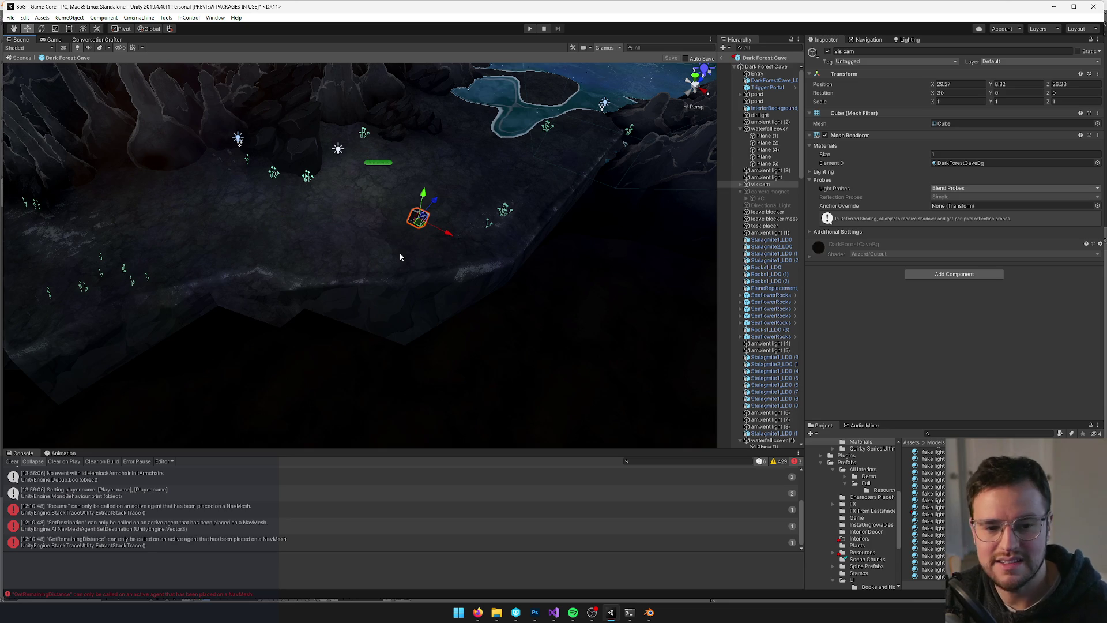
pyautogui.moveTo(400, 253)
pyautogui.mouseDown()
pyautogui.moveTo(509, 270)
pyautogui.moveTo(464, 240)
pyautogui.moveTo(450, 264)
pyautogui.moveTo(434, 203)
pyautogui.moveTo(420, 218)
pyautogui.moveTo(404, 196)
pyautogui.moveTo(406, 223)
pyautogui.mouseUp()
pyautogui.scroll(2, 405, 222)
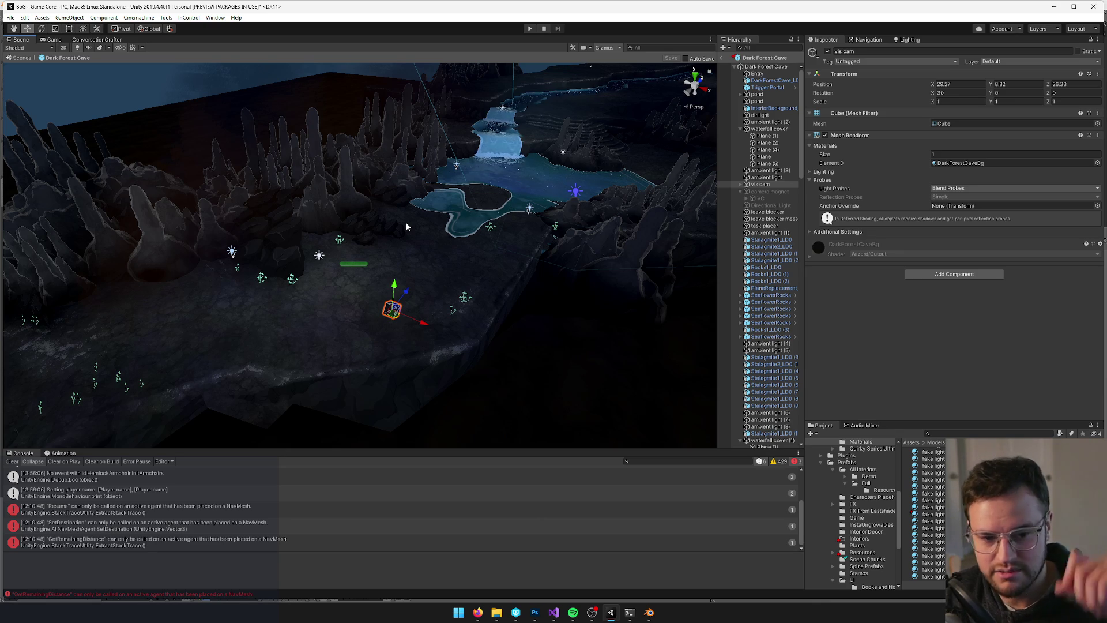
pyautogui.moveTo(407, 227)
pyautogui.mouseDown()
pyautogui.moveTo(412, 247)
pyautogui.moveTo(457, 199)
pyautogui.mouseUp()
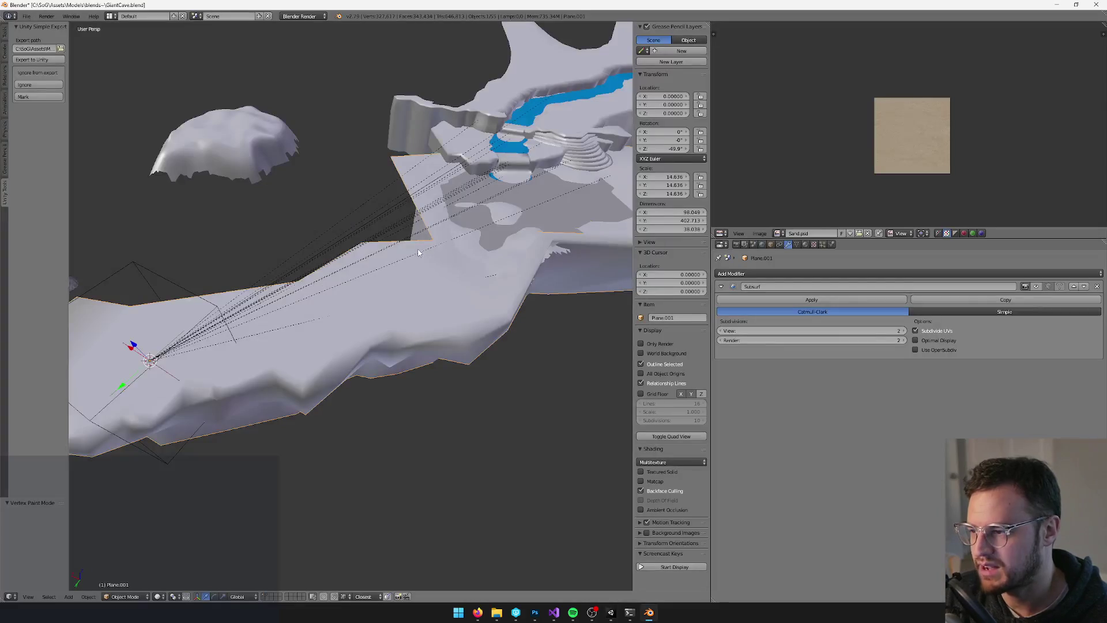
pyautogui.press('v')
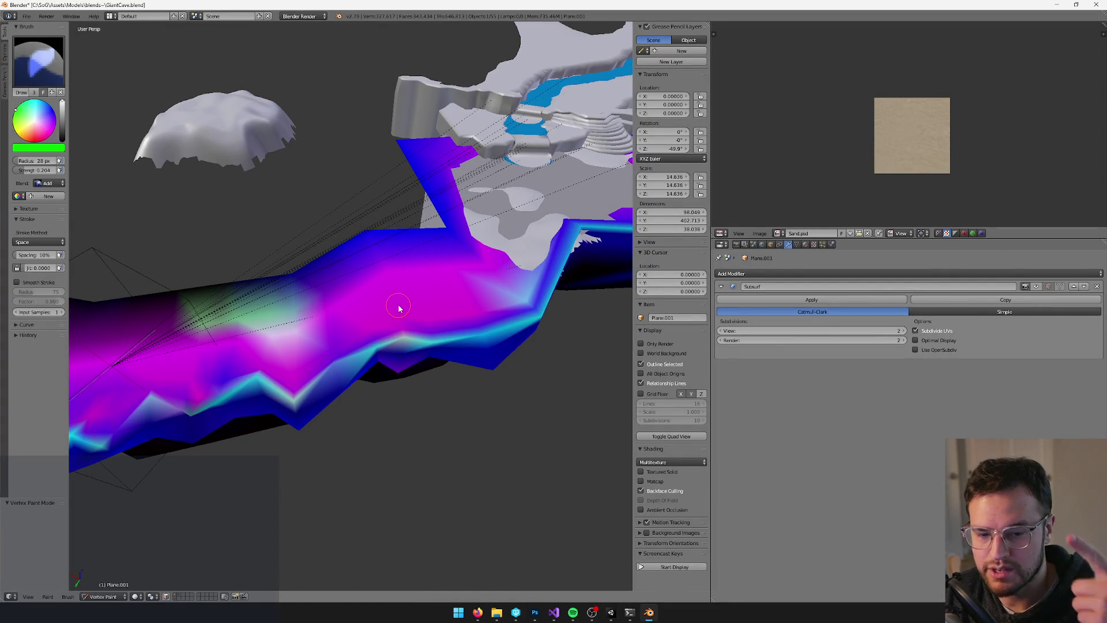
# Set the vertex paint brush blend mode to Blur while viewing the terrain's side
pyautogui.moveTo(398, 308)
pyautogui.mouseDown()
pyautogui.moveTo(390, 291)
pyautogui.moveTo(388, 309)
pyautogui.moveTo(301, 156)
pyautogui.moveTo(361, 256)
pyautogui.moveTo(427, 321)
pyautogui.moveTo(388, 279)
pyautogui.moveTo(461, 270)
pyautogui.moveTo(440, 247)
pyautogui.mouseUp()
pyautogui.moveTo(550, 252); pyautogui.dragTo(493, 271)
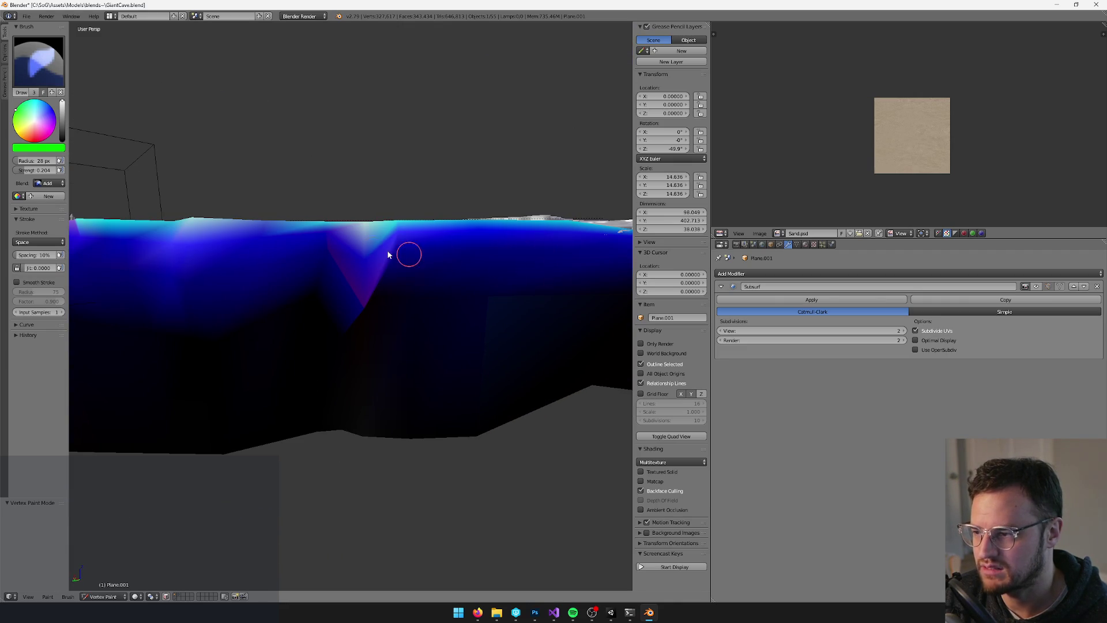
pyautogui.moveTo(430, 257)
pyautogui.mouseDown()
pyautogui.moveTo(452, 269)
pyautogui.moveTo(390, 279)
pyautogui.moveTo(457, 360)
pyautogui.moveTo(438, 248)
pyautogui.moveTo(334, 285)
pyautogui.moveTo(358, 301)
pyautogui.moveTo(83, 216)
pyautogui.mouseUp()
pyautogui.click(47, 183)
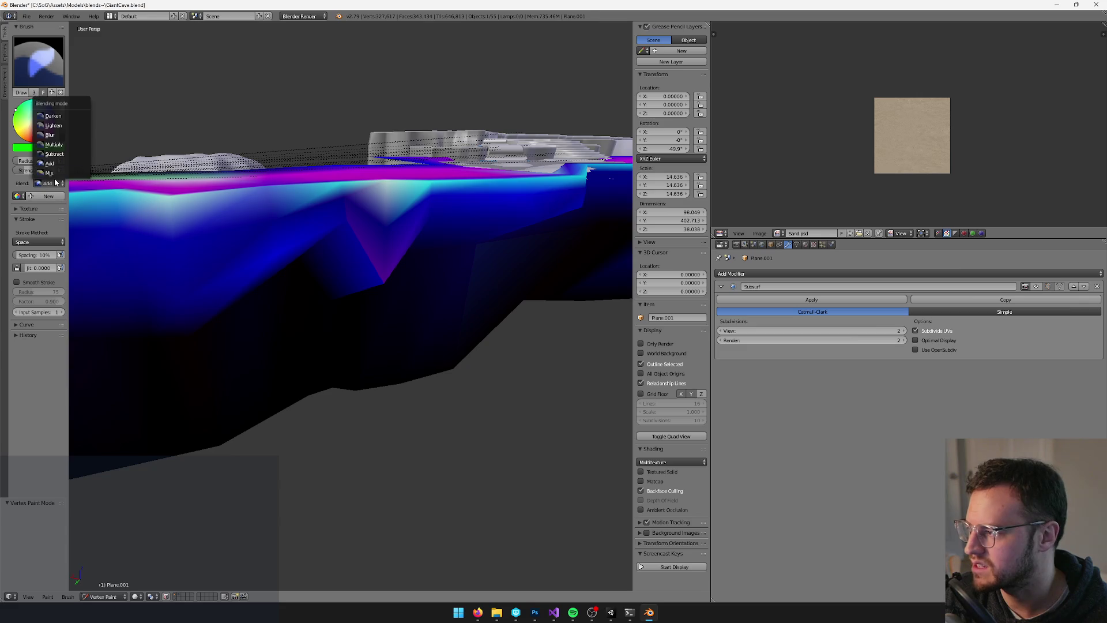
pyautogui.click(61, 137)
pyautogui.moveTo(381, 279)
pyautogui.mouseDown()
pyautogui.moveTo(415, 284)
pyautogui.moveTo(348, 249)
pyautogui.moveTo(494, 316)
pyautogui.moveTo(394, 253)
pyautogui.moveTo(330, 299)
pyautogui.moveTo(482, 297)
pyautogui.moveTo(465, 328)
pyautogui.moveTo(430, 289)
pyautogui.mouseUp()
# Put the terrain back in Object Mode and review the reimported cave in Unity's Scene and Game views
pyautogui.press('v')
pyautogui.hotkey('alt', 'Tab')
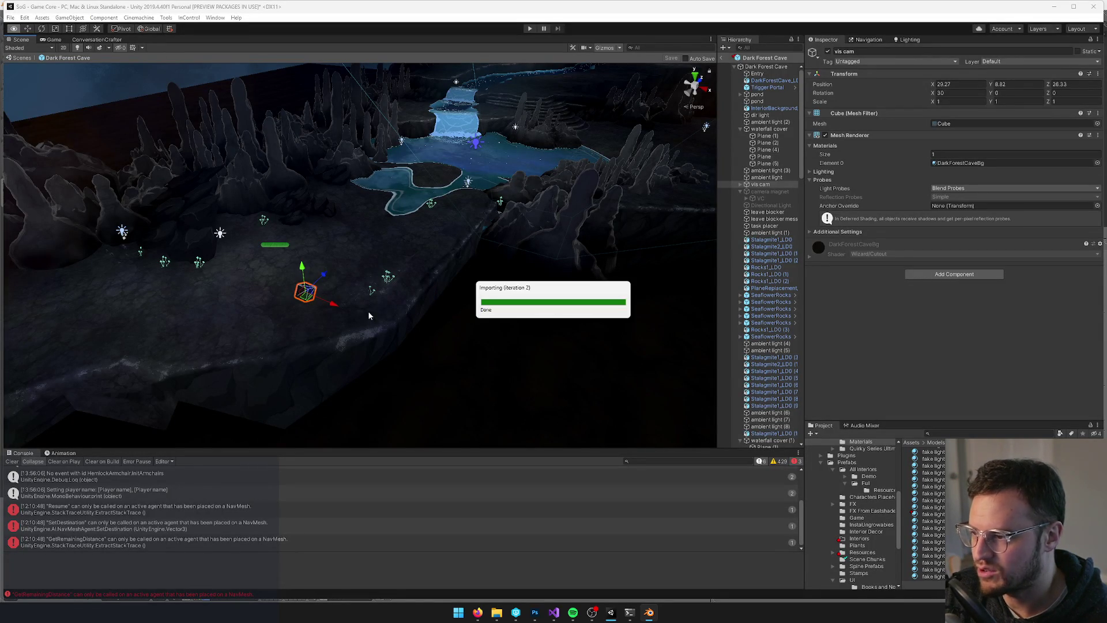
pyautogui.moveTo(385, 325)
pyautogui.mouseDown()
pyautogui.moveTo(296, 339)
pyautogui.moveTo(395, 345)
pyautogui.moveTo(375, 306)
pyautogui.moveTo(405, 314)
pyautogui.moveTo(383, 309)
pyautogui.moveTo(388, 279)
pyautogui.moveTo(421, 261)
pyautogui.moveTo(361, 388)
pyautogui.moveTo(333, 371)
pyautogui.moveTo(412, 375)
pyautogui.moveTo(470, 346)
pyautogui.moveTo(435, 309)
pyautogui.moveTo(469, 365)
pyautogui.moveTo(336, 353)
pyautogui.moveTo(397, 350)
pyautogui.mouseUp()
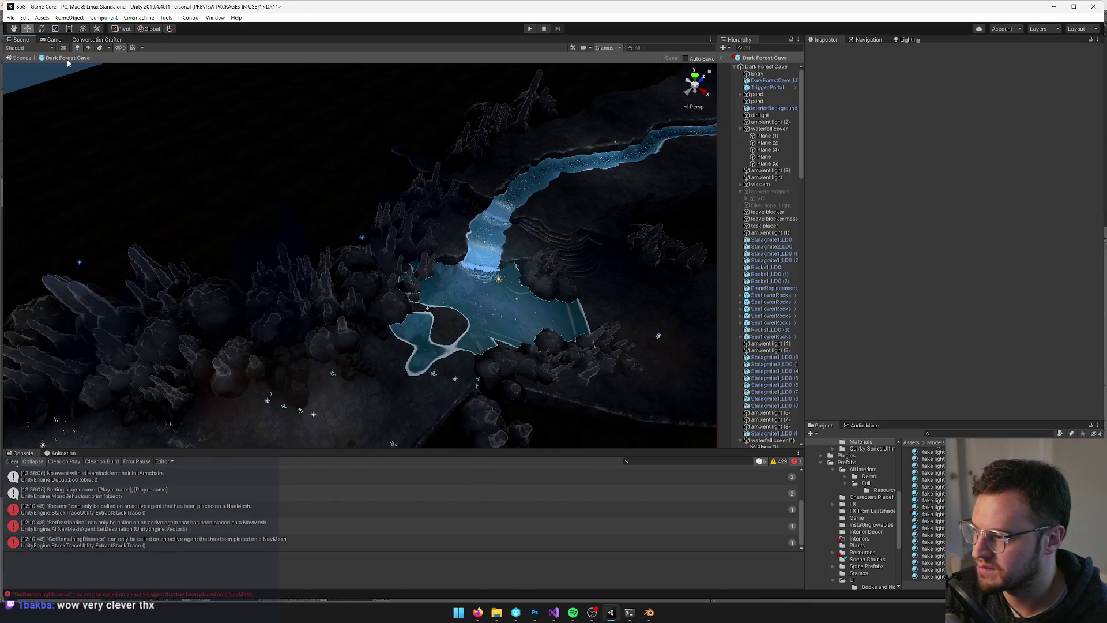
pyautogui.moveTo(67, 63); pyautogui.dragTo(87, 122)
pyautogui.click(50, 41)
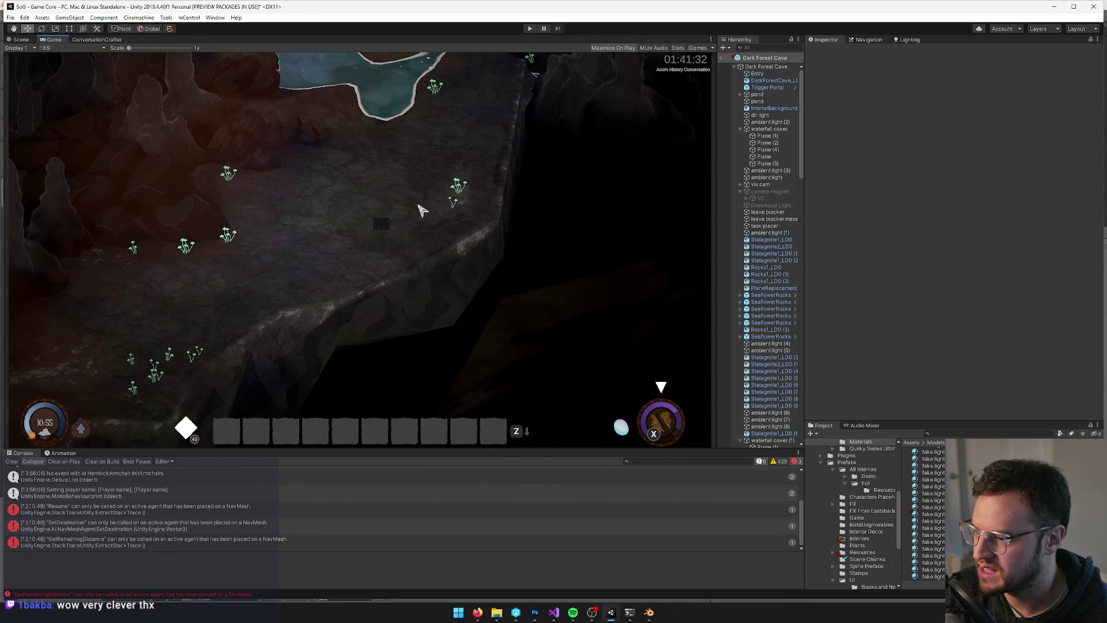
pyautogui.click(21, 39)
pyautogui.moveTo(172, 94)
pyautogui.mouseDown()
pyautogui.moveTo(420, 172)
pyautogui.moveTo(387, 115)
pyautogui.moveTo(425, 255)
pyautogui.moveTo(527, 223)
pyautogui.moveTo(657, 221)
pyautogui.moveTo(403, 144)
pyautogui.mouseUp()
pyautogui.click(50, 39)
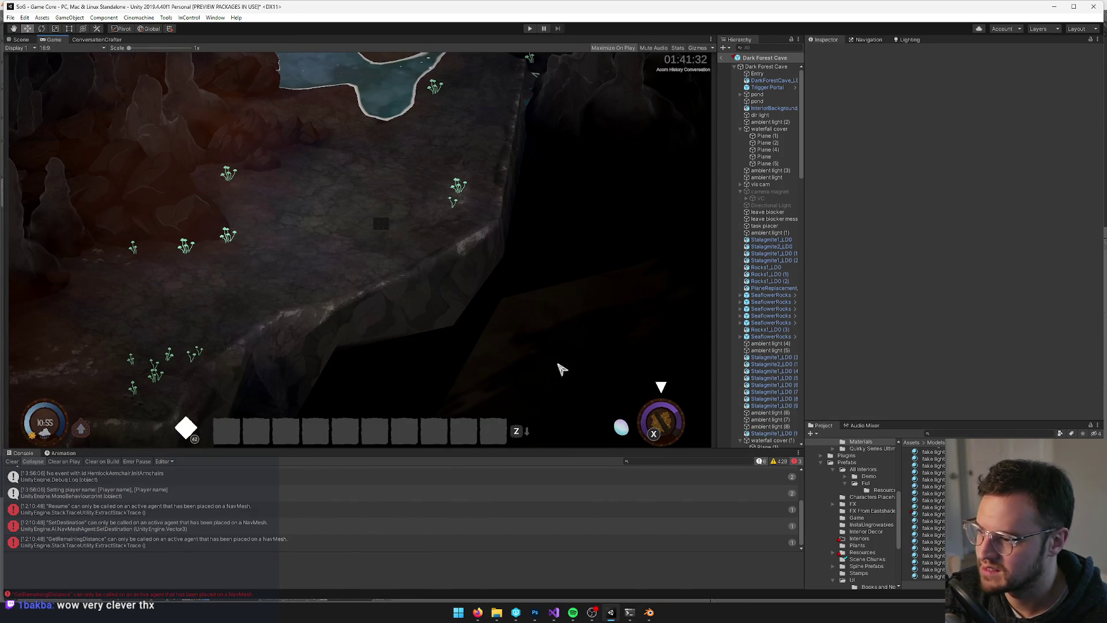
# Select the warm (1) fake light quad and its fake volumetric light parent, then check the Game view
pyautogui.click(27, 40)
pyautogui.moveTo(381, 242); pyautogui.dragTo(338, 250)
pyautogui.moveTo(329, 240); pyautogui.dragTo(346, 254)
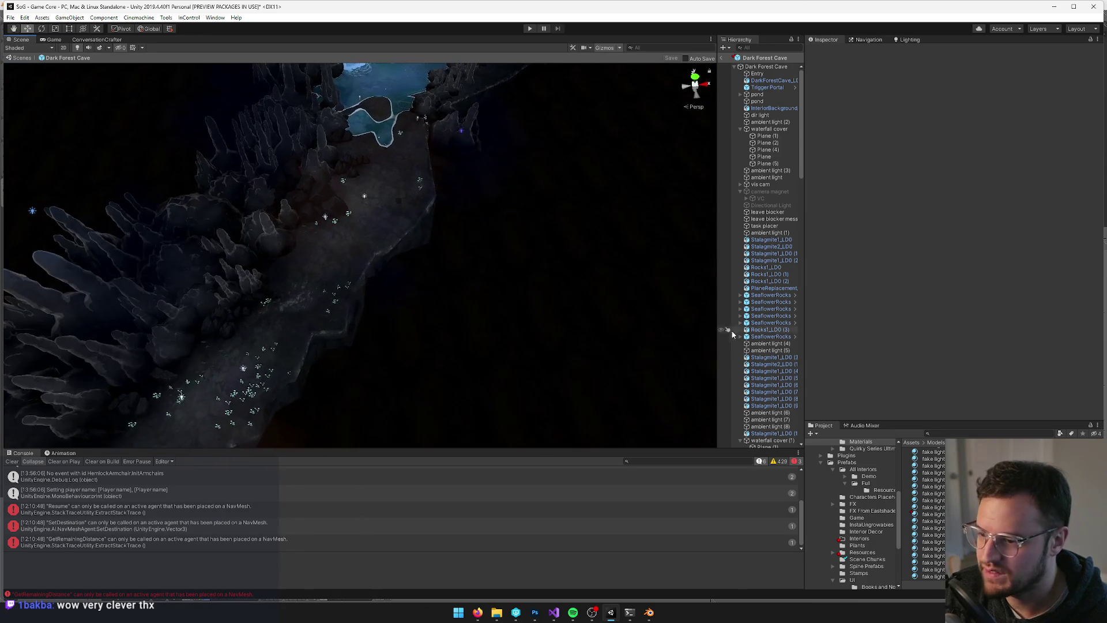
pyautogui.scroll(-15, 755, 374)
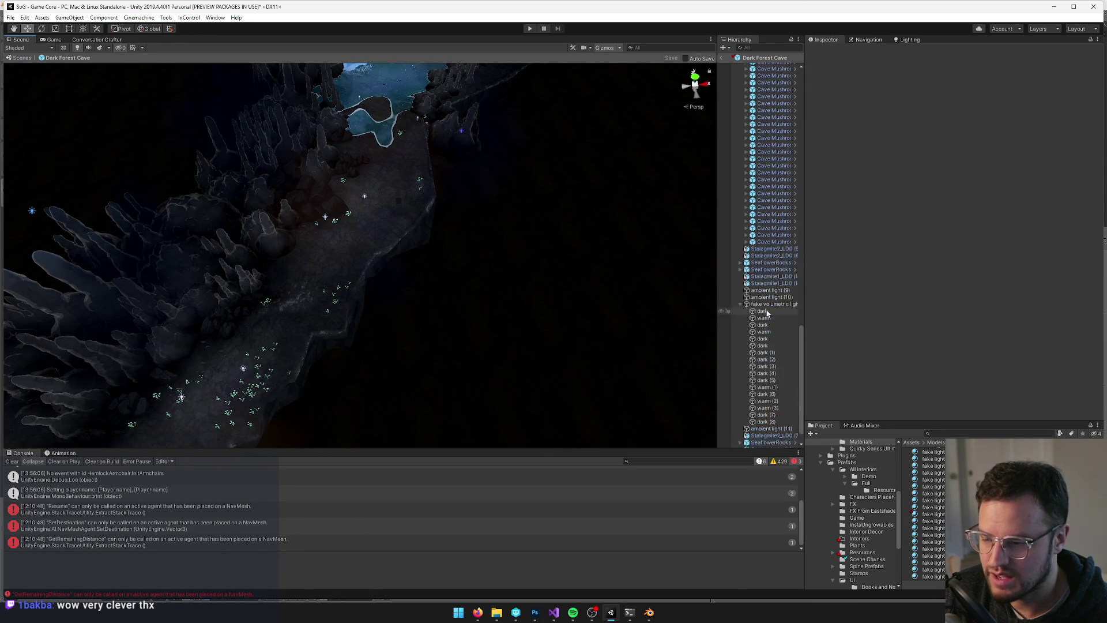
pyautogui.click(415, 148)
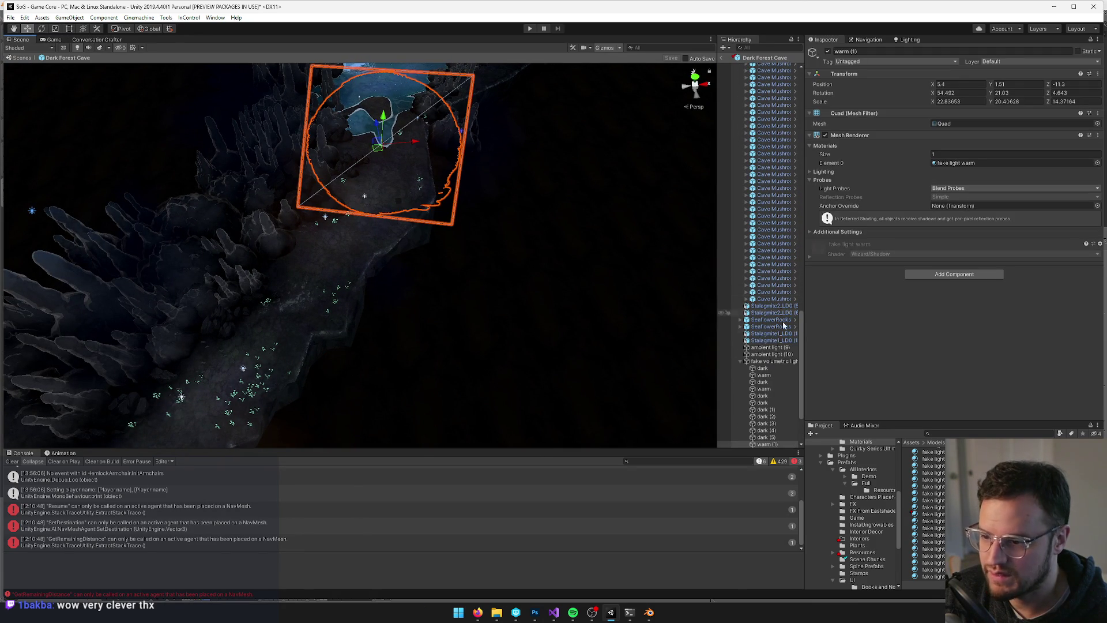
pyautogui.click(771, 362)
pyautogui.click(53, 39)
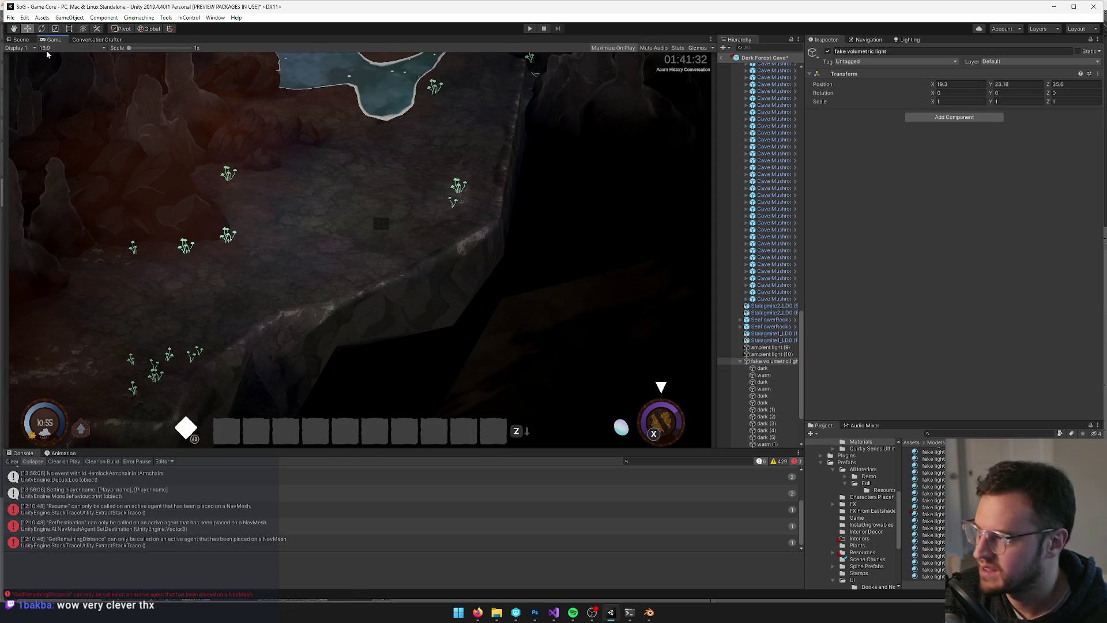
# Orbit and zoom in on the waterfall pool and its light quads
pyautogui.click(23, 41)
pyautogui.moveTo(299, 236)
pyautogui.mouseDown()
pyautogui.moveTo(279, 124)
pyautogui.moveTo(264, 123)
pyautogui.moveTo(230, 144)
pyautogui.moveTo(211, 206)
pyautogui.moveTo(353, 187)
pyautogui.moveTo(383, 210)
pyautogui.moveTo(236, 209)
pyautogui.moveTo(272, 215)
pyautogui.moveTo(191, 108)
pyautogui.moveTo(382, 123)
pyautogui.moveTo(340, 211)
pyautogui.mouseUp()
pyautogui.scroll(5, 383, 211)
# Back in Blender, select the large cave floor mesh and toggle Edit Mode while orbiting the cave
pyautogui.hotkey('alt', 'Tab')
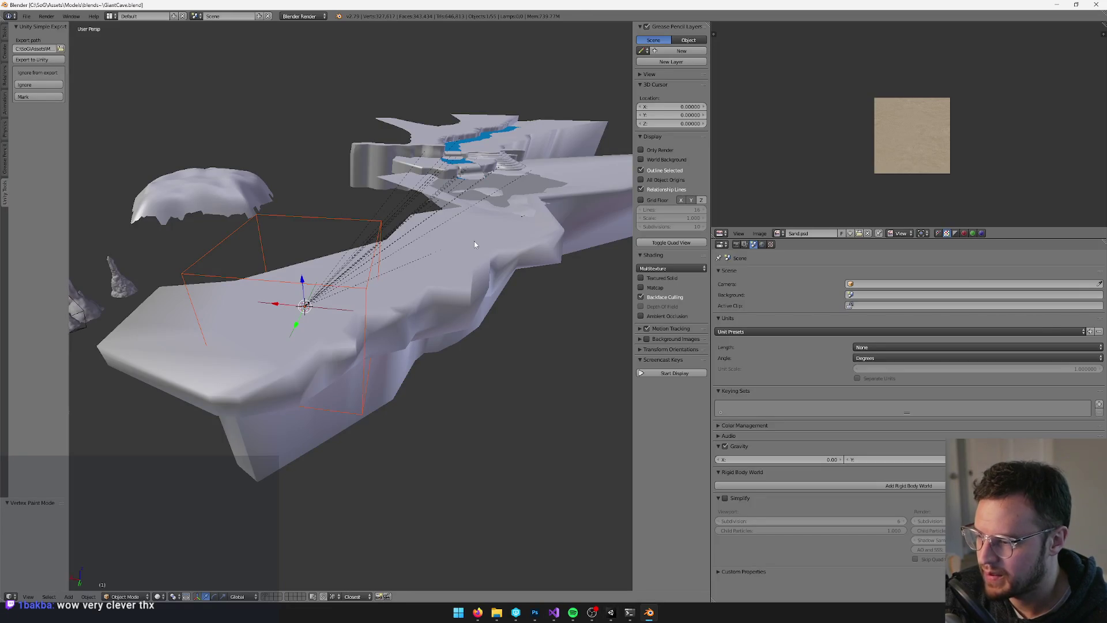
pyautogui.rightClick(474, 241)
pyautogui.scroll(2, 410, 274)
pyautogui.press('Tab')
pyautogui.moveTo(411, 273)
pyautogui.mouseDown()
pyautogui.moveTo(358, 276)
pyautogui.moveTo(370, 271)
pyautogui.moveTo(348, 313)
pyautogui.moveTo(281, 242)
pyautogui.mouseUp()
pyautogui.press('Tab')
pyautogui.press('Tab')
pyautogui.press('Tab')
pyautogui.scroll(-6, 408, 282)
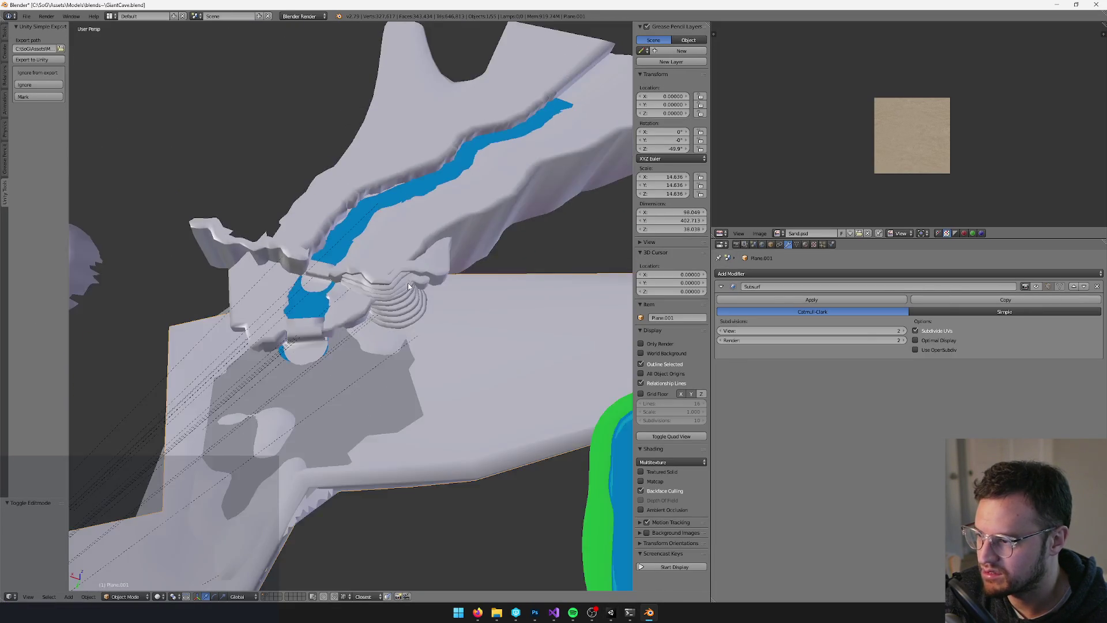
pyautogui.scroll(5, 407, 293)
pyautogui.scroll(-6, 411, 294)
pyautogui.scroll(5, 411, 243)
pyautogui.scroll(-3, 411, 244)
pyautogui.scroll(5, 391, 250)
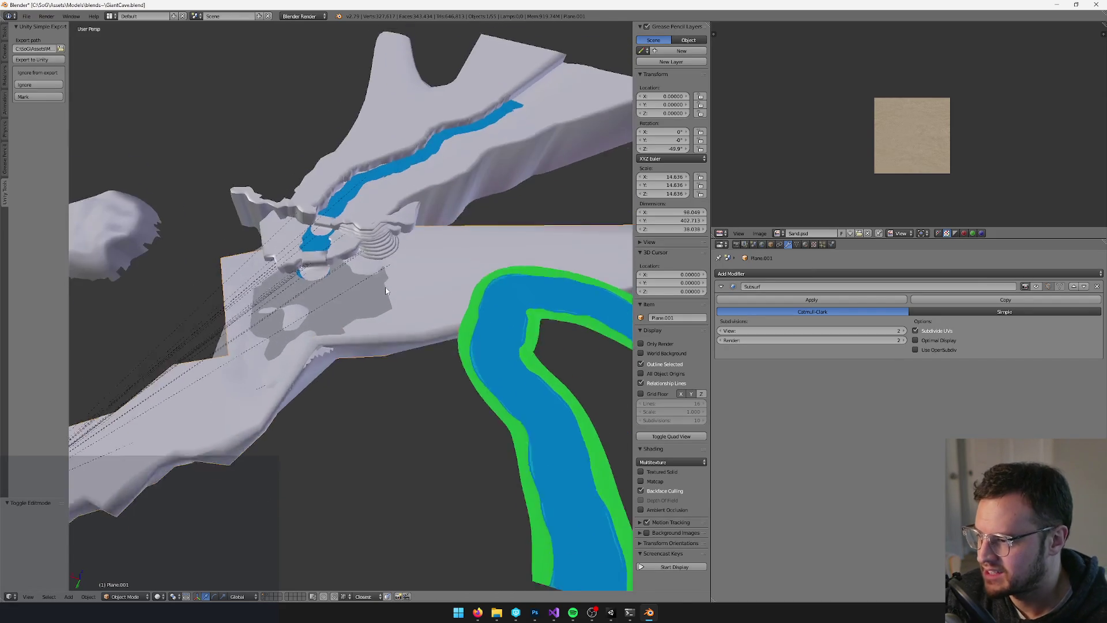
# Frame the terraced steps and inspect an edge of the neighbouring terrace piece in Edit Mode
pyautogui.rightClick(390, 230)
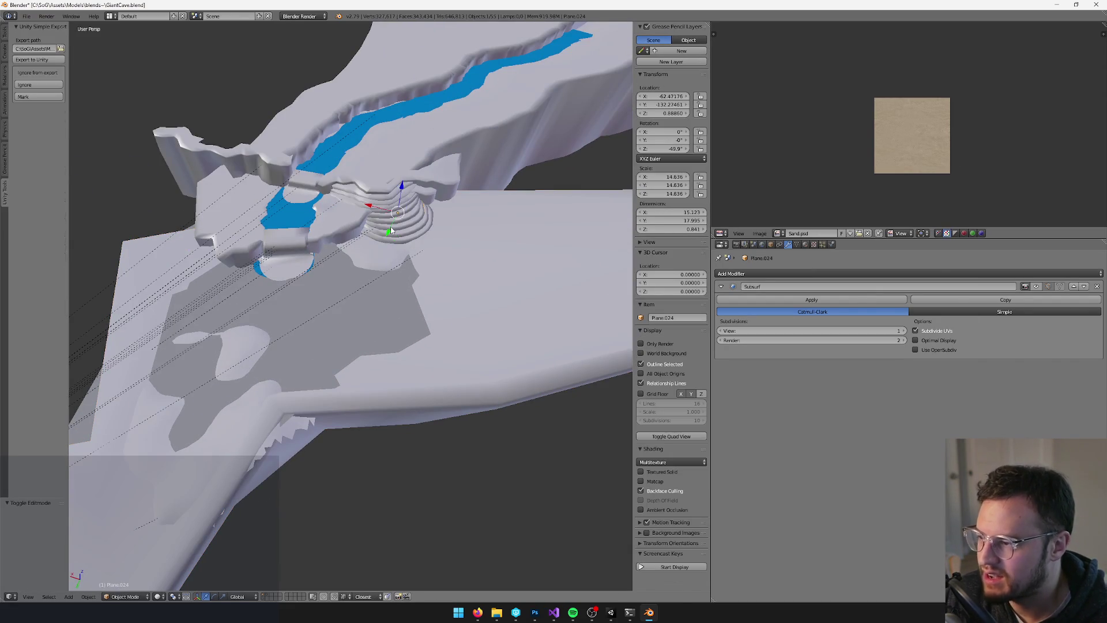
pyautogui.press('KP_Decimal')
pyautogui.moveTo(396, 266)
pyautogui.mouseDown()
pyautogui.moveTo(492, 242)
pyautogui.moveTo(359, 250)
pyautogui.moveTo(374, 245)
pyautogui.moveTo(374, 296)
pyautogui.mouseUp()
pyautogui.rightClick(359, 284)
pyautogui.press('Tab')
pyautogui.rightClick(331, 269)
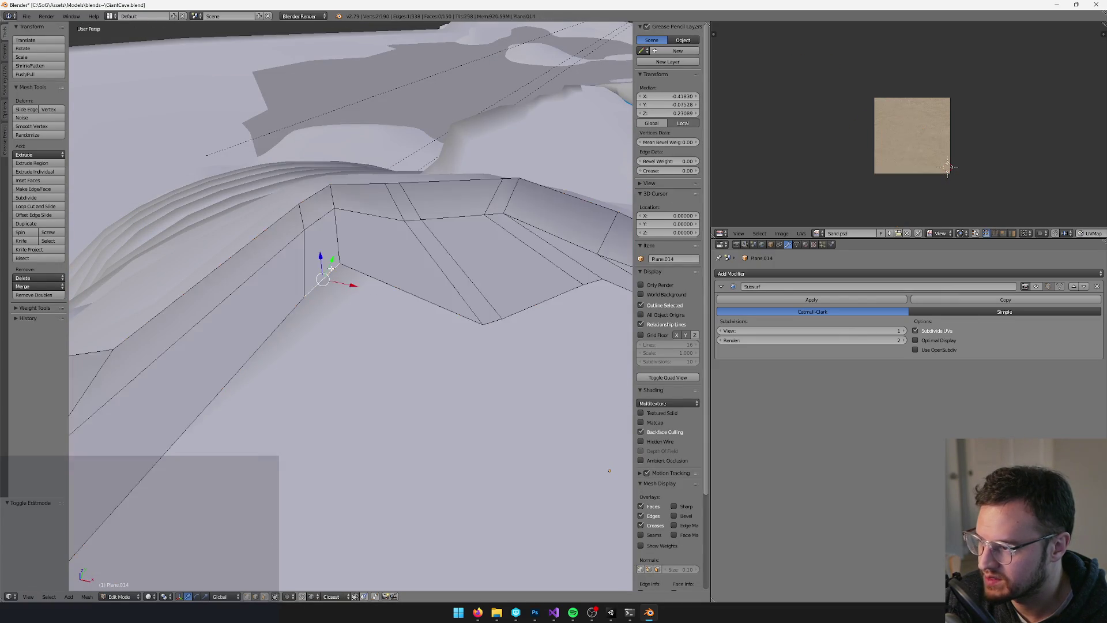
pyautogui.scroll(-5, 332, 266)
pyautogui.press('Tab')
pyautogui.moveTo(333, 267)
pyautogui.mouseDown()
pyautogui.moveTo(448, 321)
pyautogui.moveTo(477, 565)
pyautogui.mouseUp()
pyautogui.scroll(-4, 345, 283)
pyautogui.scroll(-3, 448, 322)
pyautogui.scroll(-2, 445, 361)
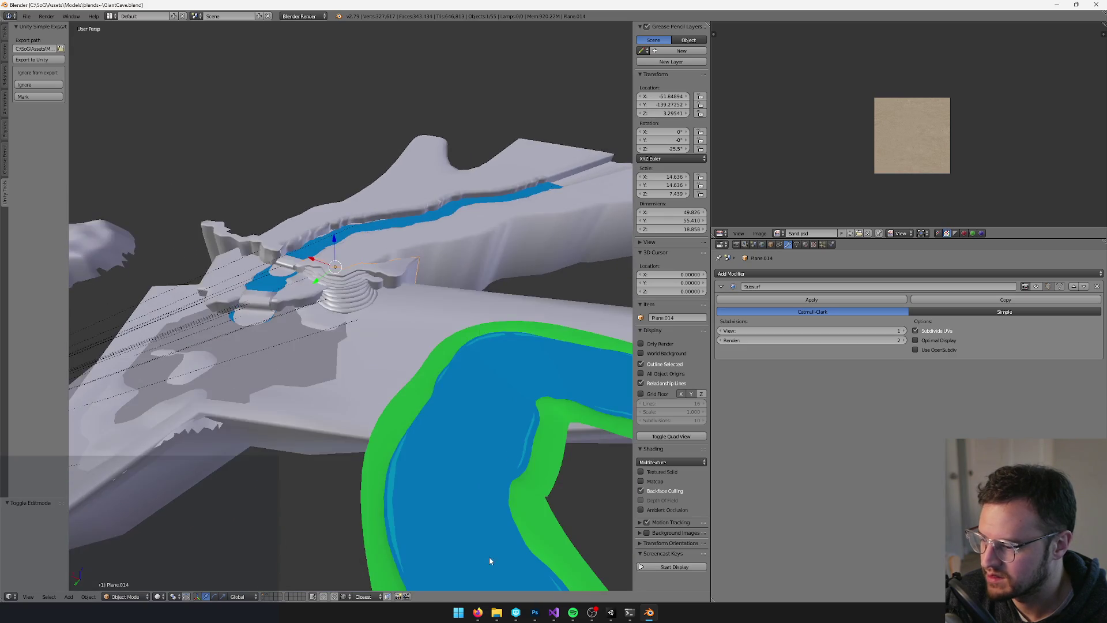
# Compare the cave in Unity's Scene view, then reselect the large cave floor mesh in Blender
pyautogui.hotkey('alt', 'Tab')
pyautogui.moveTo(504, 346)
pyautogui.mouseDown()
pyautogui.moveTo(503, 257)
pyautogui.moveTo(417, 296)
pyautogui.moveTo(388, 271)
pyautogui.moveTo(361, 288)
pyautogui.mouseUp()
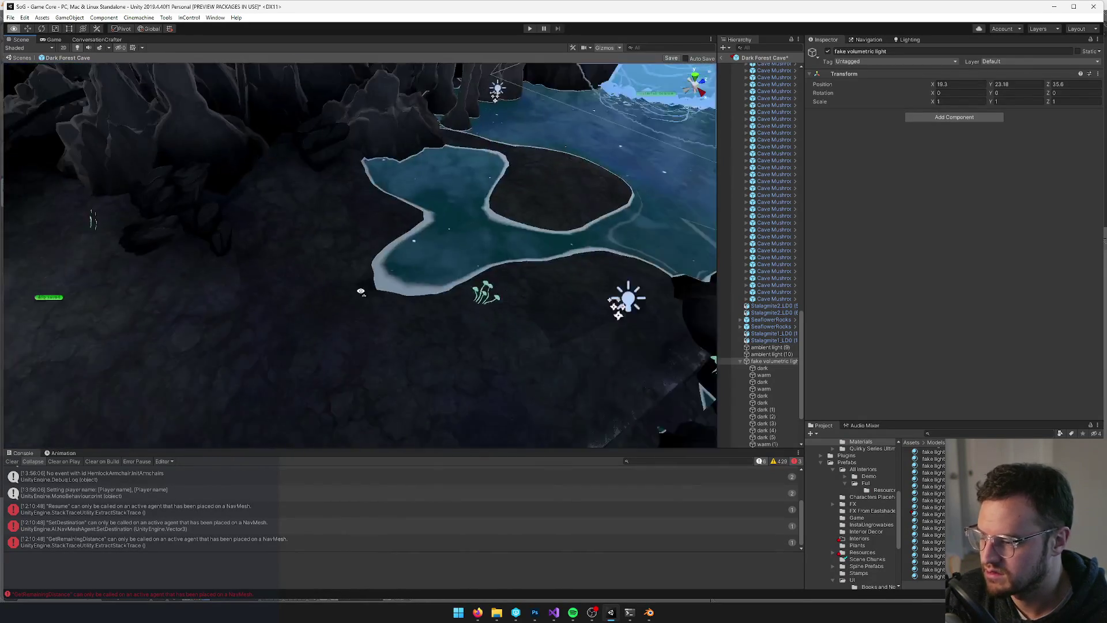
pyautogui.hotkey('alt', 'Tab')
pyautogui.rightClick(414, 316)
pyautogui.scroll(-5, 339, 378)
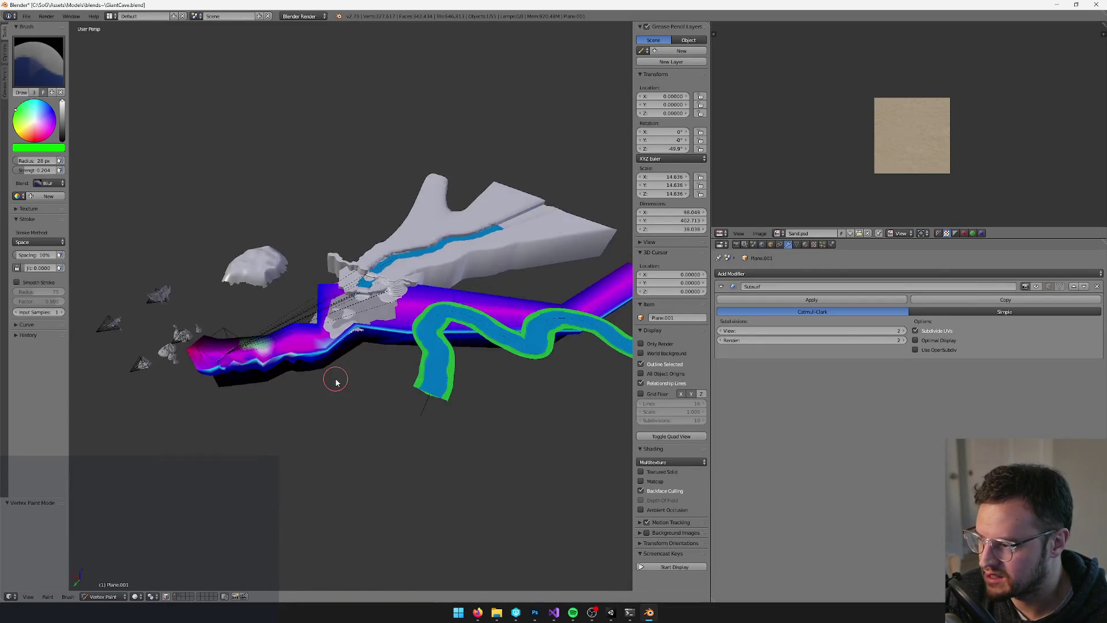
pyautogui.scroll(5, 386, 333)
pyautogui.press('Tab')
pyautogui.press('Tab')
# Vertex paint the cave floor with the brush blend set to Add, dabbing a cyan glow spot
pyautogui.press('v')
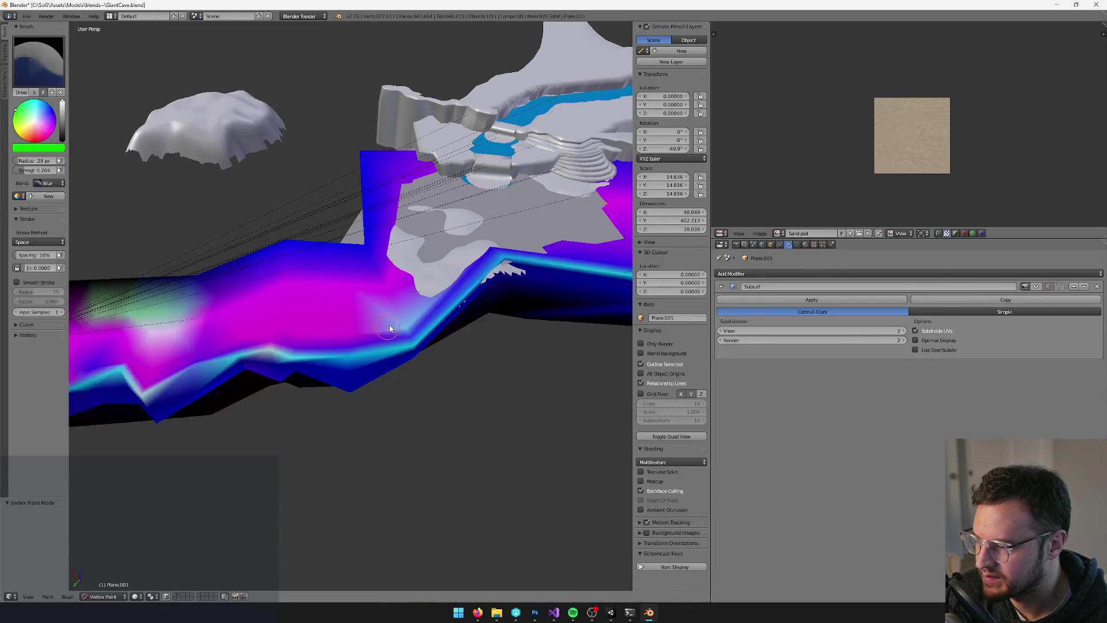
pyautogui.scroll(3, 386, 328)
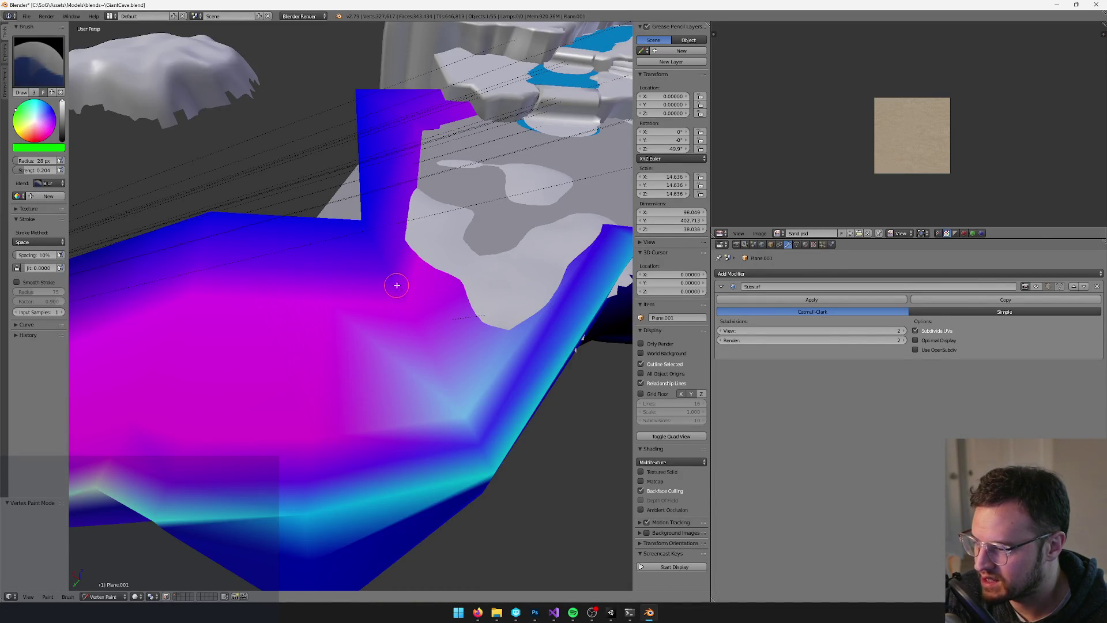
pyautogui.press('Tab')
pyautogui.press('Tab')
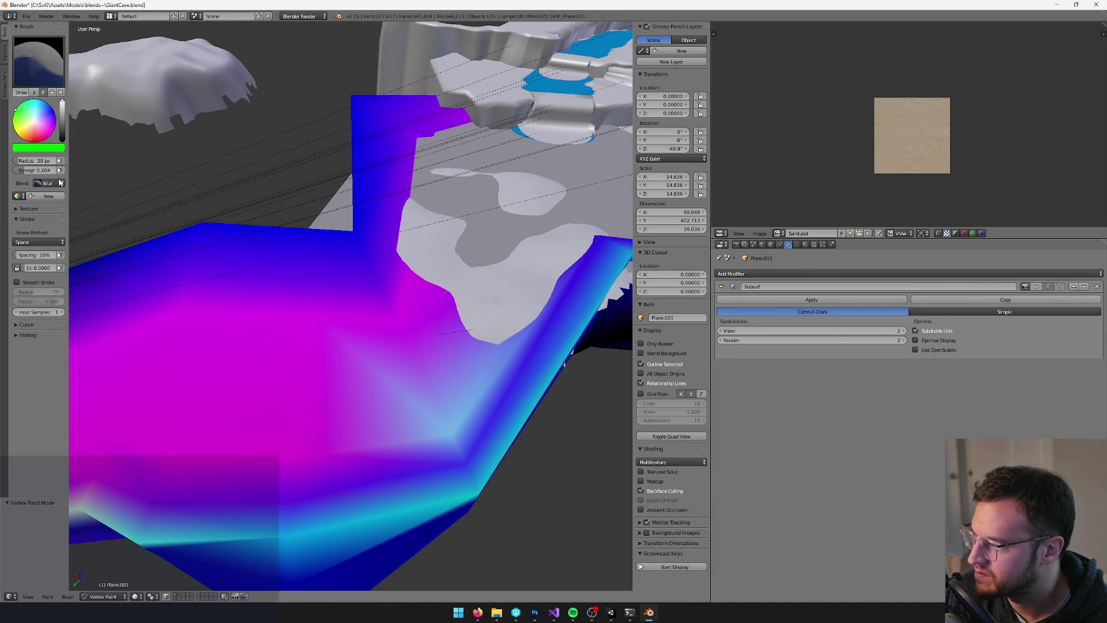
pyautogui.click(52, 182)
pyautogui.click(62, 164)
pyautogui.moveTo(383, 277); pyautogui.dragTo(371, 292)
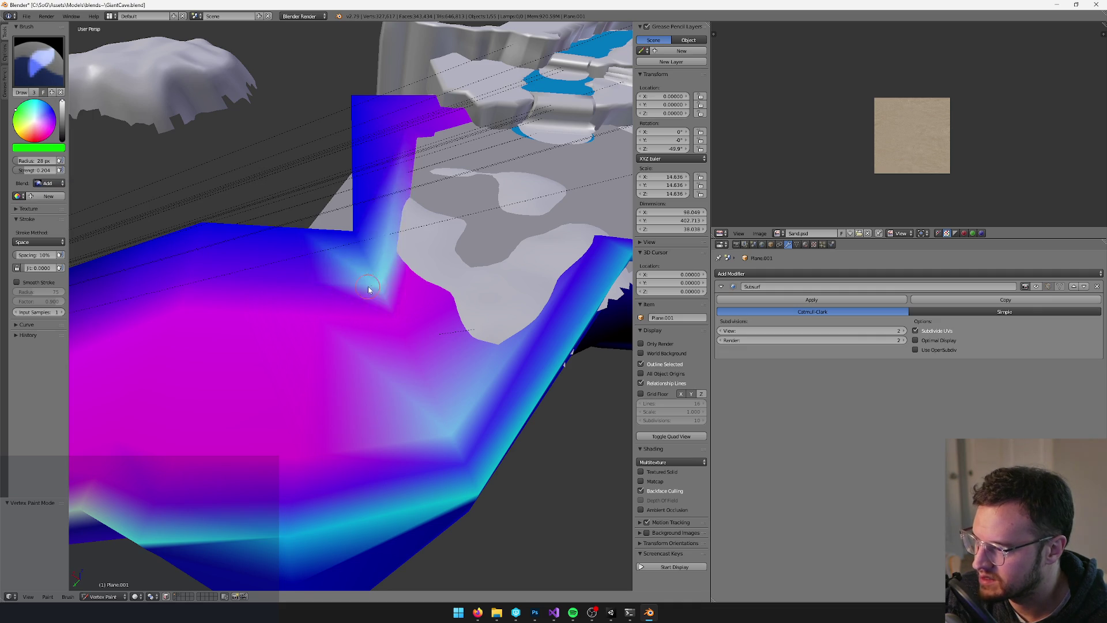
pyautogui.scroll(3, 383, 289)
pyautogui.scroll(-2, 349, 317)
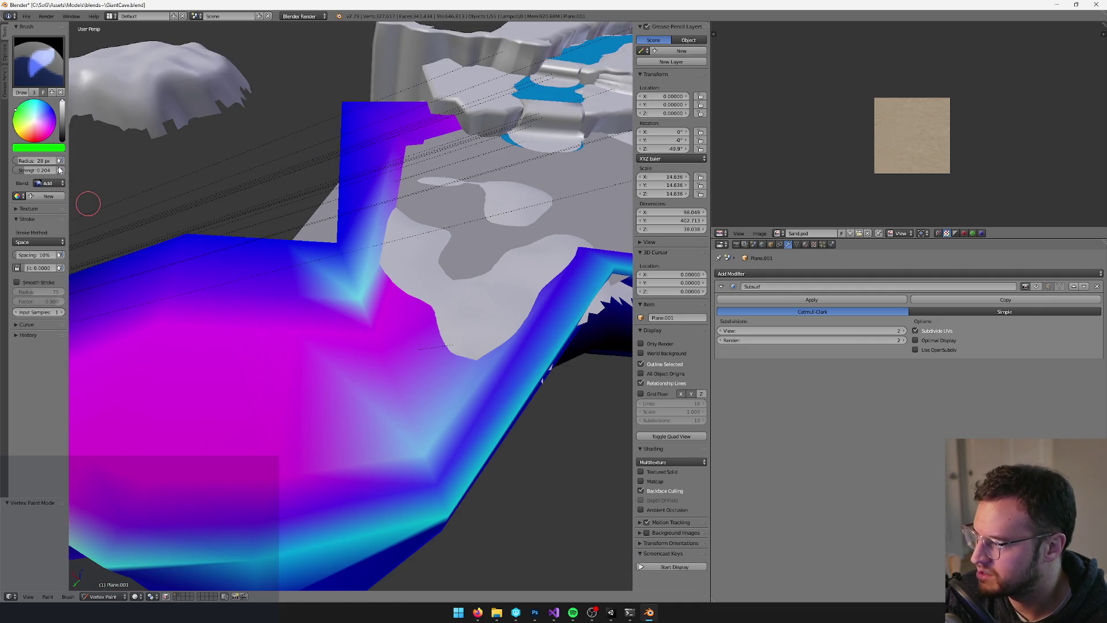
# Lower the paint colour's brightness, paint a light cyan streak up the wall, and return to Object Mode
pyautogui.moveTo(63, 124); pyautogui.dragTo(63, 127)
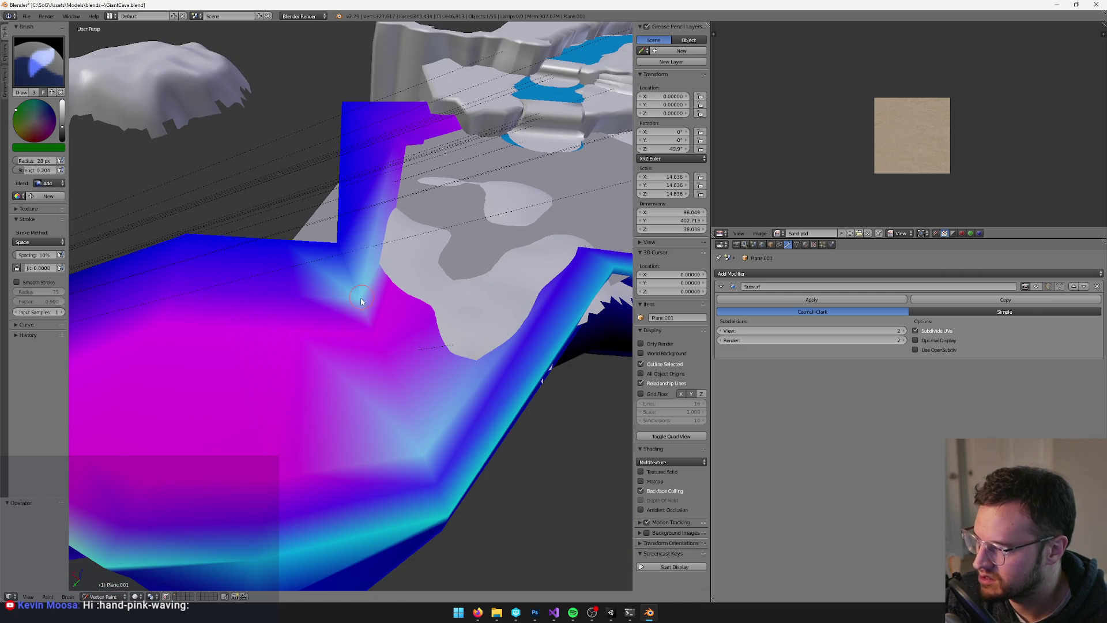
pyautogui.hotkey('ctrl', 'z')
pyautogui.hotkey('ctrl', 'z')
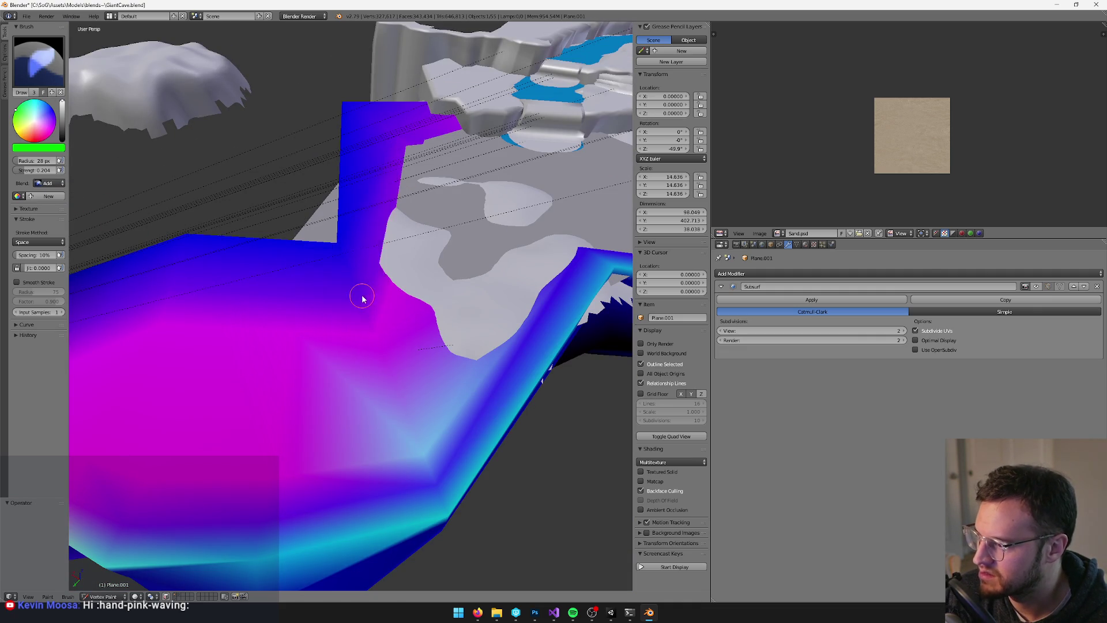
pyautogui.click(65, 127)
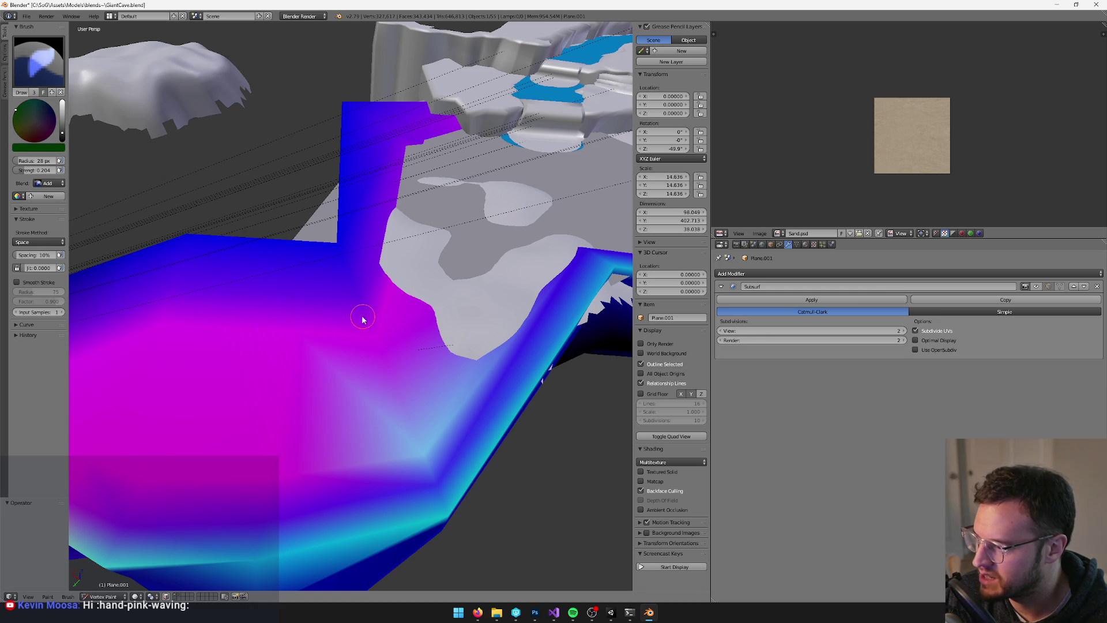
pyautogui.moveTo(358, 308); pyautogui.dragTo(376, 290)
pyautogui.scroll(-1, 376, 290)
pyautogui.press('Tab')
pyautogui.press('Tab')
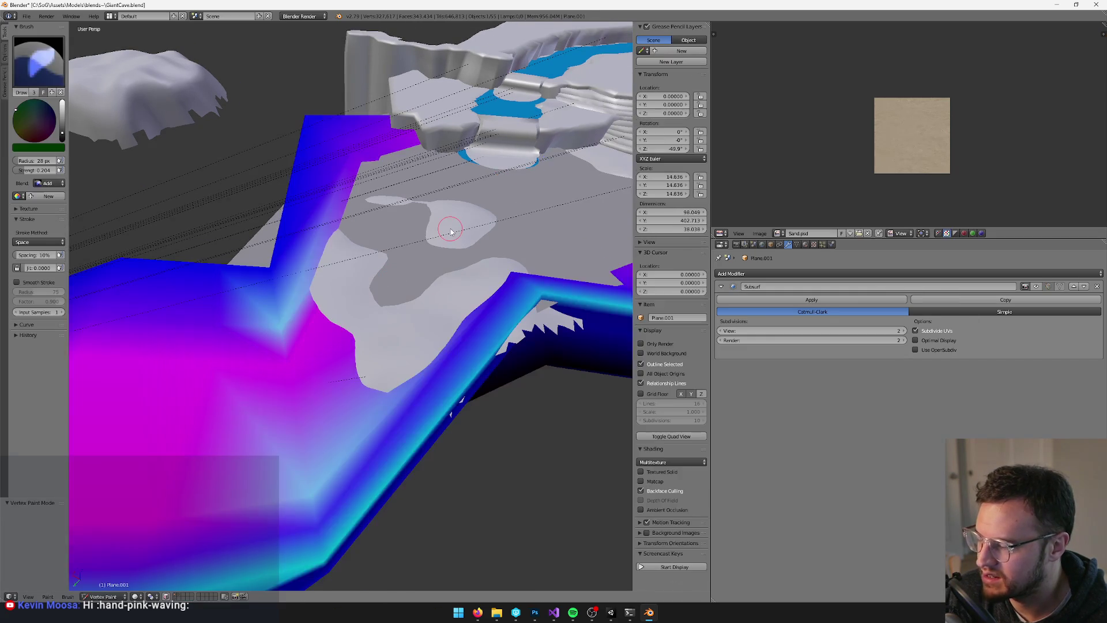
pyautogui.scroll(-1, 450, 231)
pyautogui.press('Tab')
pyautogui.press('Tab')
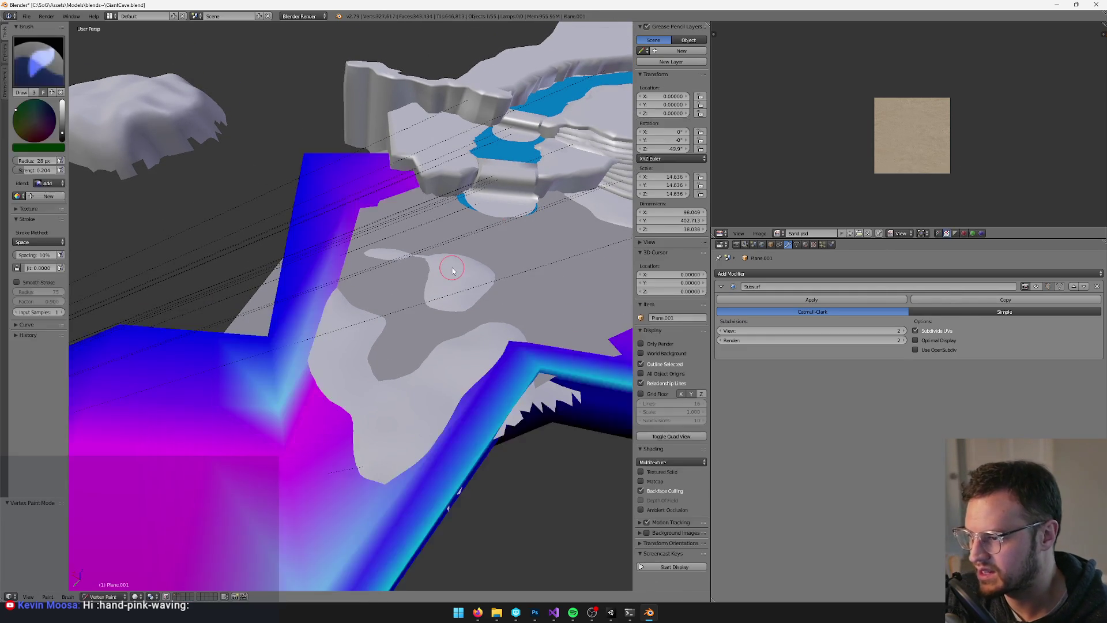
pyautogui.press('v')
# Select the small magenta floor patch (Plane.267) and inspect it in Vertex Paint mode
pyautogui.rightClick(460, 275)
pyautogui.press('v')
pyautogui.scroll(3, 429, 311)
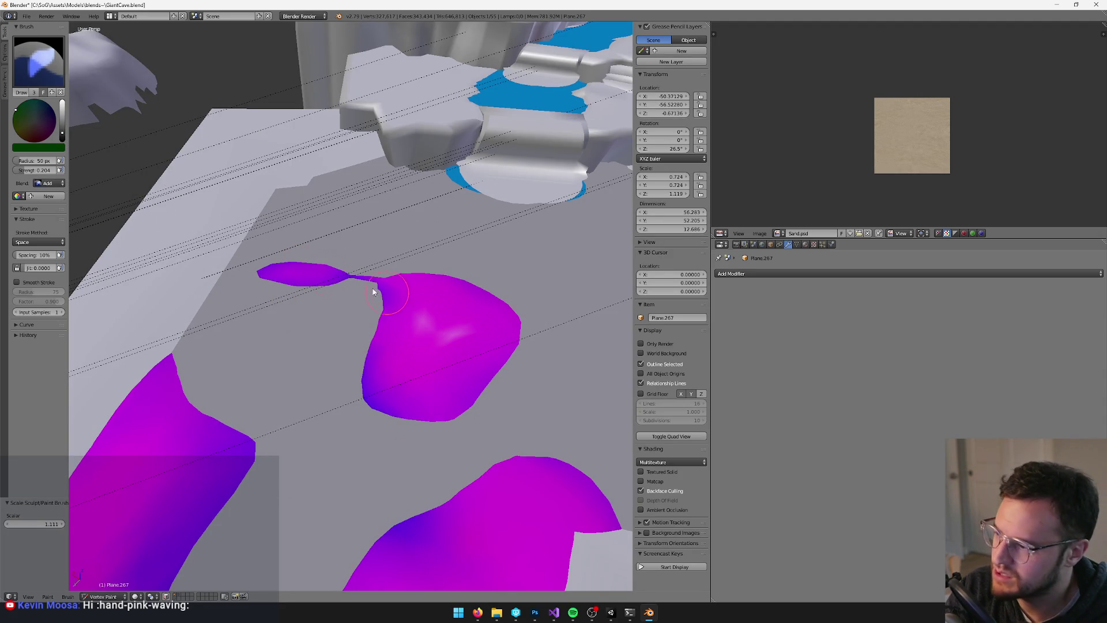
pyautogui.scroll(1, 358, 289)
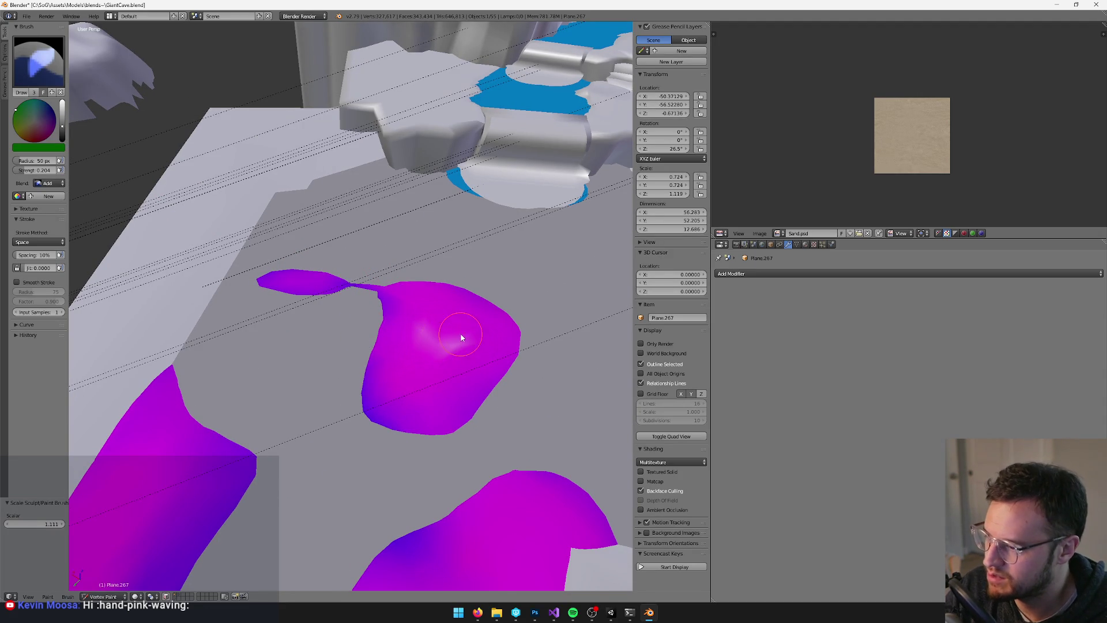
pyautogui.scroll(-3, 467, 352)
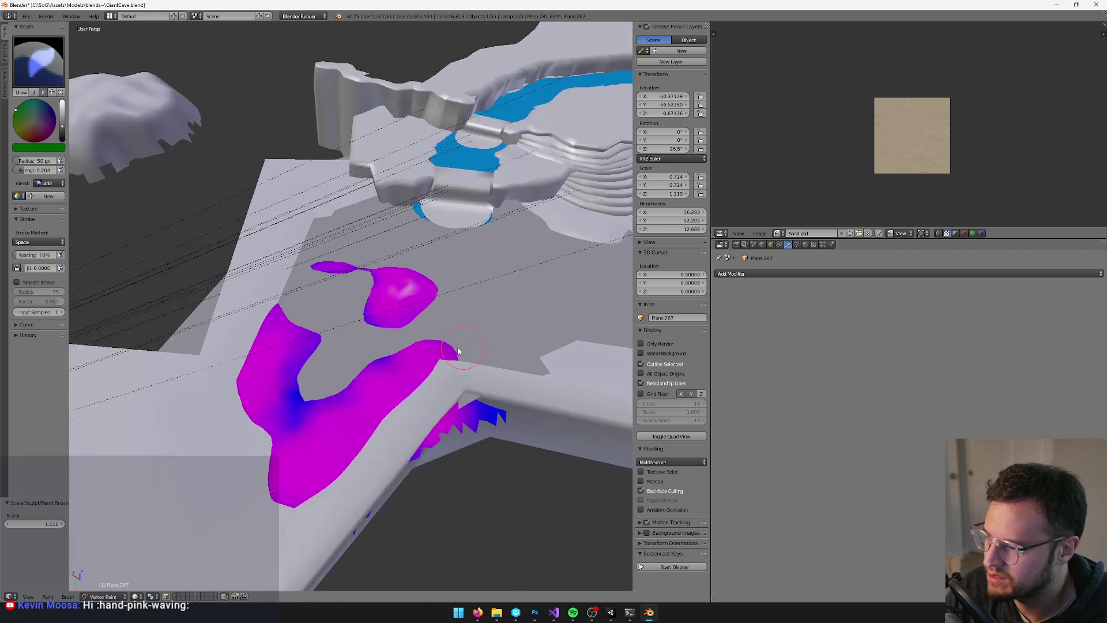
pyautogui.scroll(3, 396, 448)
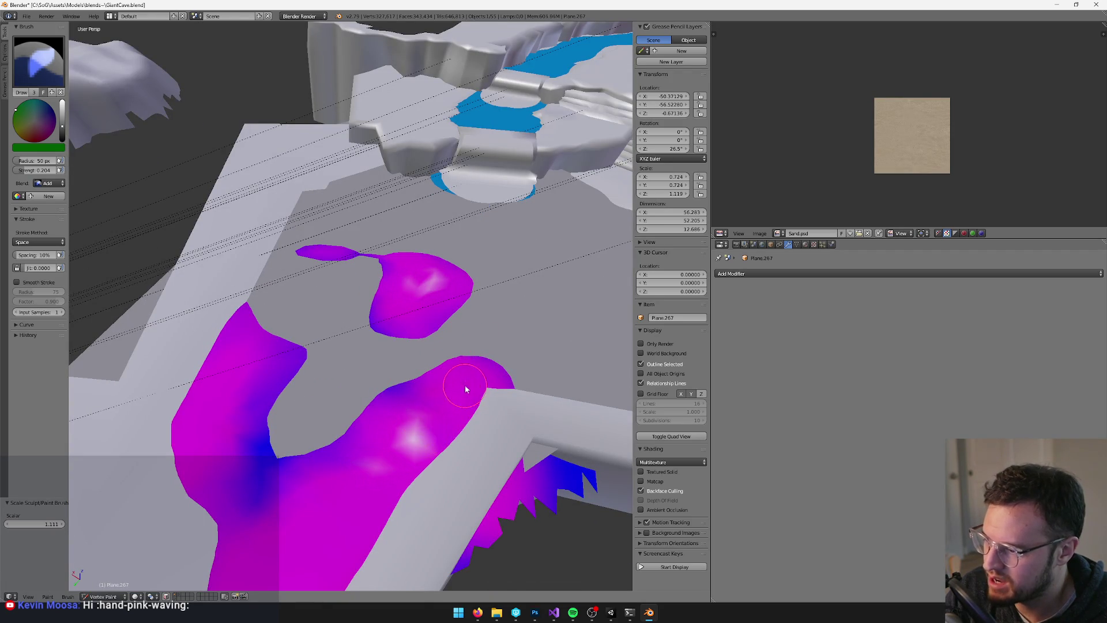
pyautogui.scroll(1, 433, 403)
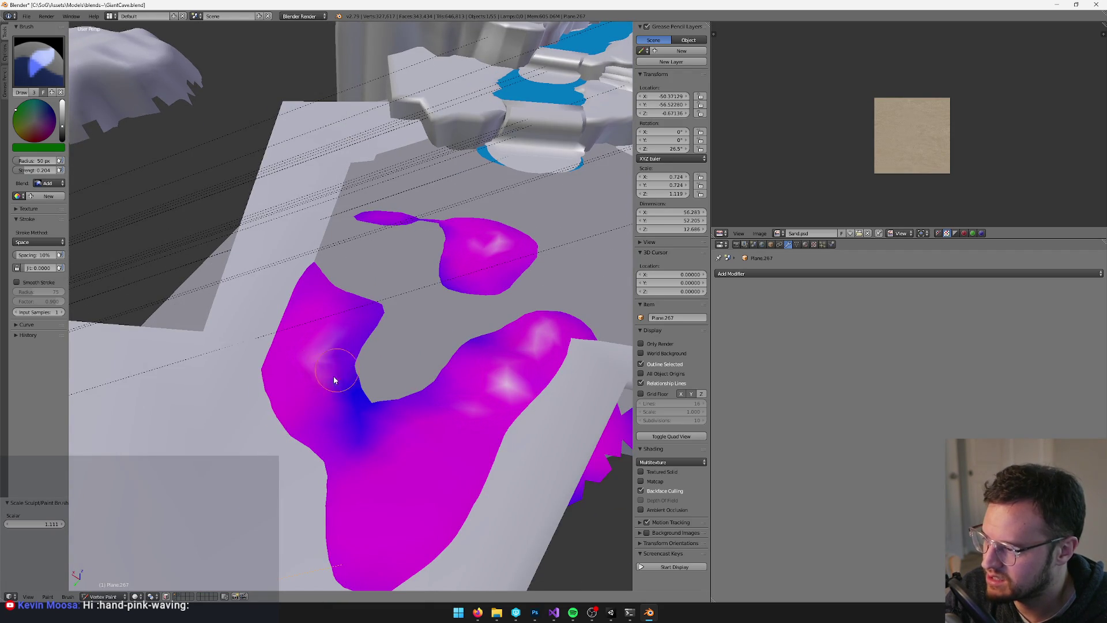
pyautogui.scroll(-3, 376, 368)
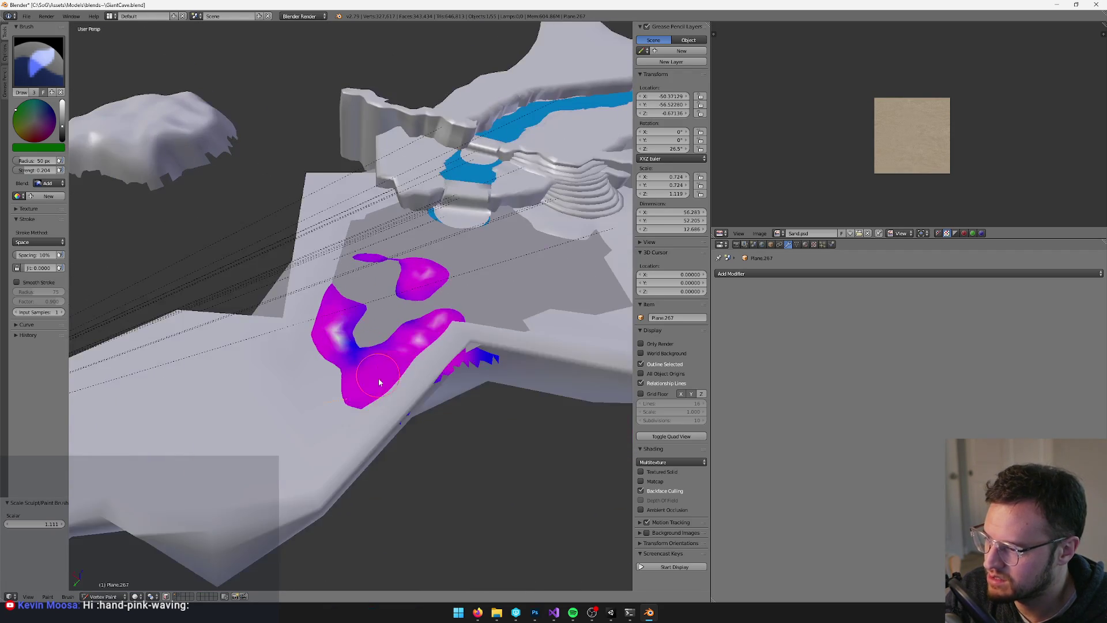
pyautogui.scroll(2, 402, 358)
# Leave vertex paint, select the large cave floor mesh, and enter Edit Mode
pyautogui.press('v')
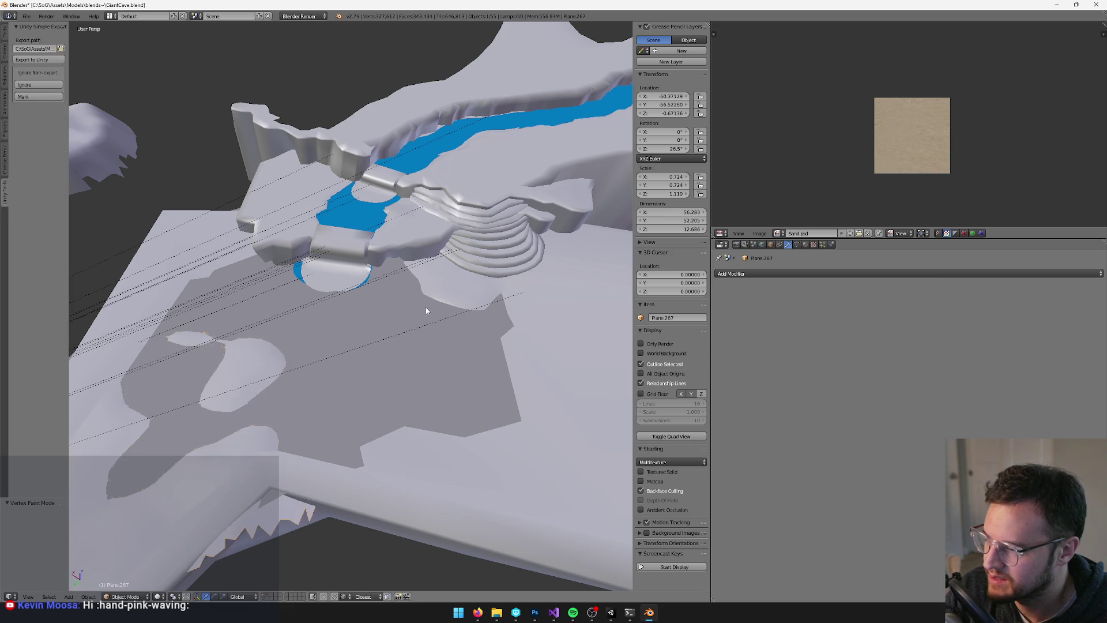
pyautogui.rightClick(416, 245)
pyautogui.scroll(-2, 546, 367)
pyautogui.rightClick(494, 323)
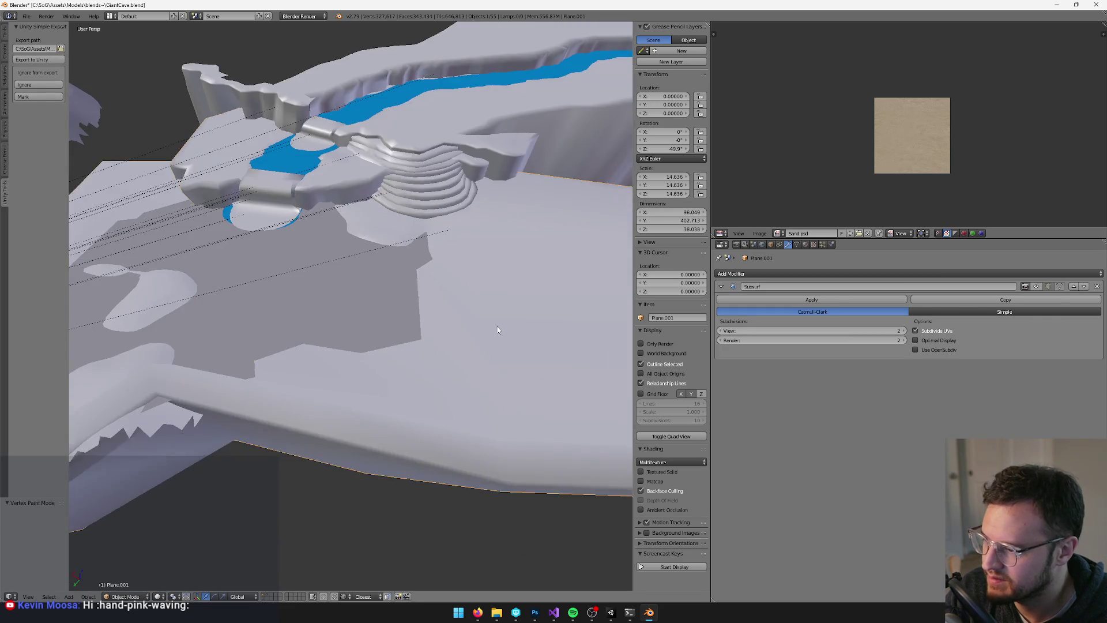
pyautogui.press('v')
pyautogui.press('v')
pyautogui.scroll(-2, 497, 347)
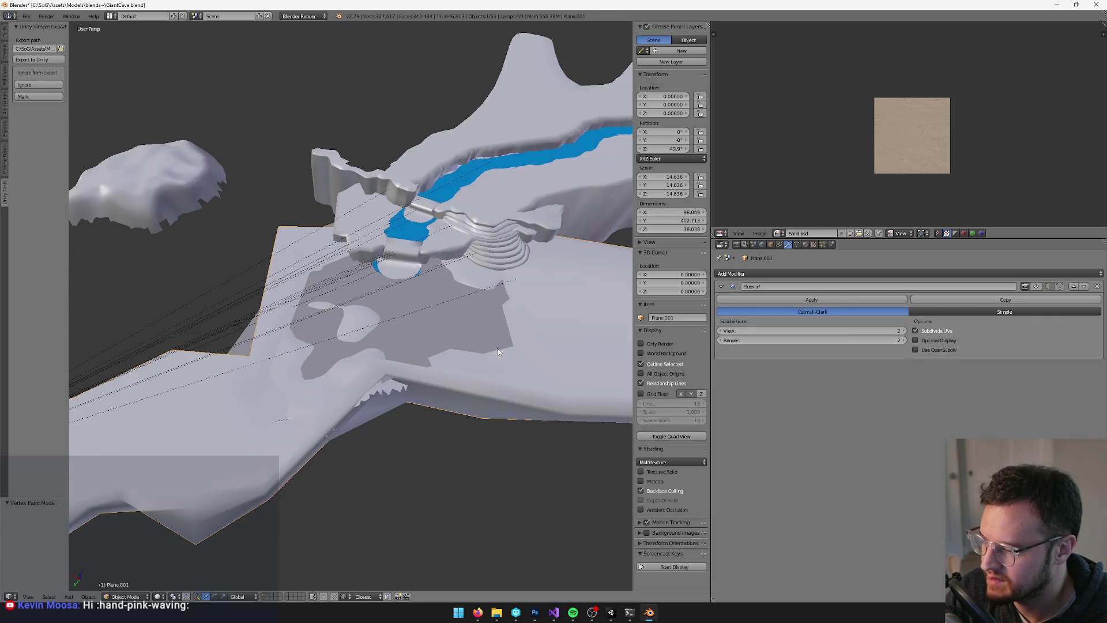
pyautogui.press('Tab')
pyautogui.scroll(3, 484, 352)
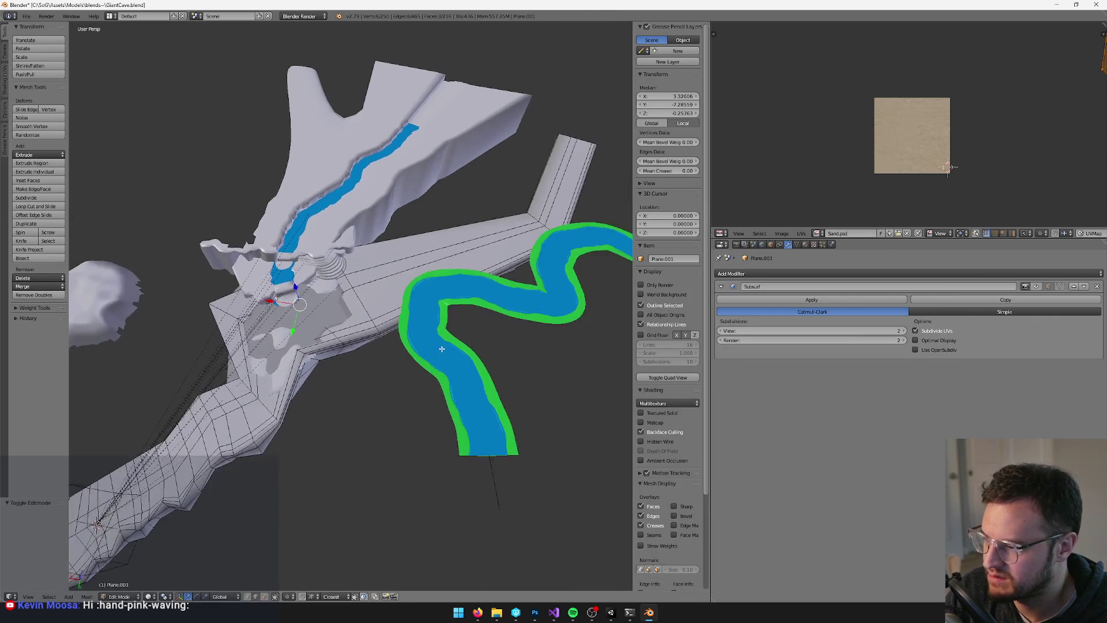
# Add three loop cuts across the floor mesh, keeping the first one centred
pyautogui.hotkey('ctrl', 'r')
pyautogui.click(455, 255)
pyautogui.rightClick(463, 272)
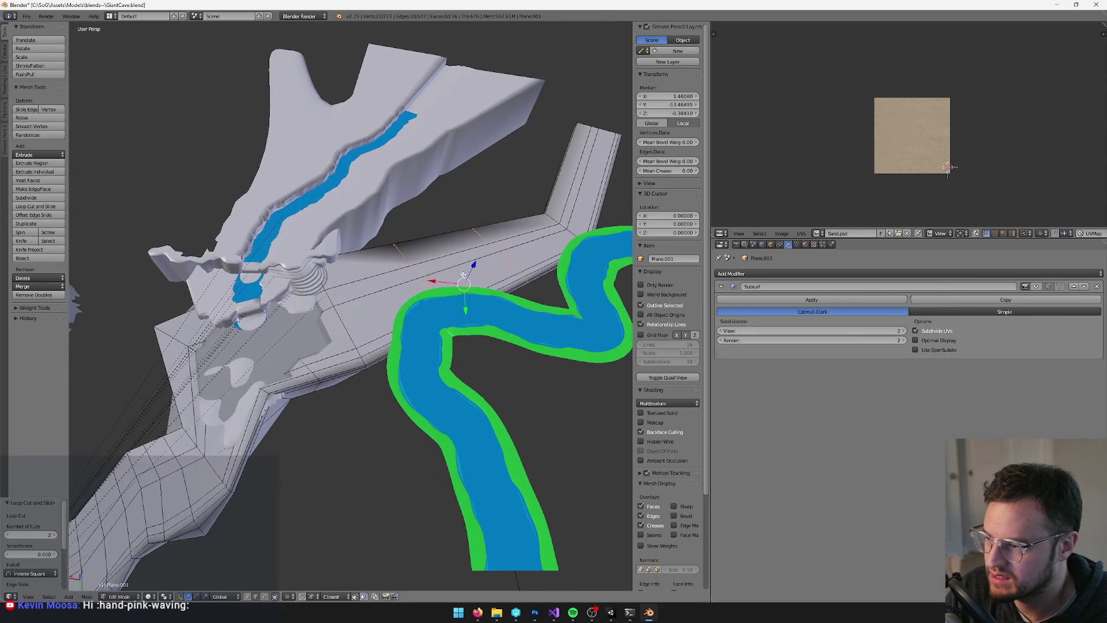
pyautogui.hotkey('ctrl', 'r')
pyautogui.click(469, 266)
pyautogui.click(470, 266)
pyautogui.hotkey('ctrl', 'r')
pyautogui.click(381, 275)
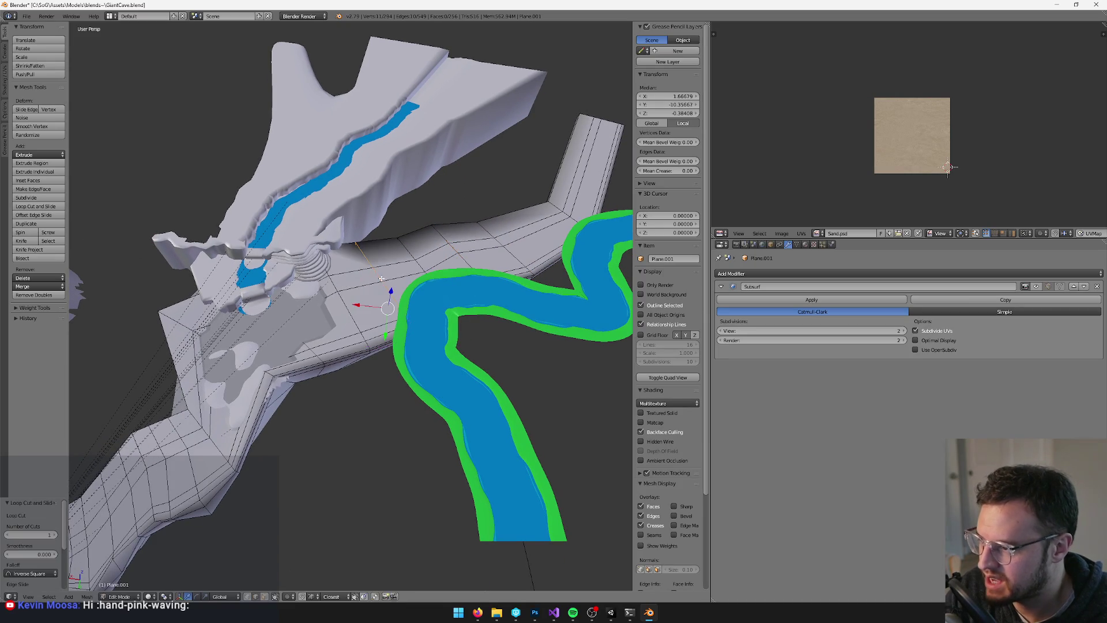
pyautogui.click(389, 288)
pyautogui.scroll(4, 420, 288)
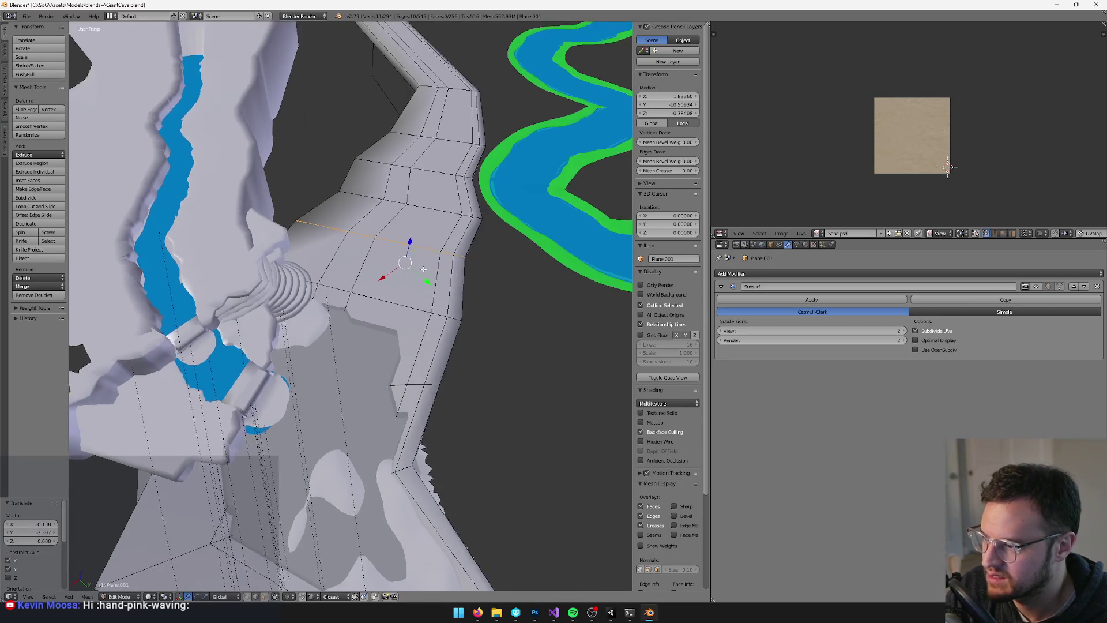
# Cut two more edge loops further up the path and move one into place
pyautogui.hotkey('ctrl', 'r')
pyautogui.click(381, 286)
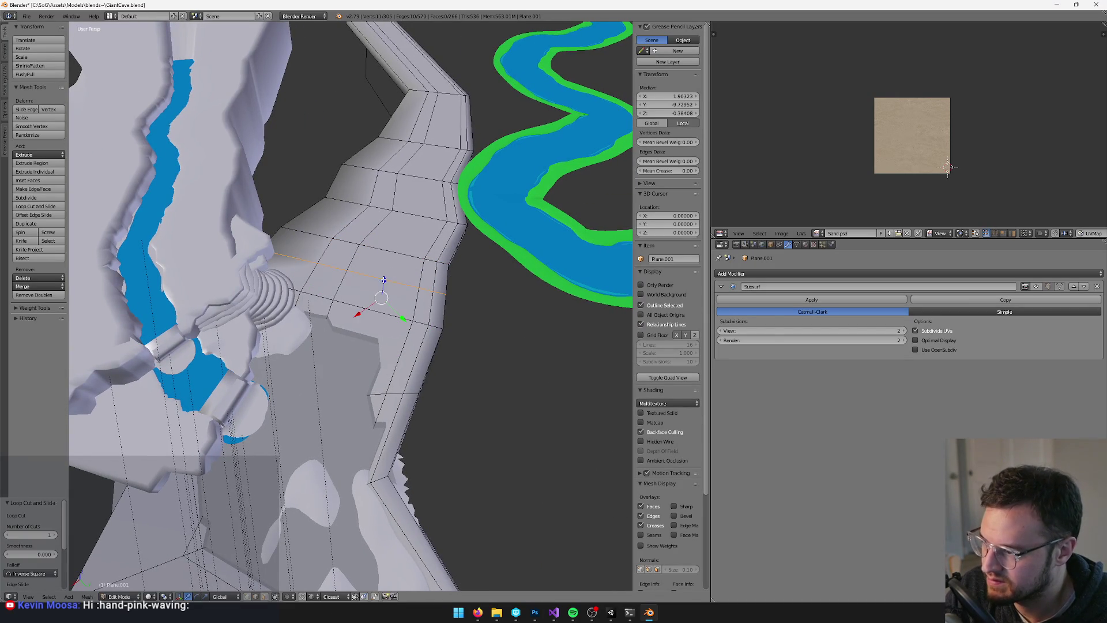
pyautogui.click(391, 290)
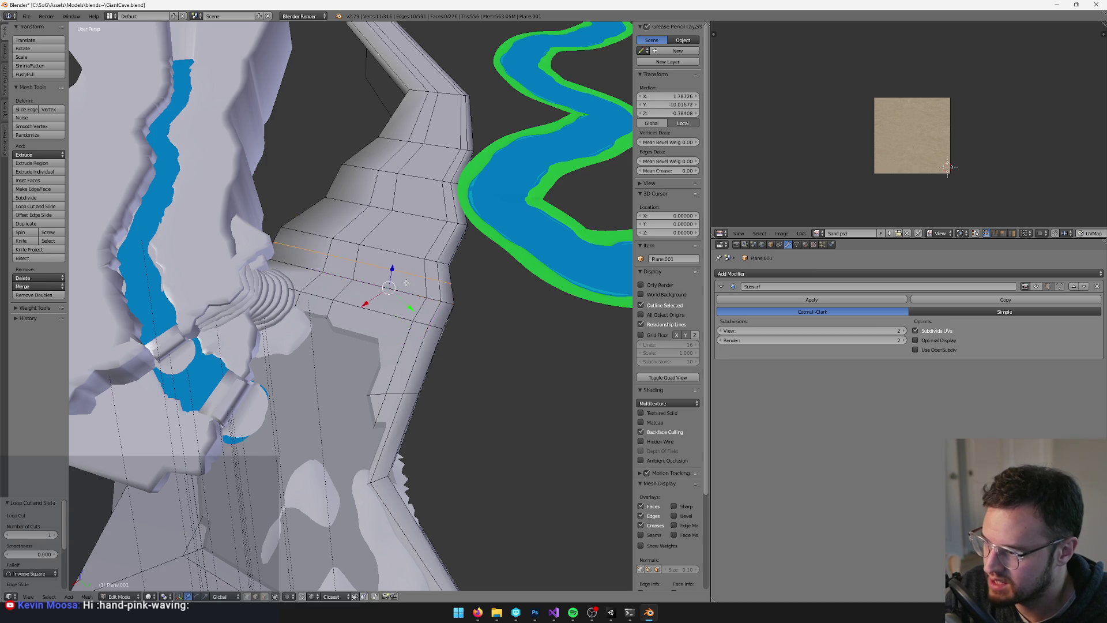
pyautogui.hotkey('ctrl', 'r')
pyautogui.click(395, 269)
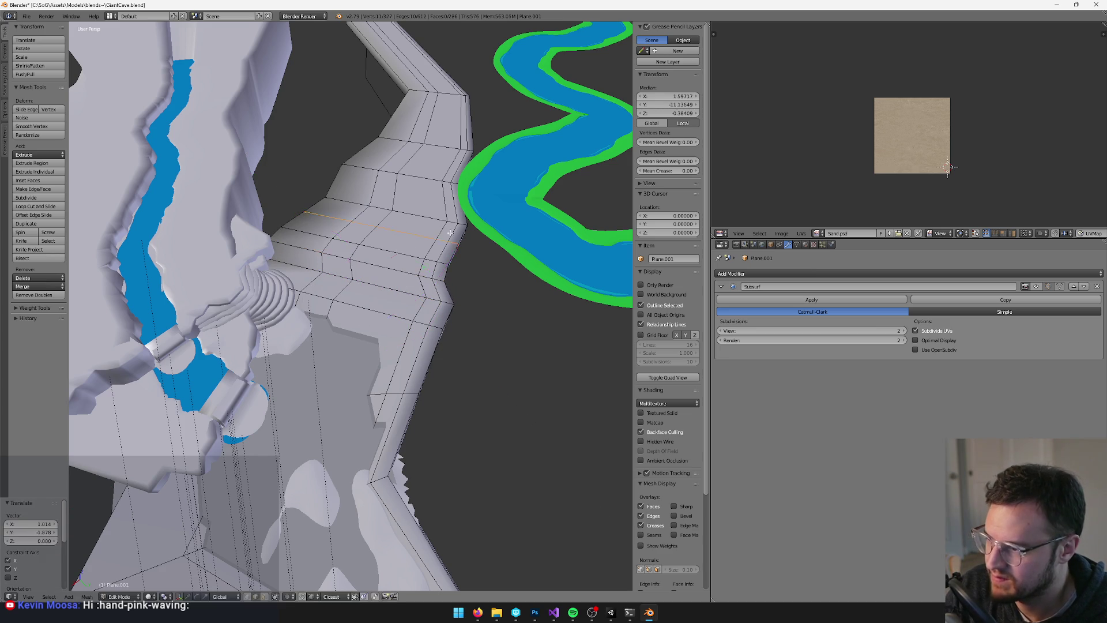
pyautogui.click(408, 227)
pyautogui.press('g')
pyautogui.click(418, 218)
pyautogui.scroll(2, 426, 190)
# Cut two higher edge loops, move one along a constrained axis, and exit Edit Mode
pyautogui.hotkey('ctrl', 'r')
pyautogui.click(426, 185)
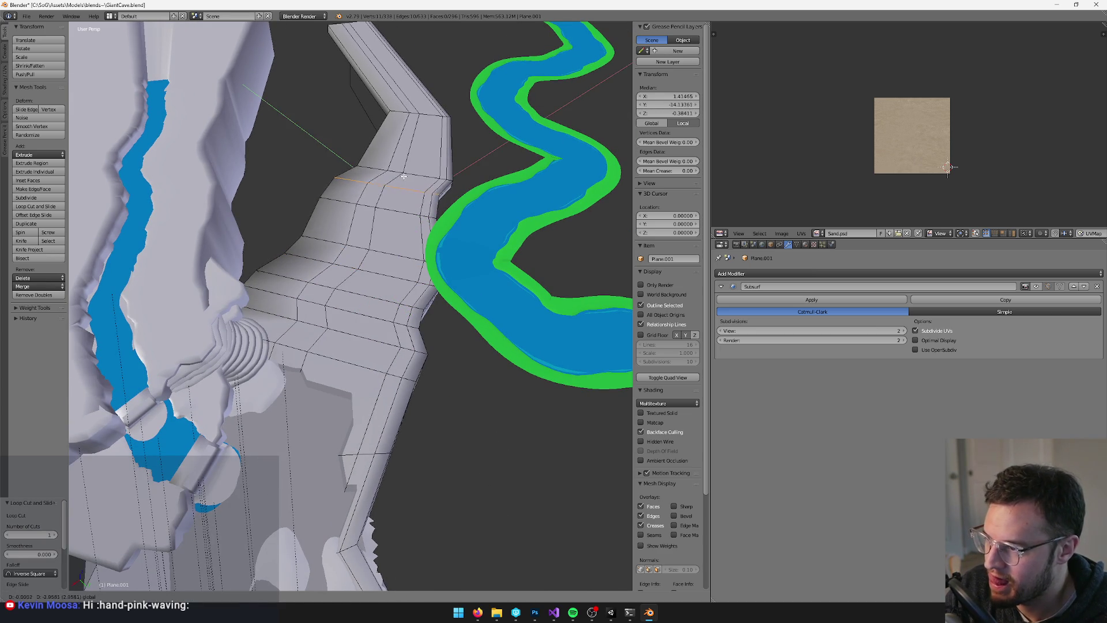
pyautogui.click(403, 176)
pyautogui.hotkey('ctrl', 'r')
pyautogui.click(426, 158)
pyautogui.click(437, 158)
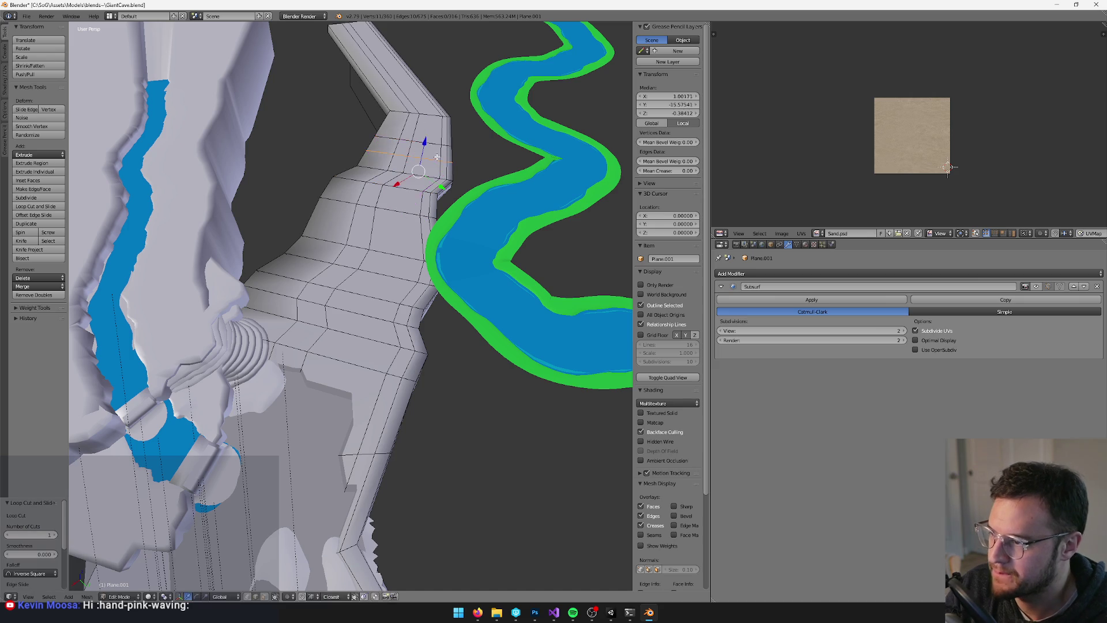
pyautogui.press('g')
pyautogui.hotkey('shift', 'z')
pyautogui.click(431, 140)
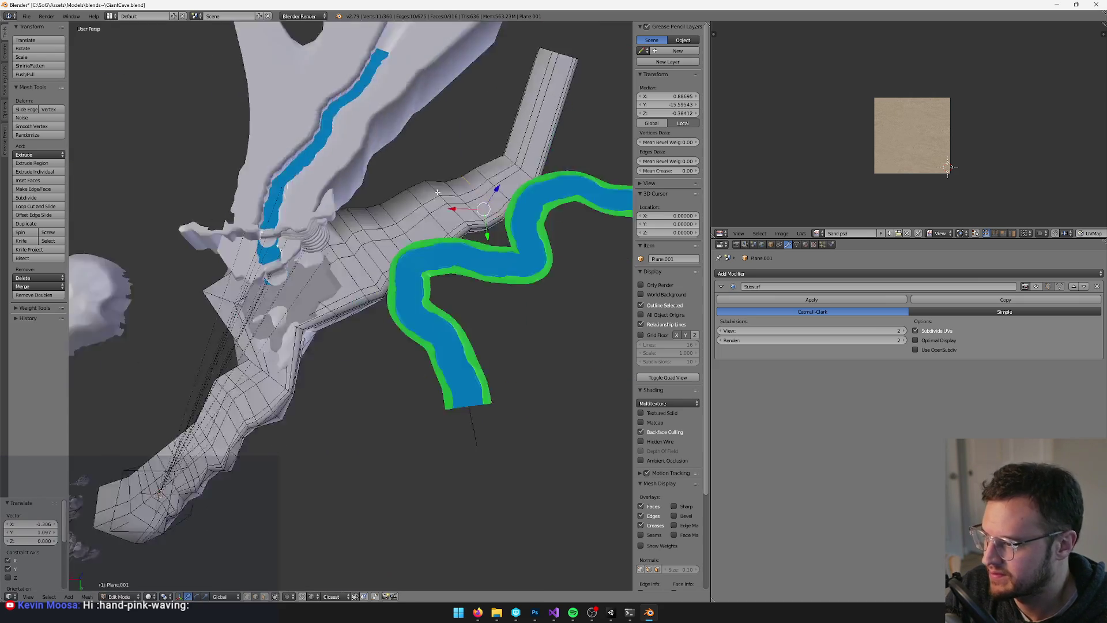
pyautogui.press('Tab')
# Check the painted vertex colours by orbiting around the path mesh
pyautogui.press('v')
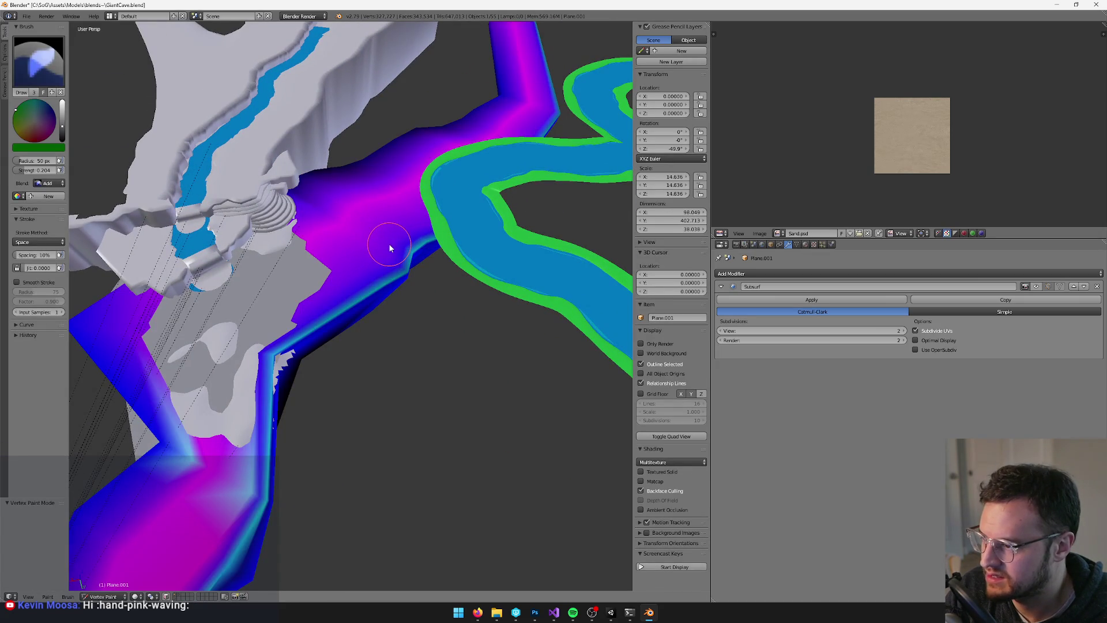
pyautogui.press('Tab')
pyautogui.press('Tab')
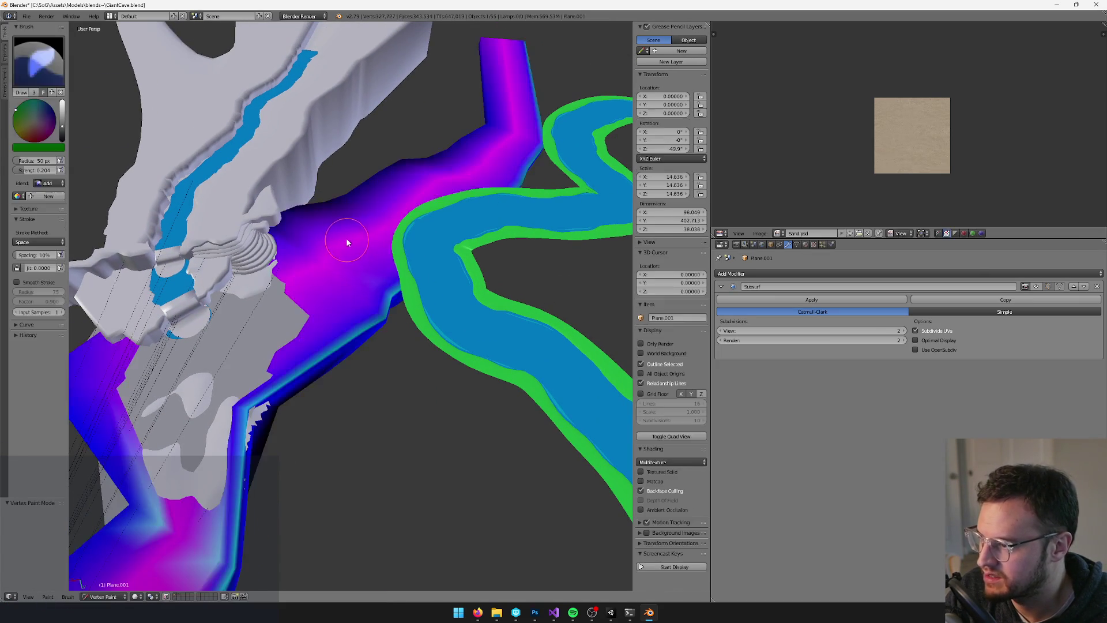
pyautogui.scroll(2, 428, 211)
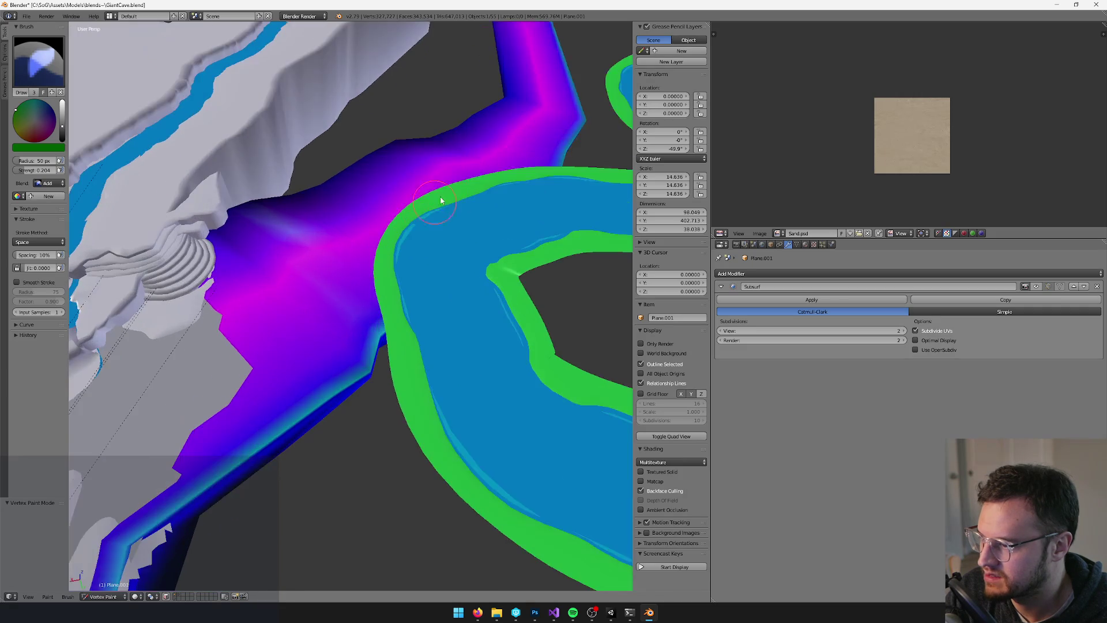
pyautogui.moveTo(404, 219); pyautogui.dragTo(520, 234)
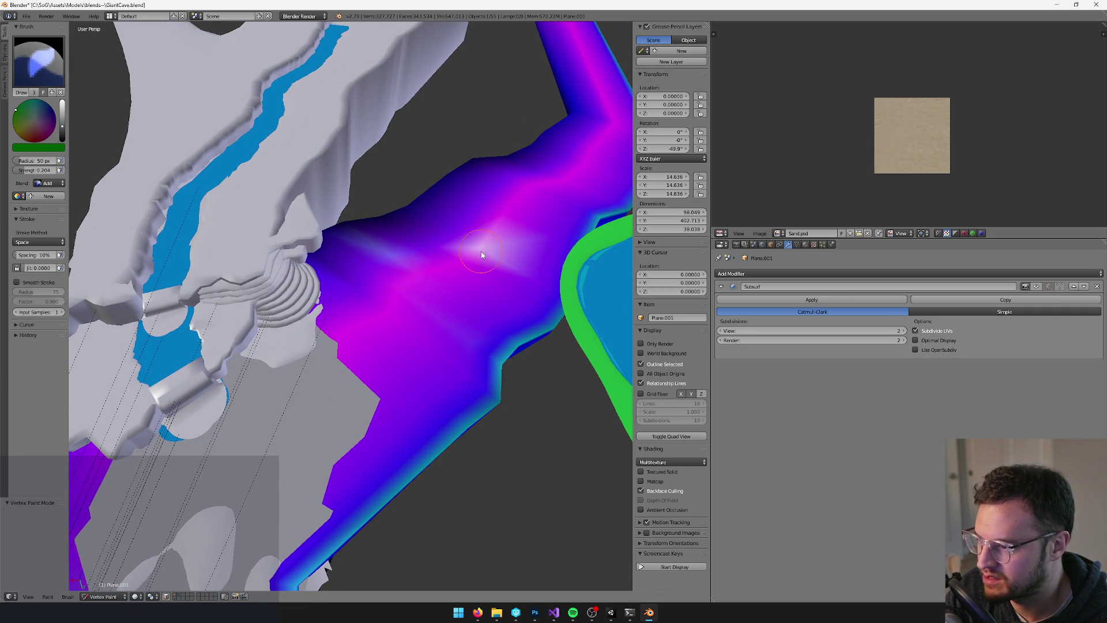
pyautogui.scroll(-3, 482, 248)
# Return to Object Mode, export the cave mesh to Unity, and switch to Unity
pyautogui.press('v')
pyautogui.hotkey('ctrl', 's')
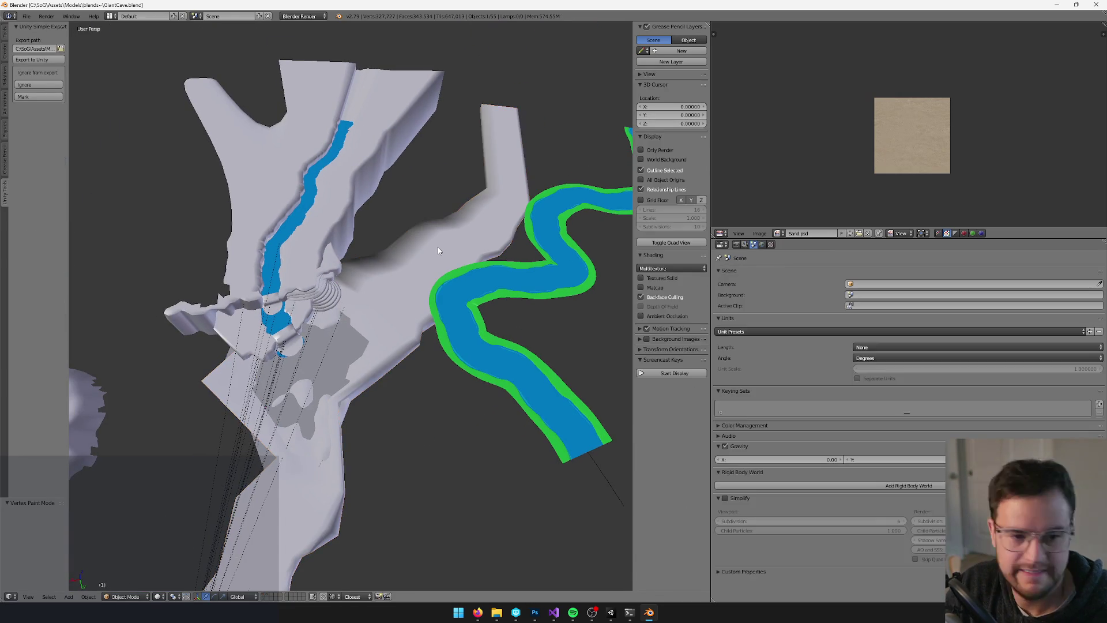
pyautogui.moveTo(437, 246); pyautogui.dragTo(453, 234)
pyautogui.hotkey('alt', 'Tab')
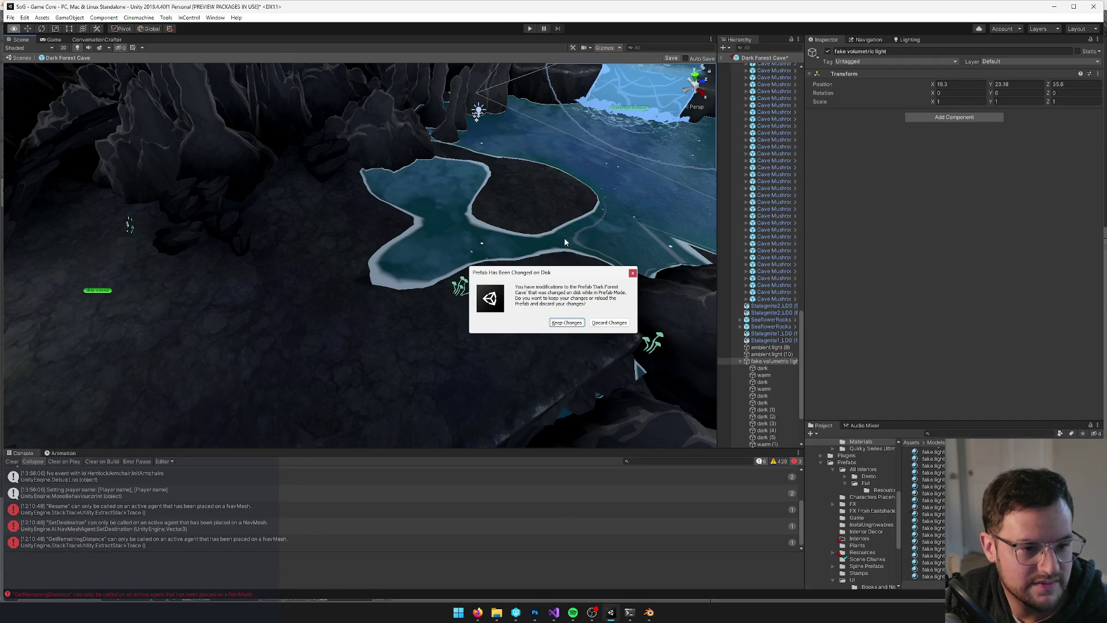
# Keep the prefab changes after reimport and locate the glowy mushrooms group
pyautogui.click(553, 326)
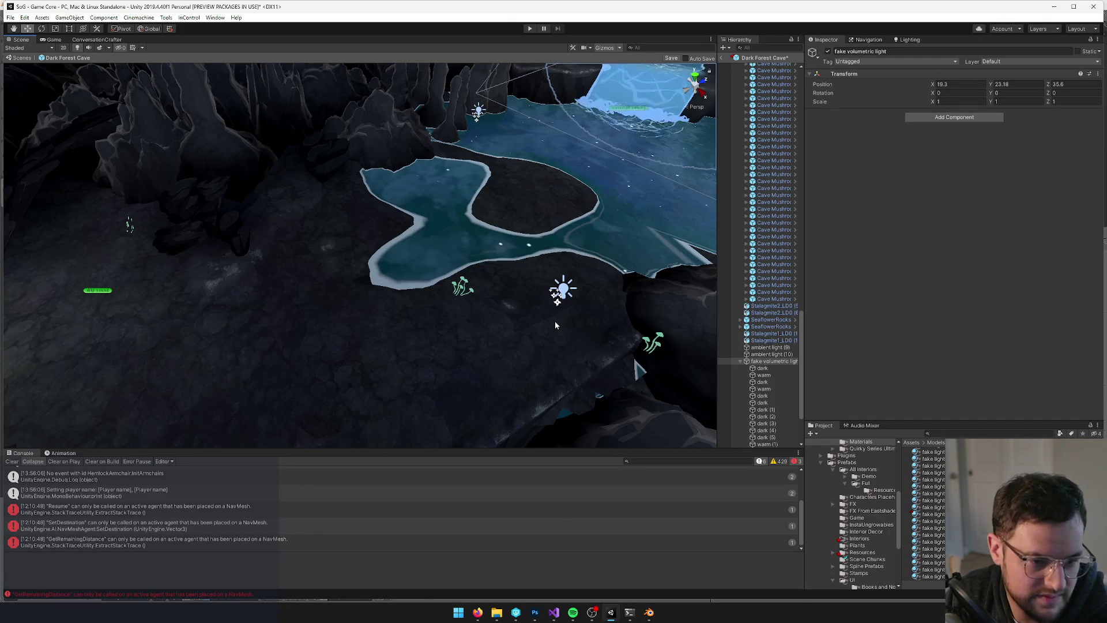
pyautogui.moveTo(534, 313)
pyautogui.mouseDown()
pyautogui.moveTo(583, 287)
pyautogui.moveTo(488, 292)
pyautogui.mouseUp()
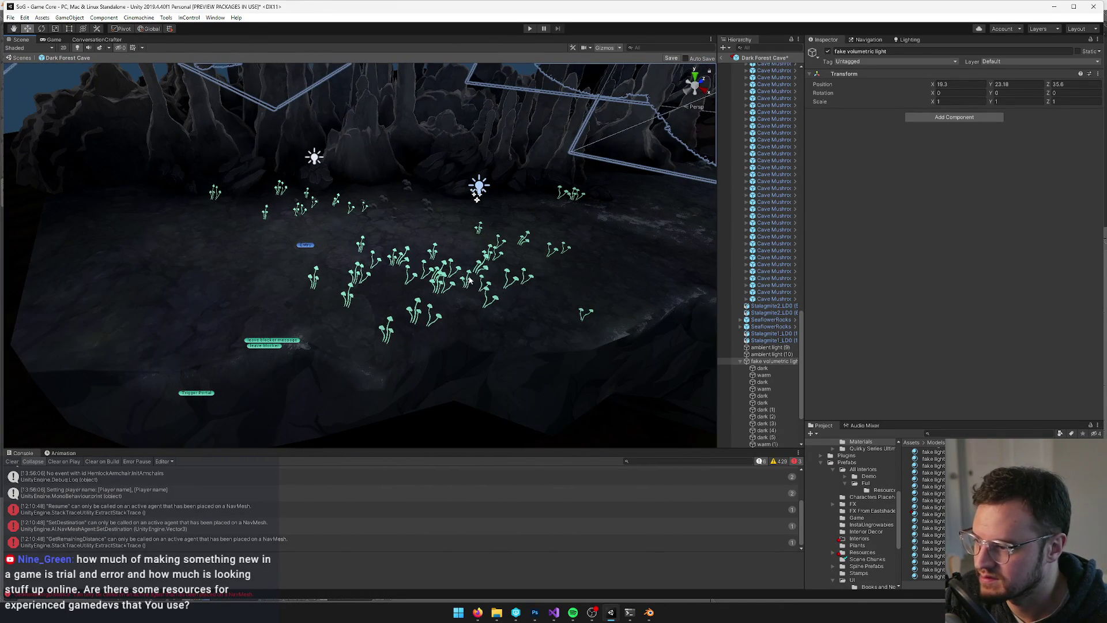
pyautogui.click(469, 276)
pyautogui.moveTo(575, 309); pyautogui.dragTo(663, 320)
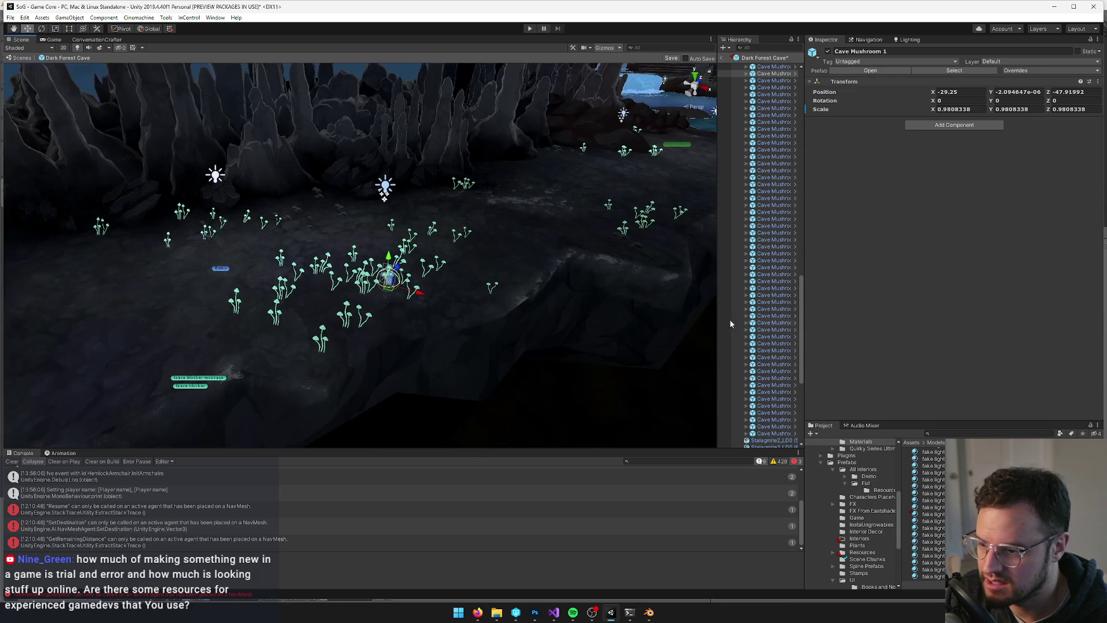
pyautogui.scroll(5, 753, 350)
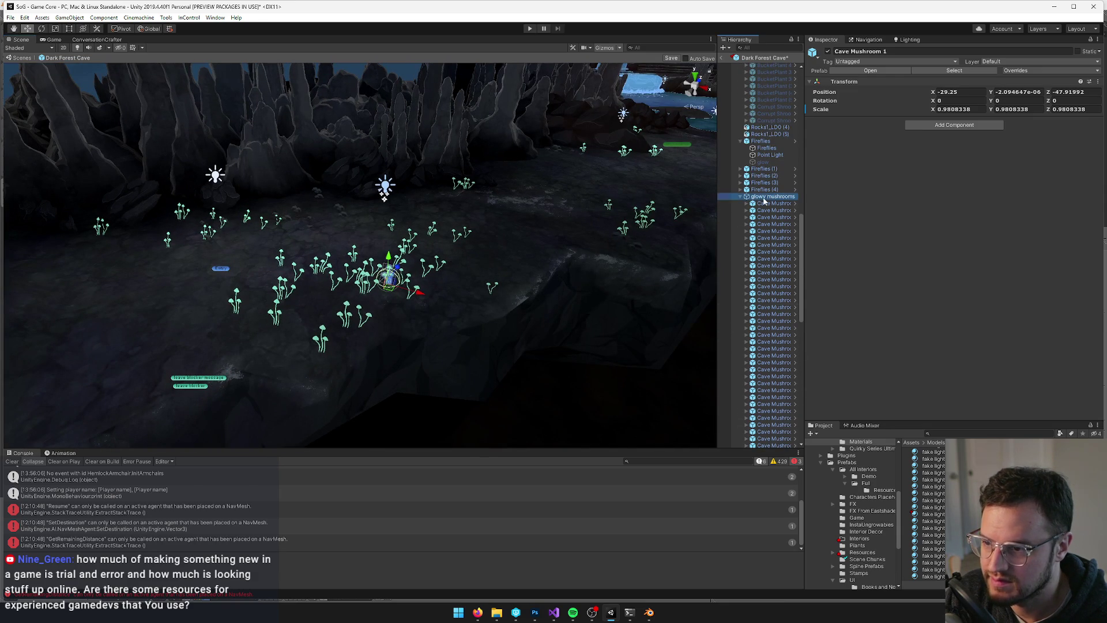
pyautogui.click(764, 197)
pyautogui.moveTo(456, 284)
pyautogui.mouseDown()
pyautogui.moveTo(446, 302)
pyautogui.moveTo(474, 308)
pyautogui.moveTo(457, 261)
pyautogui.moveTo(461, 323)
pyautogui.moveTo(448, 278)
pyautogui.moveTo(513, 270)
pyautogui.mouseUp()
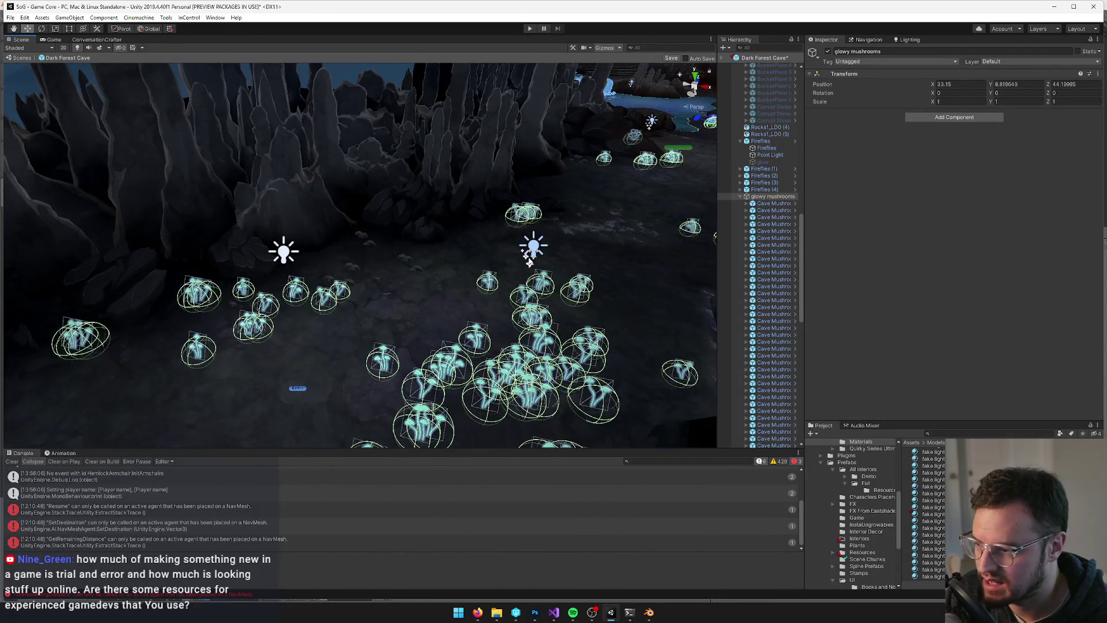
# Drag the glow quad from Fireflies (1) into the glowy mushrooms group
pyautogui.click(529, 262)
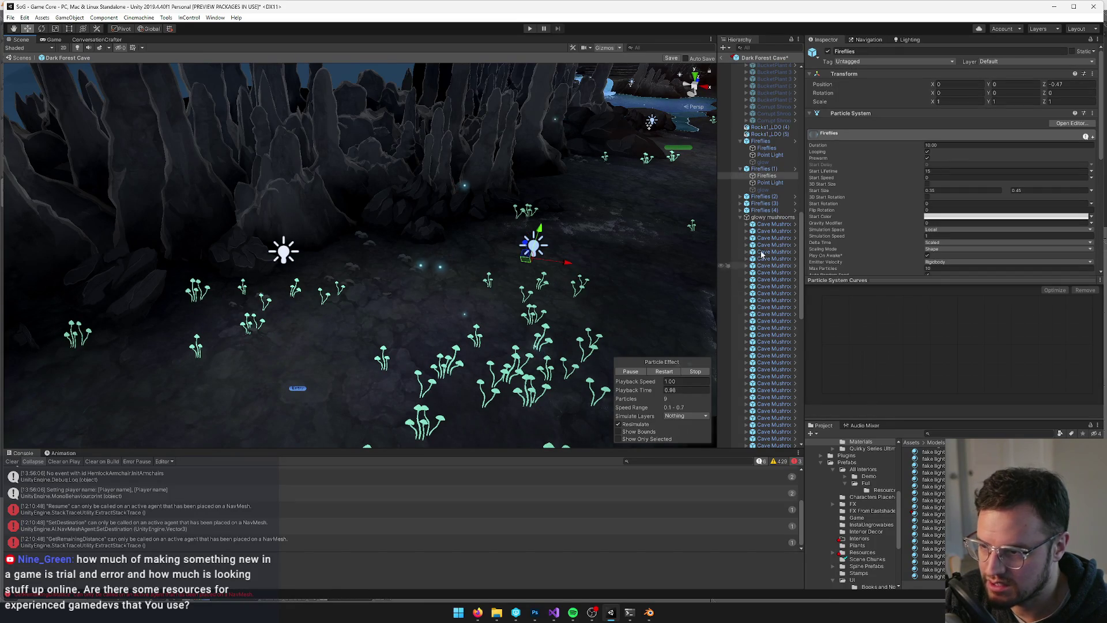
pyautogui.scroll(3, 762, 242)
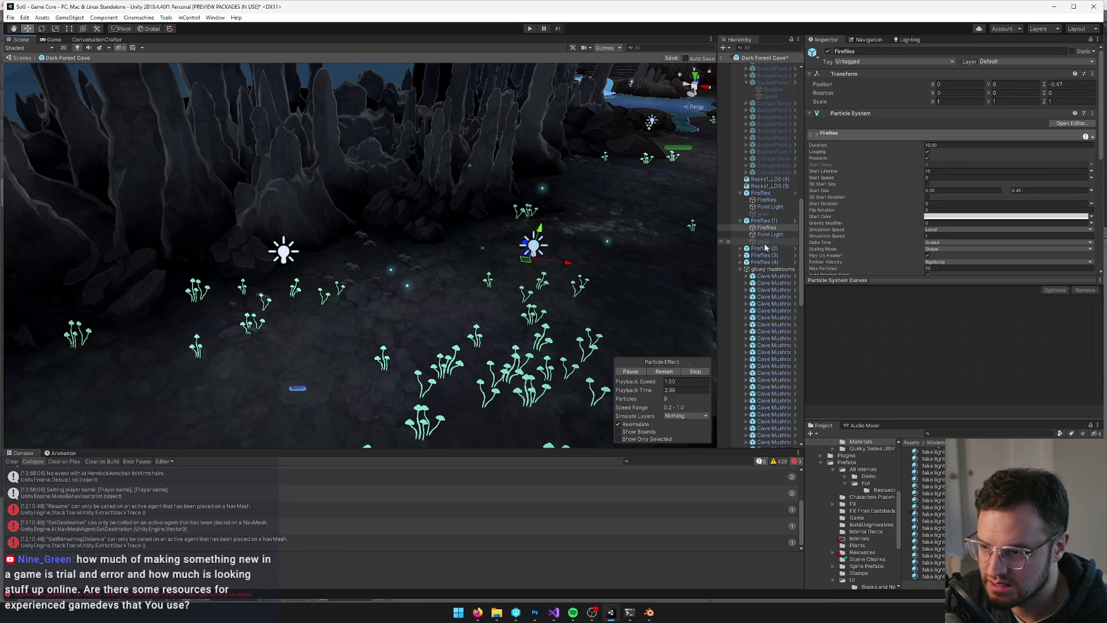
pyautogui.click(765, 242)
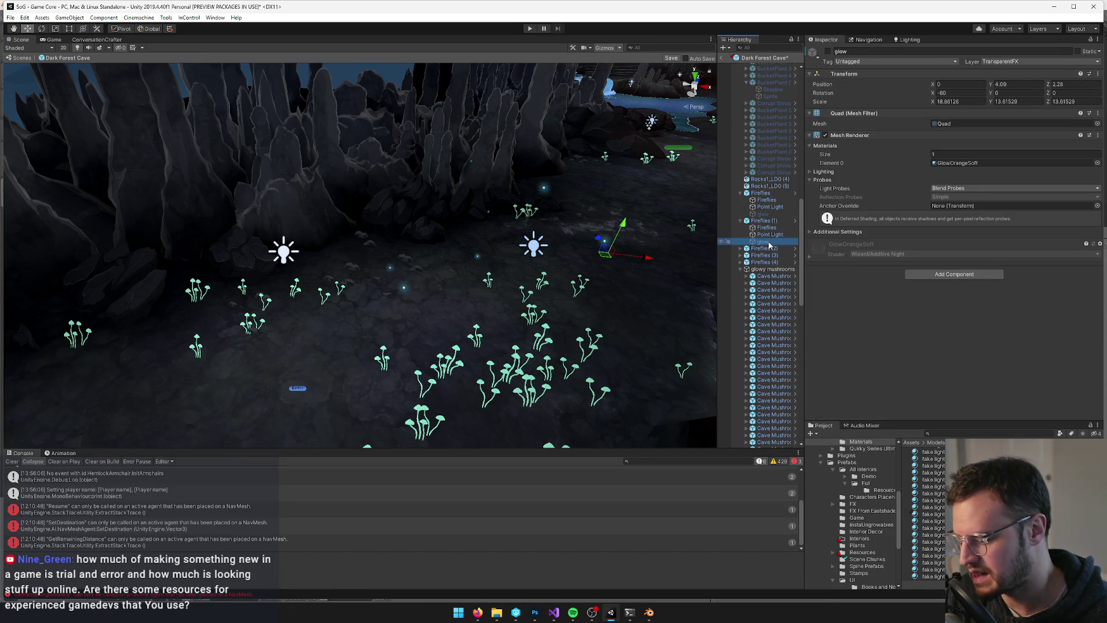
pyautogui.moveTo(765, 271); pyautogui.dragTo(766, 273)
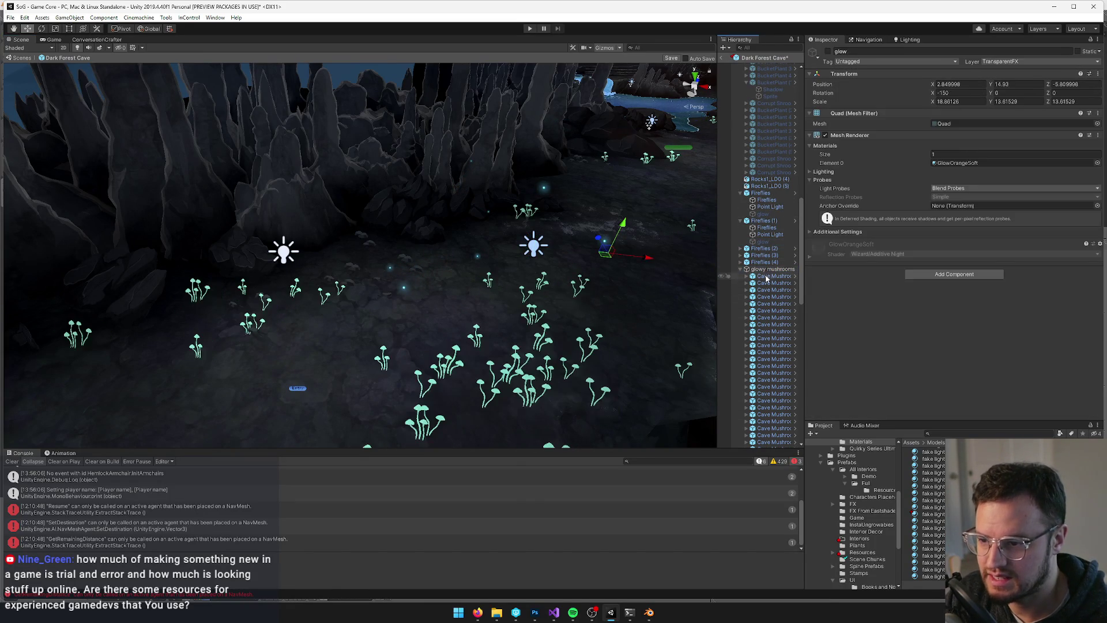
pyautogui.scroll(-5, 649, 319)
pyautogui.scroll(-10, 744, 329)
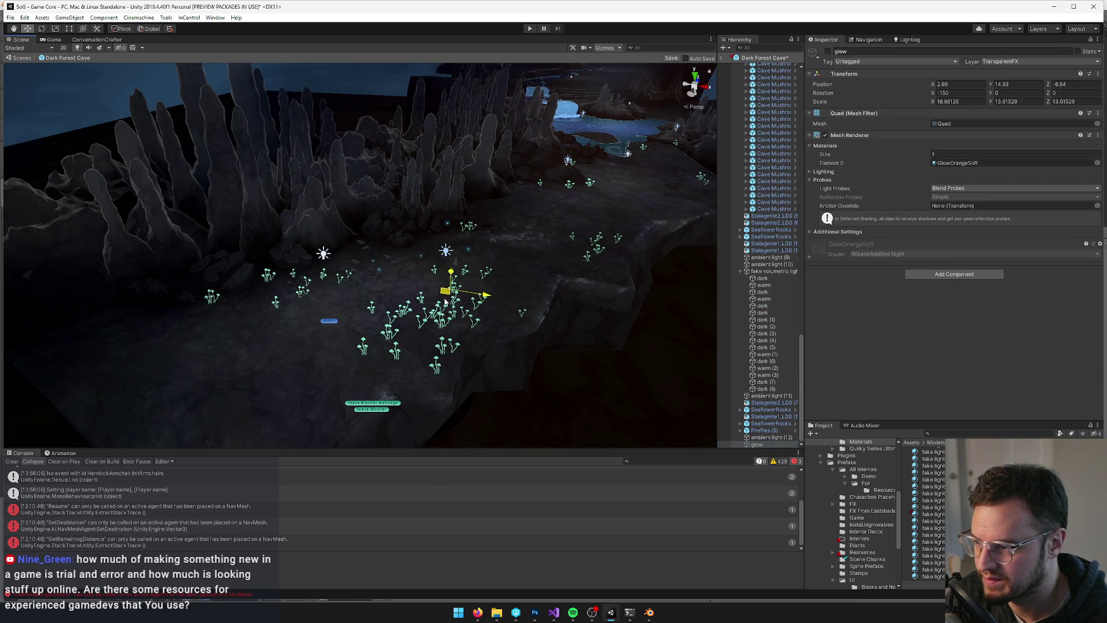
# Enable the glow quad and open its GlowOrangeSoft material asset
pyautogui.click(827, 51)
pyautogui.click(1097, 163)
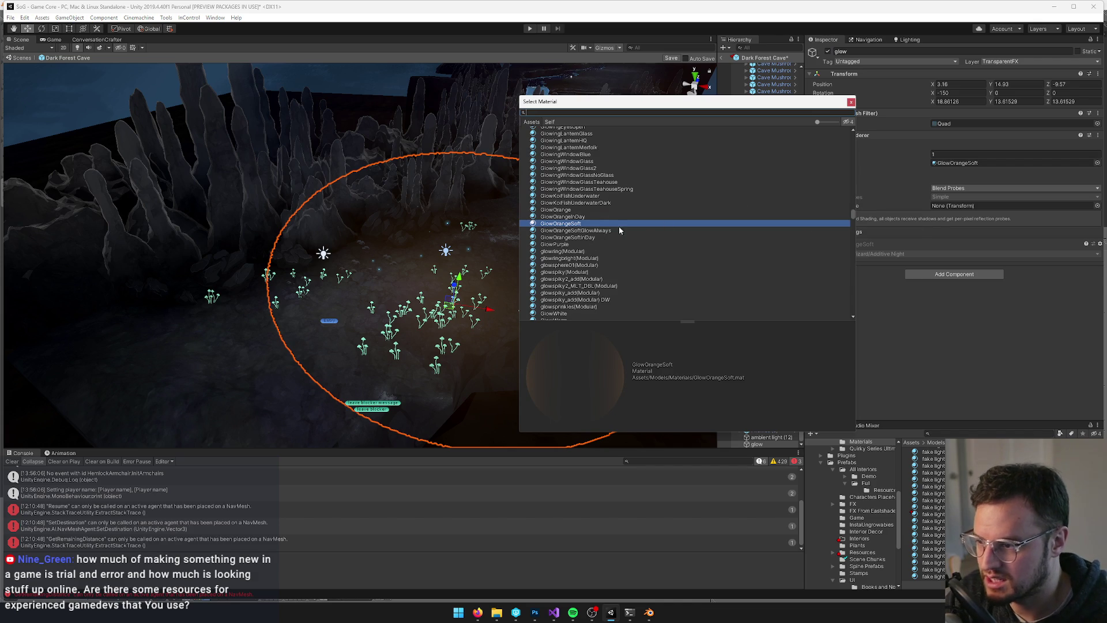
pyautogui.click(849, 101)
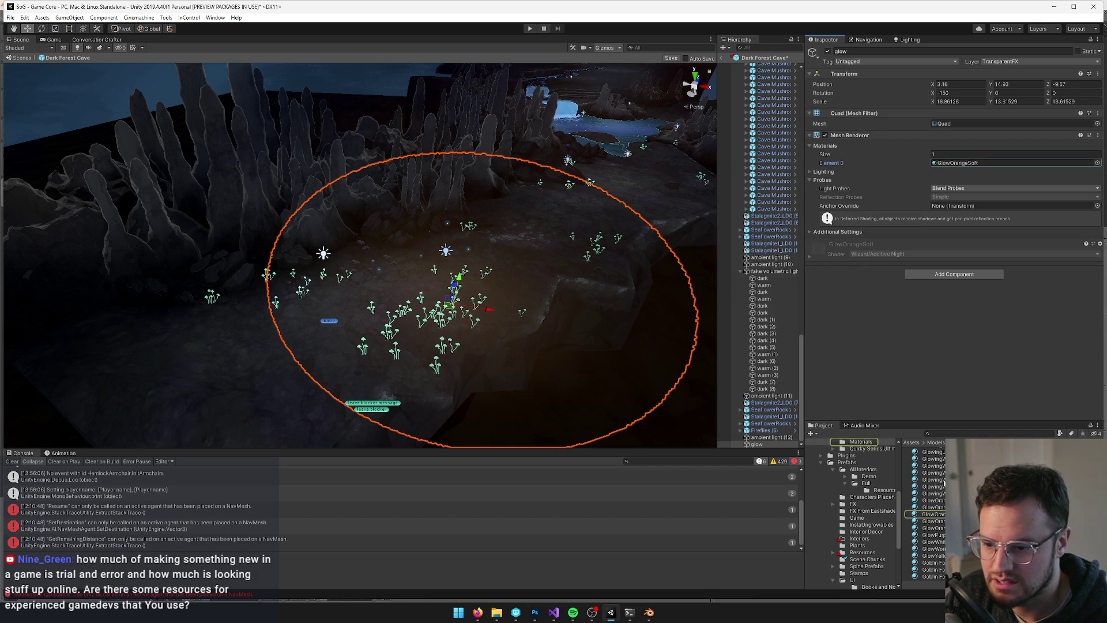
pyautogui.click(943, 515)
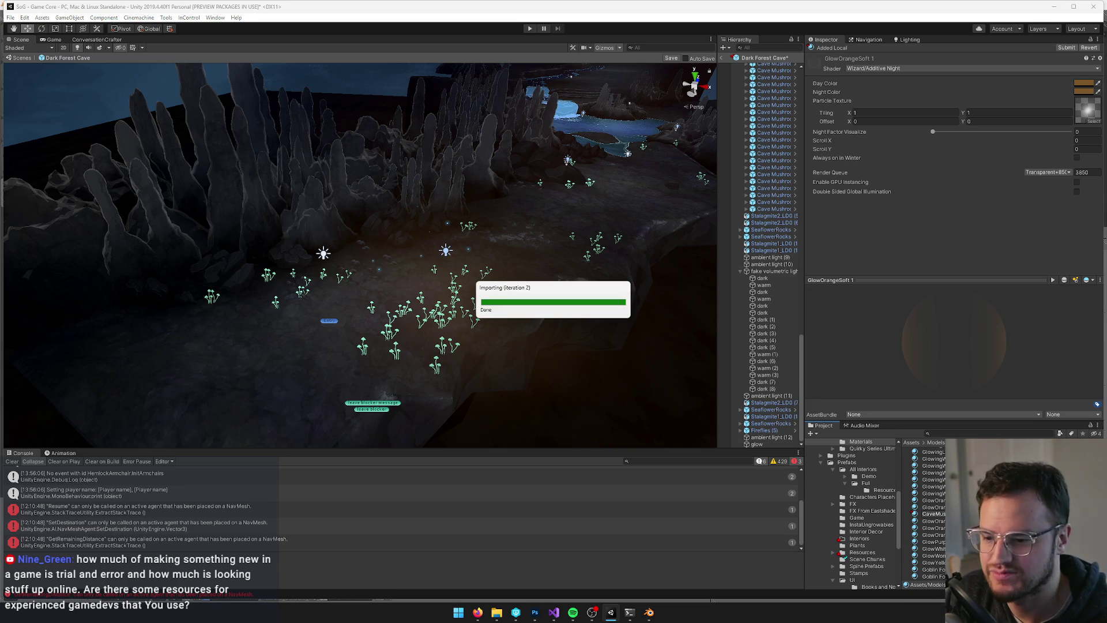
# Change the CaveMushroomBlueGlow material's Day Color from orange to dark blue
pyautogui.click(1082, 86)
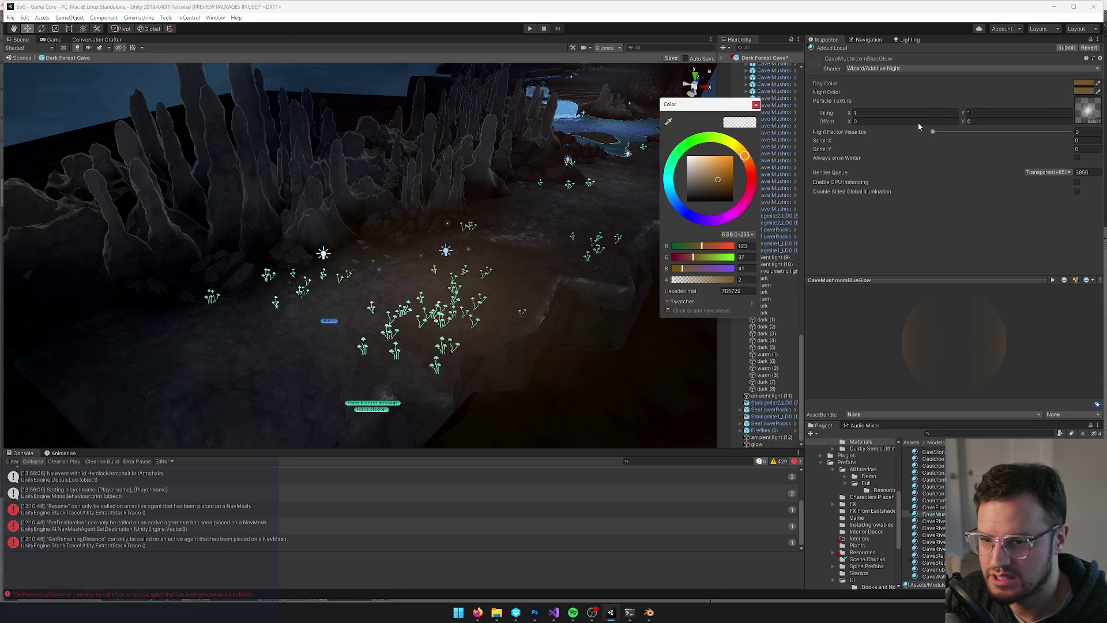
pyautogui.click(676, 203)
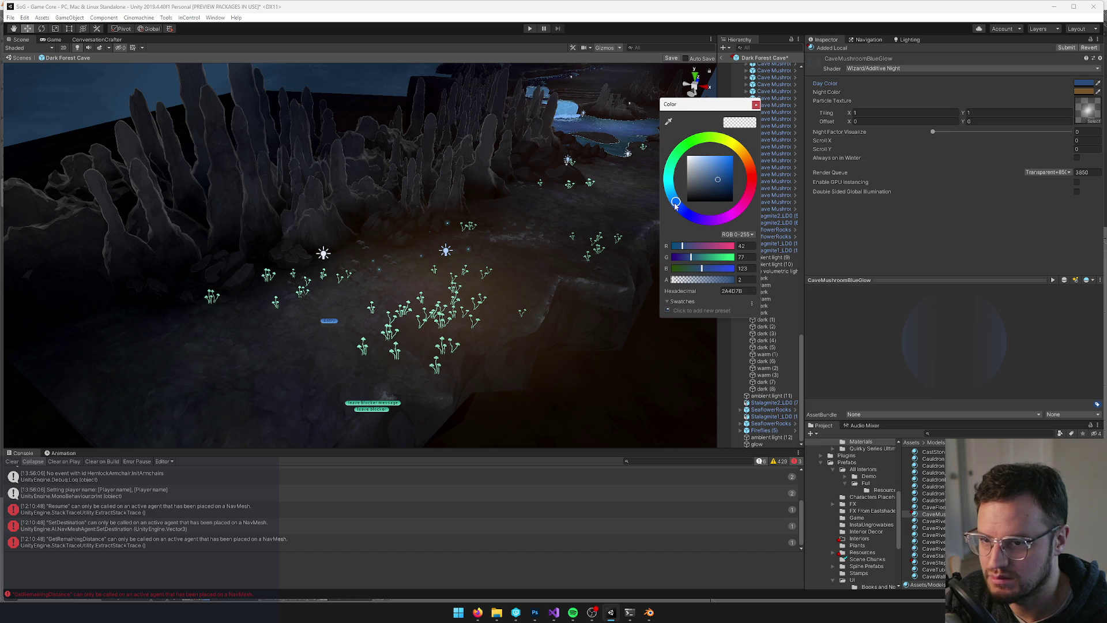
pyautogui.click(756, 105)
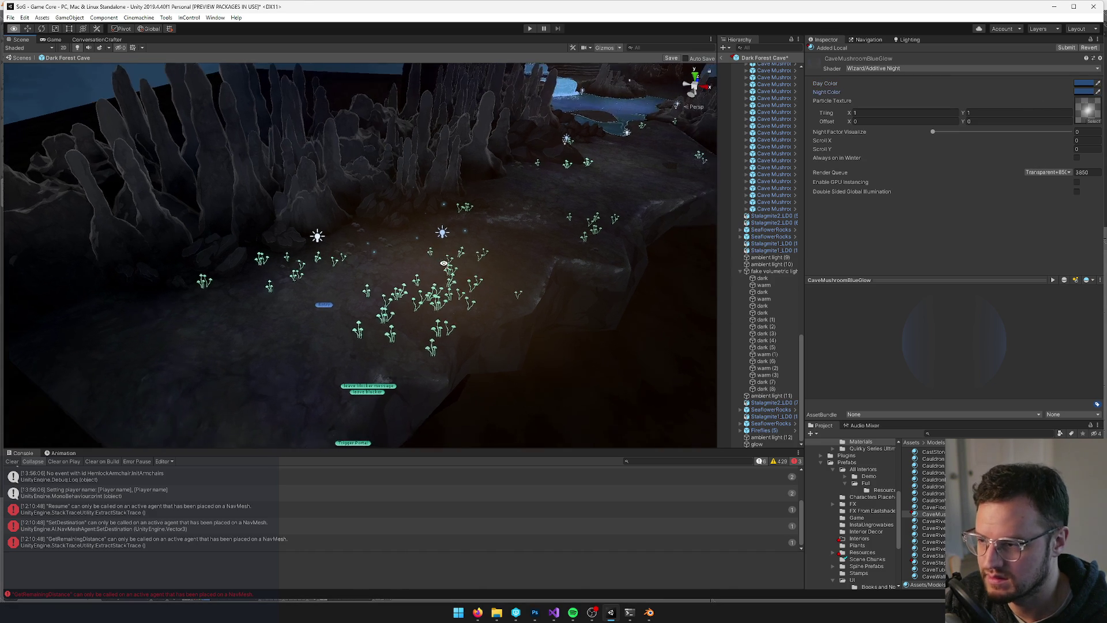
pyautogui.click(421, 272)
pyautogui.scroll(5, 420, 272)
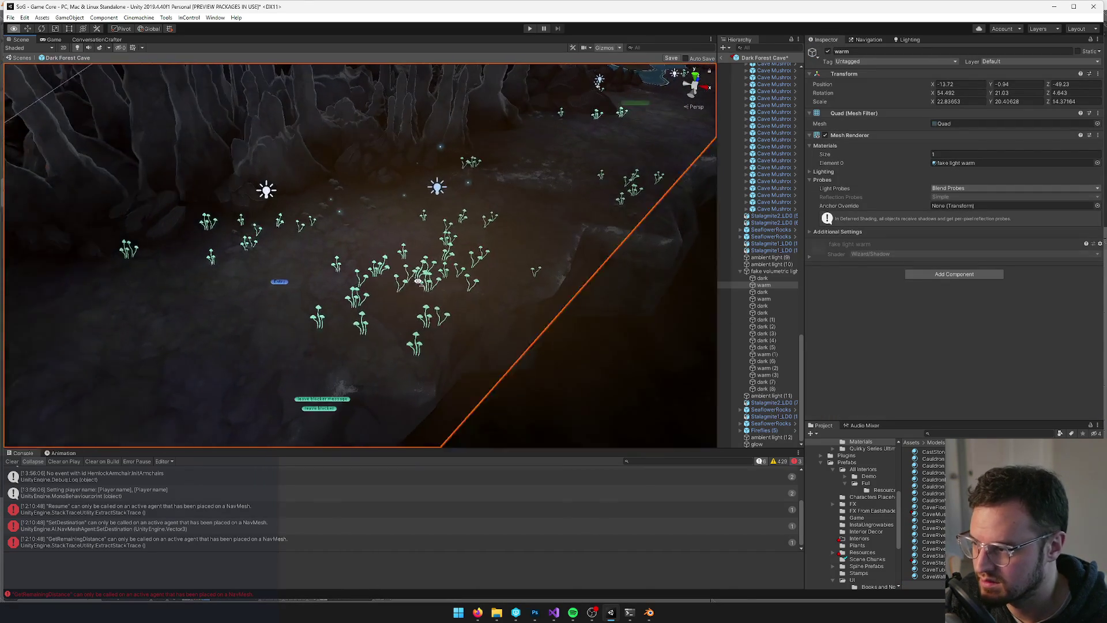
# Assign the CaveMushroomBlueGlow material to the glow quad
pyautogui.click(398, 242)
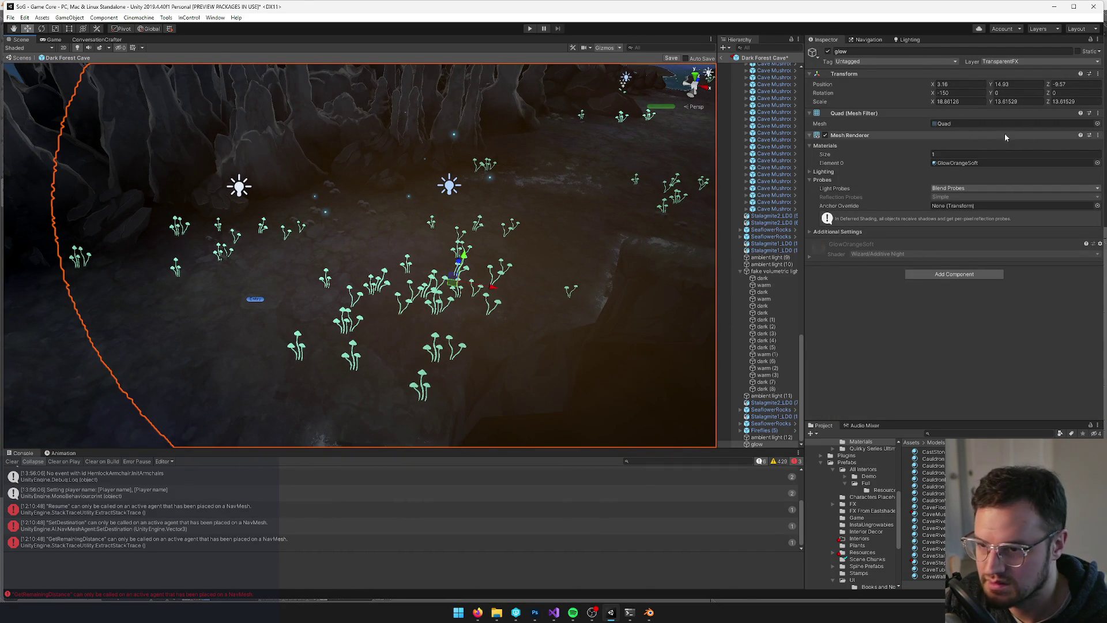
pyautogui.click(1097, 163)
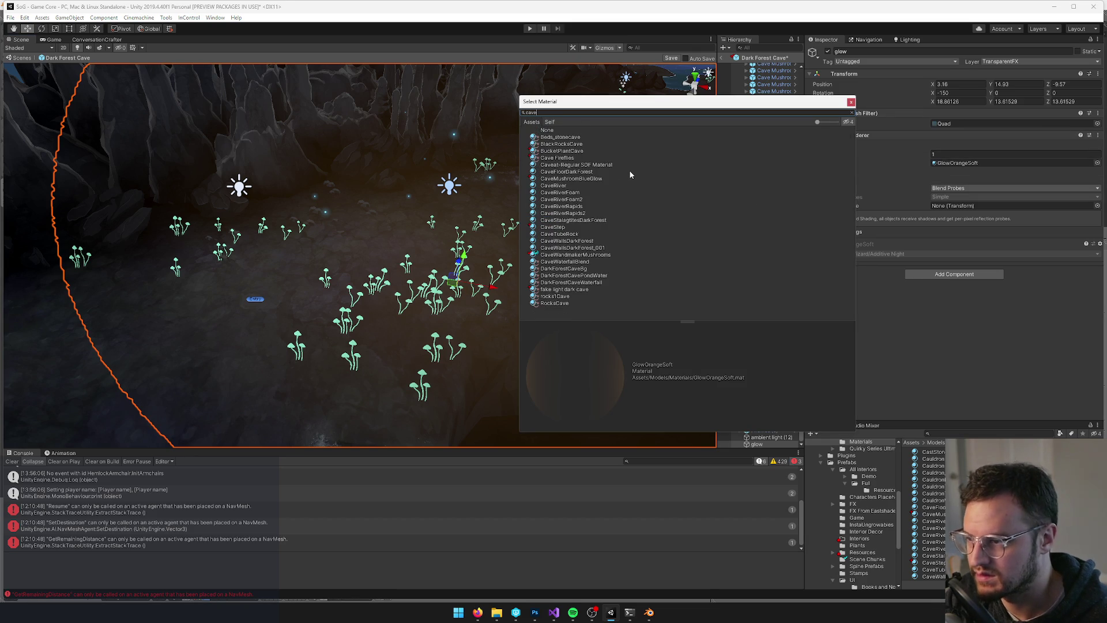
pyautogui.write('cavem')
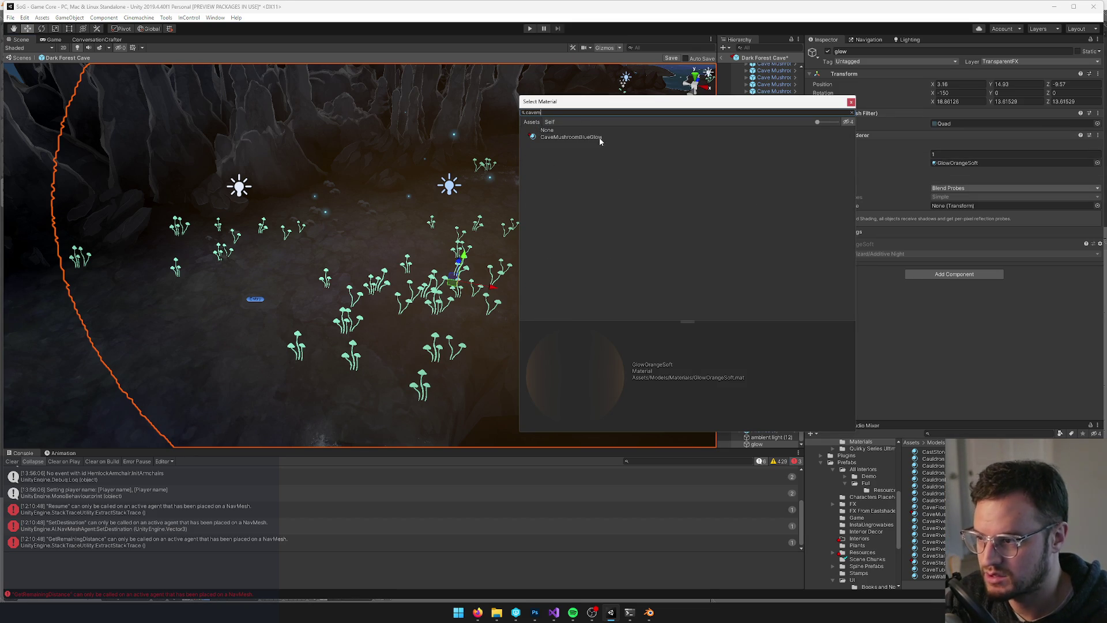
pyautogui.click(599, 137)
pyautogui.click(850, 102)
# Shrink the glow quad to 7.27 × 5.24 and move it onto the mushroom cluster
pyautogui.press('r')
pyautogui.press('f')
pyautogui.moveTo(382, 233); pyautogui.dragTo(359, 239)
pyautogui.press('w')
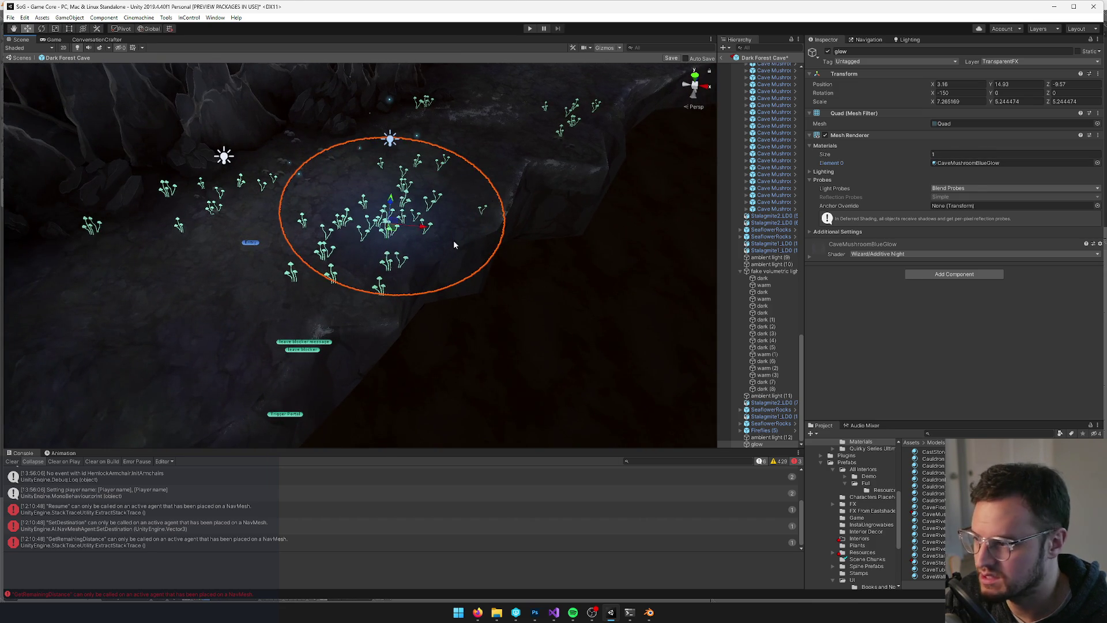
pyautogui.press('f')
pyautogui.moveTo(298, 217)
pyautogui.mouseDown()
pyautogui.moveTo(290, 258)
pyautogui.moveTo(307, 283)
pyautogui.moveTo(406, 275)
pyautogui.moveTo(403, 299)
pyautogui.moveTo(537, 272)
pyautogui.moveTo(507, 277)
pyautogui.mouseUp()
# Nudge the CaveMushroomBlueGlow Day Color hue slightly toward teal-green
pyautogui.click(955, 164)
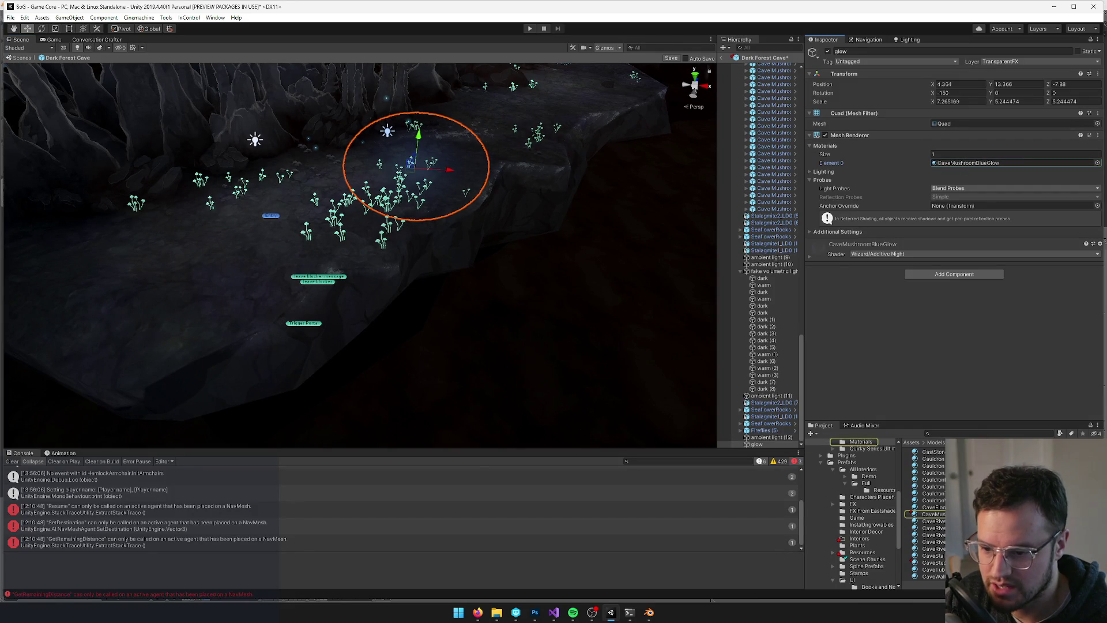
pyautogui.doubleClick(956, 164)
pyautogui.click(1083, 83)
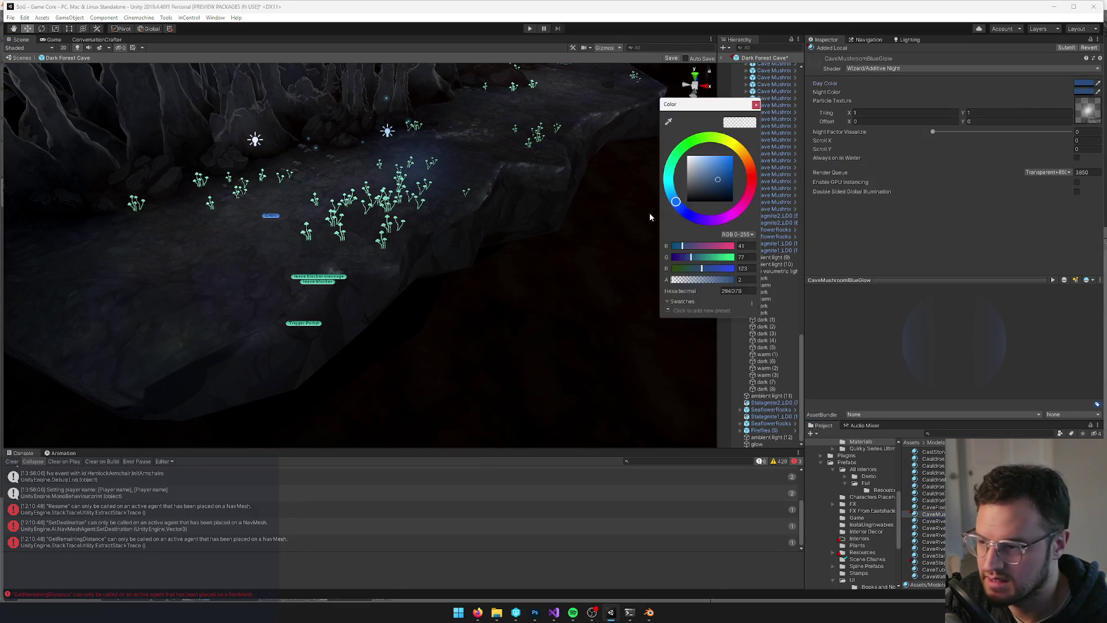
pyautogui.moveTo(674, 201); pyautogui.dragTo(669, 188)
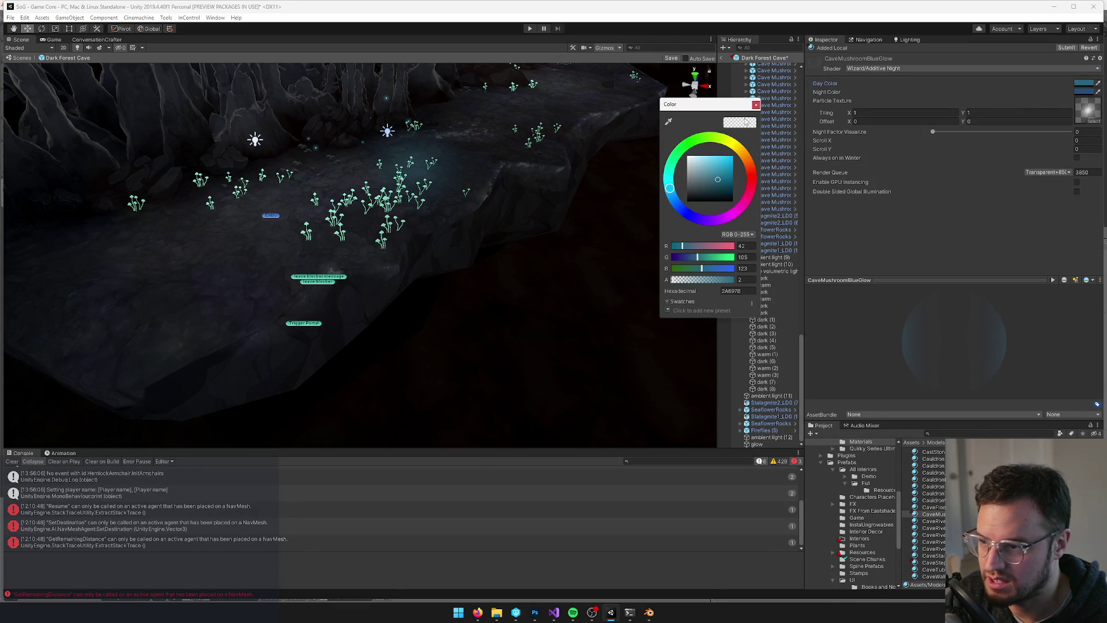
pyautogui.click(756, 104)
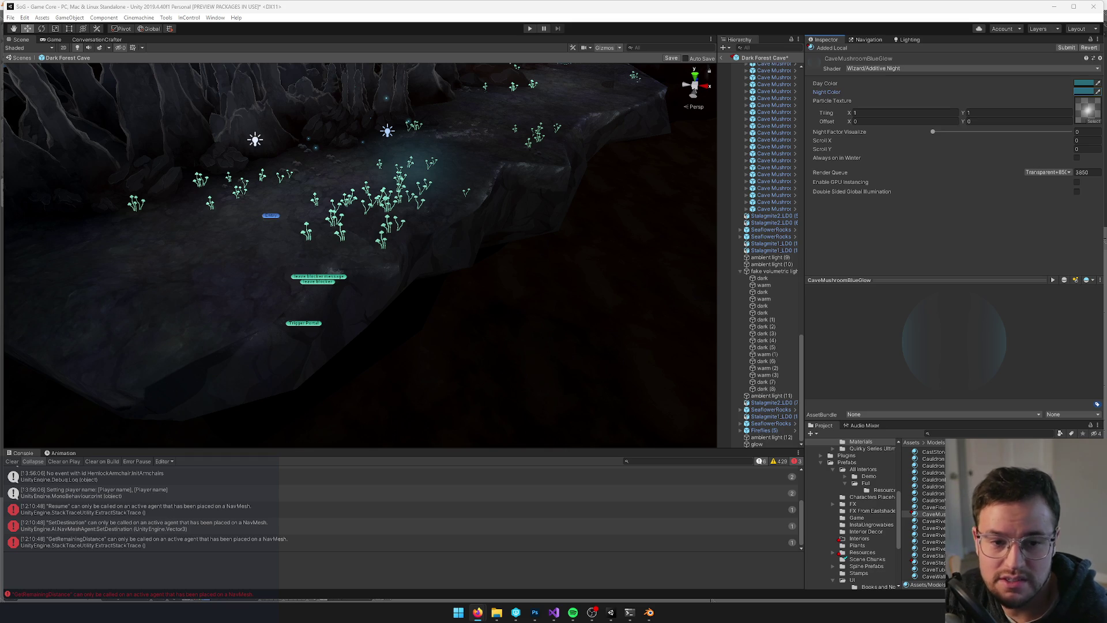
pyautogui.hotkey('alt', 'Tab')
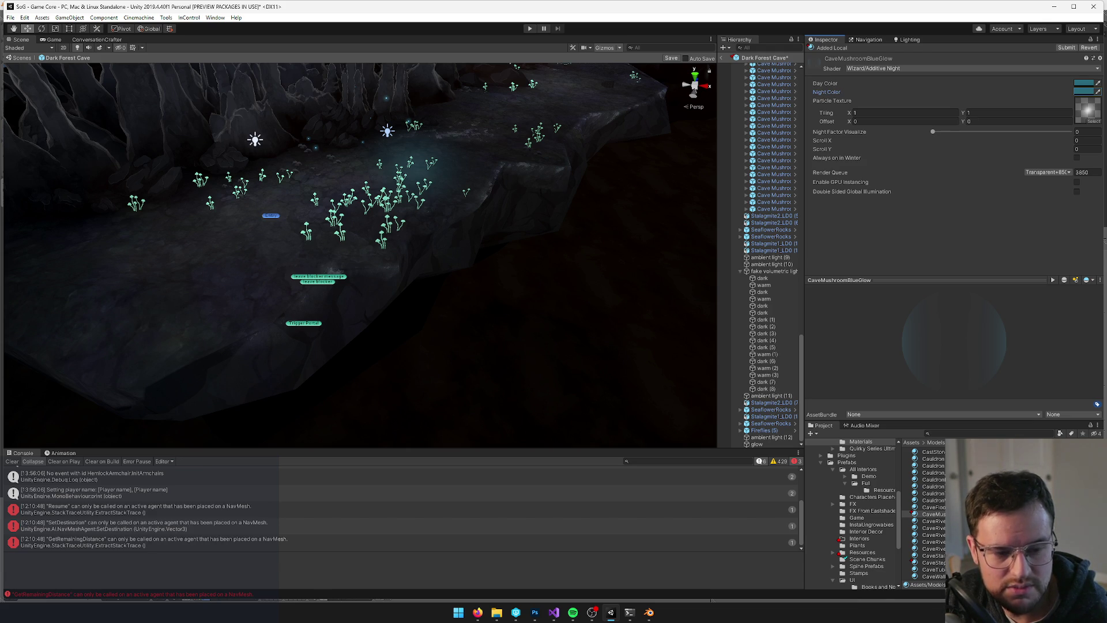
# Select the glow quad and move it left along X
pyautogui.moveTo(577, 260); pyautogui.dragTo(559, 249)
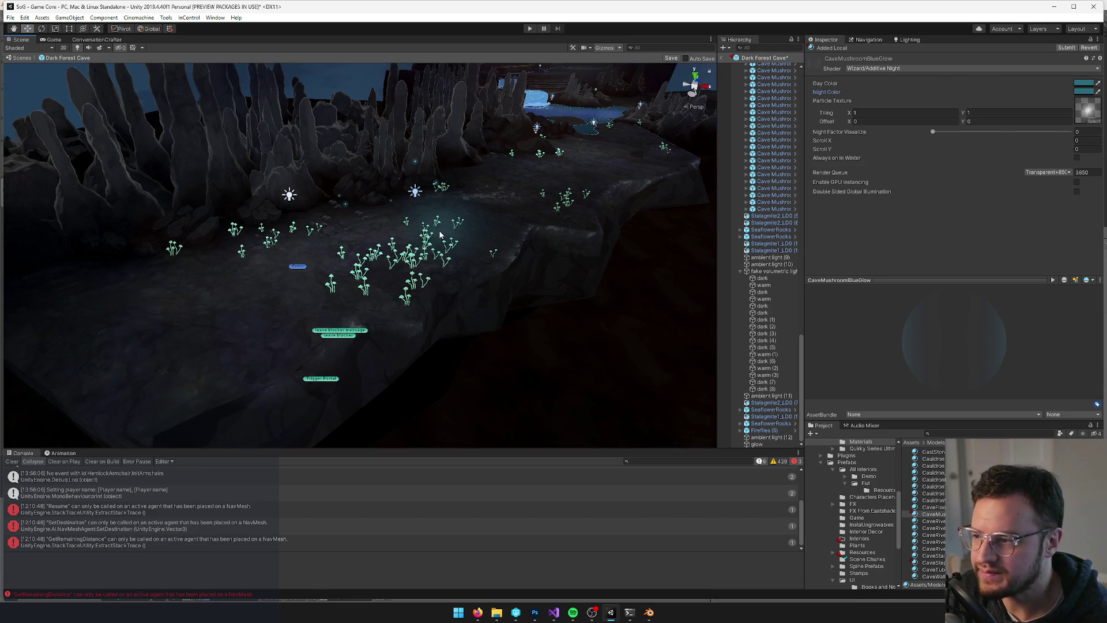
pyautogui.click(559, 249)
pyautogui.scroll(4, 559, 249)
pyautogui.click(543, 226)
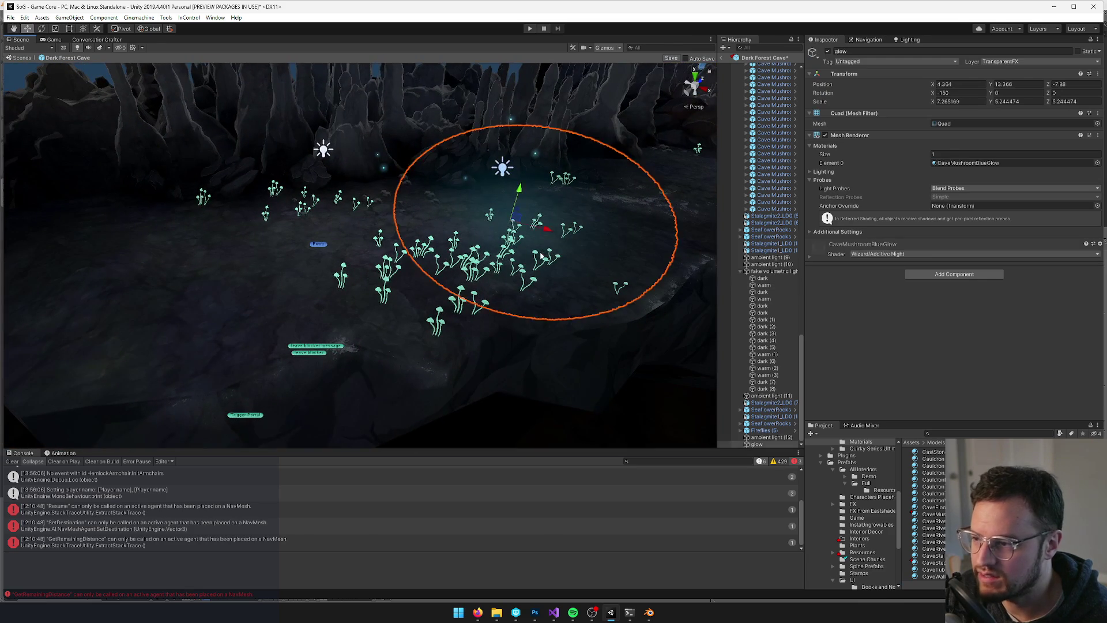
pyautogui.scroll(1, 543, 226)
pyautogui.moveTo(543, 226); pyautogui.dragTo(600, 248)
pyautogui.moveTo(536, 206)
pyautogui.mouseDown()
pyautogui.moveTo(496, 206)
pyautogui.moveTo(457, 262)
pyautogui.moveTo(426, 245)
pyautogui.moveTo(573, 245)
pyautogui.mouseUp()
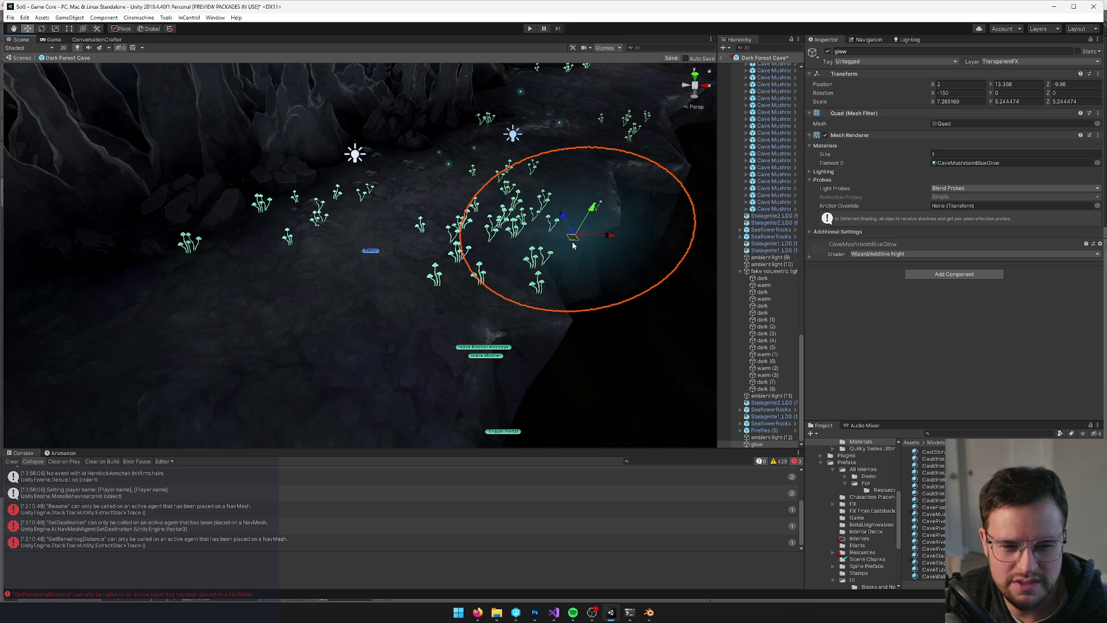
# Shift the glow quad slightly right and save the Dark Forest Cave prefab
pyautogui.moveTo(572, 245); pyautogui.dragTo(558, 240)
pyautogui.scroll(-2, 558, 242)
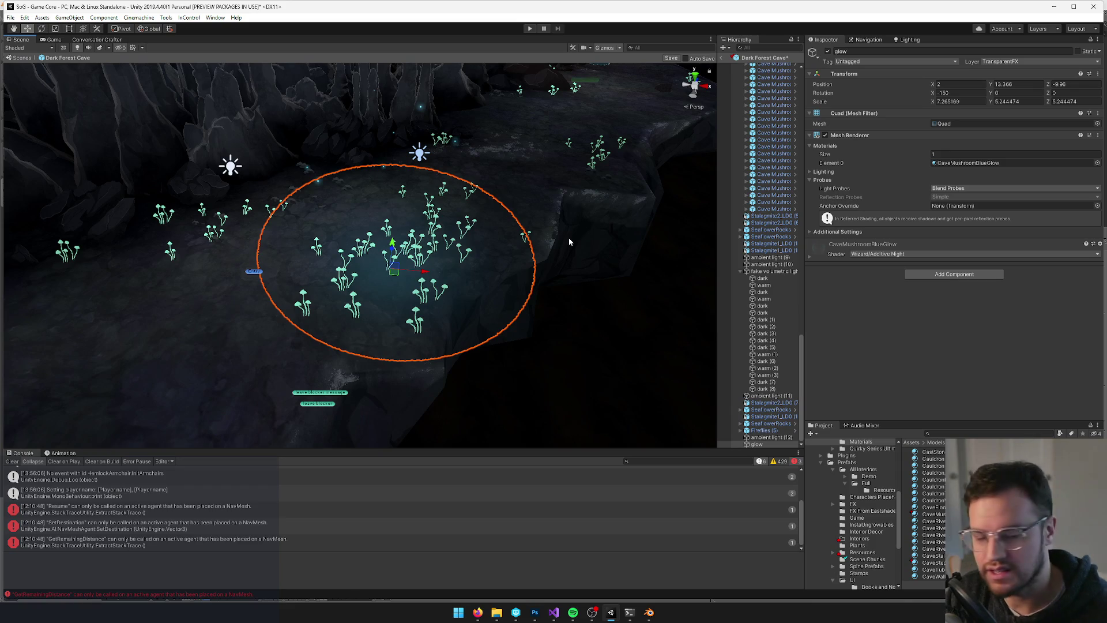
pyautogui.scroll(3, 570, 241)
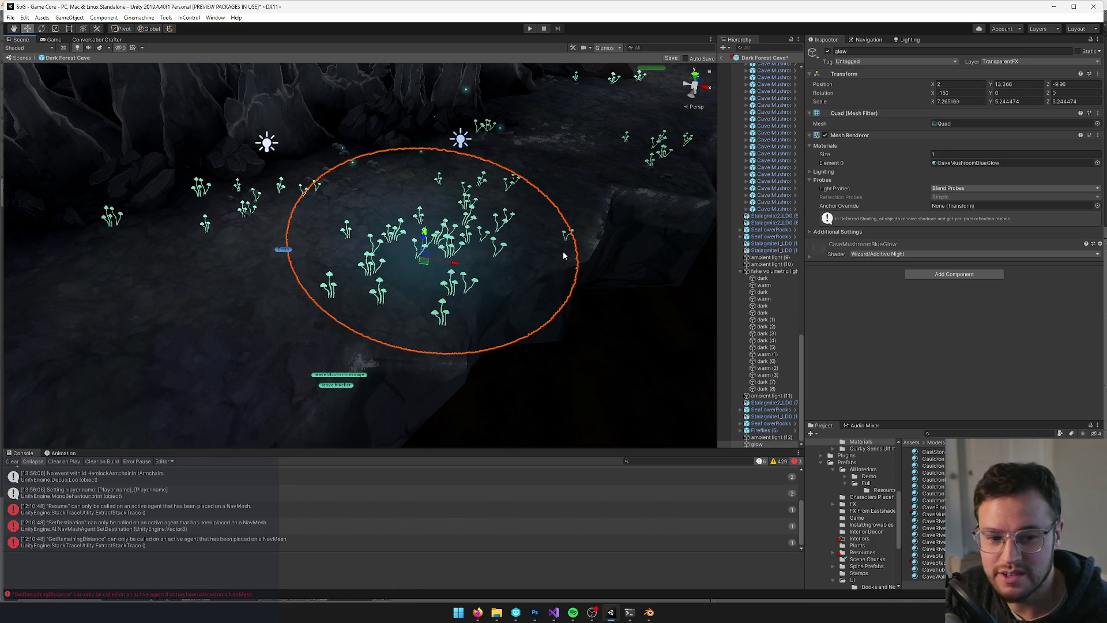
pyautogui.moveTo(426, 264); pyautogui.dragTo(440, 260)
pyautogui.scroll(-8, 468, 265)
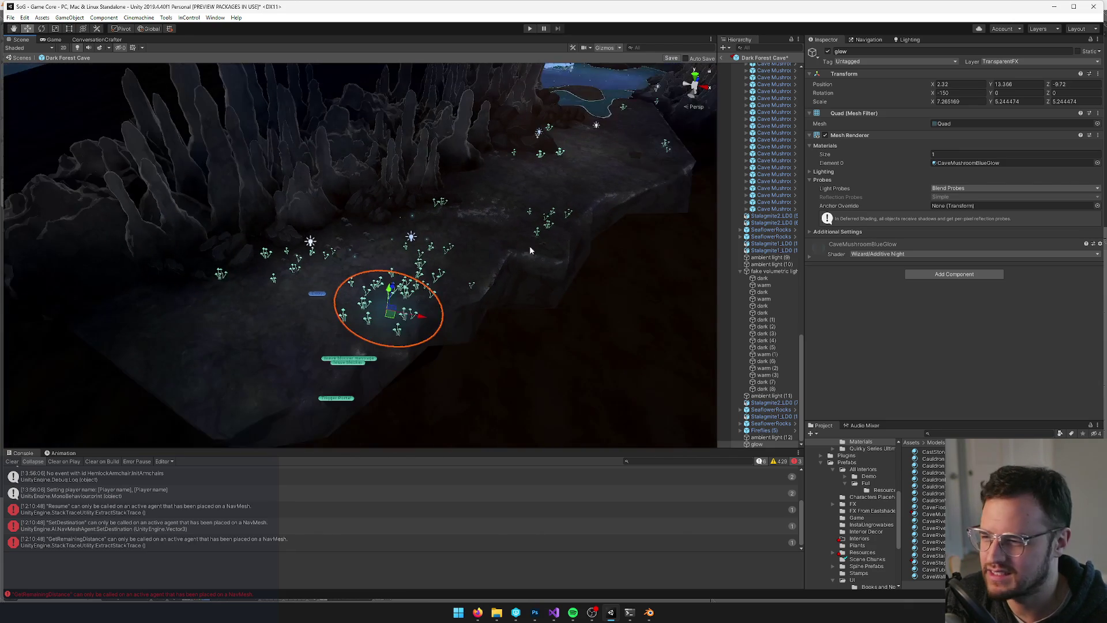
pyautogui.click(671, 58)
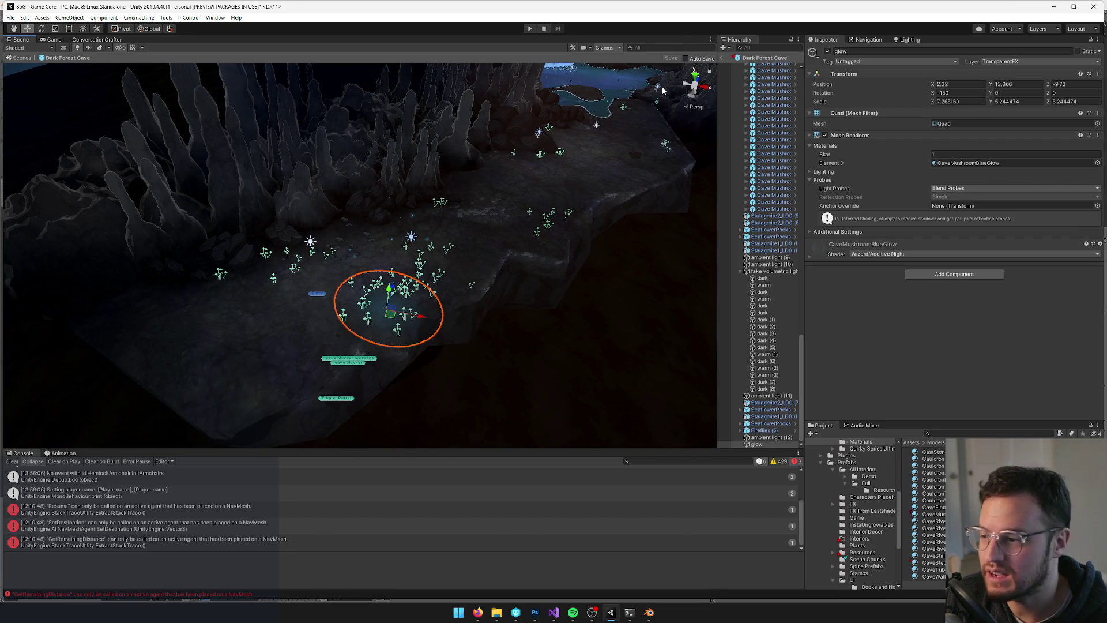
# Stretch the quad's Y into a circle, save, and nudge it to X 2.5
pyautogui.scroll(3, 507, 214)
pyautogui.press('r')
pyautogui.scroll(4, 490, 234)
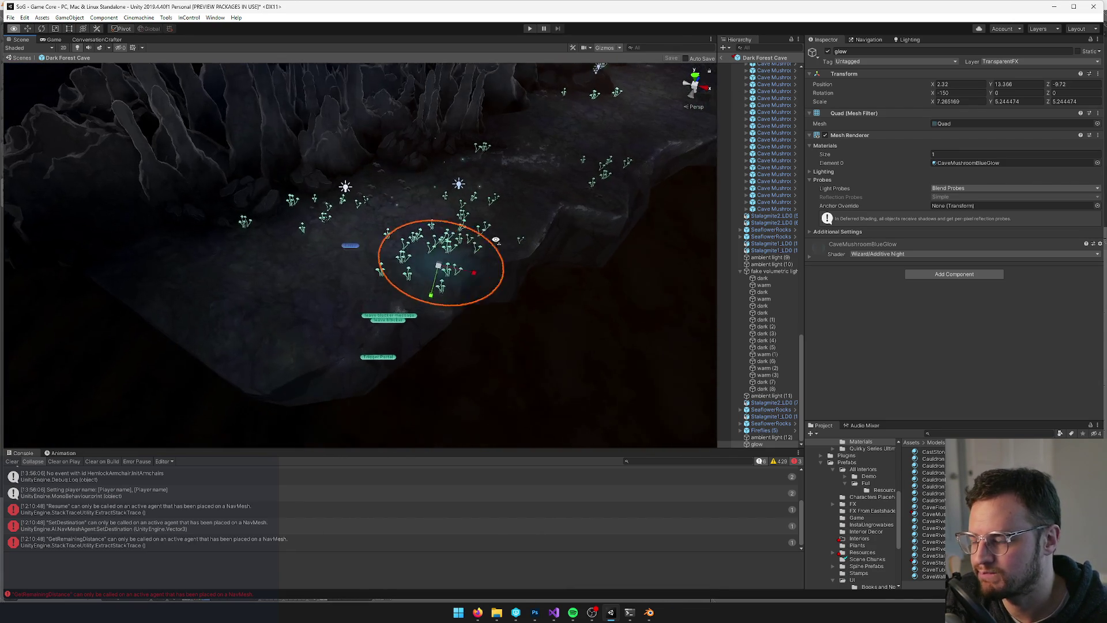
pyautogui.moveTo(474, 260); pyautogui.dragTo(479, 285)
pyautogui.click(669, 59)
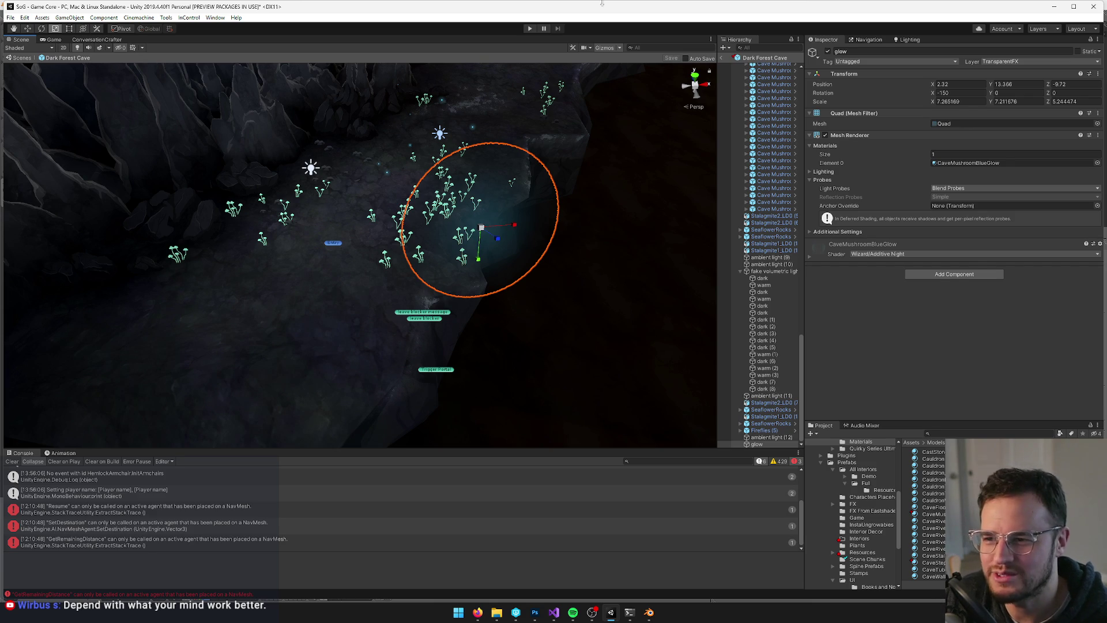
pyautogui.press('w')
pyautogui.press('f')
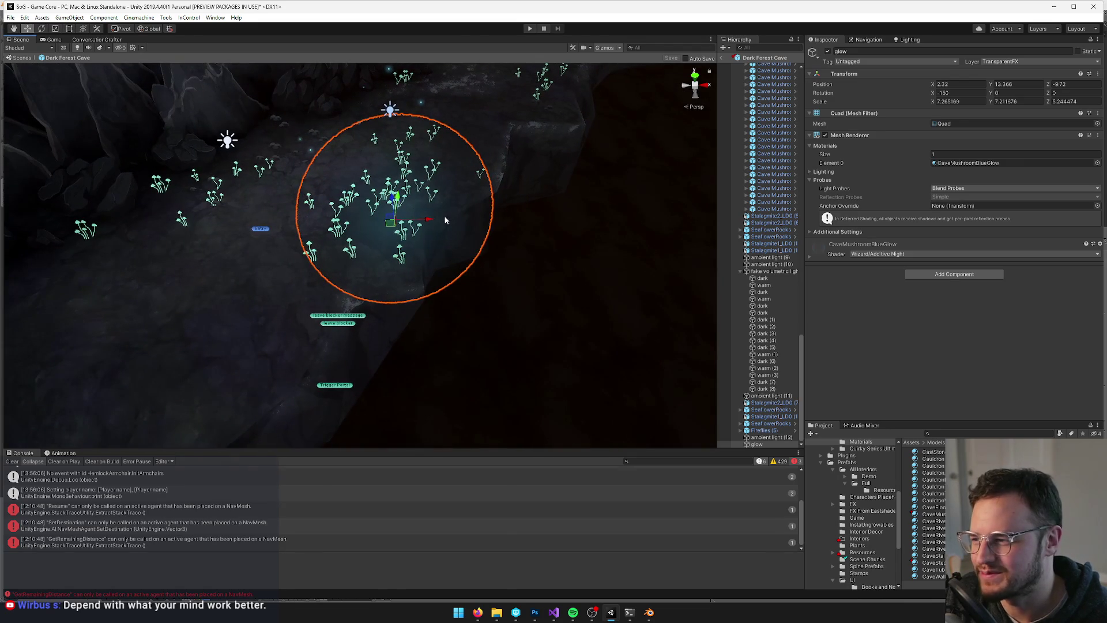
pyautogui.moveTo(428, 220); pyautogui.dragTo(435, 221)
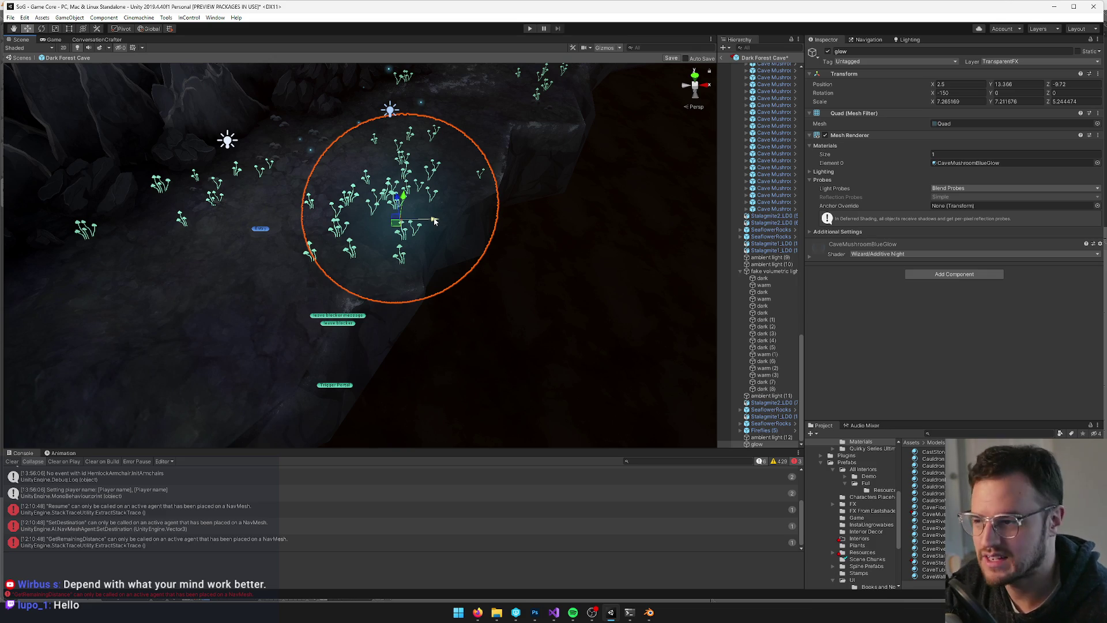
# Save the prefab, exit to the main scene, and frame the Temple of Silence Interior
pyautogui.click(674, 57)
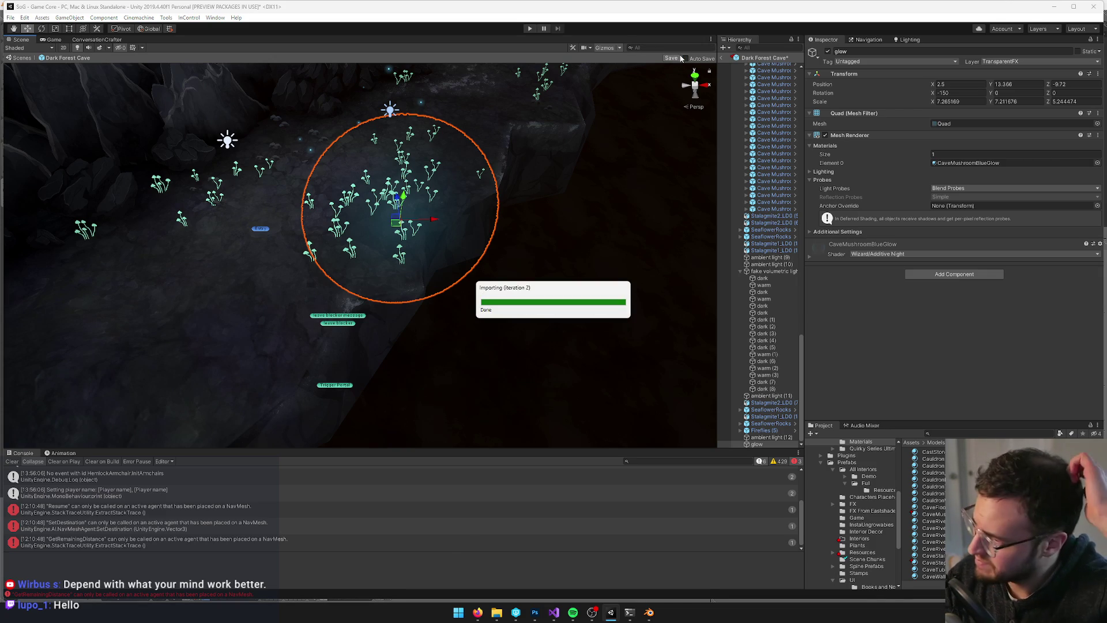
pyautogui.click(720, 58)
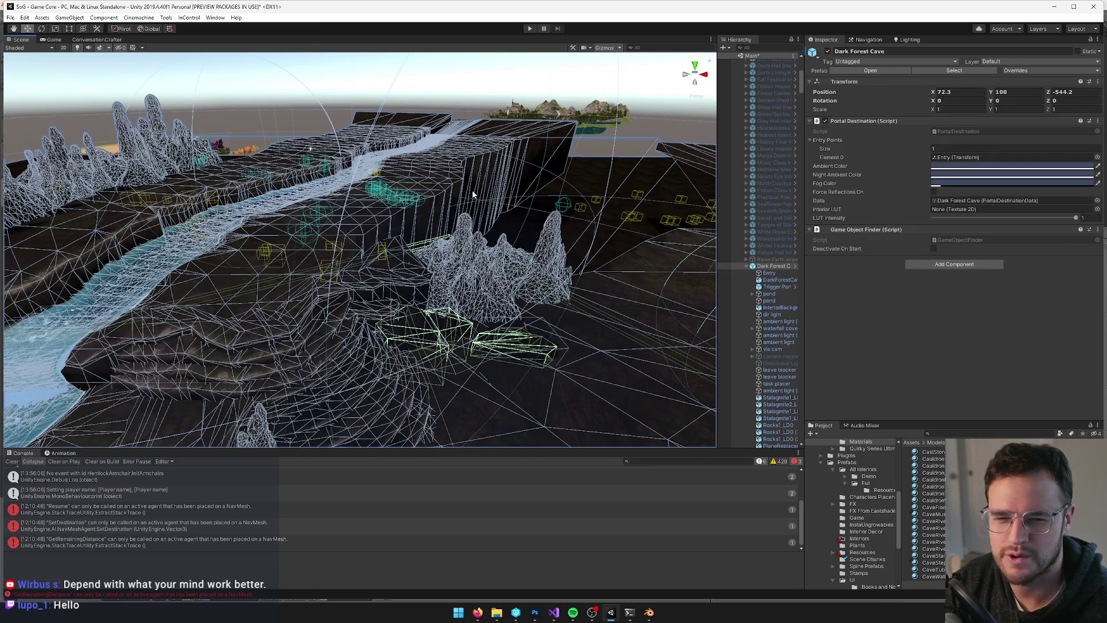
pyautogui.moveTo(407, 212); pyautogui.dragTo(694, 272)
pyautogui.click(766, 223)
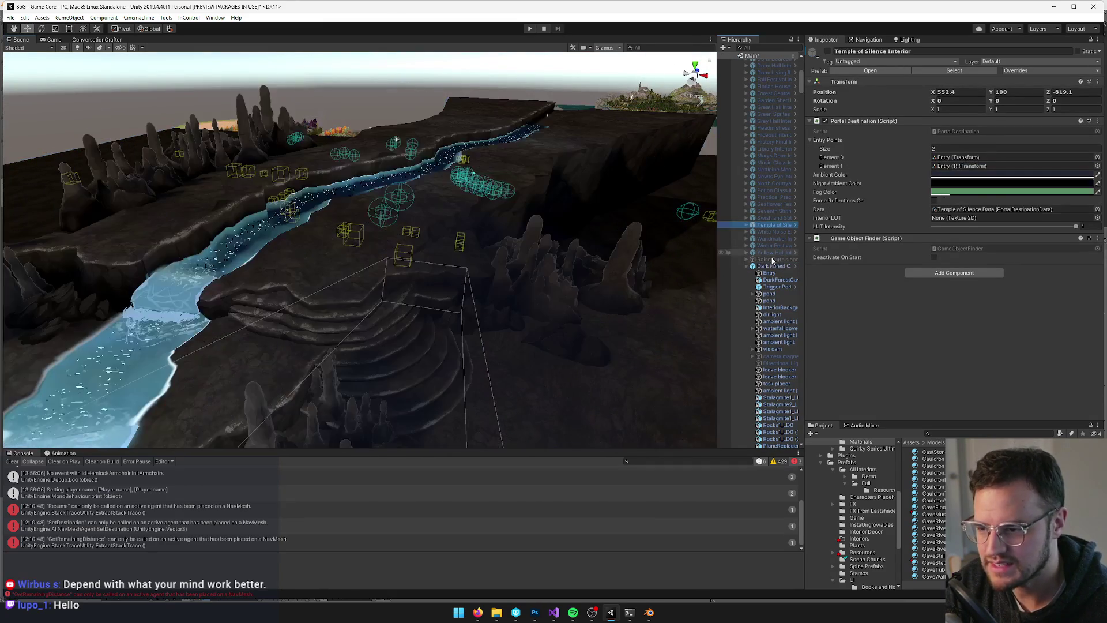
pyautogui.press('f')
pyautogui.moveTo(283, 278)
pyautogui.mouseDown()
pyautogui.moveTo(431, 247)
pyautogui.moveTo(423, 214)
pyautogui.moveTo(451, 147)
pyautogui.moveTo(444, 215)
pyautogui.mouseUp()
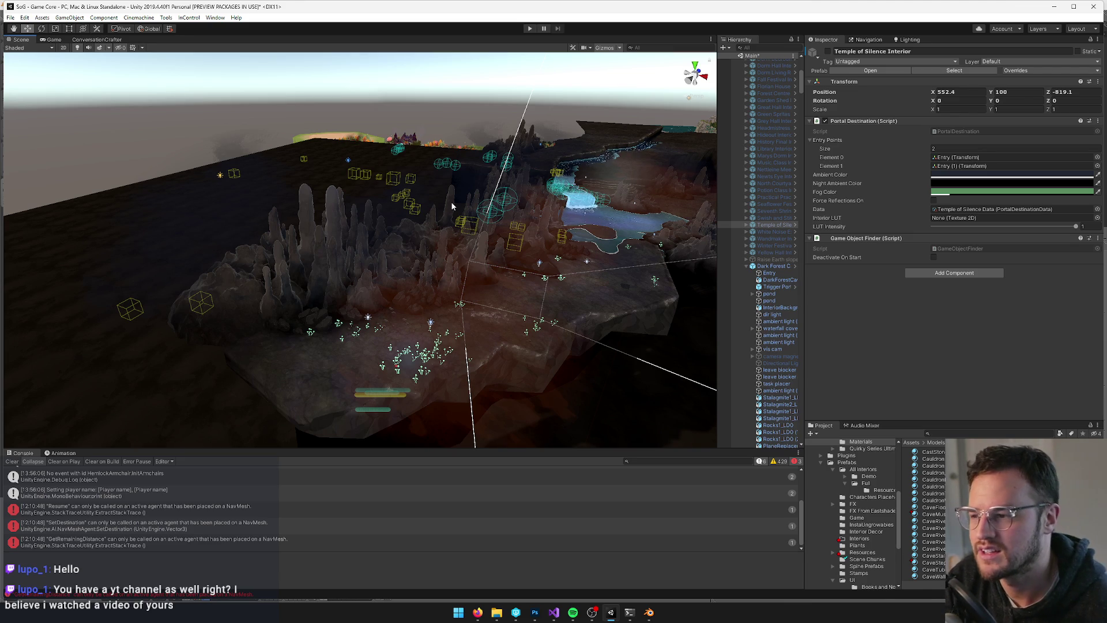
# Frame the Dark Forest Cave in the scene and check it in the Game view
pyautogui.click(772, 265)
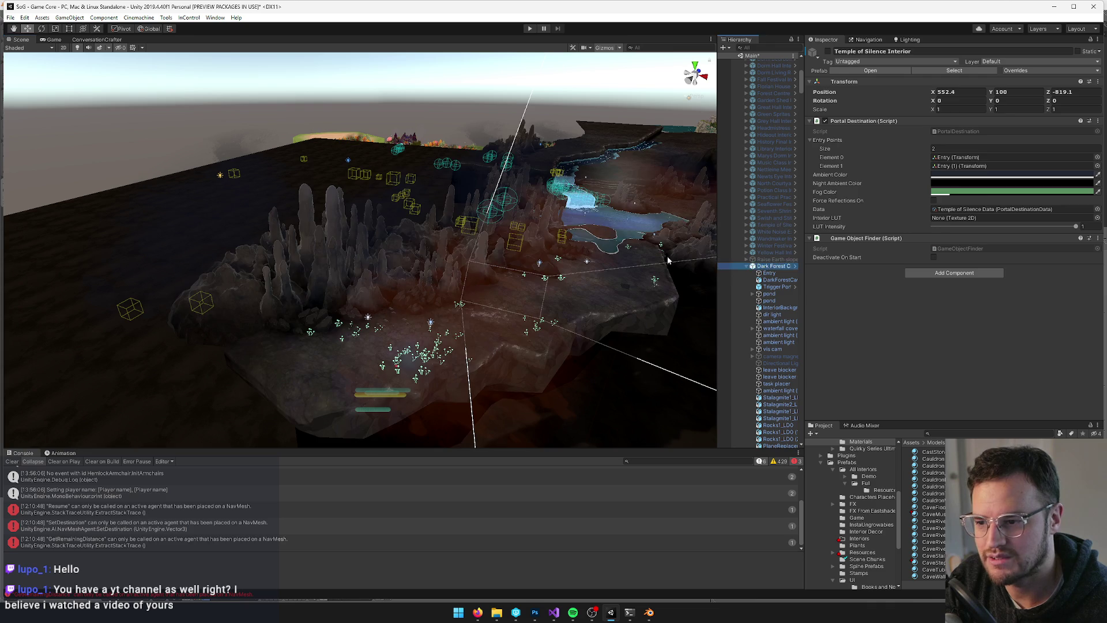
pyautogui.moveTo(541, 244)
pyautogui.mouseDown()
pyautogui.moveTo(499, 253)
pyautogui.moveTo(506, 282)
pyautogui.moveTo(488, 286)
pyautogui.mouseUp()
pyautogui.click(489, 286)
pyautogui.press('f')
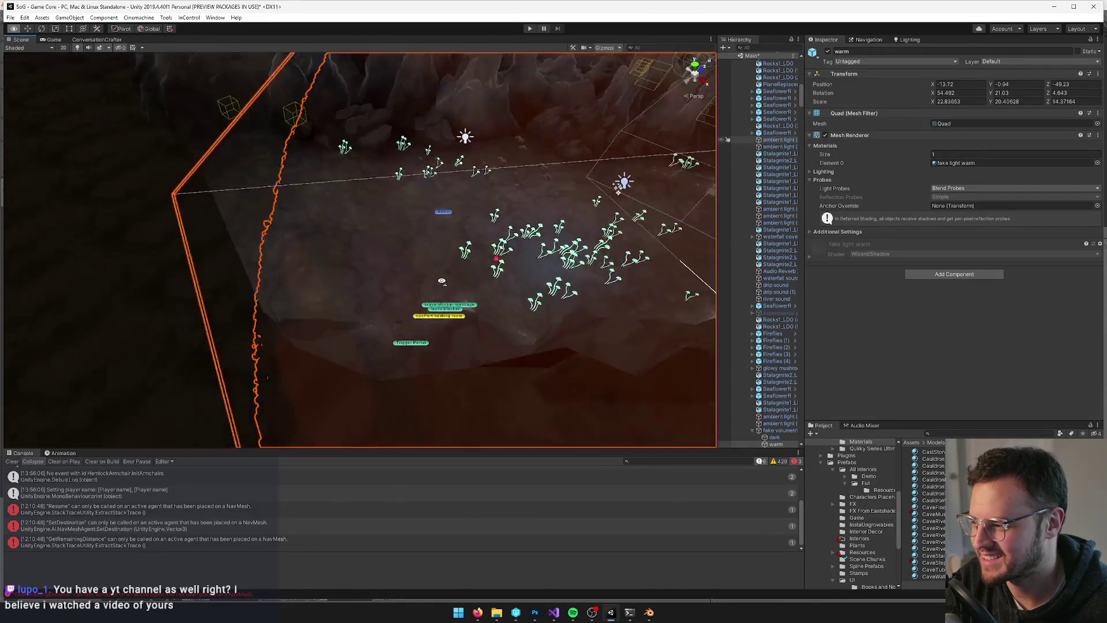
pyautogui.click(464, 277)
pyautogui.press('f')
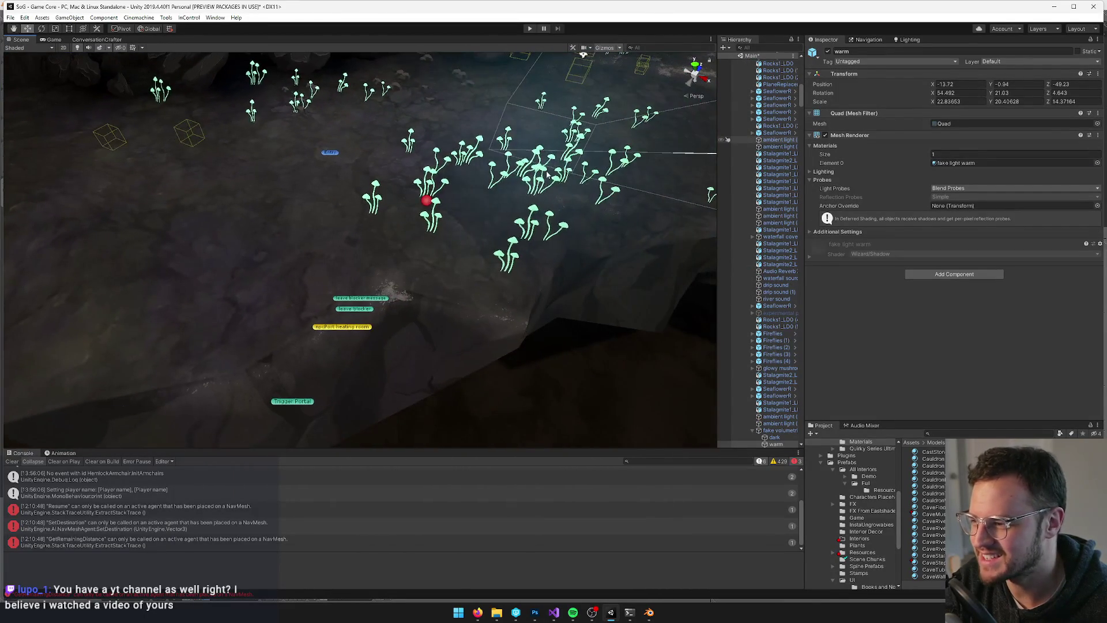
pyautogui.moveTo(464, 276); pyautogui.dragTo(531, 262)
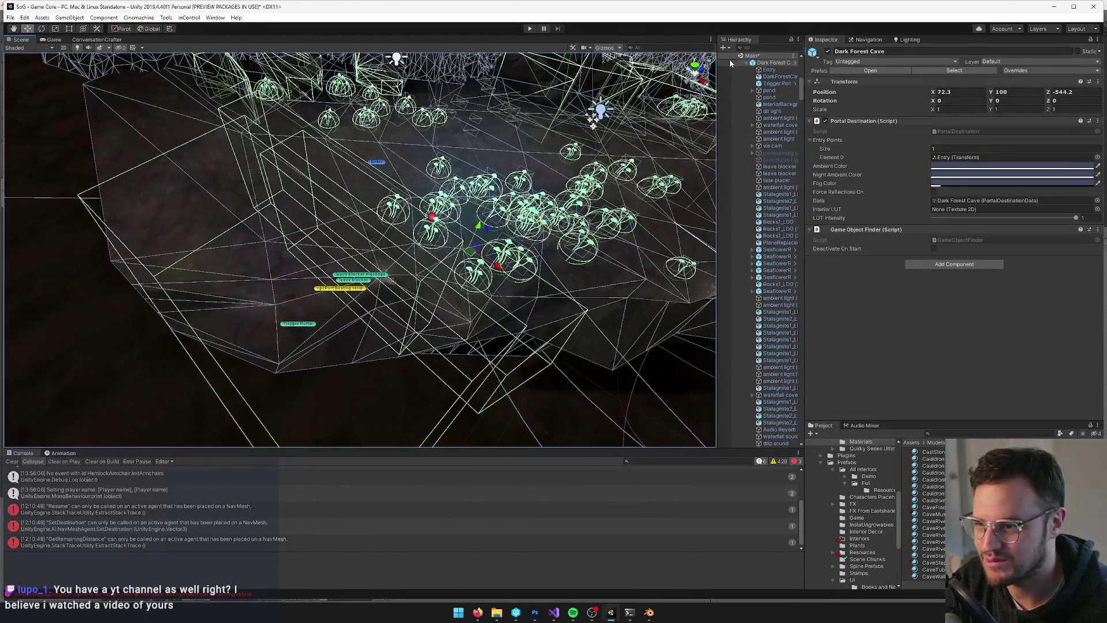
pyautogui.scroll(5, 754, 134)
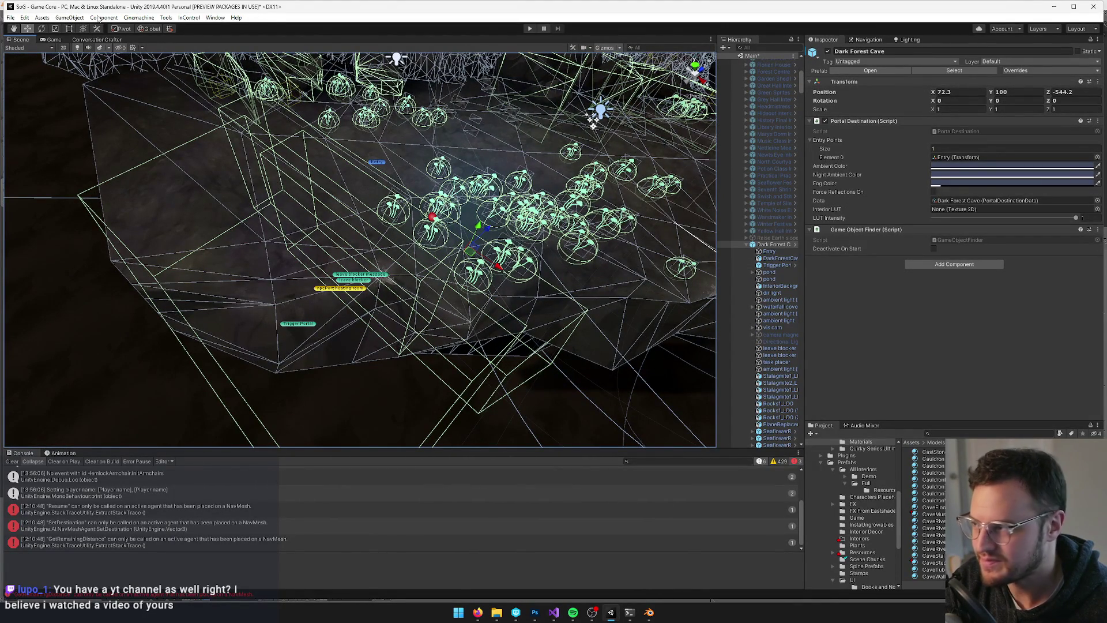
pyautogui.click(53, 39)
pyautogui.click(17, 39)
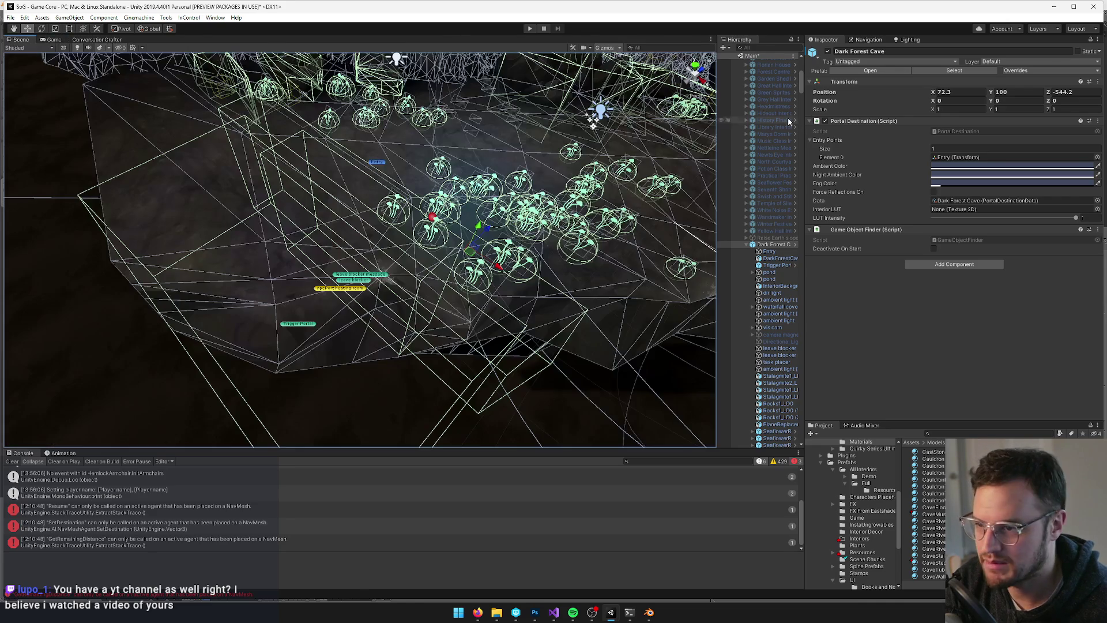
pyautogui.scroll(8, 781, 123)
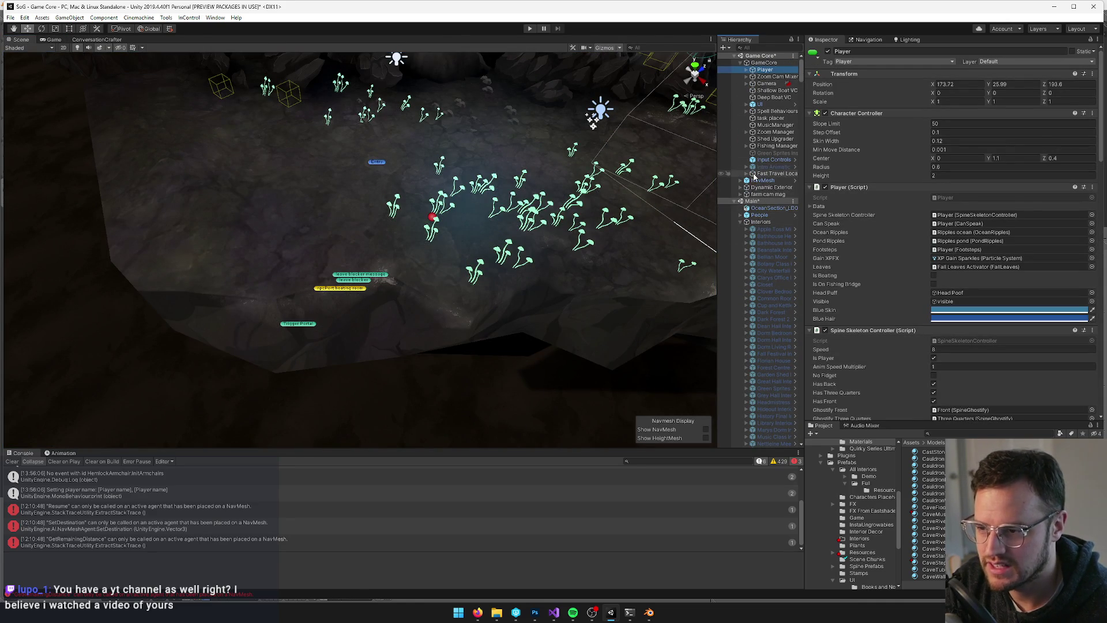
# Collapse the Interiors and Exterior World groups and reselect the Dark Forest Cave
pyautogui.click(740, 222)
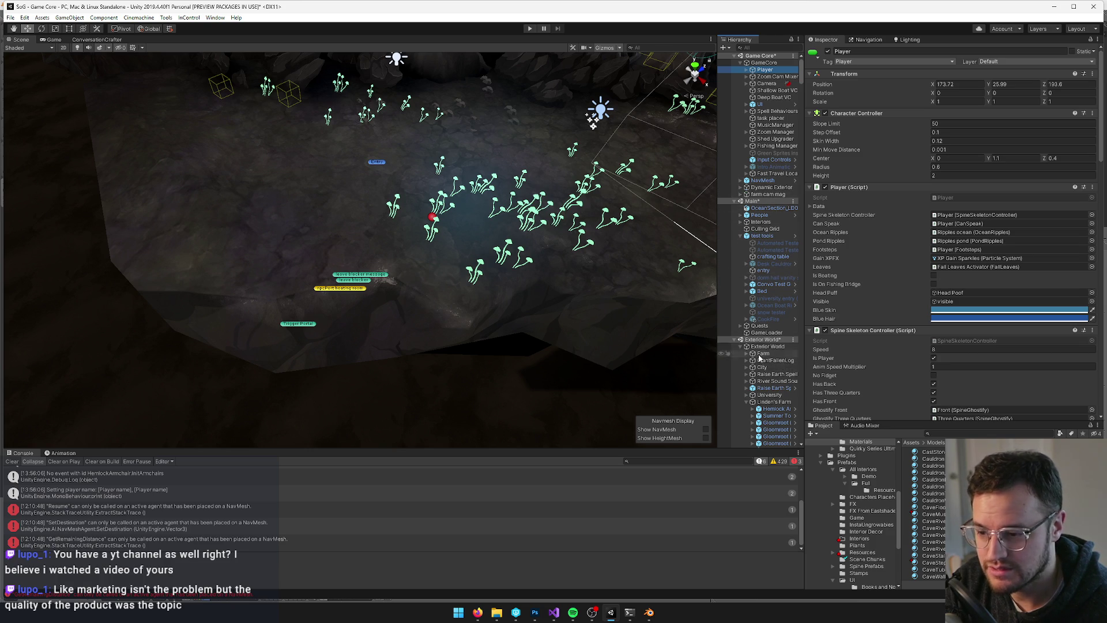
pyautogui.click(740, 346)
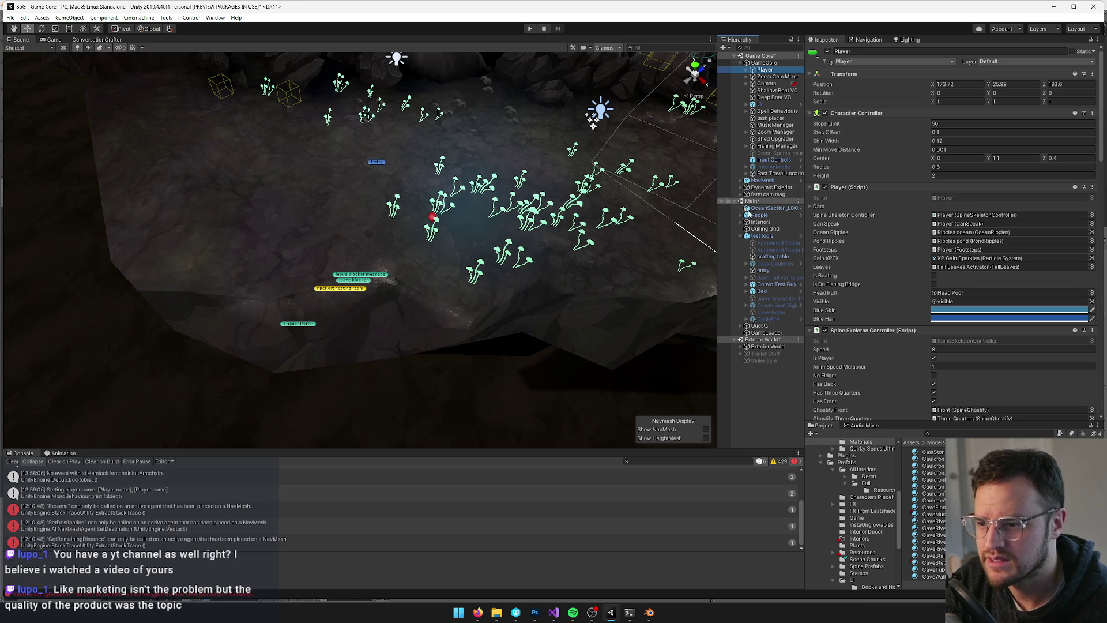
pyautogui.moveTo(577, 277)
pyautogui.mouseDown()
pyautogui.moveTo(631, 239)
pyautogui.moveTo(520, 257)
pyautogui.mouseUp()
pyautogui.click(520, 257)
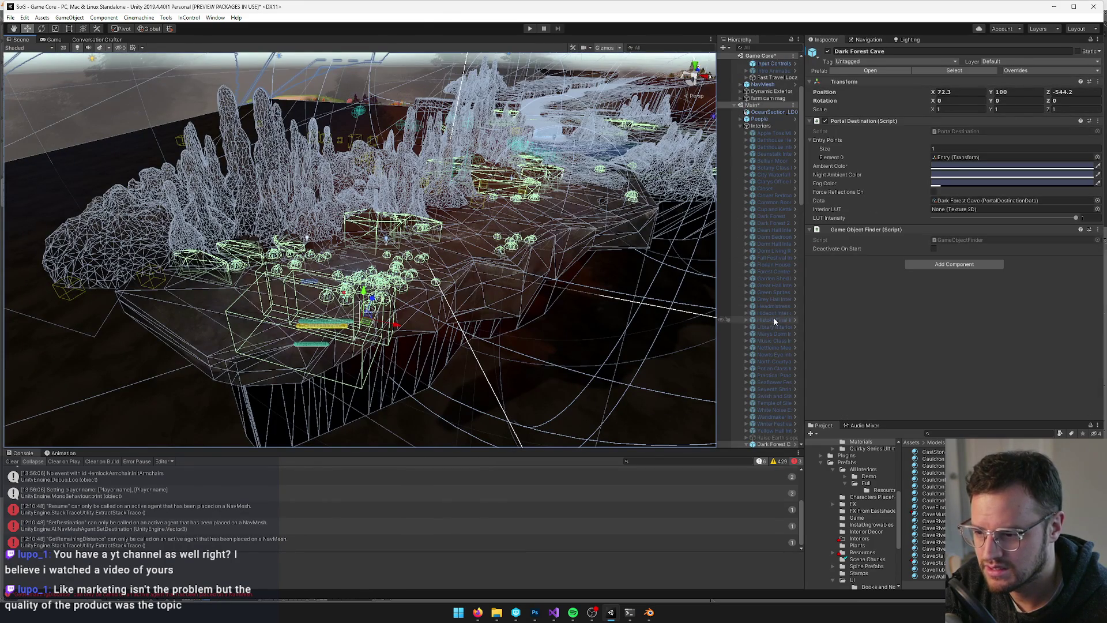
# Review the pending overrides, then open Dark Forest Cave in Prefab Mode
pyautogui.click(1025, 70)
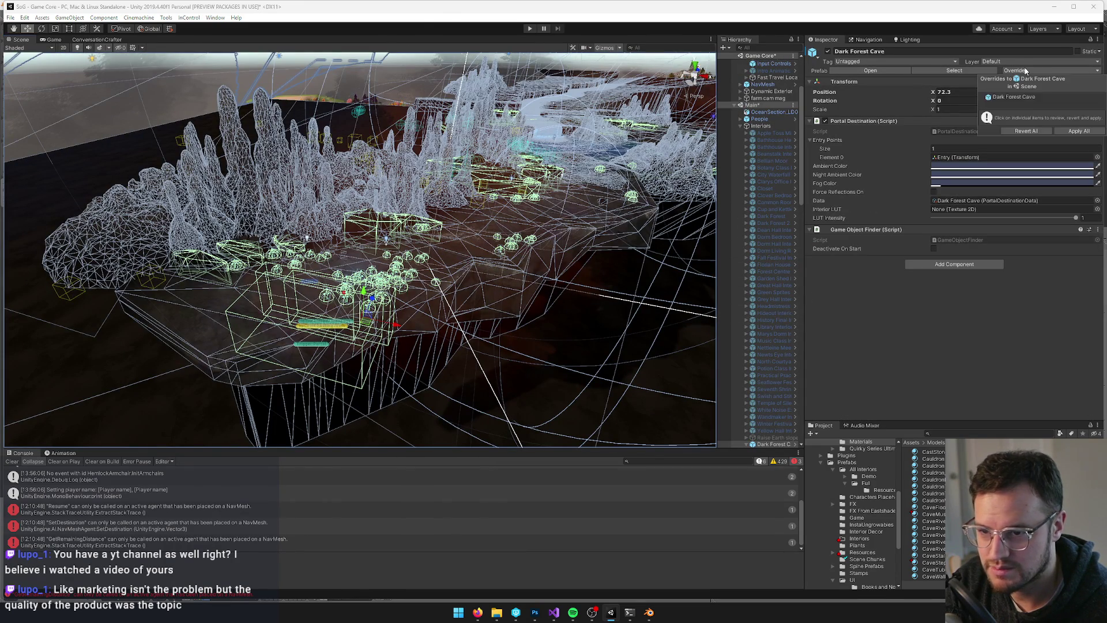
pyautogui.click(1026, 70)
pyautogui.click(871, 71)
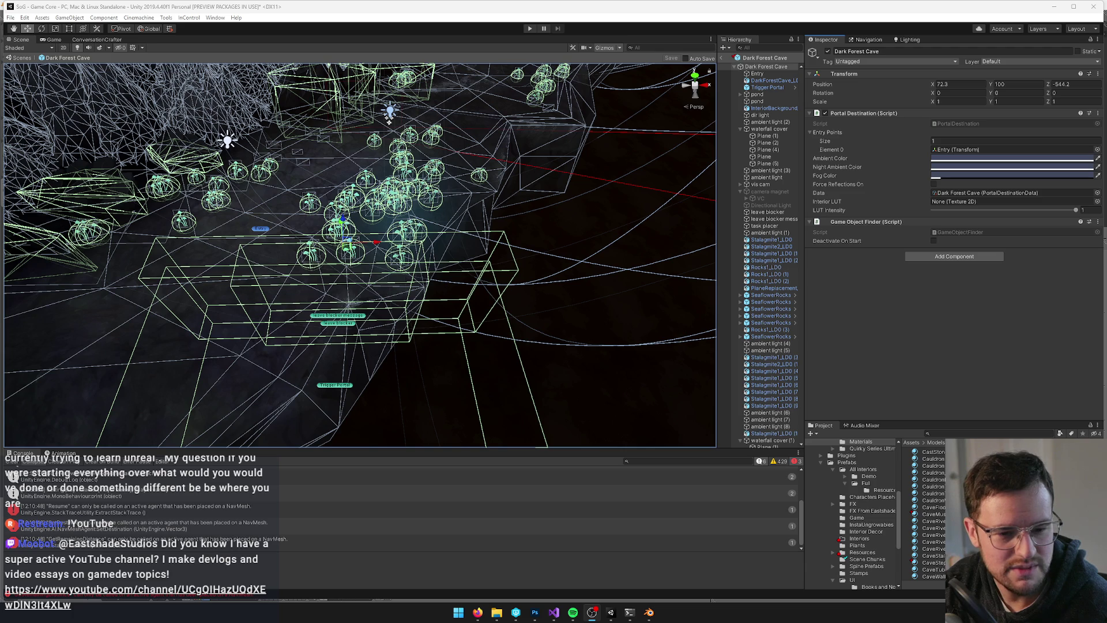
# Save the glow quad at X 2.82, Z -7.7 and return to the Game Core scene
pyautogui.click(370, 228)
pyautogui.click(369, 224)
pyautogui.moveTo(369, 224)
pyautogui.mouseDown()
pyautogui.moveTo(498, 206)
pyautogui.moveTo(409, 248)
pyautogui.moveTo(315, 256)
pyautogui.moveTo(515, 230)
pyautogui.moveTo(473, 255)
pyautogui.moveTo(459, 248)
pyautogui.mouseUp()
pyautogui.scroll(-5, 346, 254)
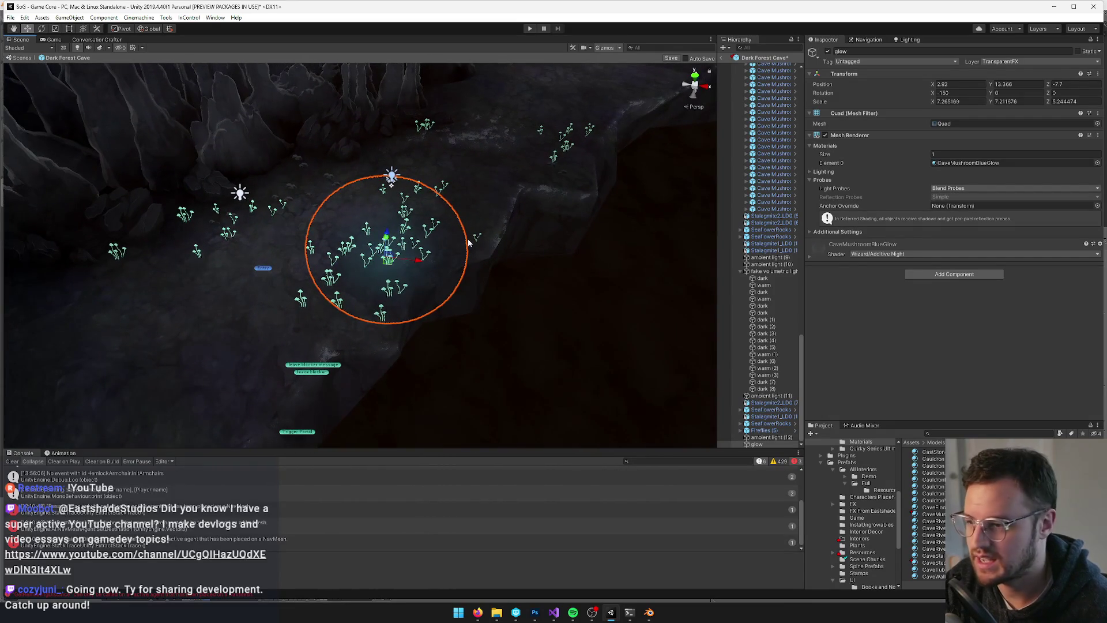
pyautogui.click(670, 59)
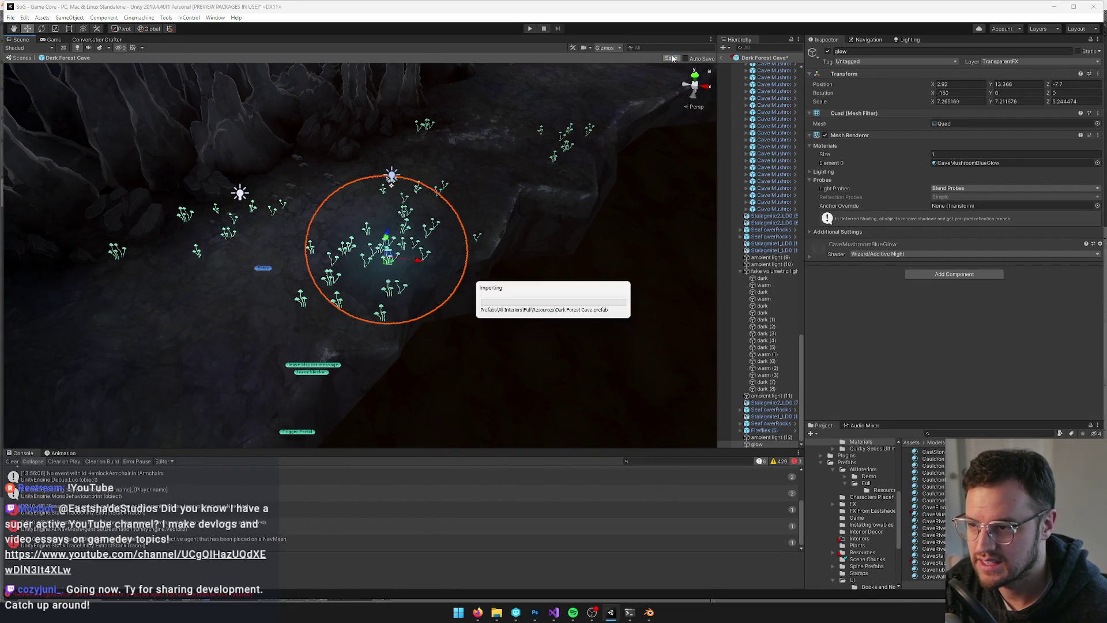
pyautogui.moveTo(524, 172)
pyautogui.keyDown('alt'); pyautogui.mouseDown()
pyautogui.moveTo(532, 178)
pyautogui.moveTo(571, 152)
pyautogui.mouseUp(); pyautogui.keyUp('alt')
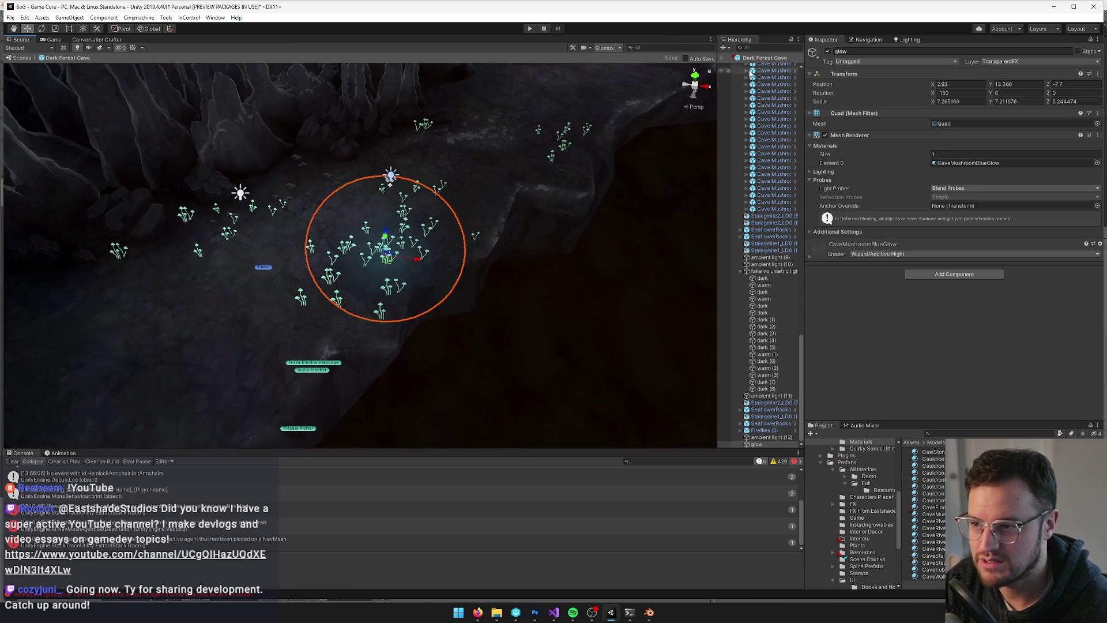
pyautogui.click(722, 58)
# Frame the Dark Forest Cave, tilt the view down, then switch to the Game view
pyautogui.press('f')
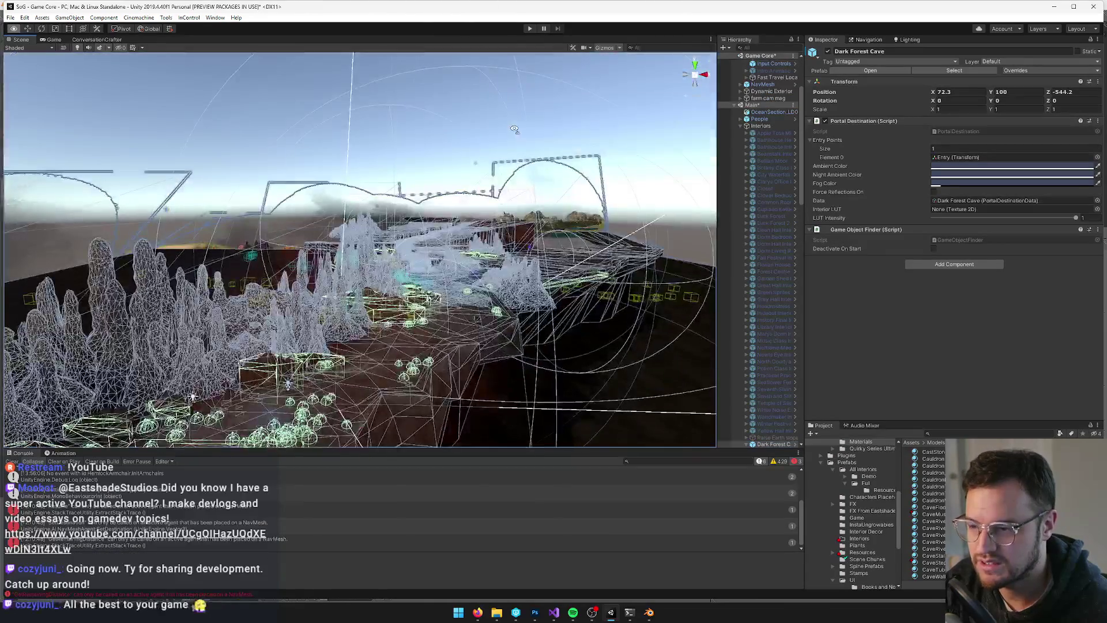
pyautogui.moveTo(502, 157)
pyautogui.keyDown('alt'); pyautogui.mouseDown()
pyautogui.moveTo(487, 272)
pyautogui.moveTo(591, 147)
pyautogui.mouseUp(); pyautogui.keyUp('alt')
pyautogui.press('f')
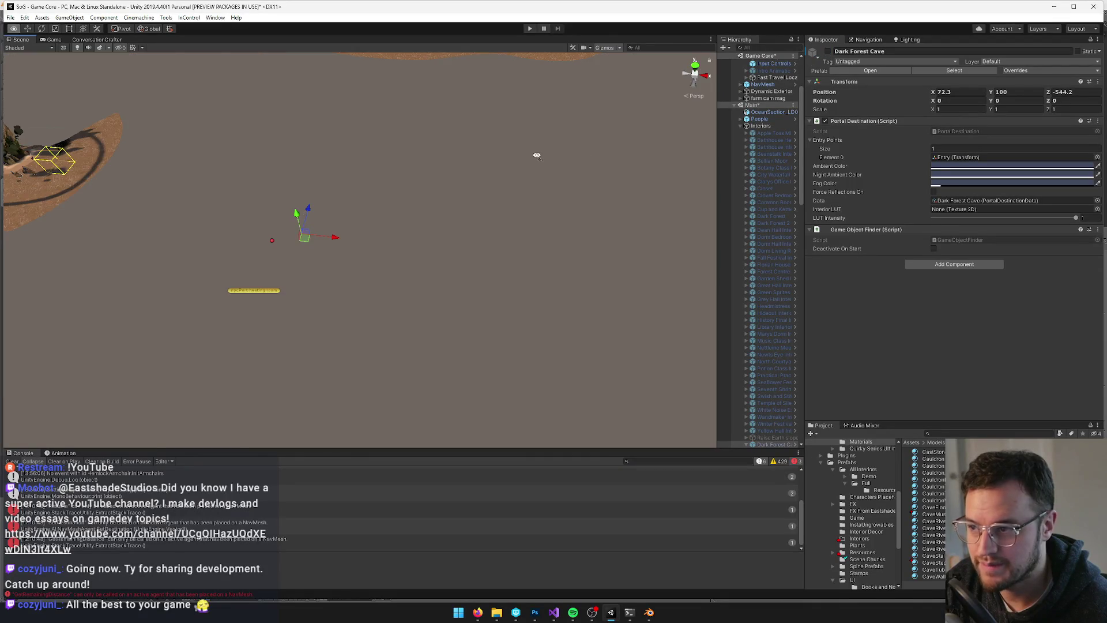
pyautogui.hotkey('ctrl', '2')
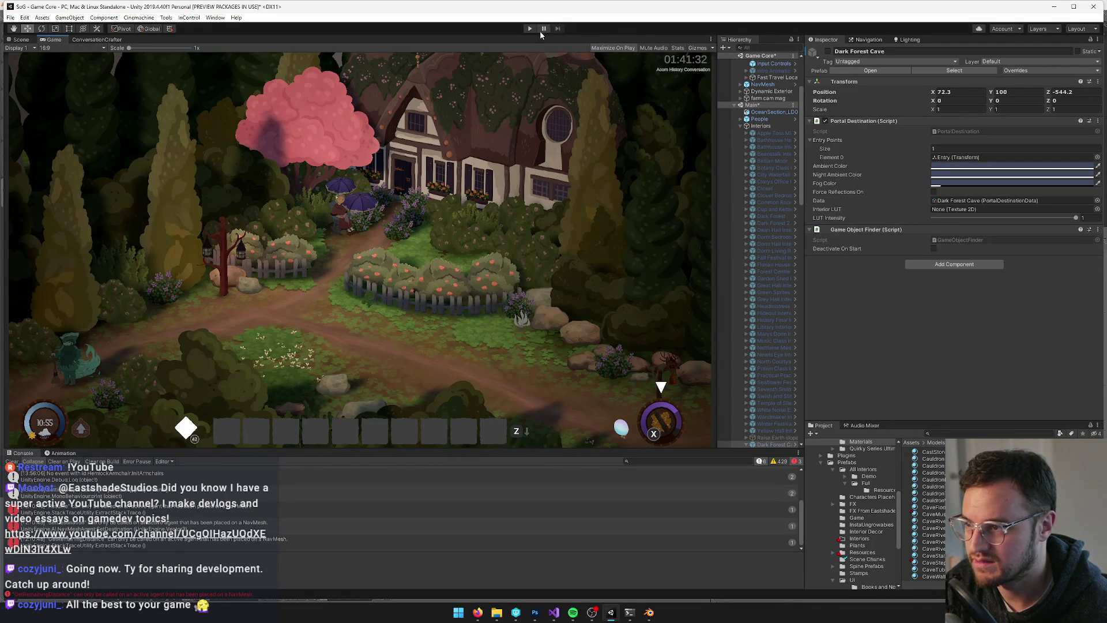
# Play-test the game, then stop Play mode to return to the editor
pyautogui.click(527, 29)
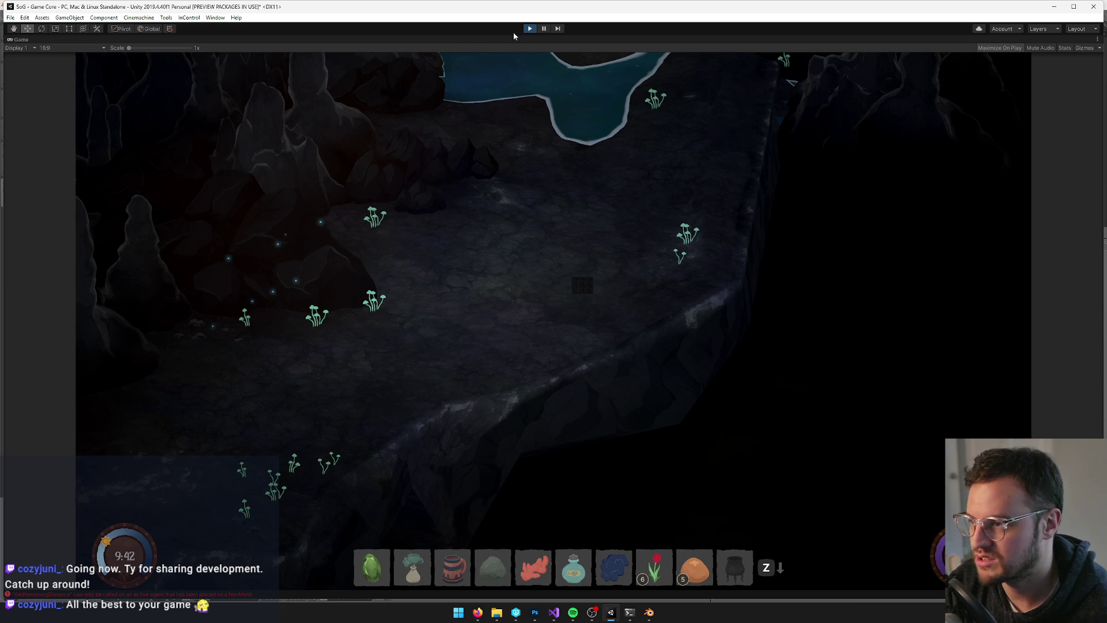
pyautogui.click(530, 30)
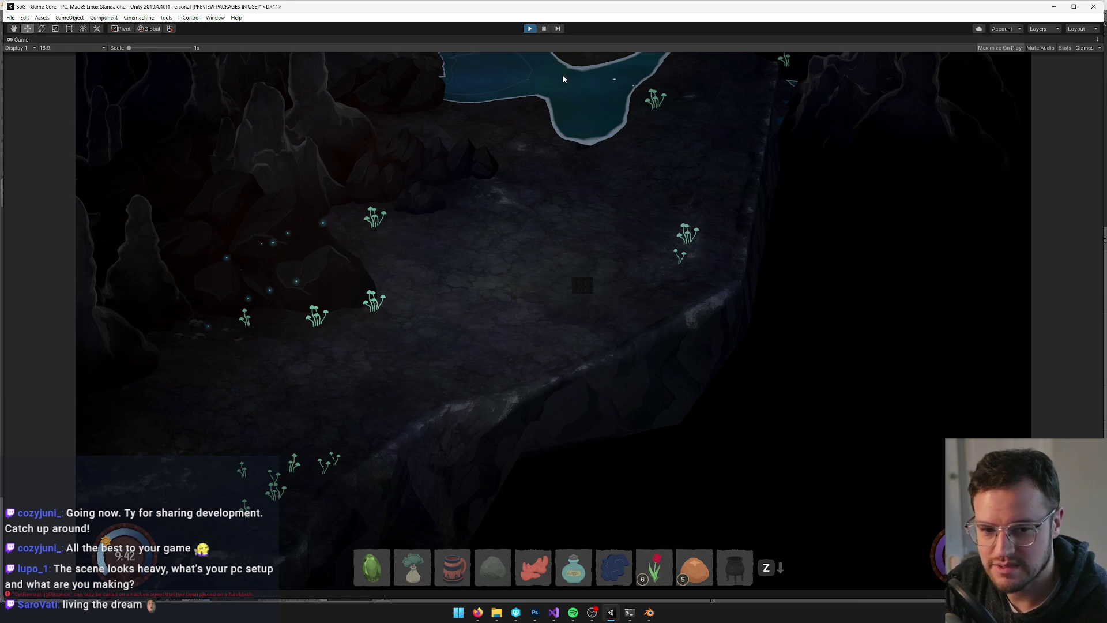
pyautogui.hotkey('ctrl', 'p')
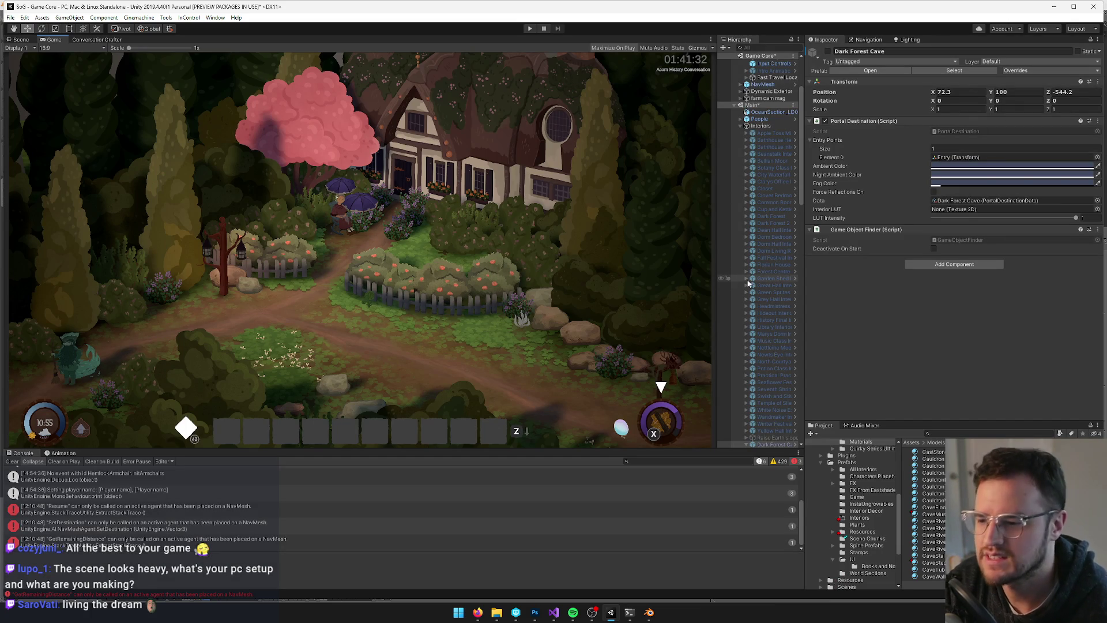
# Reopen the Dark Forest Cave prefab in Prefab Mode via the Inspector's Open button
pyautogui.scroll(-5, 749, 288)
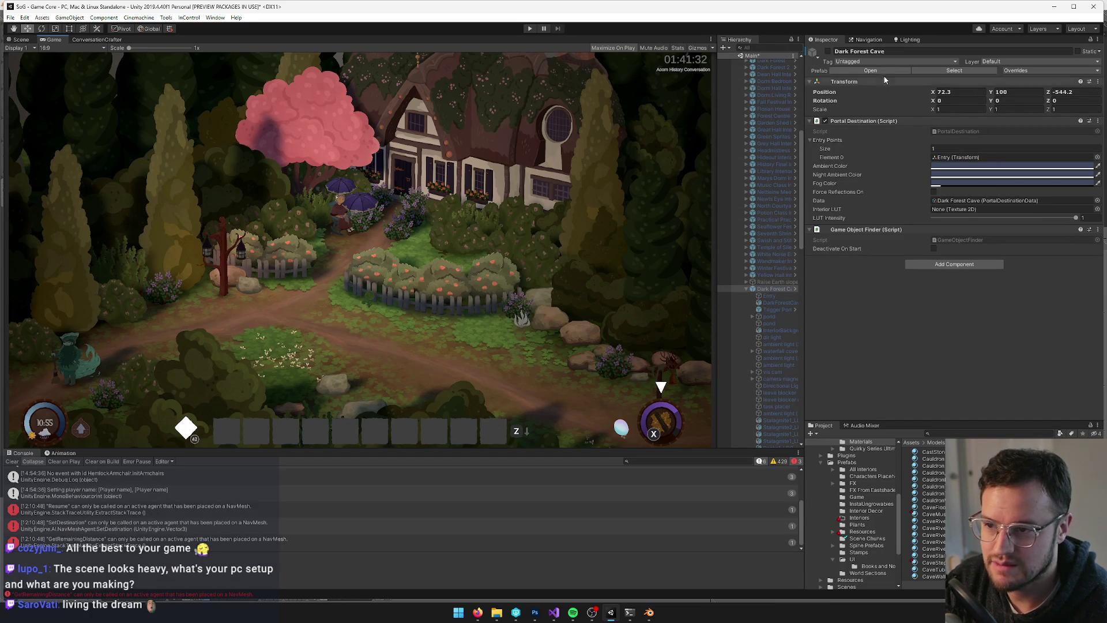
pyautogui.click(881, 69)
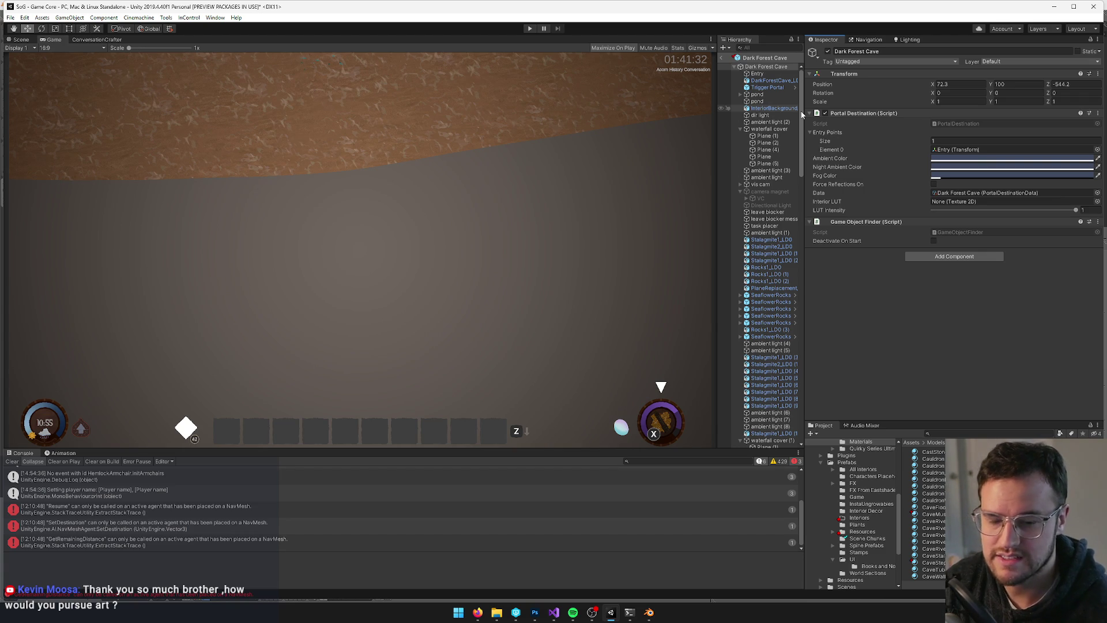
pyautogui.hotkey('ctrl', 'f')
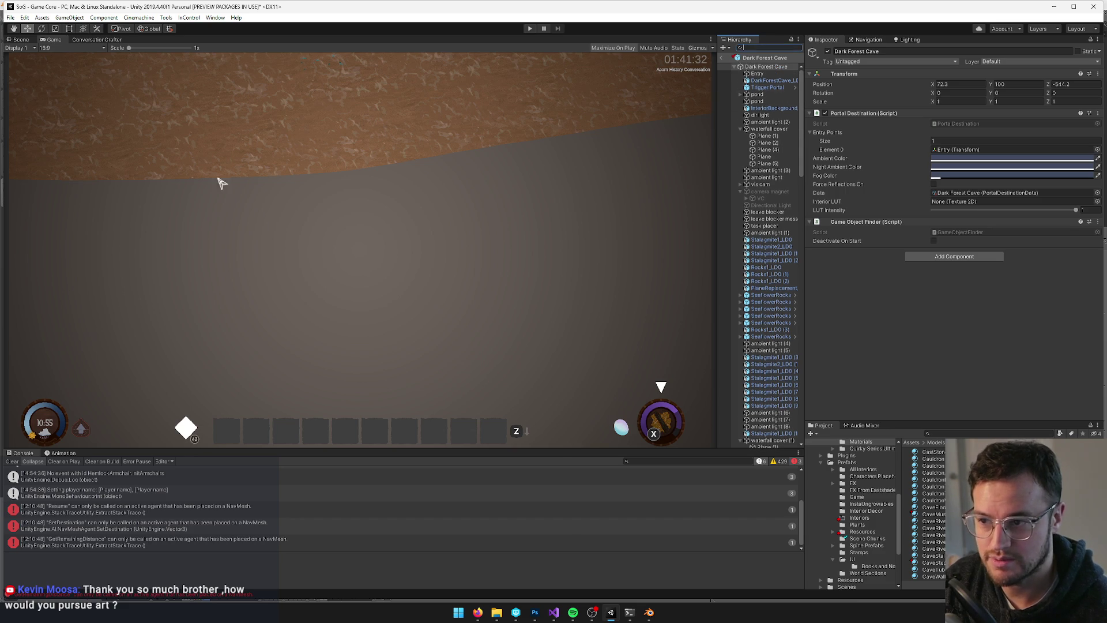
# In the Scene view, orbit around the cave, selecting the warm light quad and mushroom glow quad
pyautogui.click(20, 40)
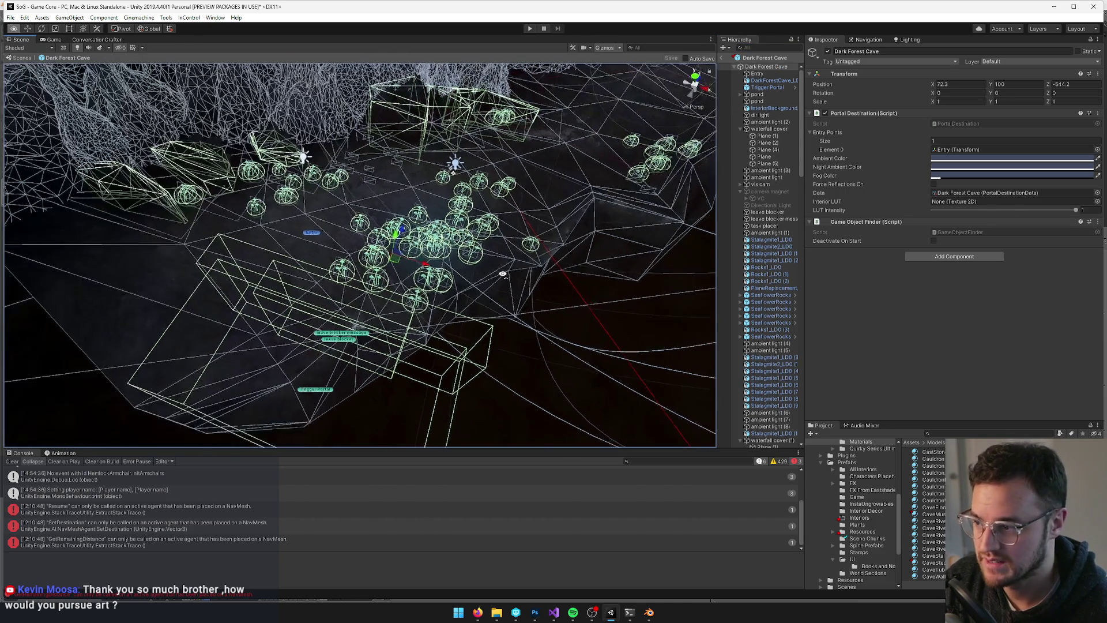
pyautogui.moveTo(503, 274)
pyautogui.mouseDown()
pyautogui.moveTo(386, 252)
pyautogui.moveTo(506, 297)
pyautogui.mouseUp()
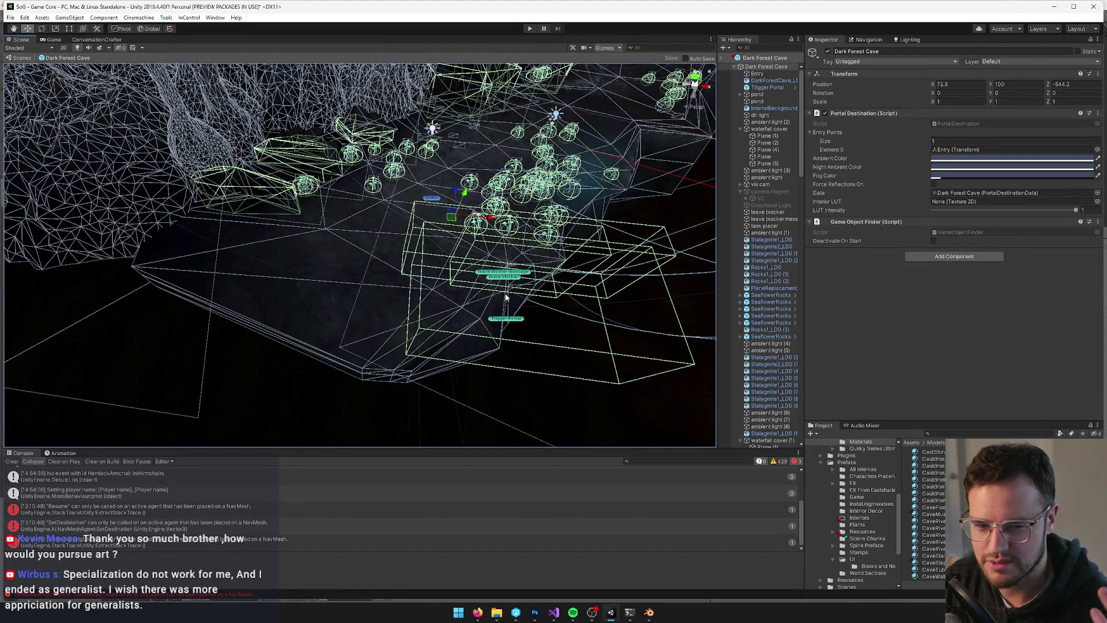
pyautogui.moveTo(550, 225); pyautogui.dragTo(588, 193)
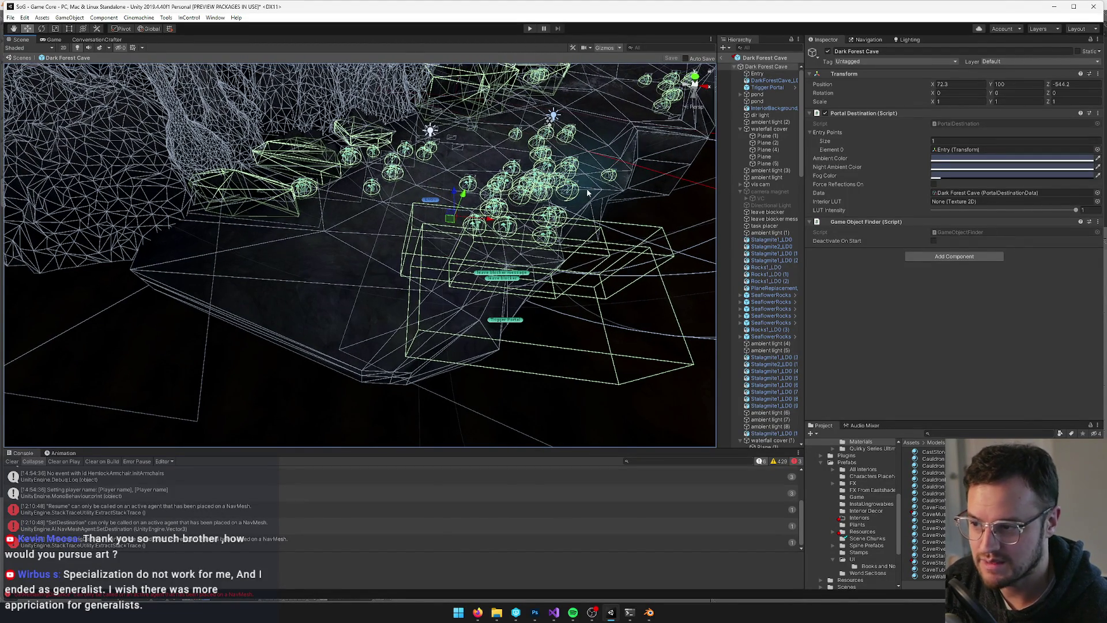
pyautogui.click(411, 243)
pyautogui.moveTo(411, 243); pyautogui.dragTo(336, 243)
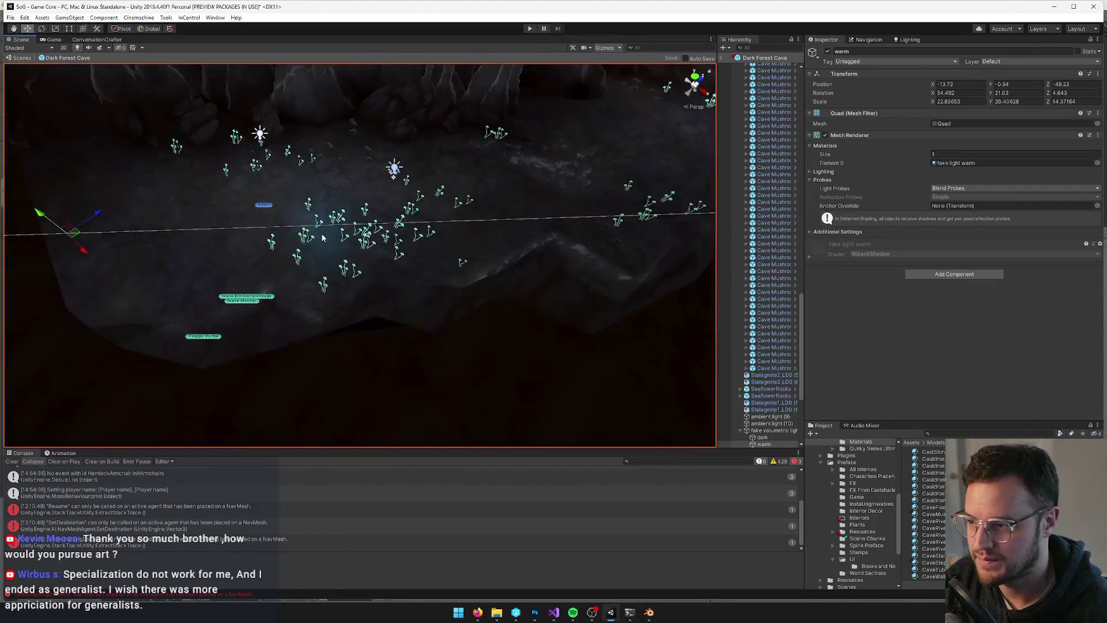
pyautogui.click(252, 236)
pyautogui.moveTo(252, 237); pyautogui.dragTo(572, 280)
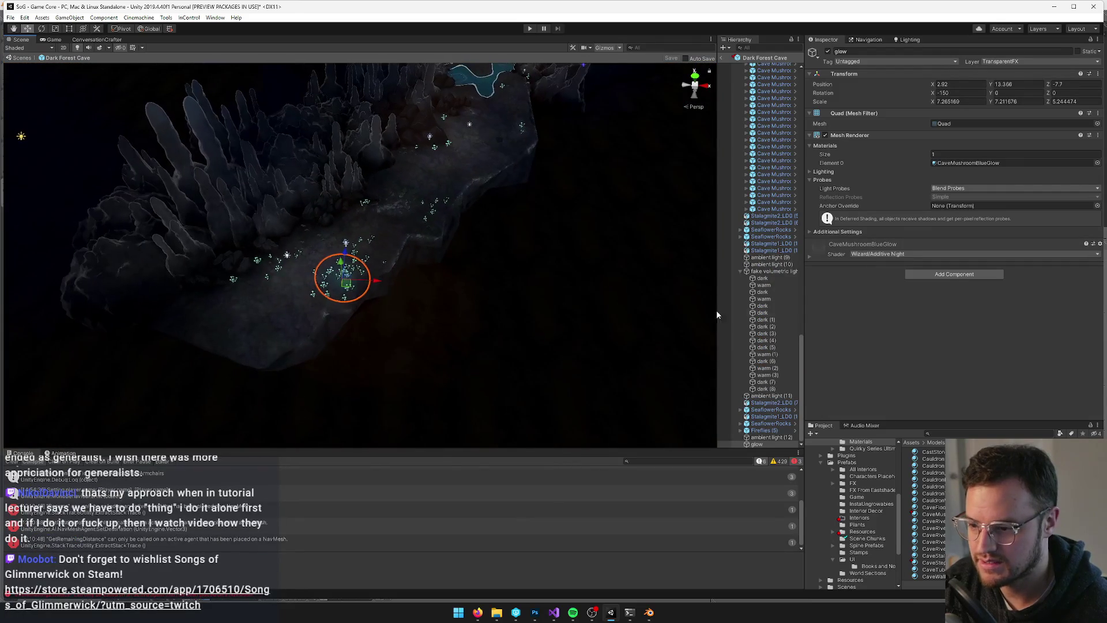
pyautogui.scroll(5, 791, 174)
pyautogui.scroll(3, 714, 286)
pyautogui.scroll(15, 774, 173)
# Collapse the waterfall cover and waterfall cover (1) groups in the Hierarchy
pyautogui.click(767, 149)
pyautogui.click(769, 128)
pyautogui.click(740, 129)
pyautogui.scroll(-5, 753, 219)
pyautogui.scroll(-1, 753, 219)
pyautogui.click(740, 276)
pyautogui.scroll(-1, 741, 276)
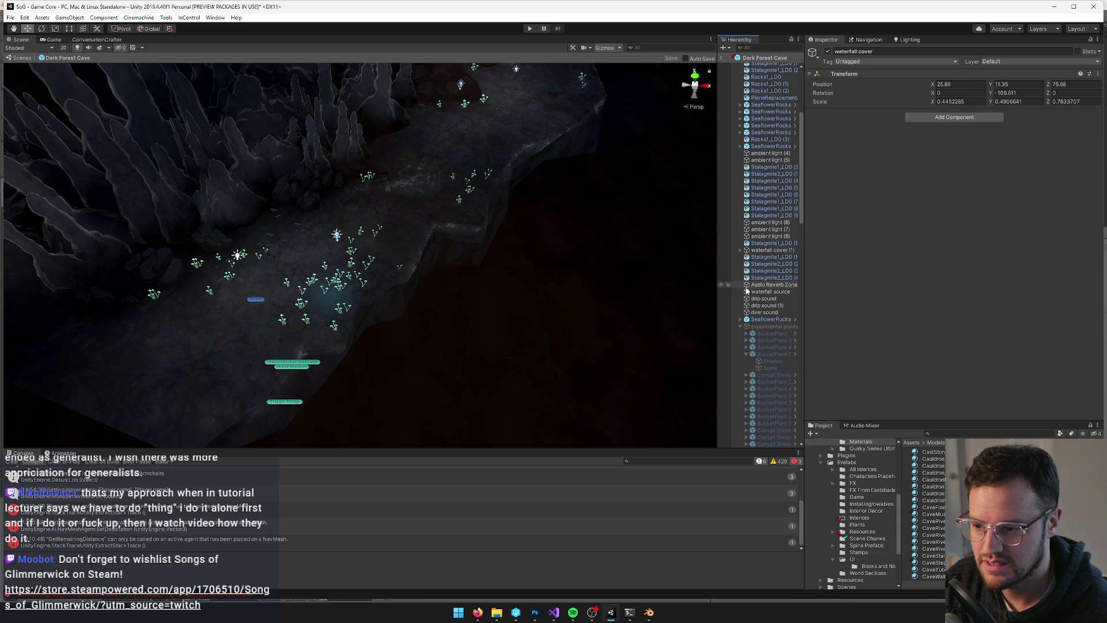
# Fold the experimental plants, Fireflies, glowy mushrooms and Fireflies (1) groups in the Hierarchy
pyautogui.click(740, 326)
pyautogui.scroll(-2, 744, 320)
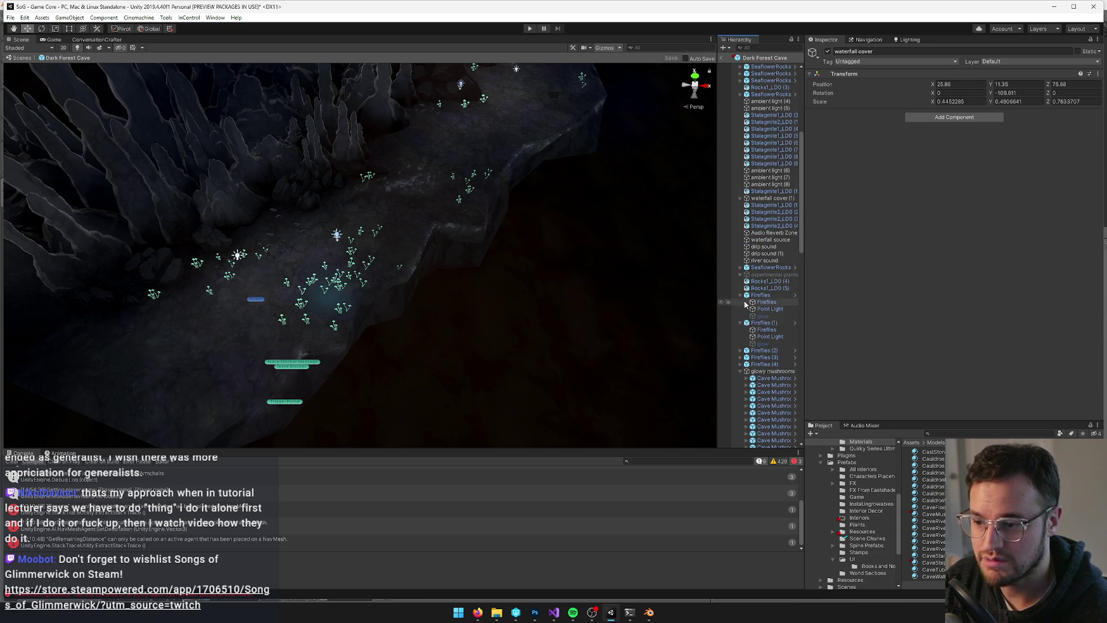
pyautogui.click(740, 294)
pyautogui.click(740, 350)
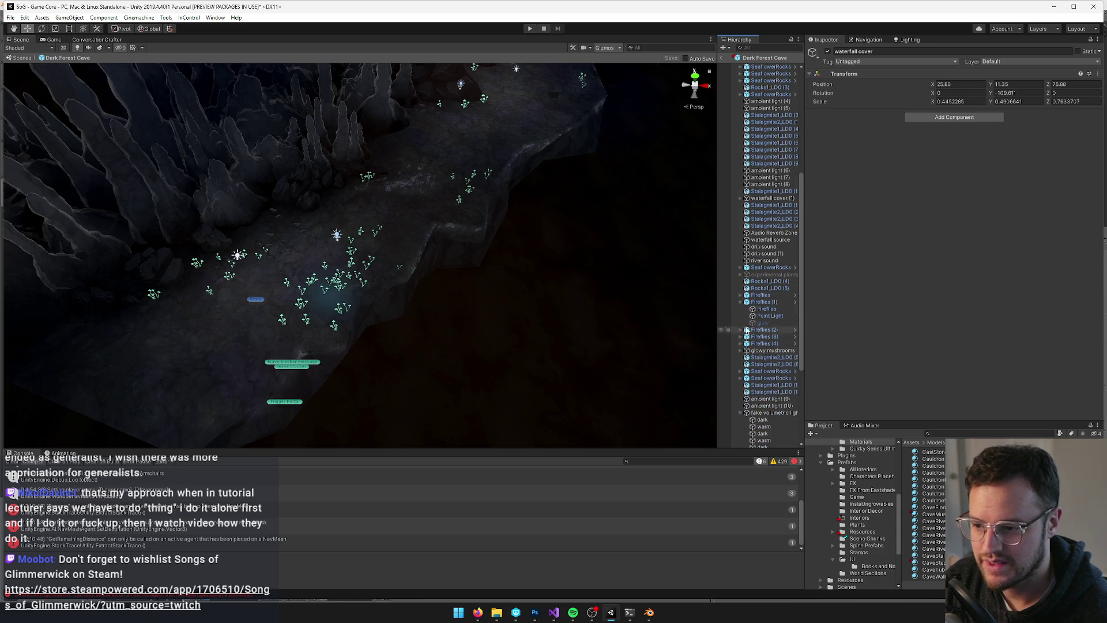
pyautogui.click(740, 302)
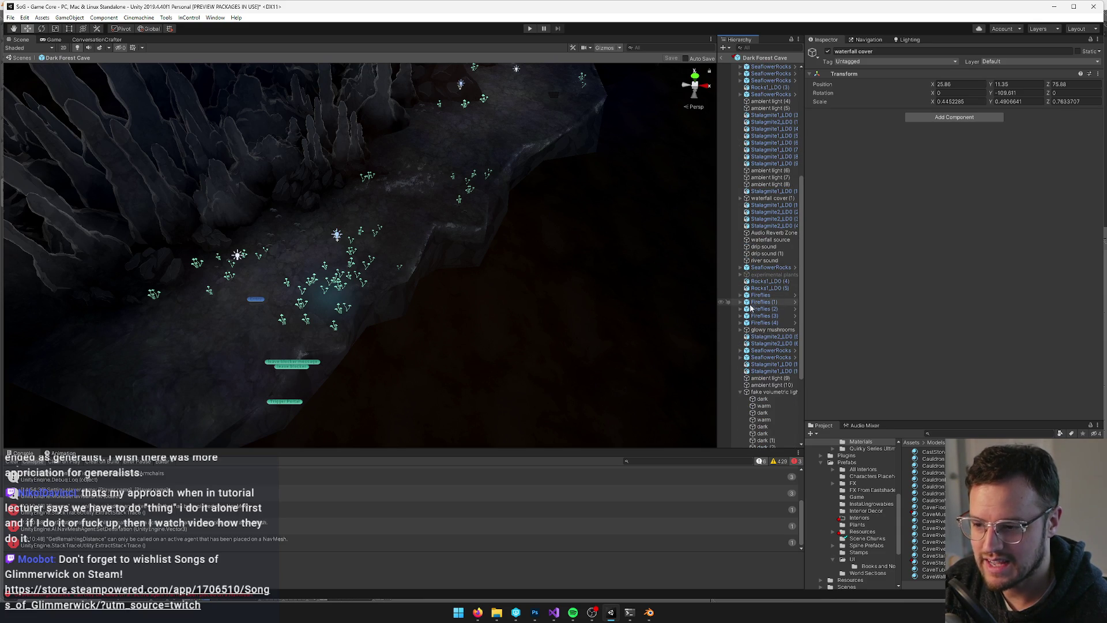
pyautogui.click(741, 392)
pyautogui.scroll(10, 755, 259)
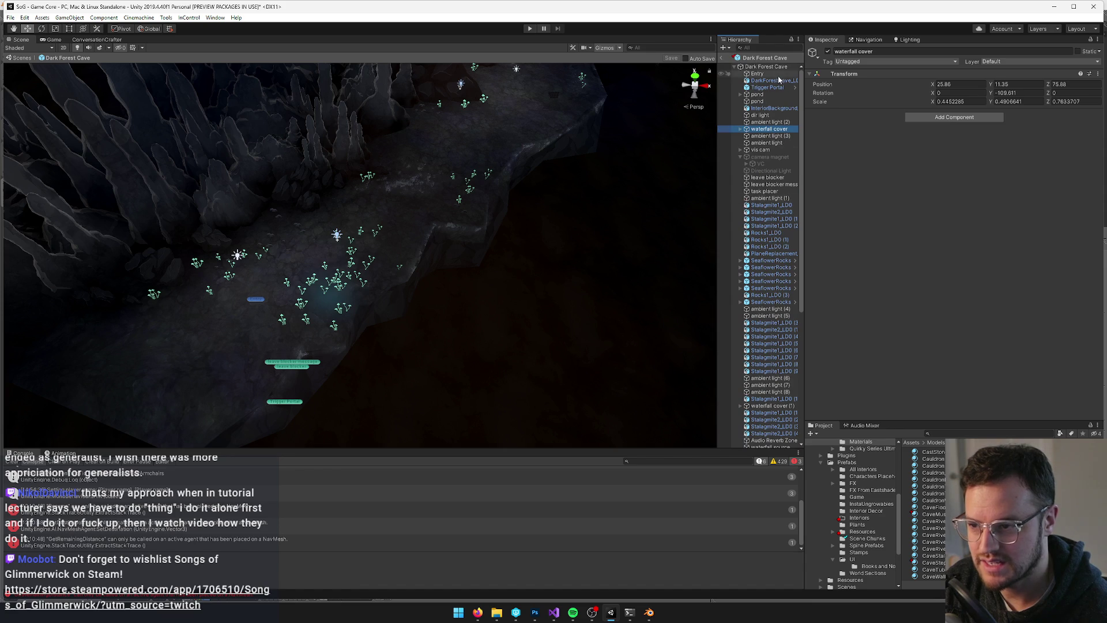
pyautogui.scroll(5, 360, 299)
# Select the warm light quad, then the glow quad over the mushrooms
pyautogui.click(360, 299)
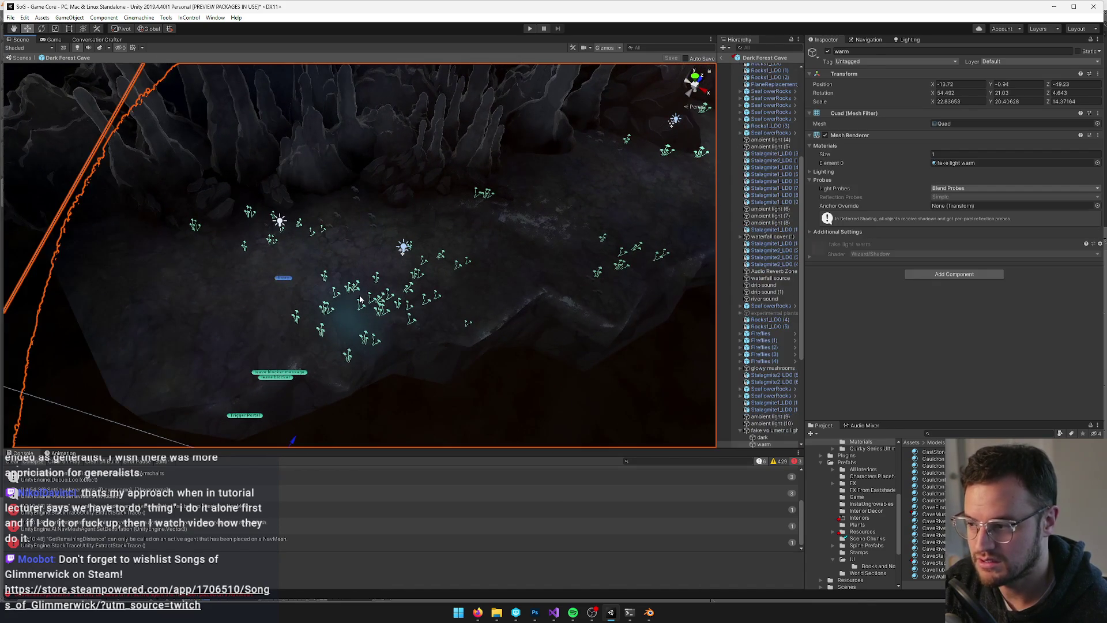
pyautogui.moveTo(349, 305)
pyautogui.mouseDown()
pyautogui.moveTo(343, 314)
pyautogui.moveTo(354, 275)
pyautogui.moveTo(275, 216)
pyautogui.mouseUp()
pyautogui.click(273, 212)
pyautogui.scroll(2, 770, 199)
pyautogui.scroll(5, 770, 199)
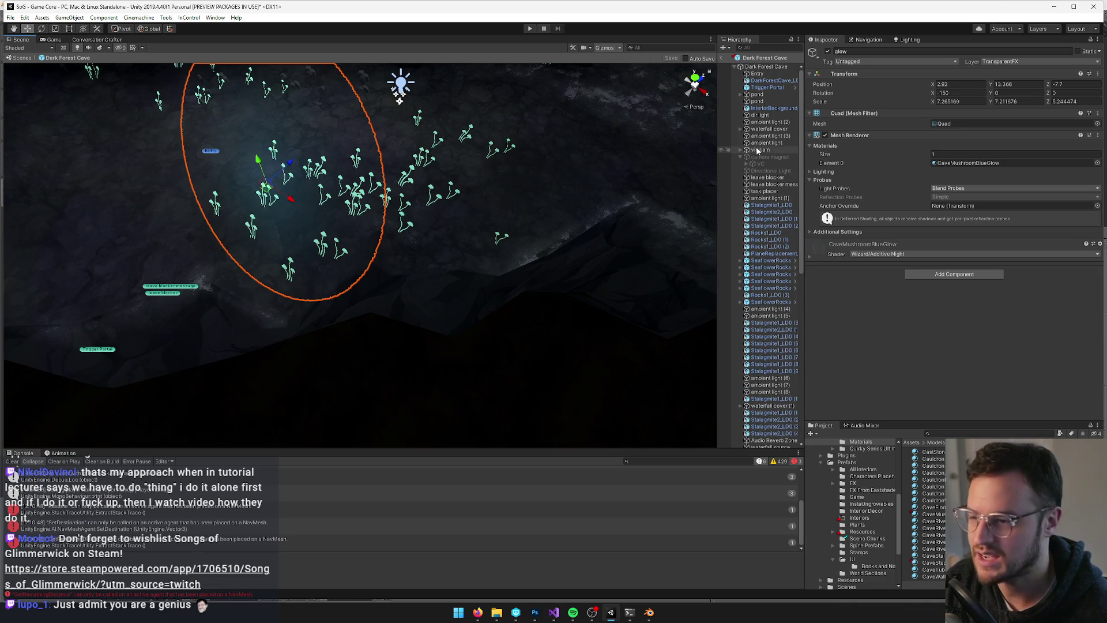
pyautogui.scroll(-2, 800, 150)
# Deactivate the vis cam object to uncover the cave, then orbit to inspect it
pyautogui.moveTo(801, 150)
pyautogui.mouseDown()
pyautogui.moveTo(801, 170)
pyautogui.moveTo(810, 76)
pyautogui.mouseUp()
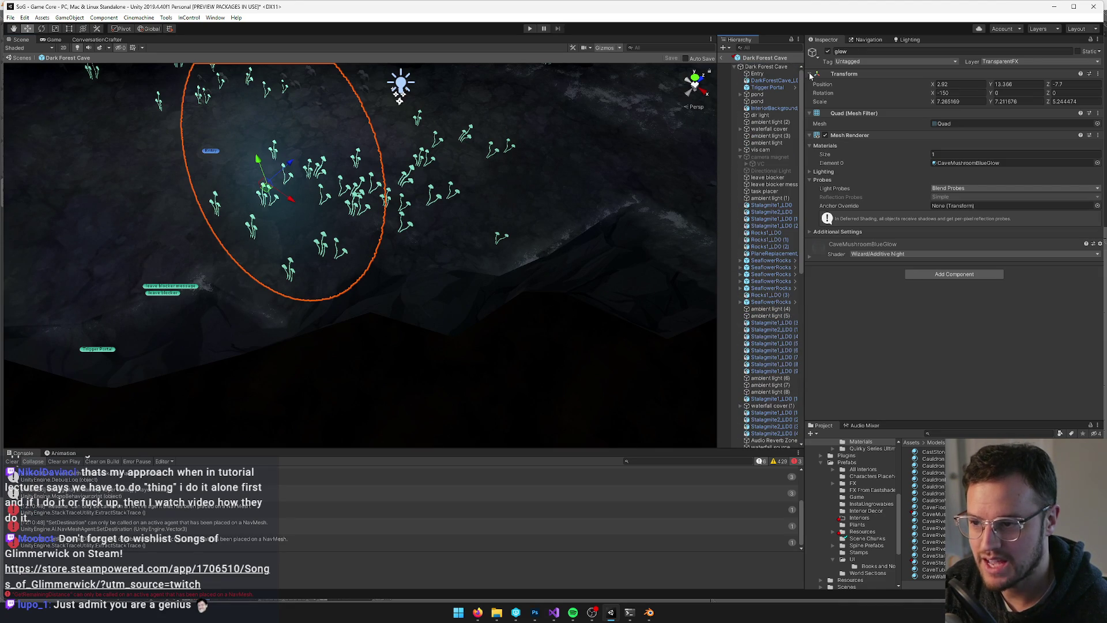
pyautogui.click(760, 150)
pyautogui.click(829, 51)
pyautogui.moveTo(438, 173)
pyautogui.mouseDown()
pyautogui.moveTo(415, 138)
pyautogui.moveTo(444, 132)
pyautogui.mouseUp()
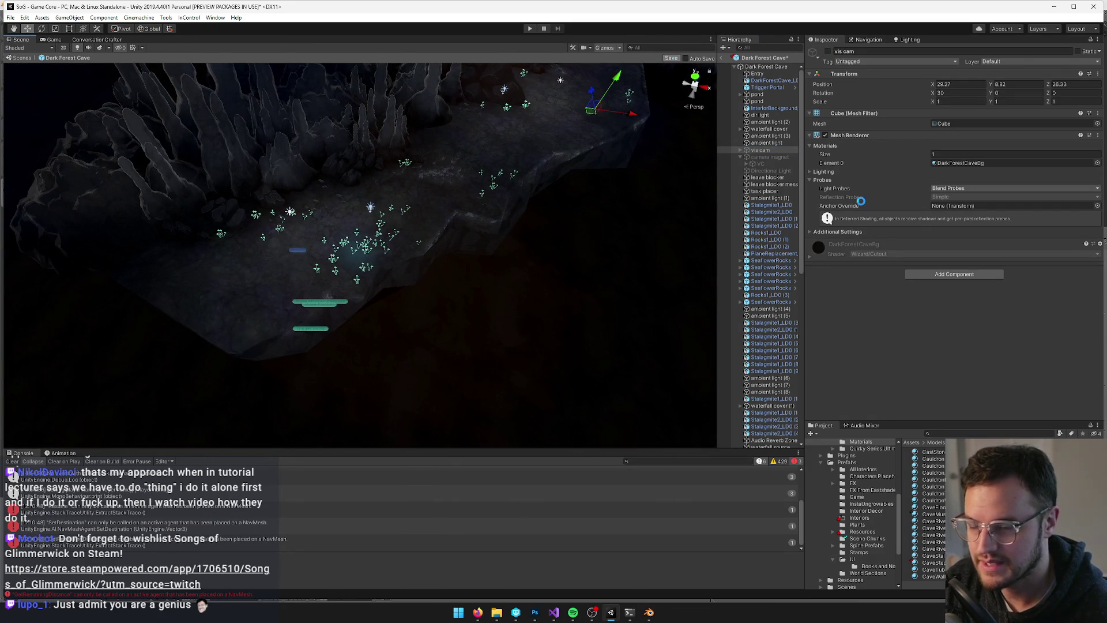